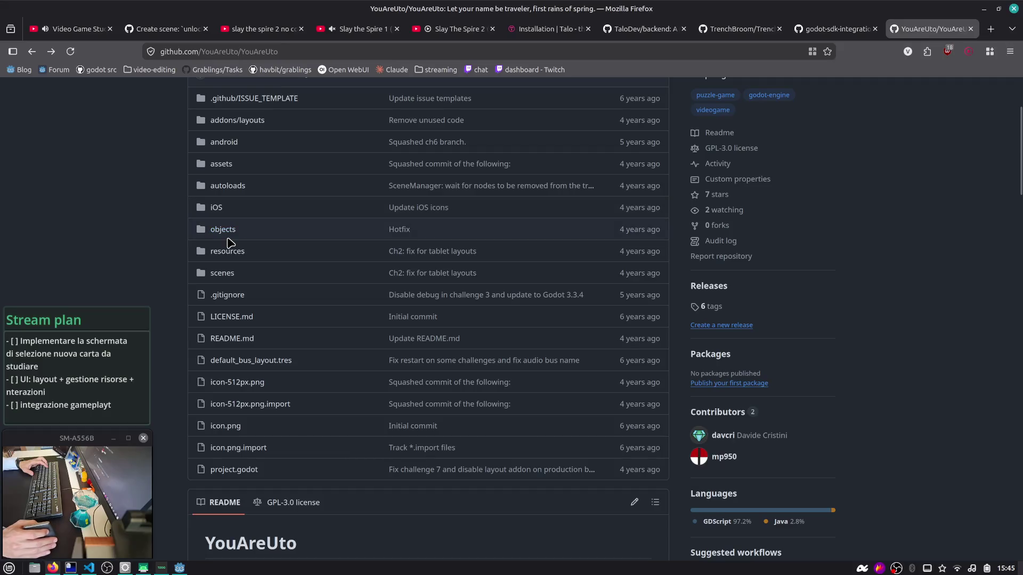
Close the YouAreUto repository tab and scroll the godot-play-game-services page back to the top.
key(ctrl+w)
scroll(367, 209, up, 10)
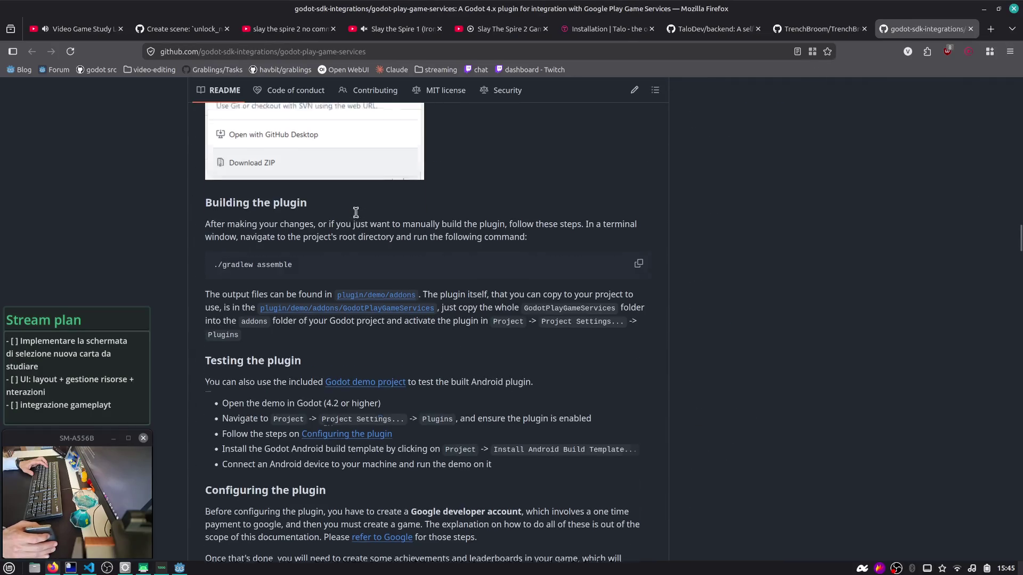
scroll(357, 216, up, 15)
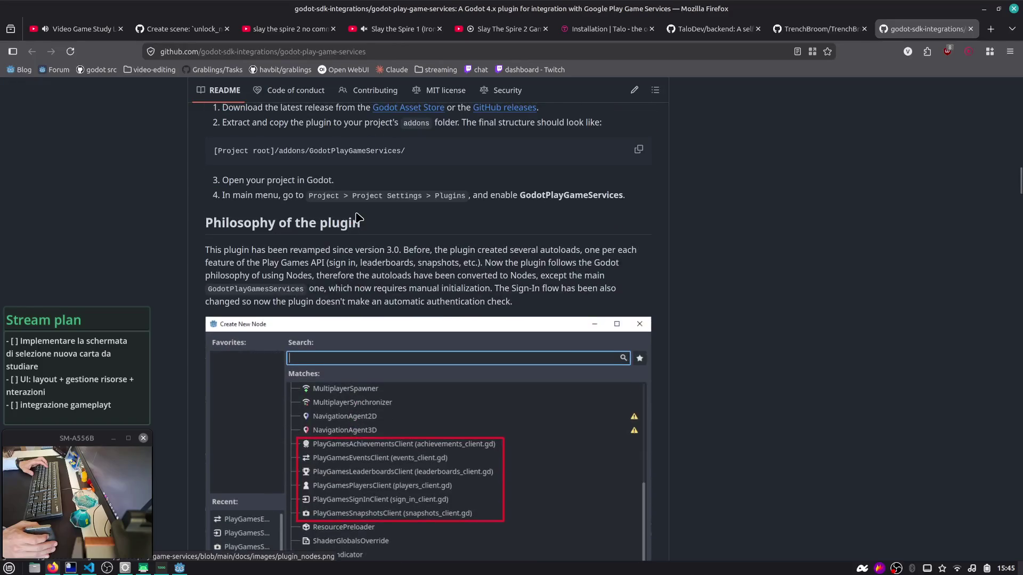
scroll(356, 216, up, 7)
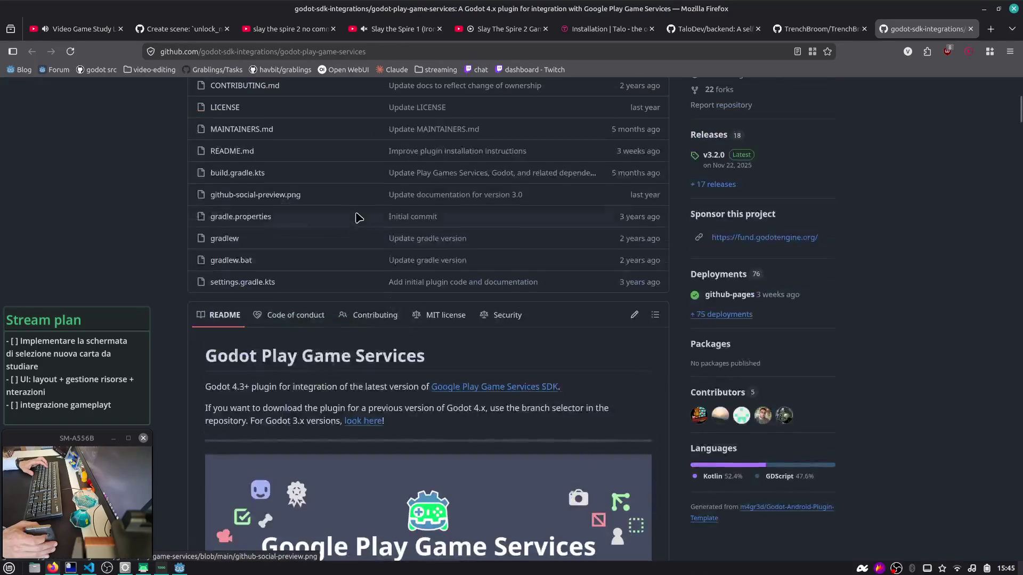
scroll(315, 228, up, 2)
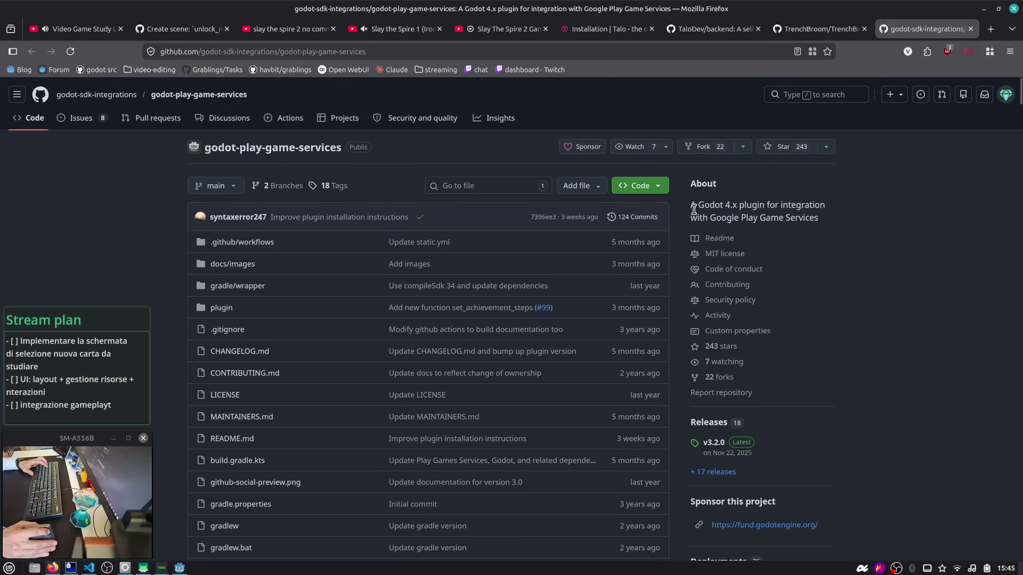
Select the repository's About description, then move to the chat workspace.
drag(701, 208, 837, 222)
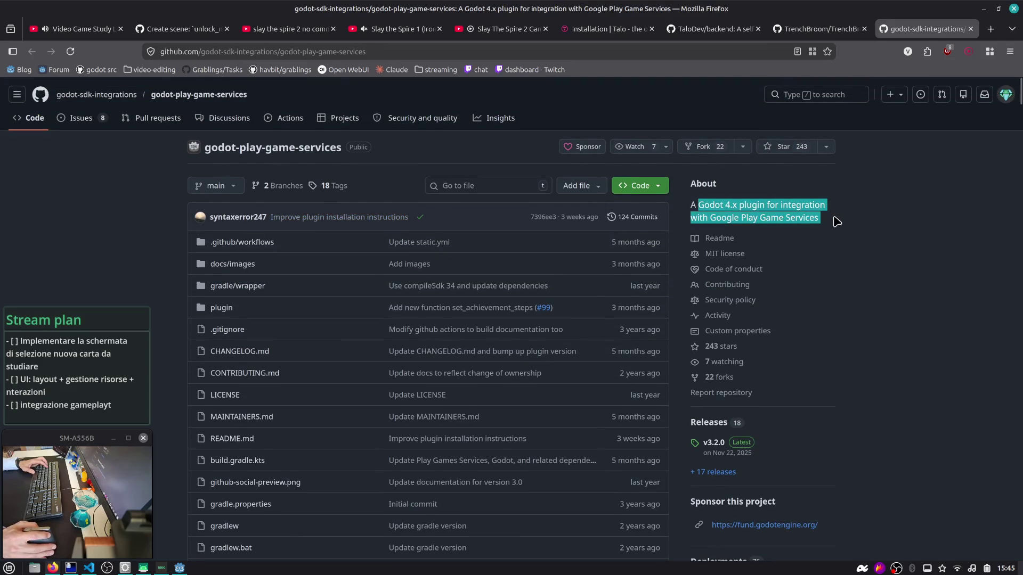
click(836, 221)
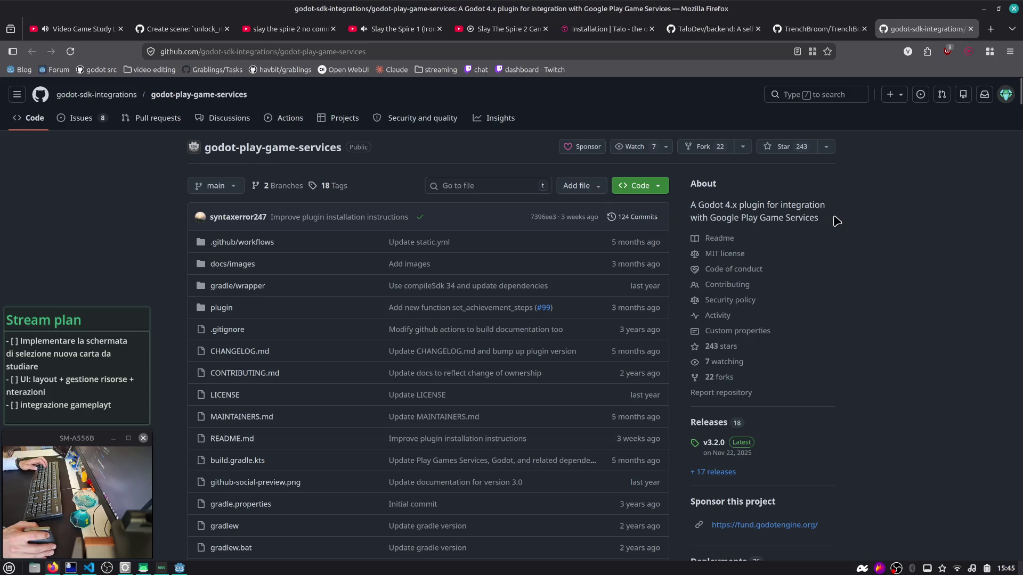
key(ctrl+alt+Right)
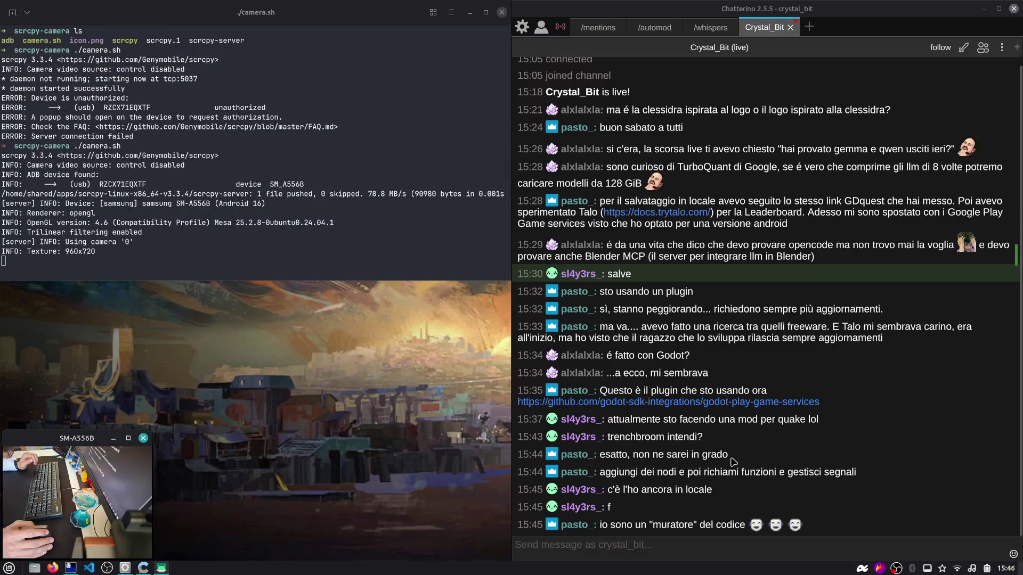
Send the !discord command in the Crystal_Bit Chatterino chat and go back to the browser workspace.
click(744, 461)
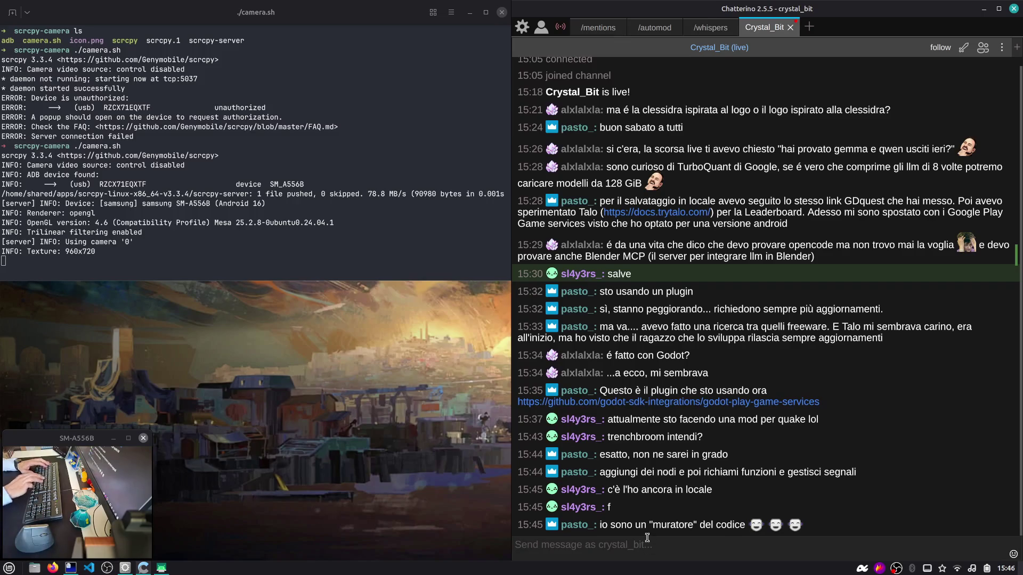
text(!discord)
key(Return)
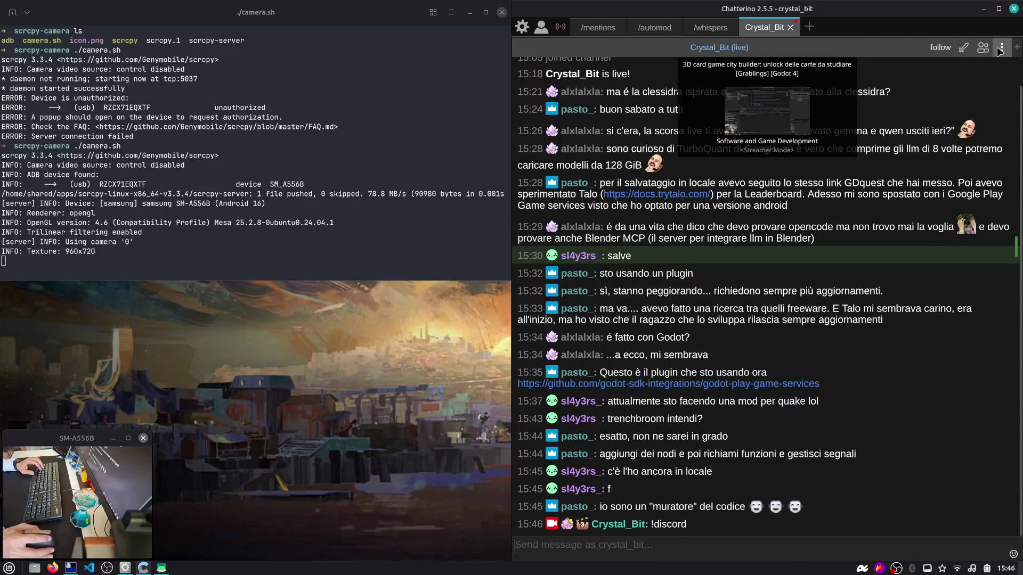
key(super+1)
Load crystalbit.it in a new browser tab and scroll down to its links.
text(tegrazione gameplayttc)
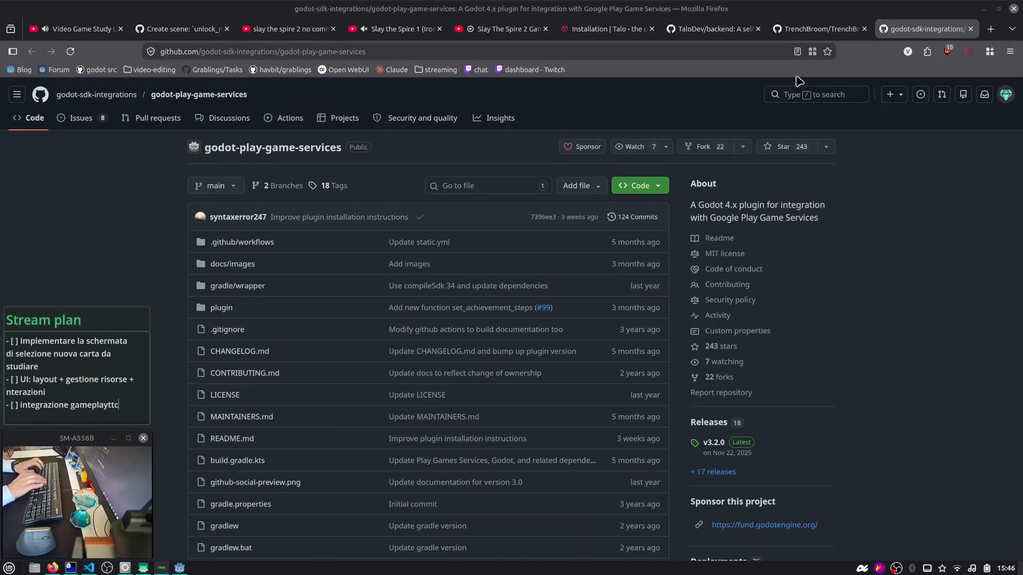
key(ctrl+t)
text(crysta)
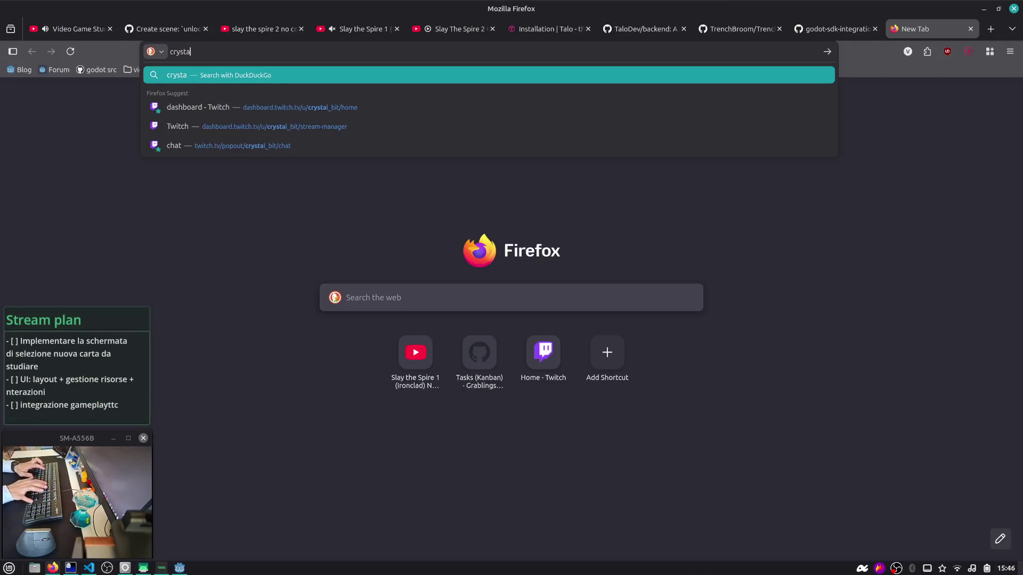
key(Down)
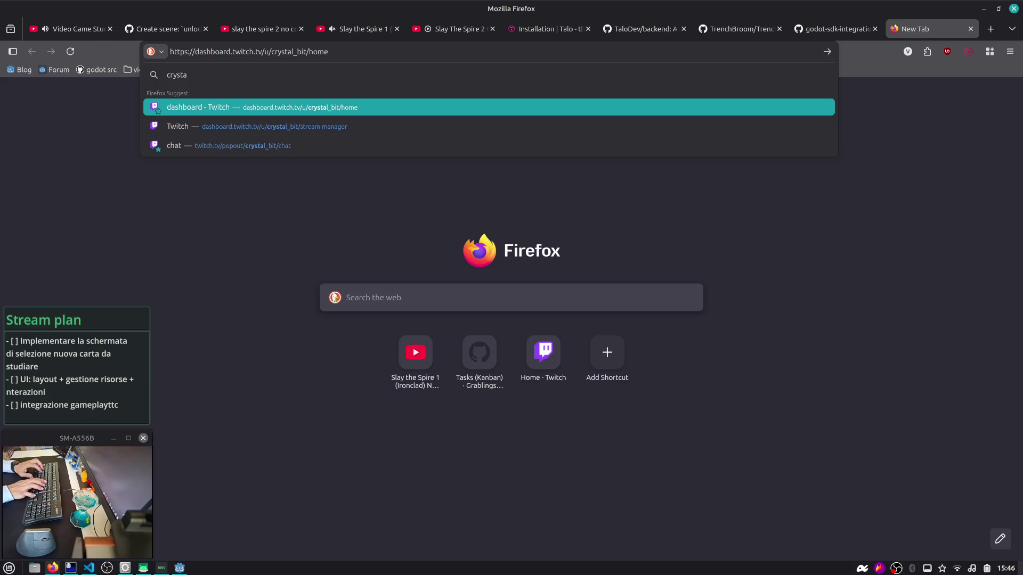
key(Down)
key(ctrl+a)
text(crystalbit.)
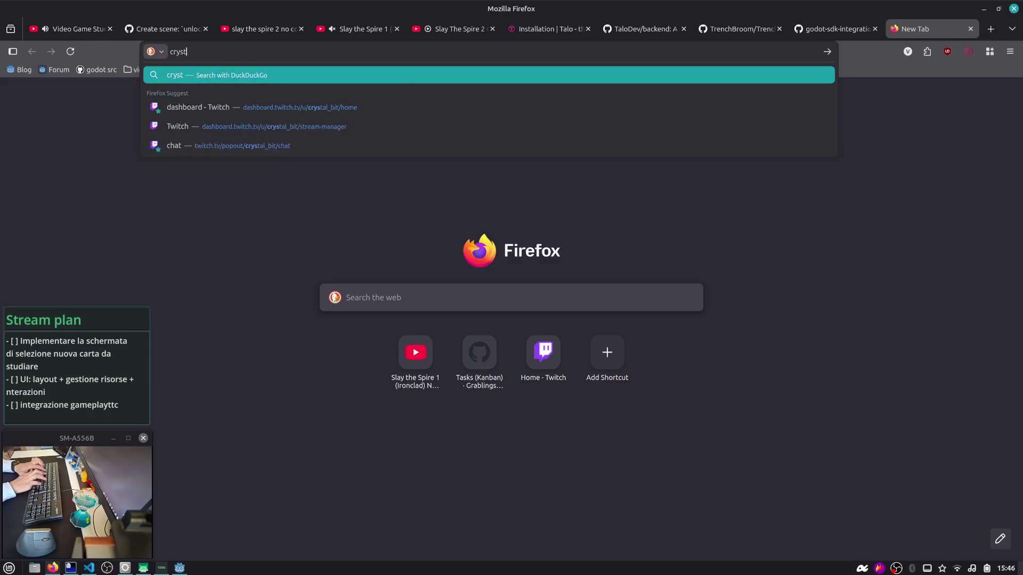
text(it.)
key(Return)
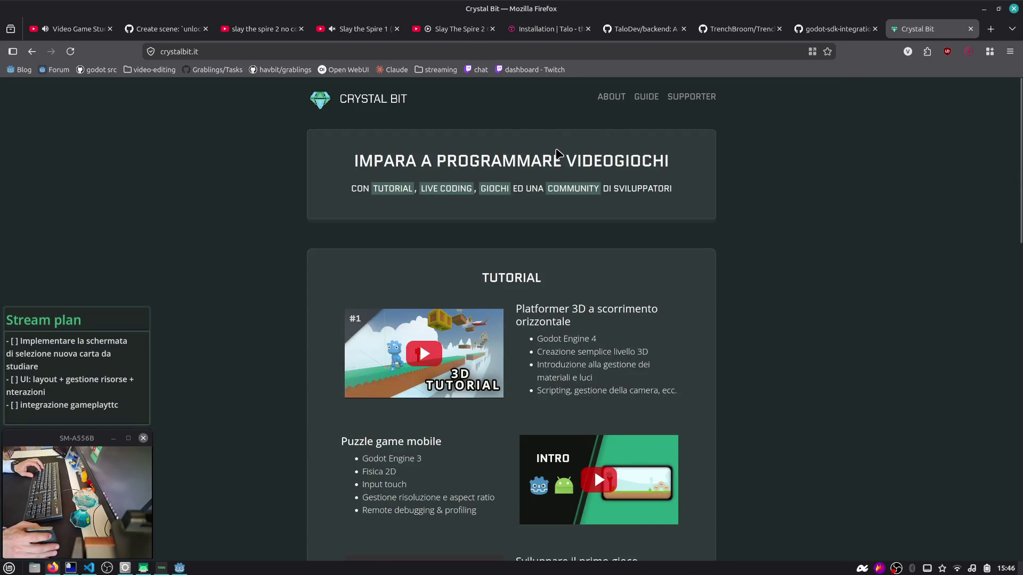
scroll(550, 146, down, 15)
Copy the DISCORD link, paste it into the stream chat, then close the Crystal Bit tab.
right_click(414, 453)
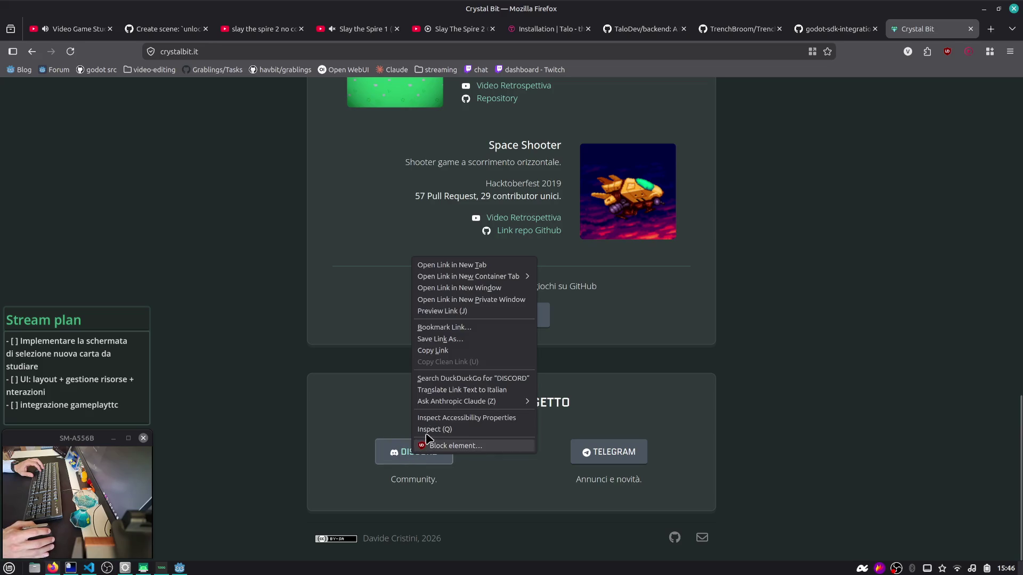
click(432, 350)
key(super+2)
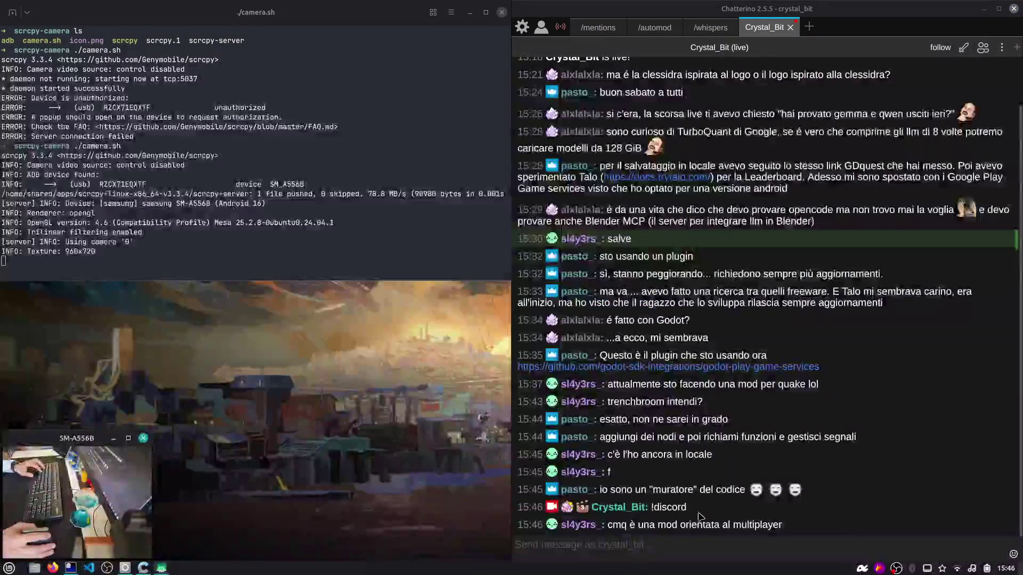
click(689, 547)
text(https://discord.gg/SA6S2Db)
key(Return)
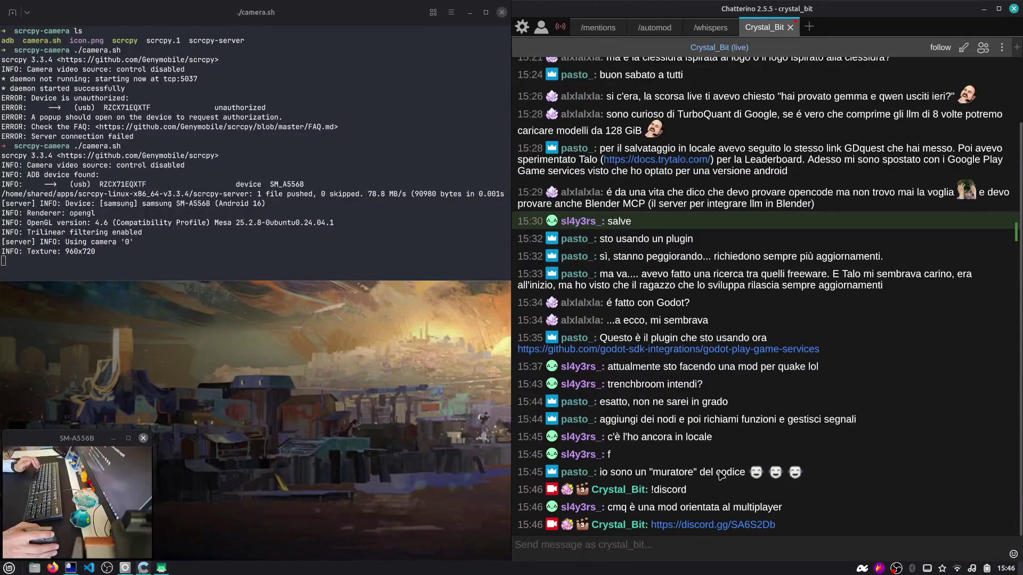
key(super+1)
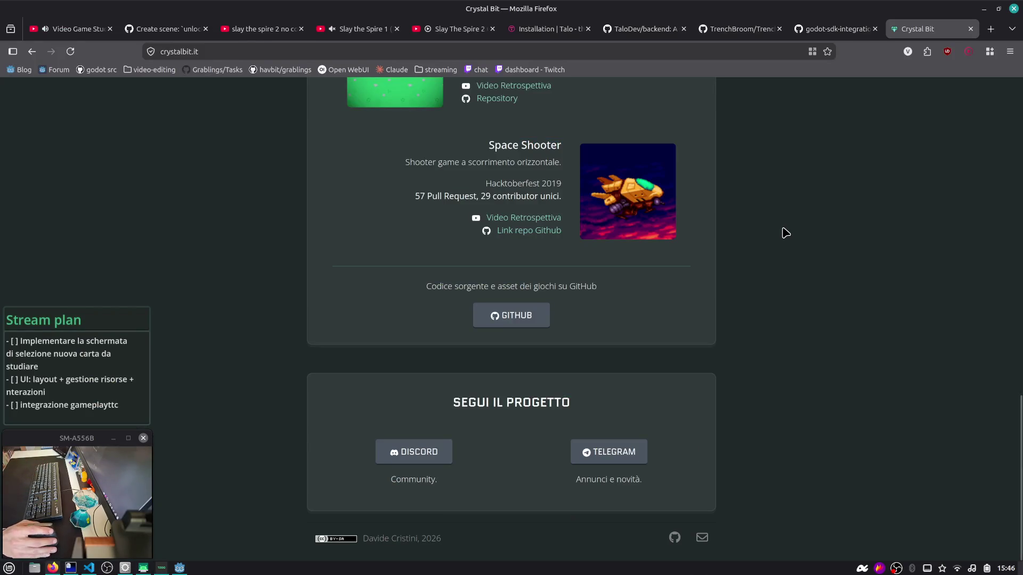
key(ctrl+w)
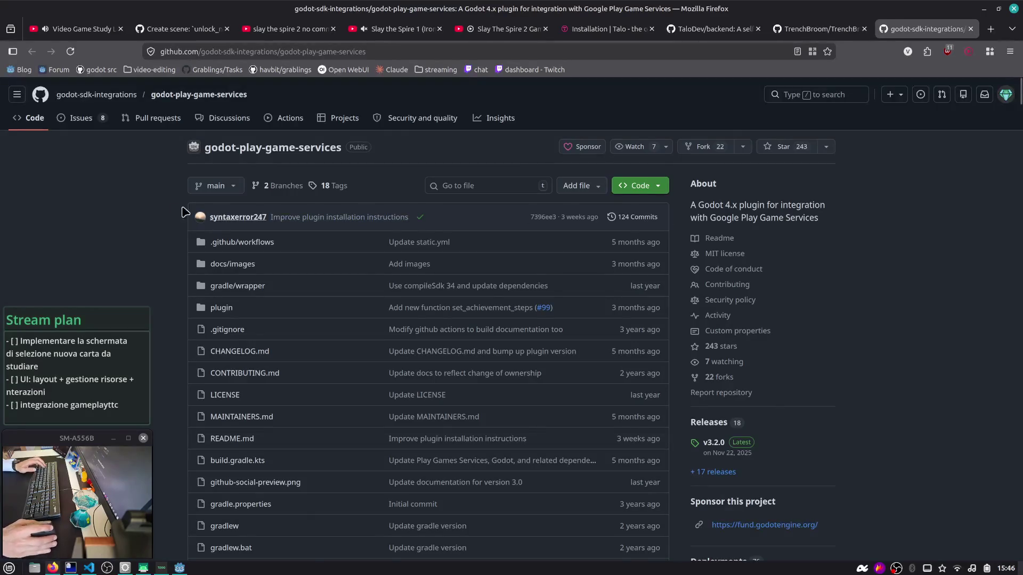
Remove the stray letters so the last Stream plan item reads 'integrazione gameplay', then bring up Godot.
scroll(184, 212, down, 4)
key(alt+Tab)
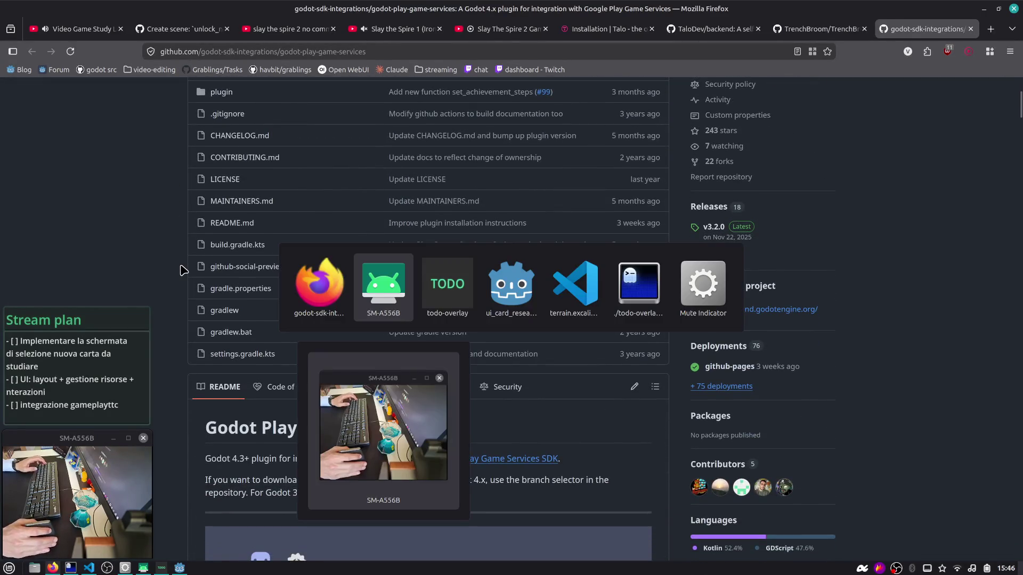
click(131, 403)
key(BackSpace)
key(BackSpace)
key(BackSpace)
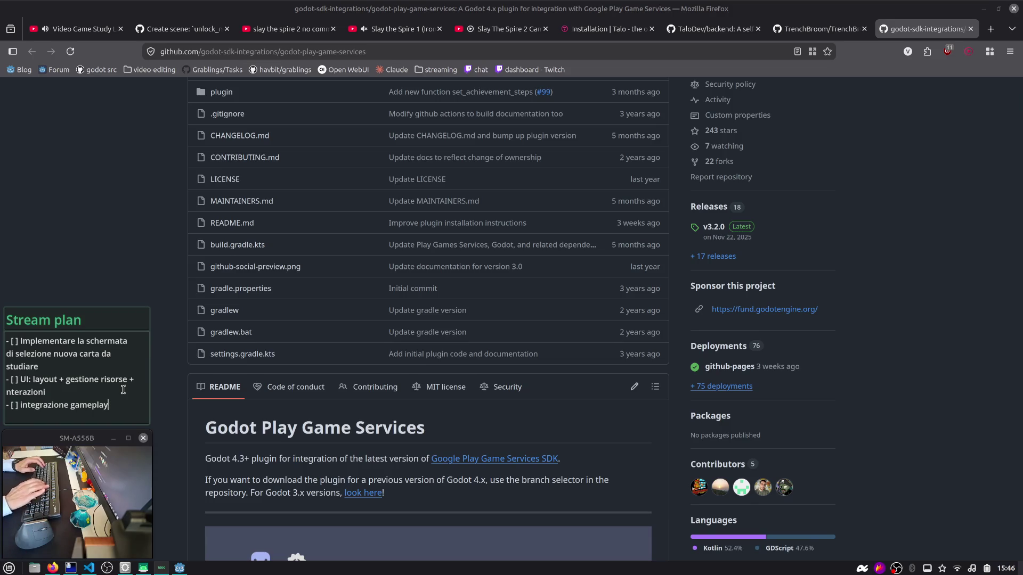
key(alt+Tab)
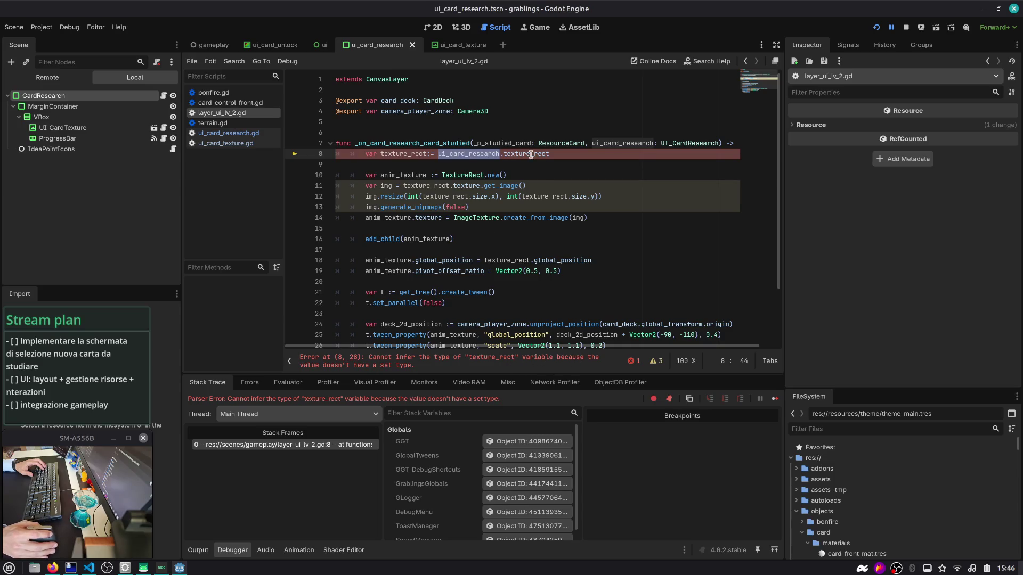
Trim the line 8 assignment down to ui_card_research and inspect identifiers on lines 11–14.
click(530, 154)
key(End)
key(ctrl+BackSpace)
key(ctrl+shift+Left)
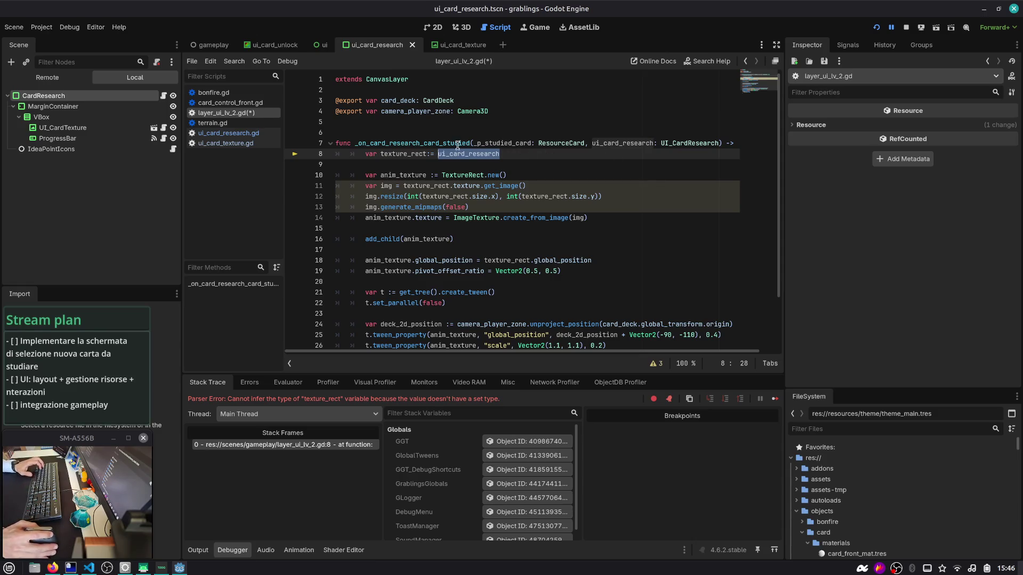
double_click(444, 143)
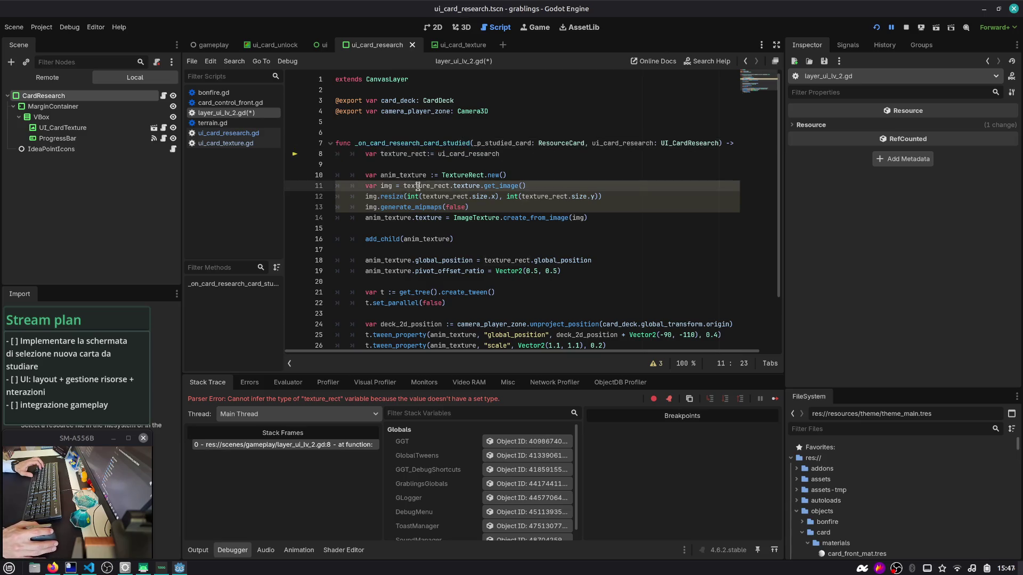
double_click(414, 186)
double_click(424, 208)
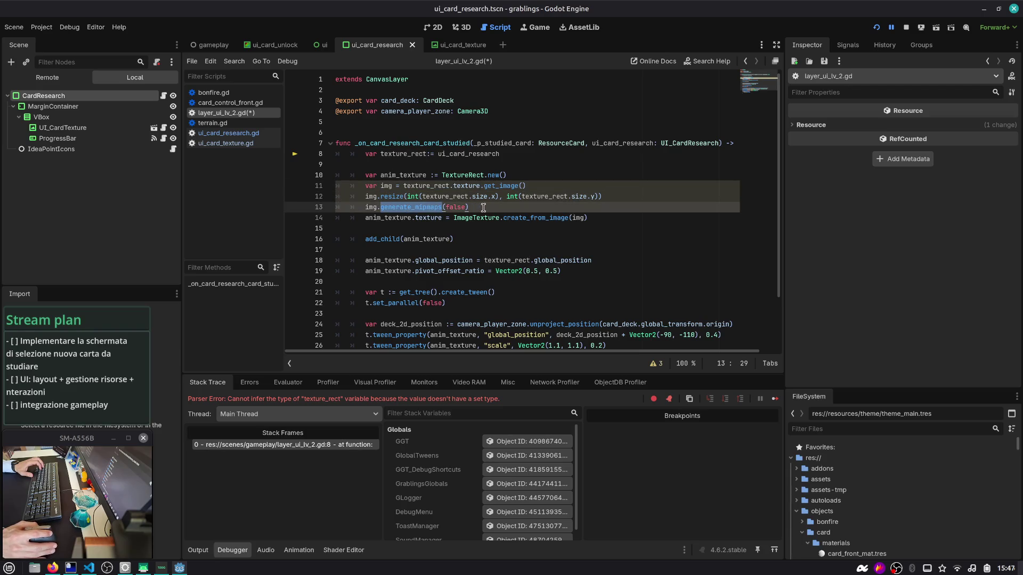
double_click(425, 218)
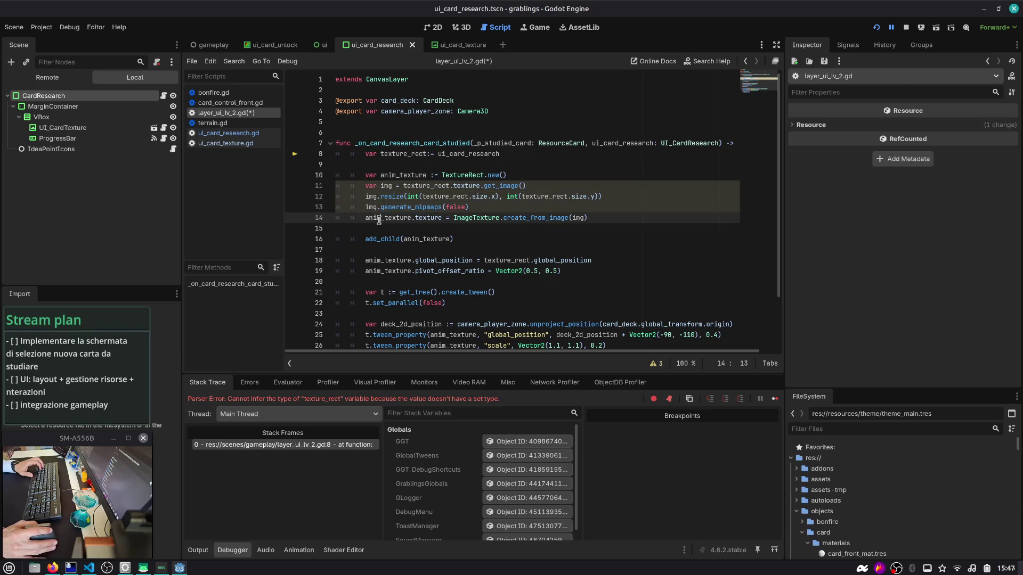
Move the texture_rect declaration below anim_texture and add a blank line after it.
click(530, 155)
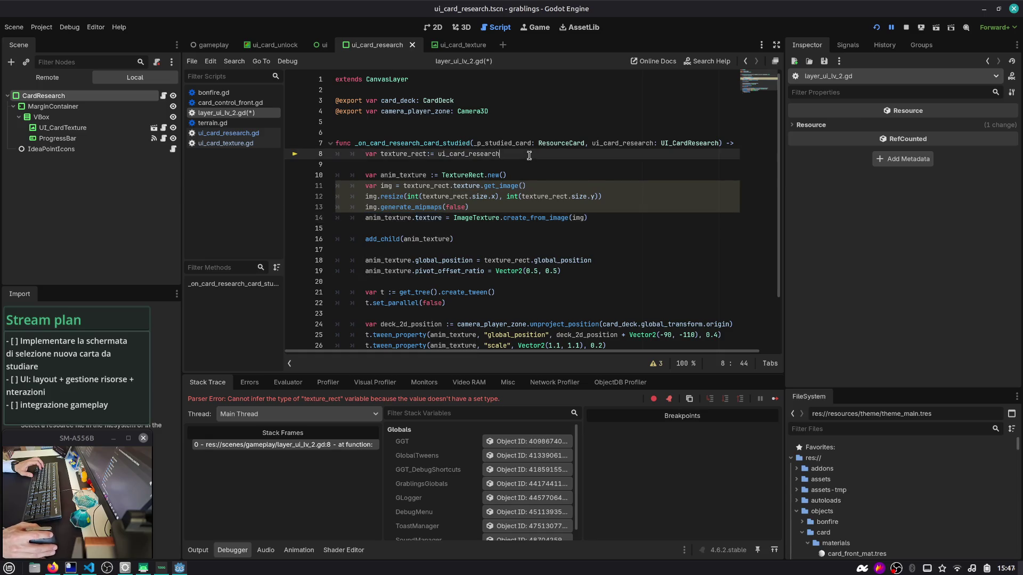
key(shift+Home)
key(BackSpace)
key(Down)
key(Down)
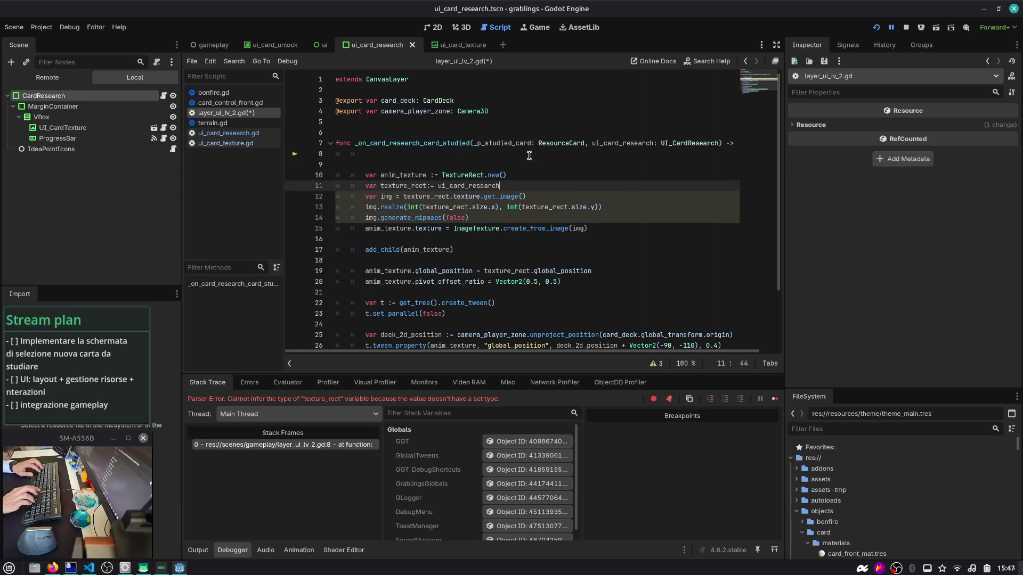
key(alt+Up)
key(alt+Up)
key(ctrl+v)
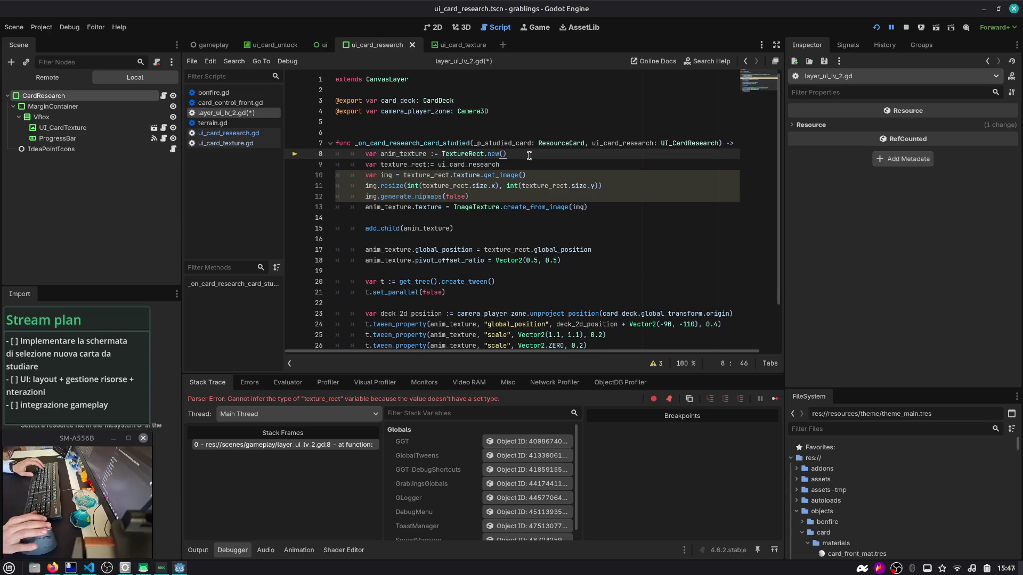
key(Return)
Select lines 10–14, then jump to the UI_CardResearch class definition.
drag(484, 209, 326, 176)
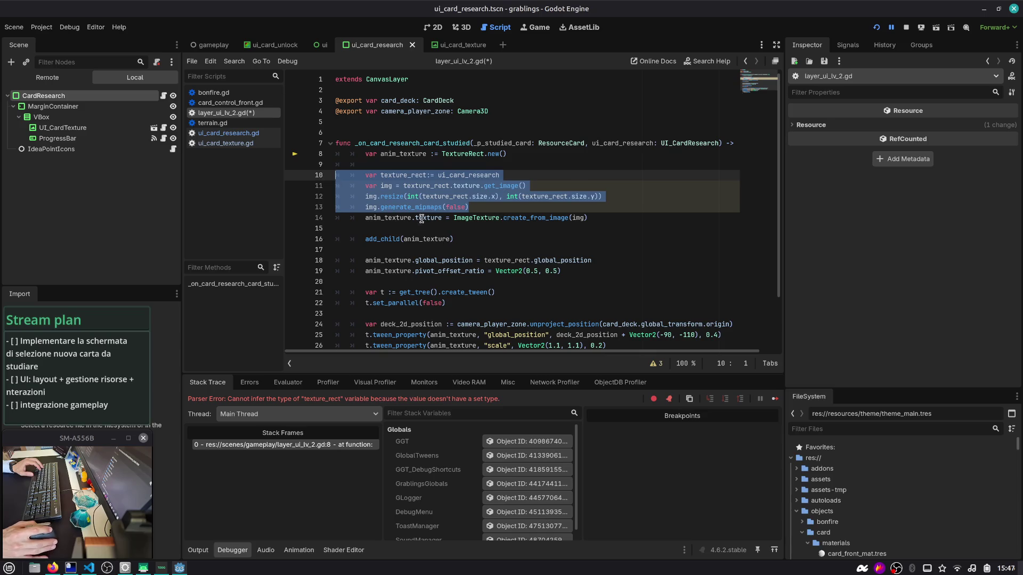
click(421, 218)
drag(588, 218, 317, 179)
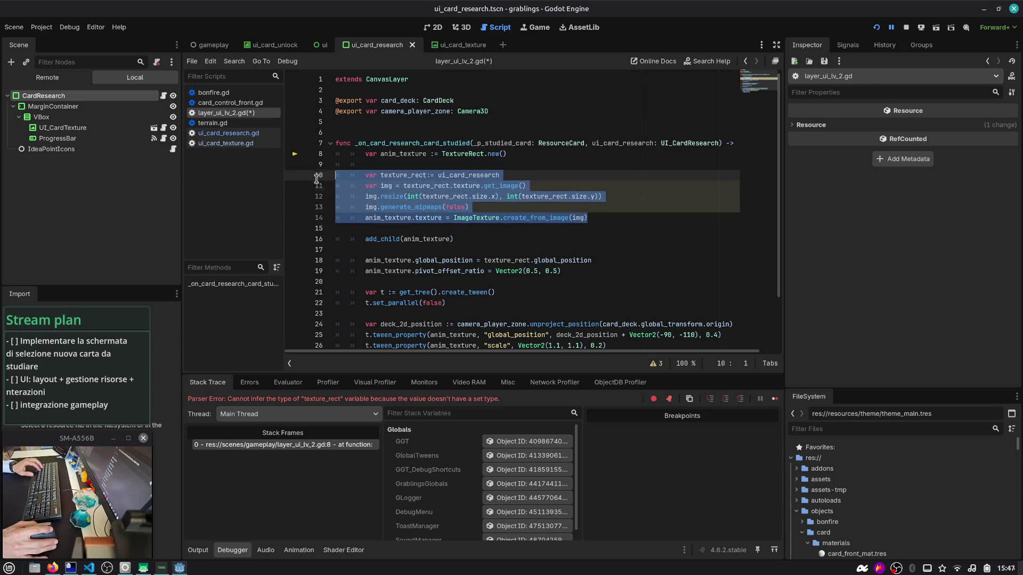
ctrl+click(687, 143)
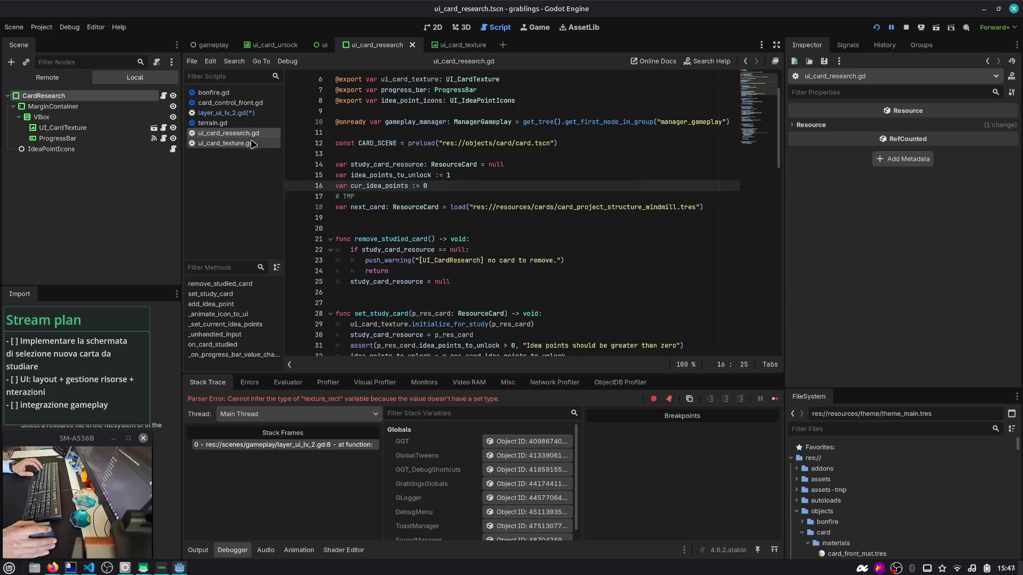
Return from ui_card_texture.gd and ui_card_research.gd to the line 8 error in layer_ui_lv_2.gd.
click(243, 144)
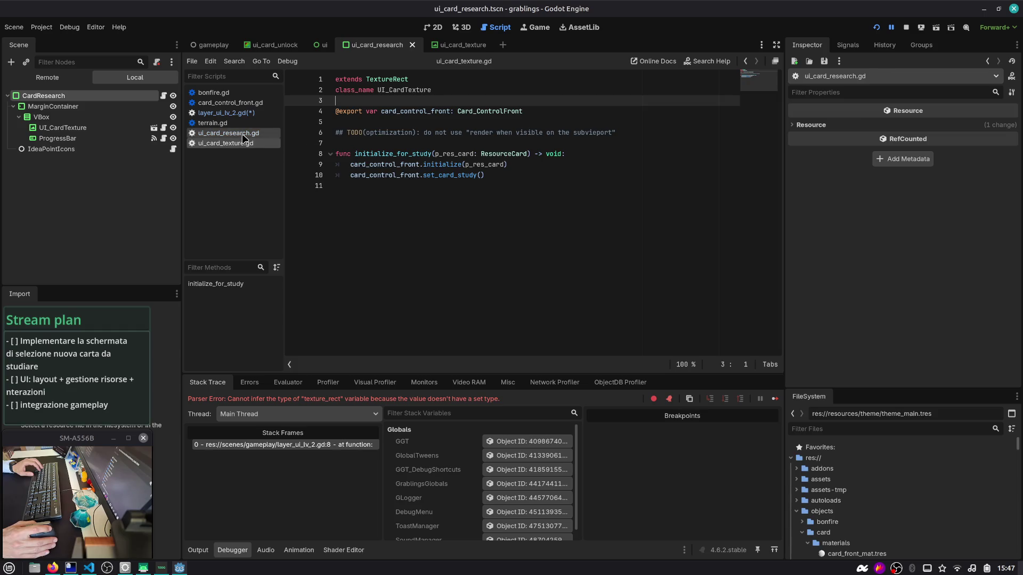
click(244, 134)
scroll(461, 191, down, 15)
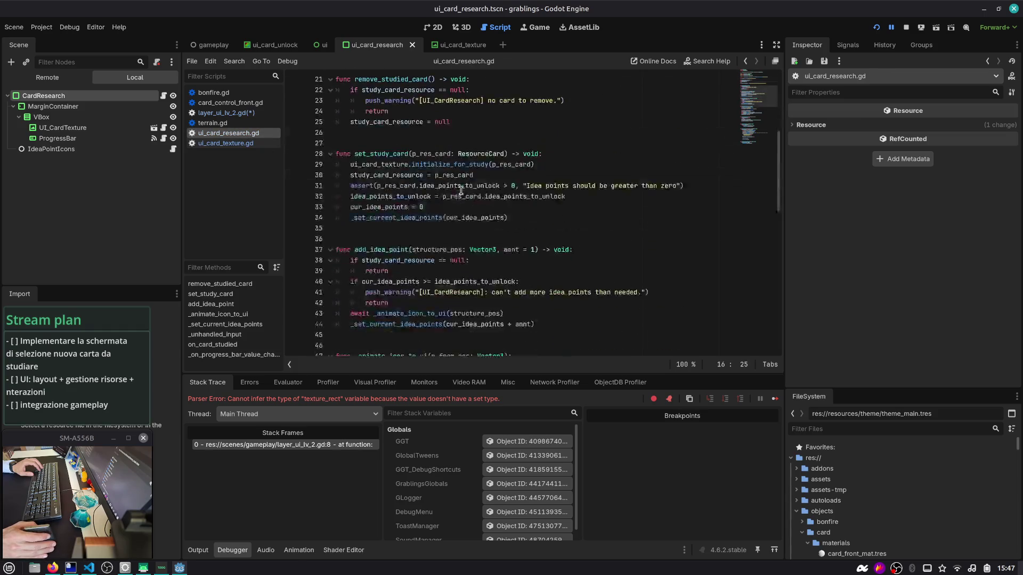
click(251, 447)
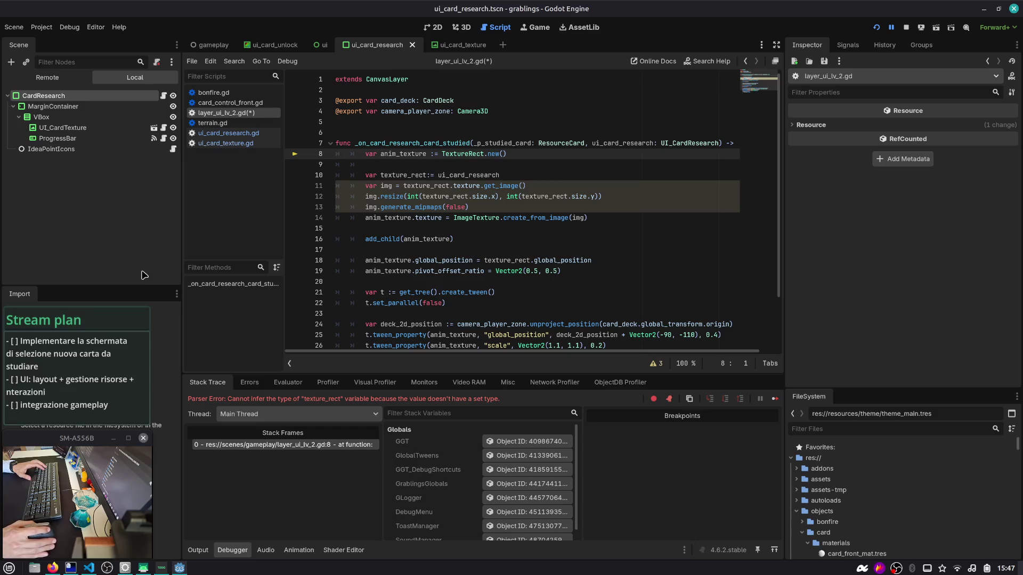
Enlarge the FileSystem list, filter 'lv_' to locate layer_ui_lv_2.gd, then view the ui and ui_card_research scenes.
mouse_move(900, 390)
mouse_down()
mouse_move(873, 280)
mouse_move(855, 269)
mouse_up()
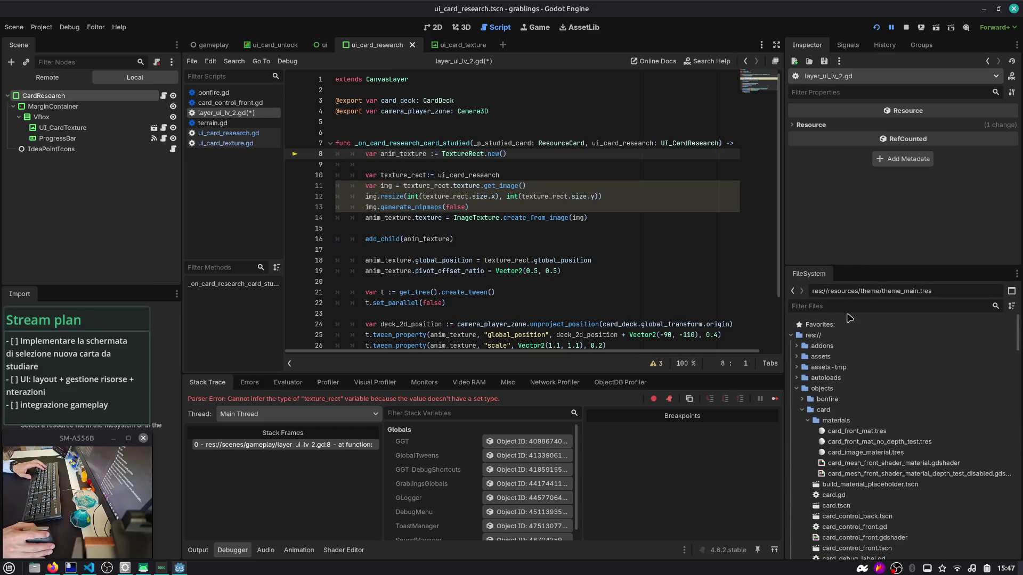
text(lv_)
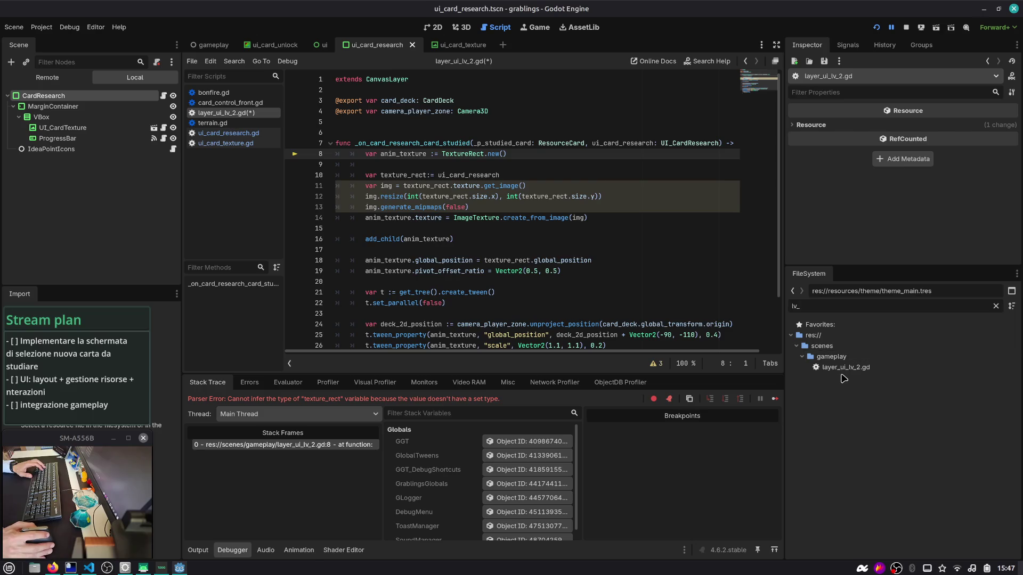
click(995, 307)
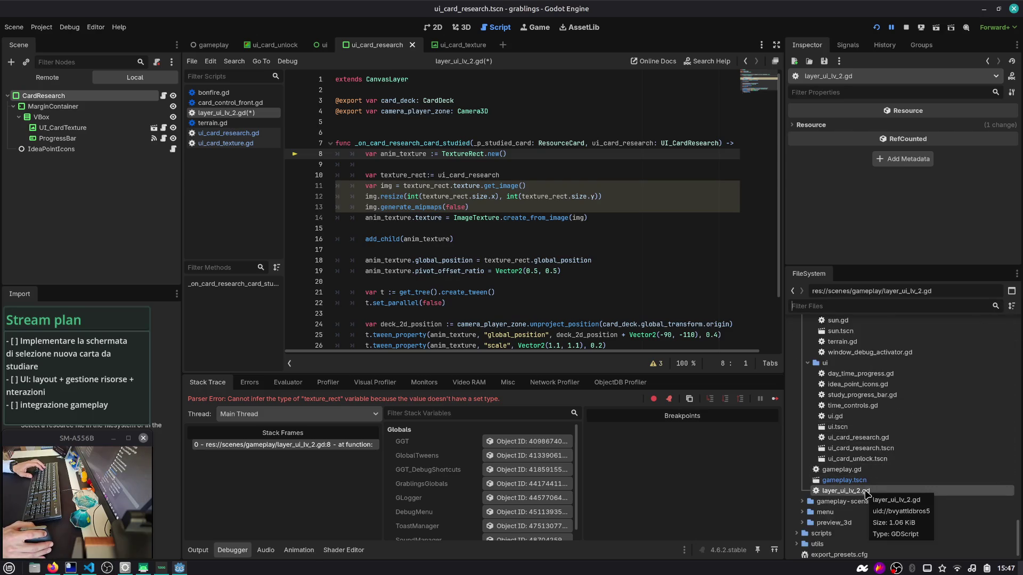
click(320, 45)
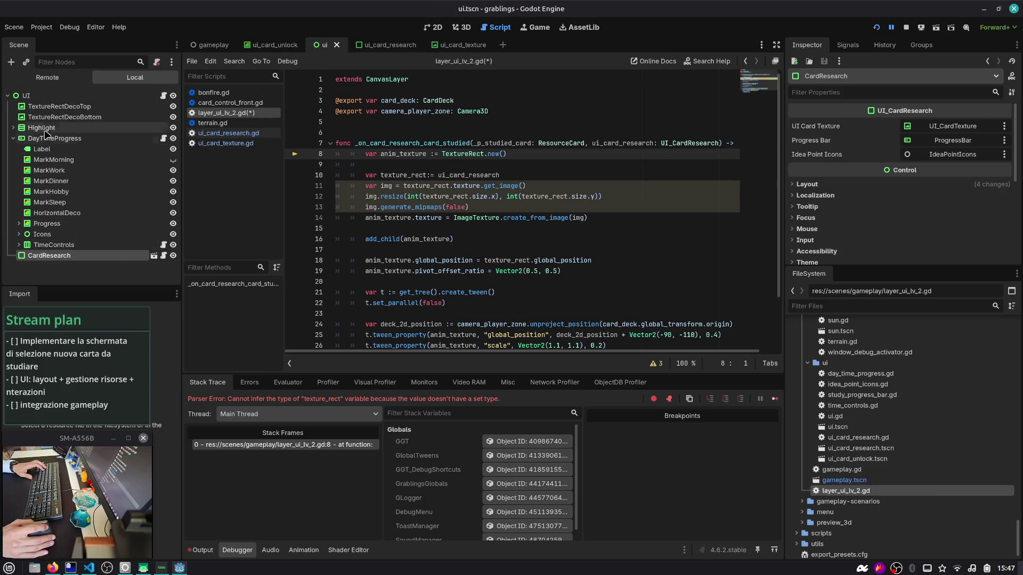
click(13, 138)
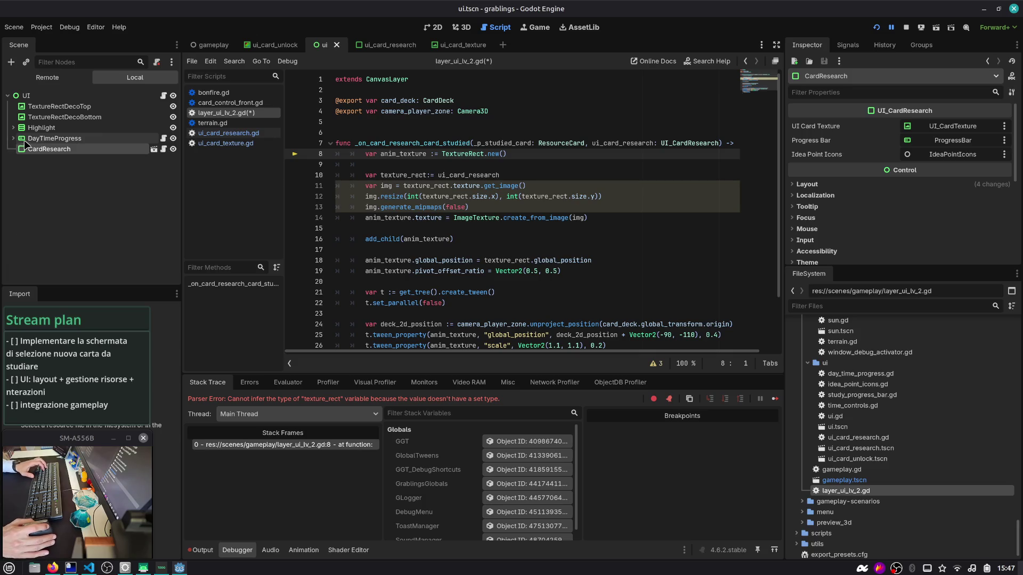
click(154, 149)
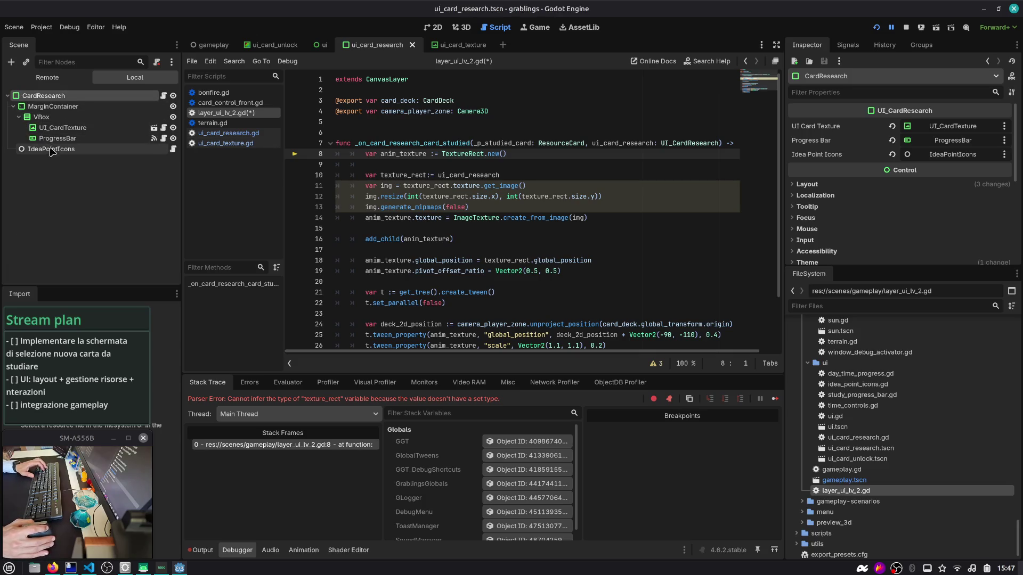
Search VS Code for 'layer_ui_lv_', open the gameplay.tscn match, then show Godot's gameplay scene.
key(alt+Tab)
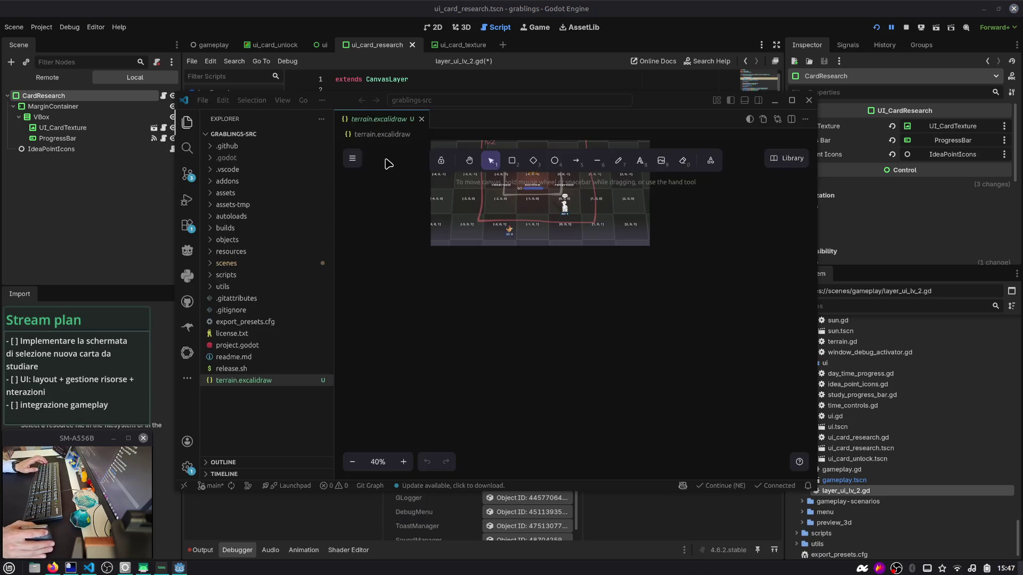
key(ctrl+shift+f)
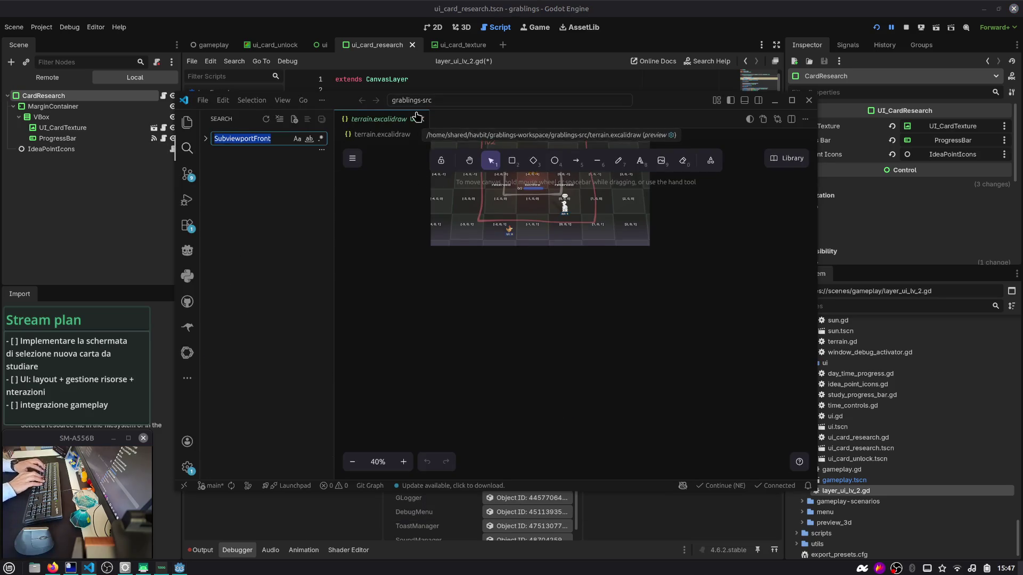
text(layer_ui_lv_)
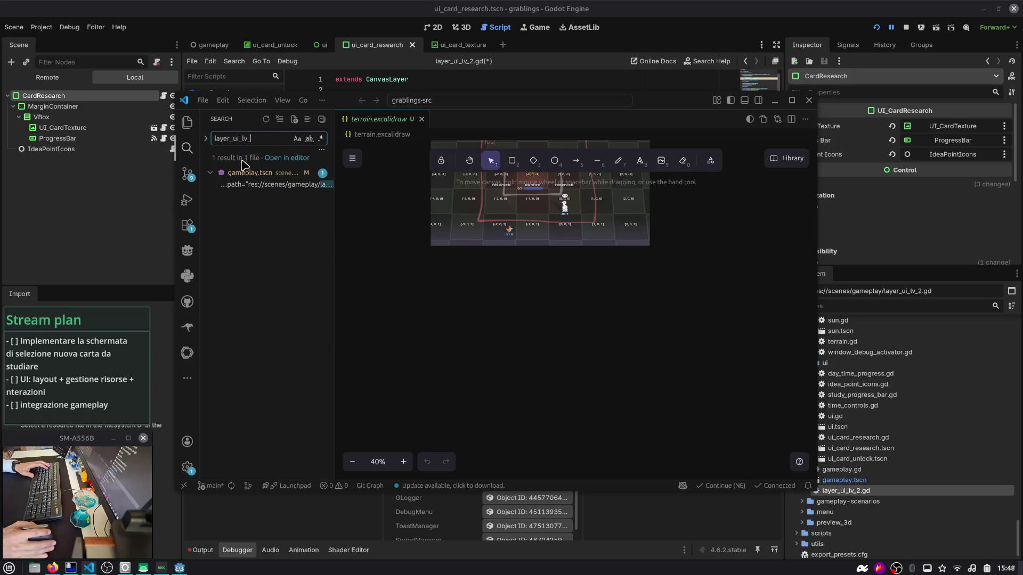
click(267, 185)
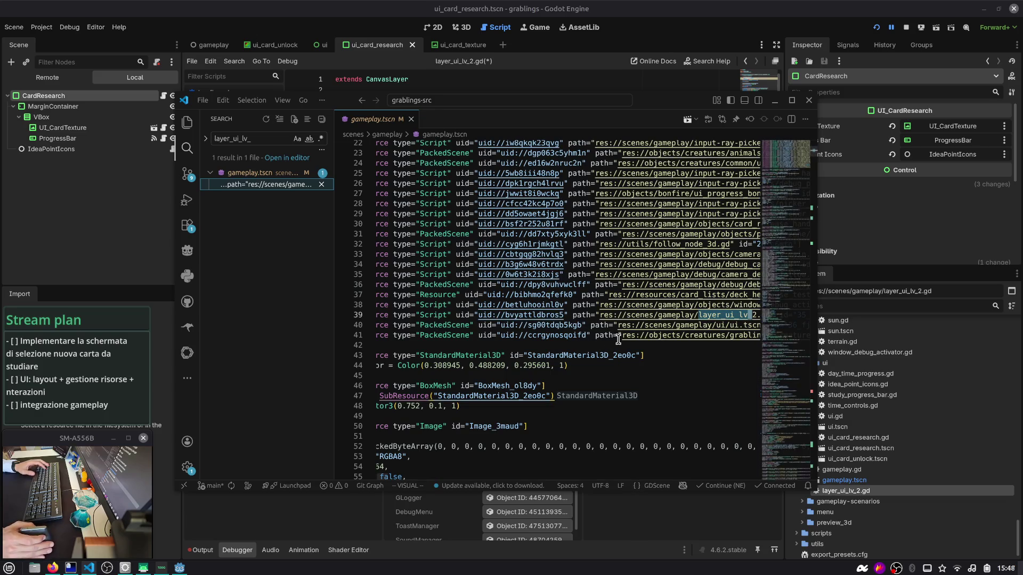
key(alt+Tab)
click(213, 44)
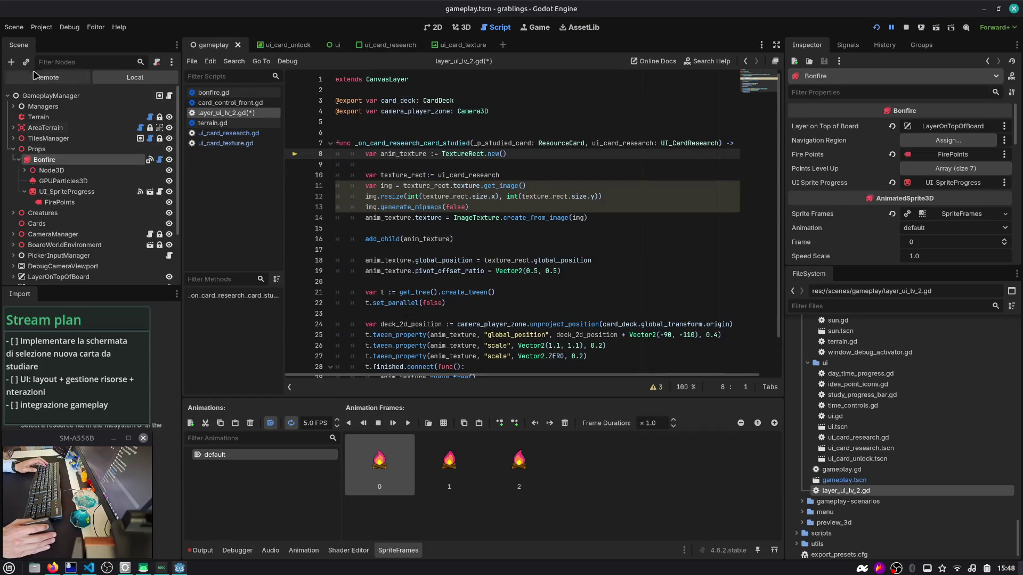
Select the LayerUI_Lv2 node and inspect UI_CardResearch and ui_card_research, then return to the ui_card_research scene.
scroll(43, 154, down, 3)
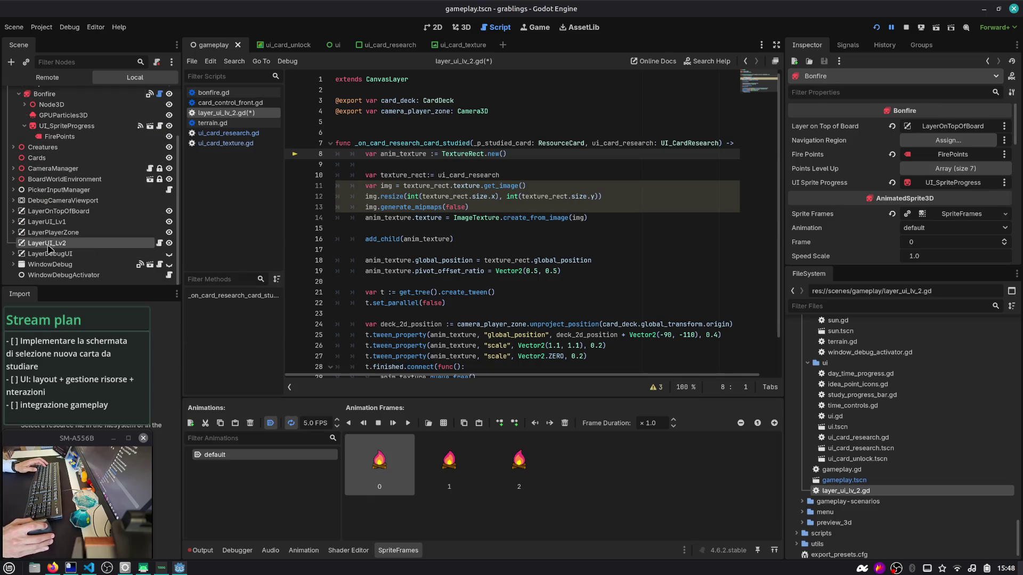
click(48, 245)
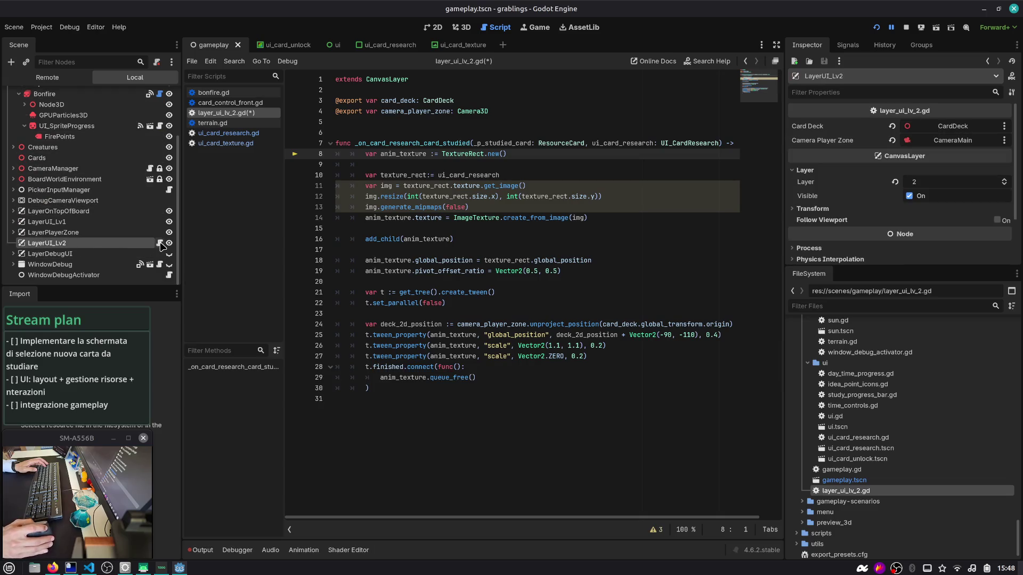
double_click(419, 143)
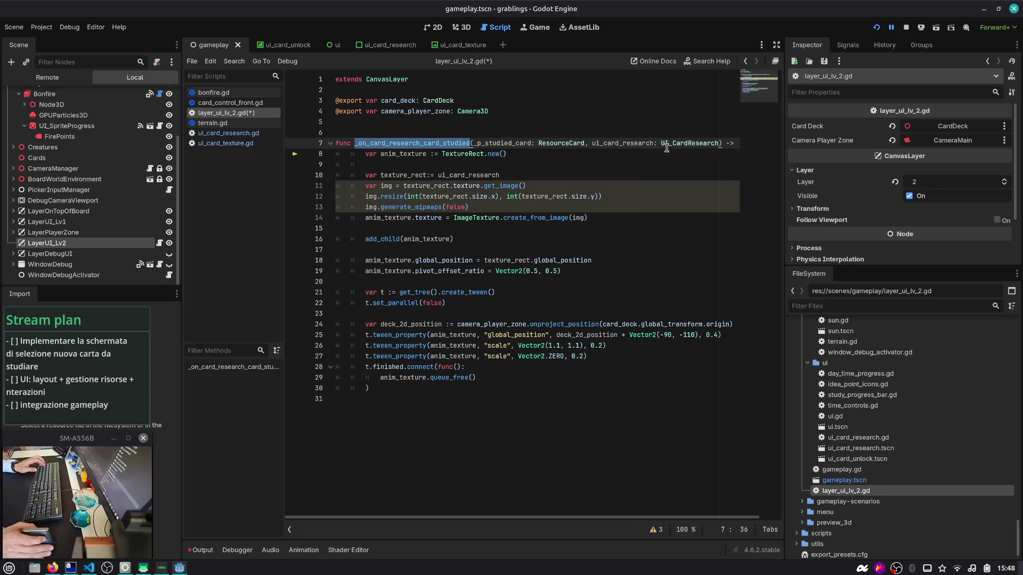
double_click(687, 143)
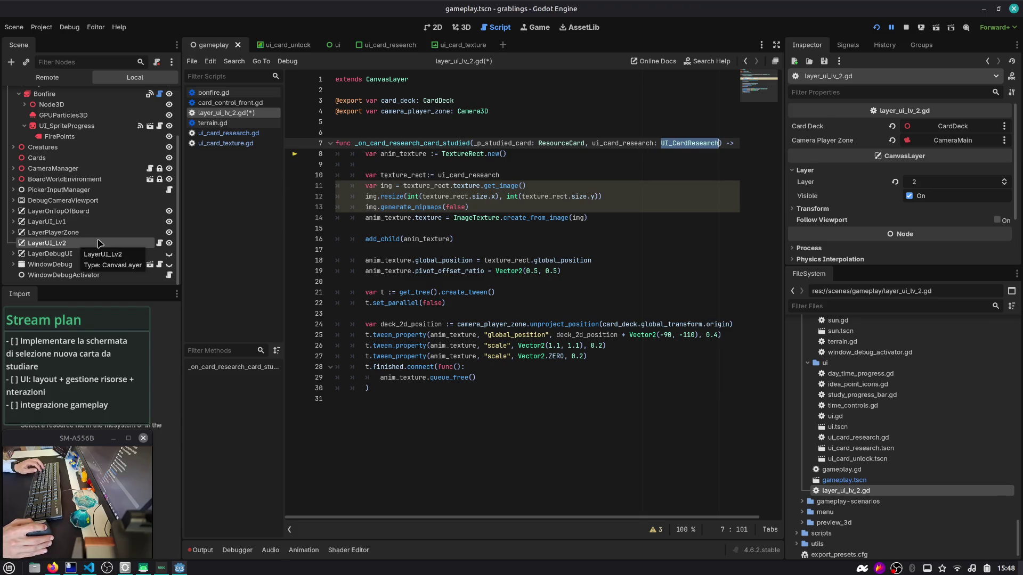
double_click(688, 144)
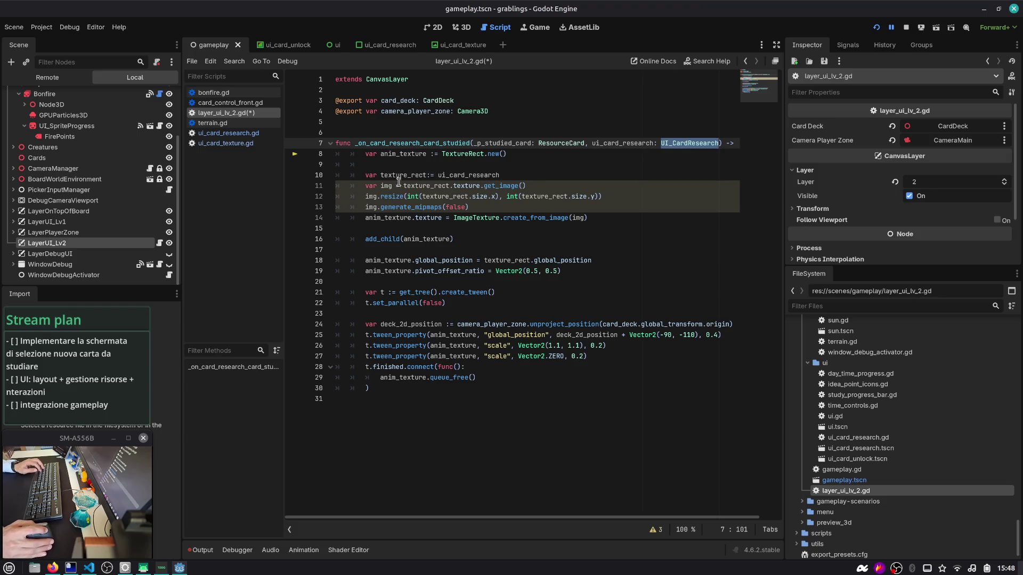
double_click(468, 175)
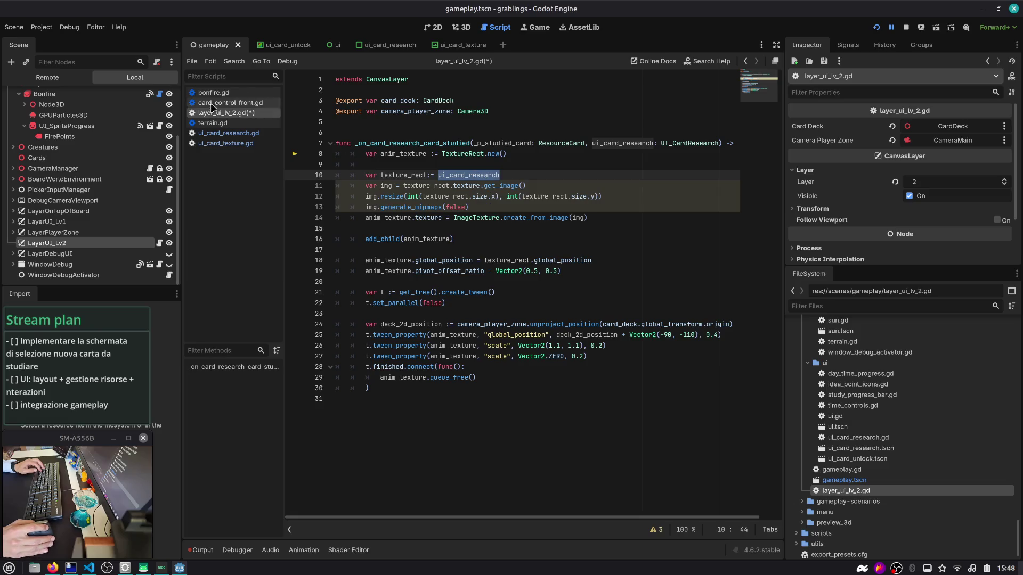
click(371, 48)
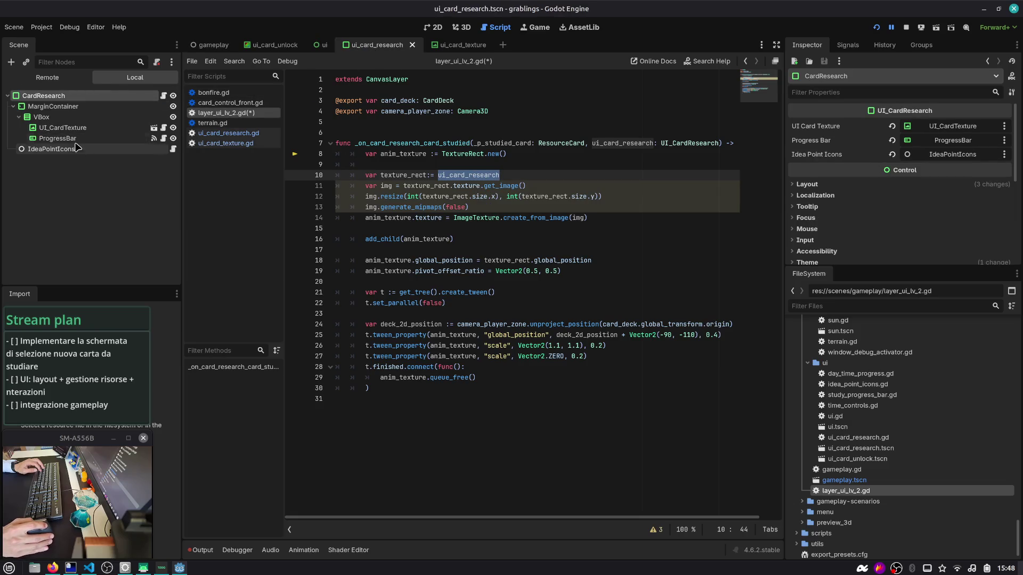
Open the CardResearch script, delete empty line 66, and jump to the UI_CardTexture class.
click(164, 96)
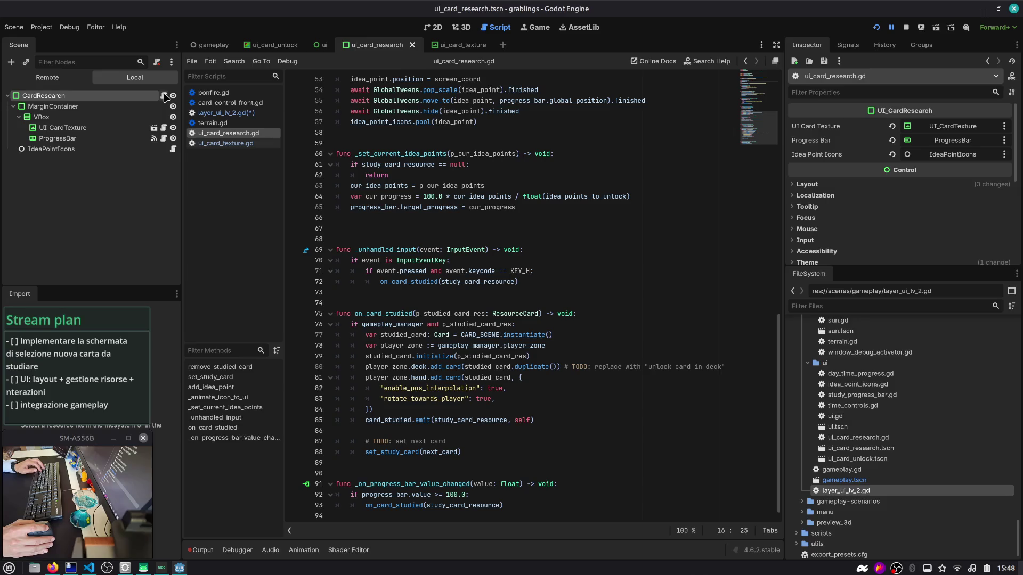
click(376, 220)
key(BackSpace)
scroll(389, 245, up, 4)
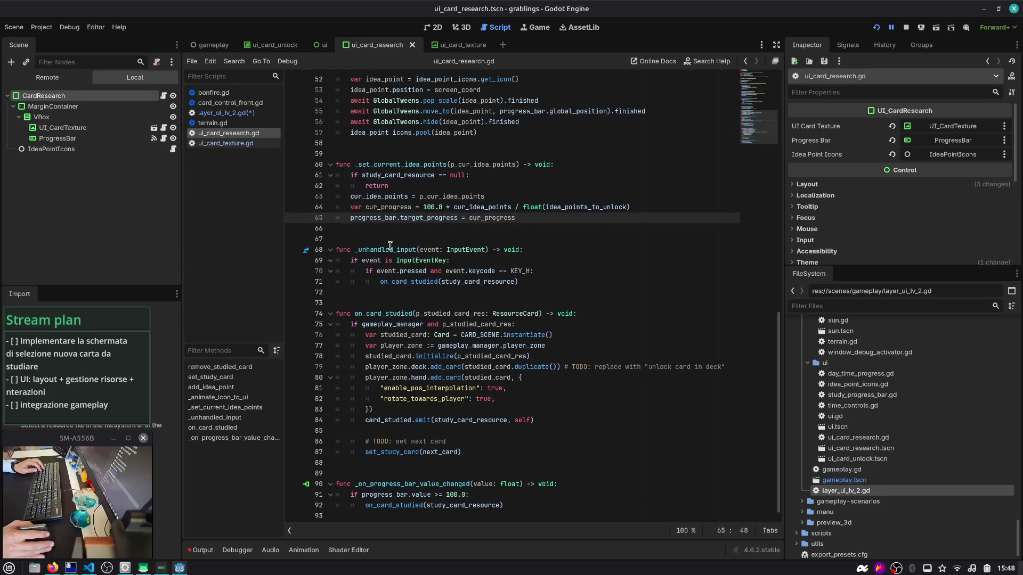
scroll(393, 308, up, 10)
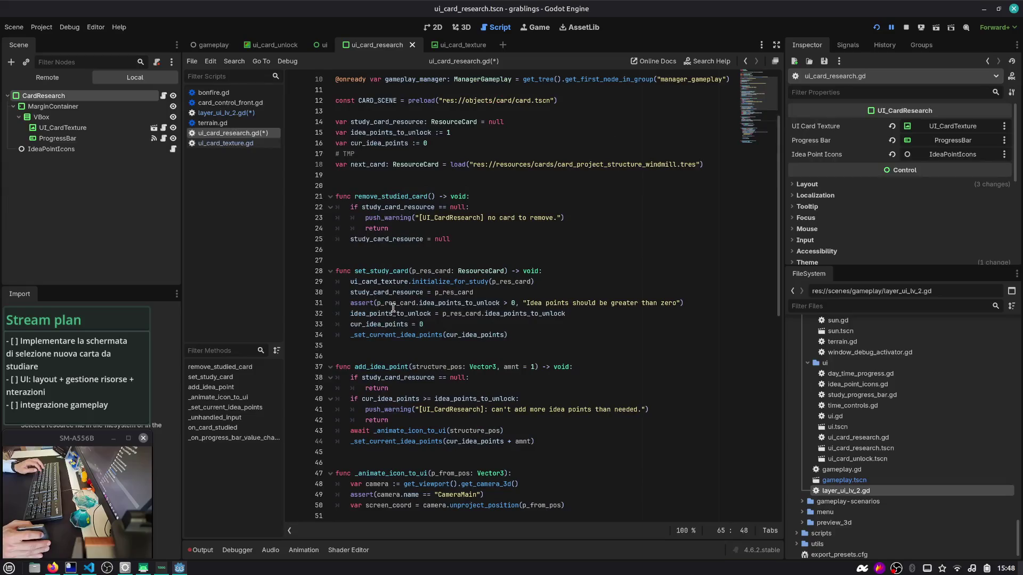
scroll(383, 262, down, 7)
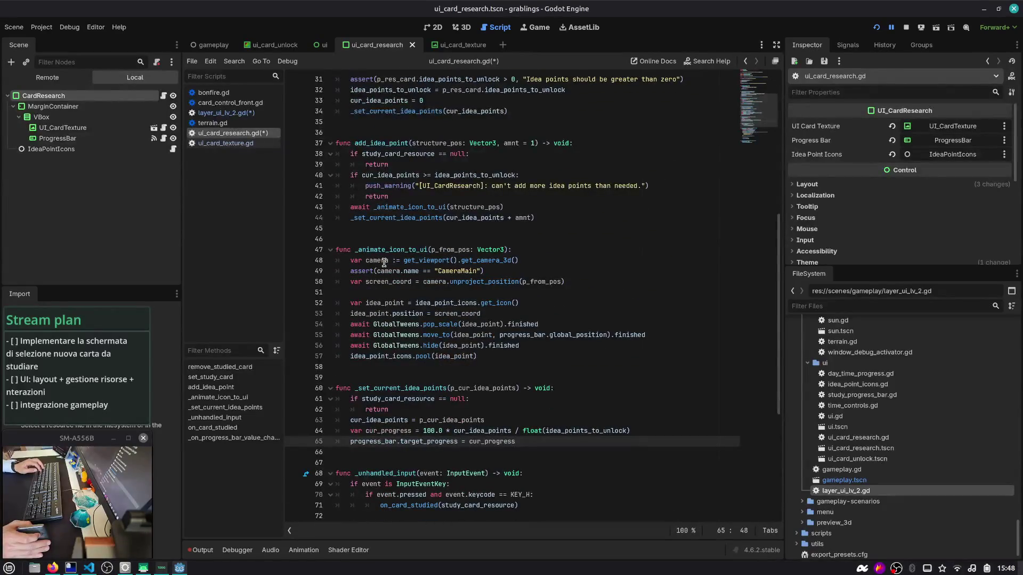
scroll(448, 160, up, 10)
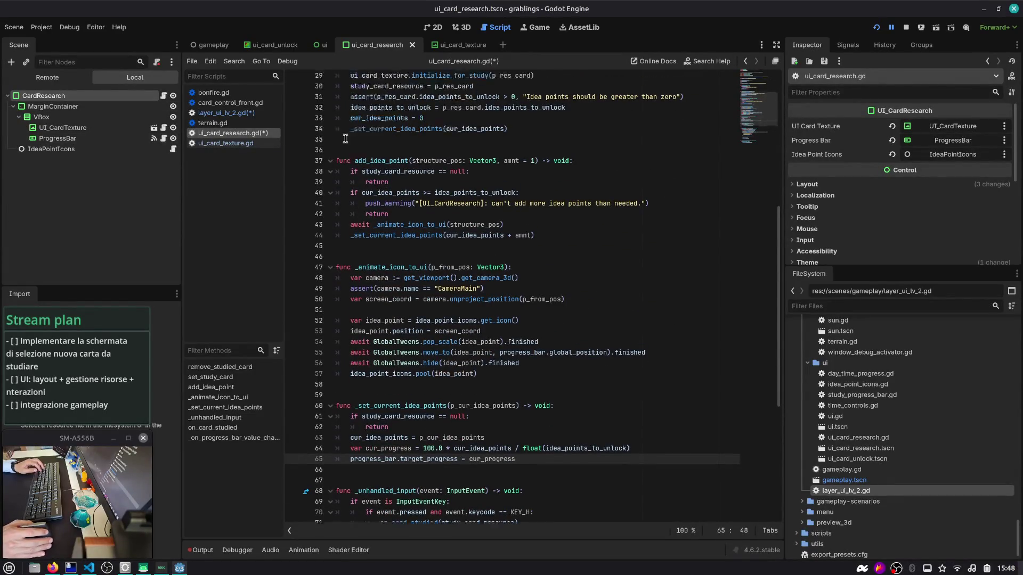
click(445, 156)
double_click(422, 133)
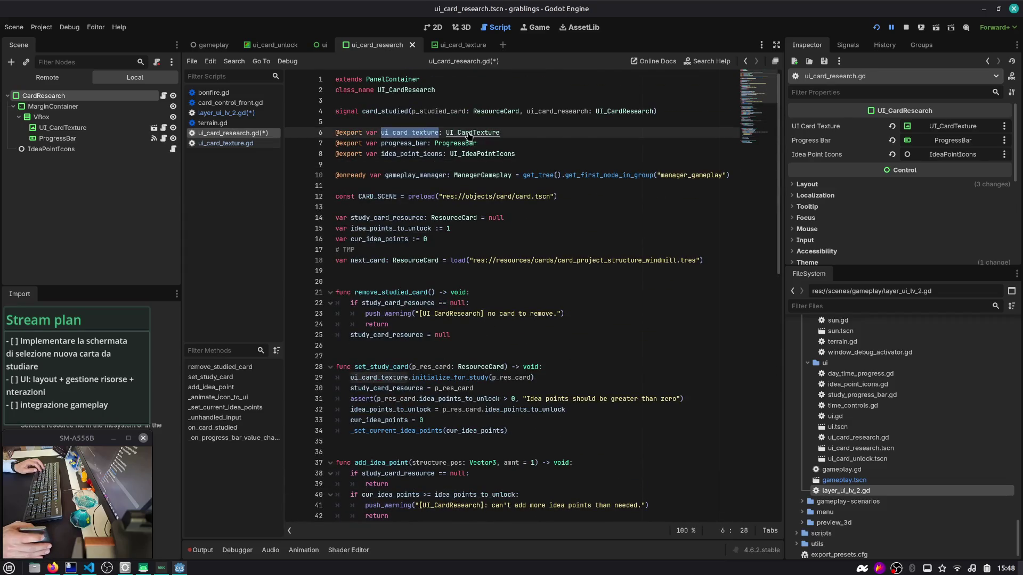
ctrl+click(468, 134)
Append 'func generate_texture() -> Texture:' with an empty body line to ui_card_texture.gd.
click(400, 195)
key(Return)
text(UI_CardResearch)
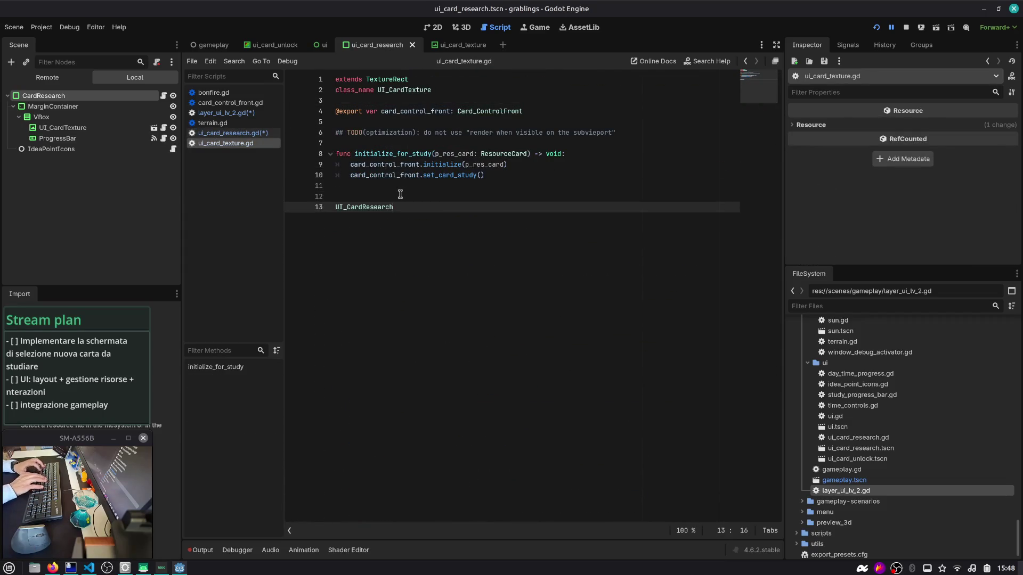
key(ctrl+BackSpace)
text(func generate_)
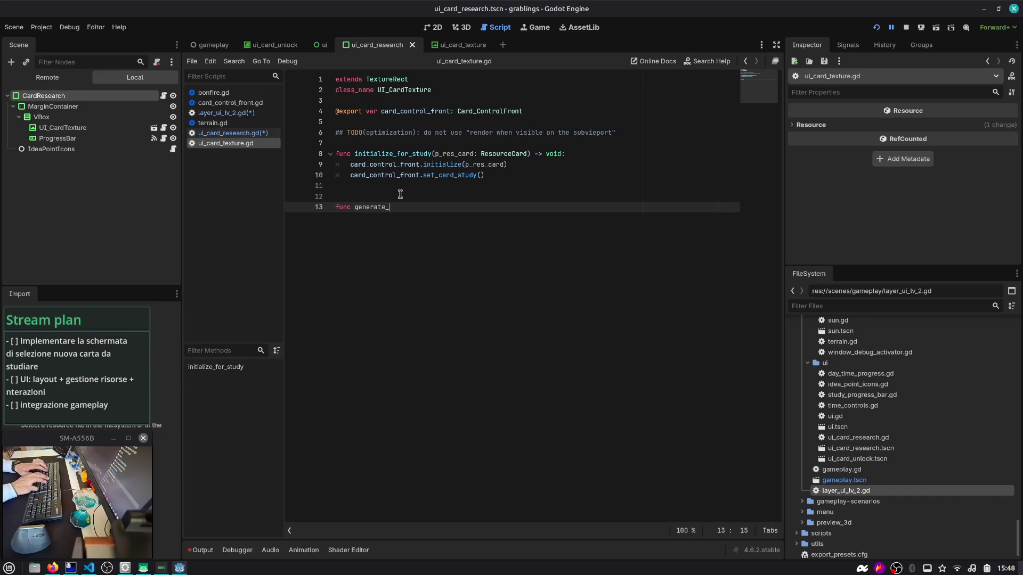
text(texture() -> Te)
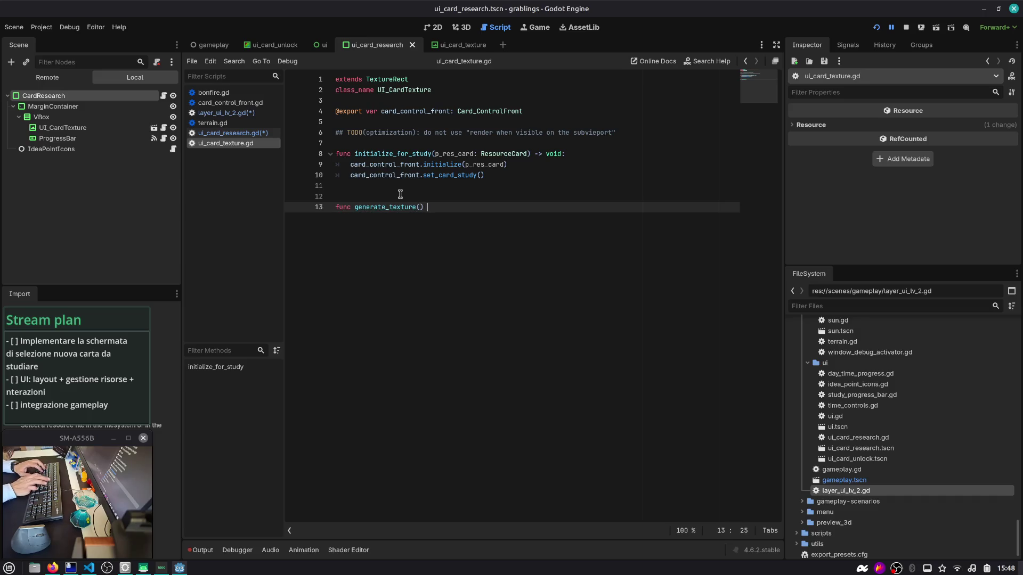
text(xture:)
key(Return)
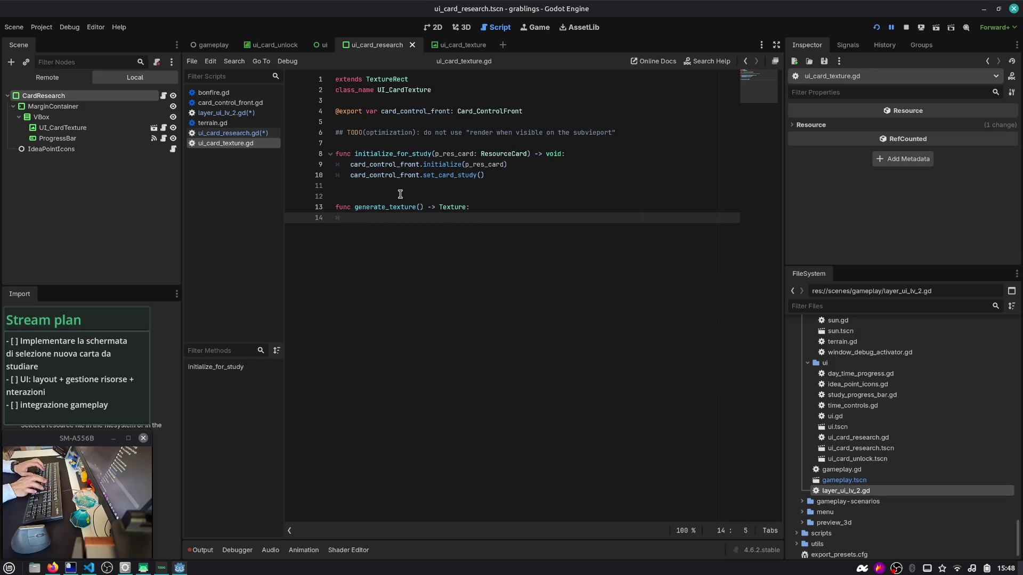
click(233, 133)
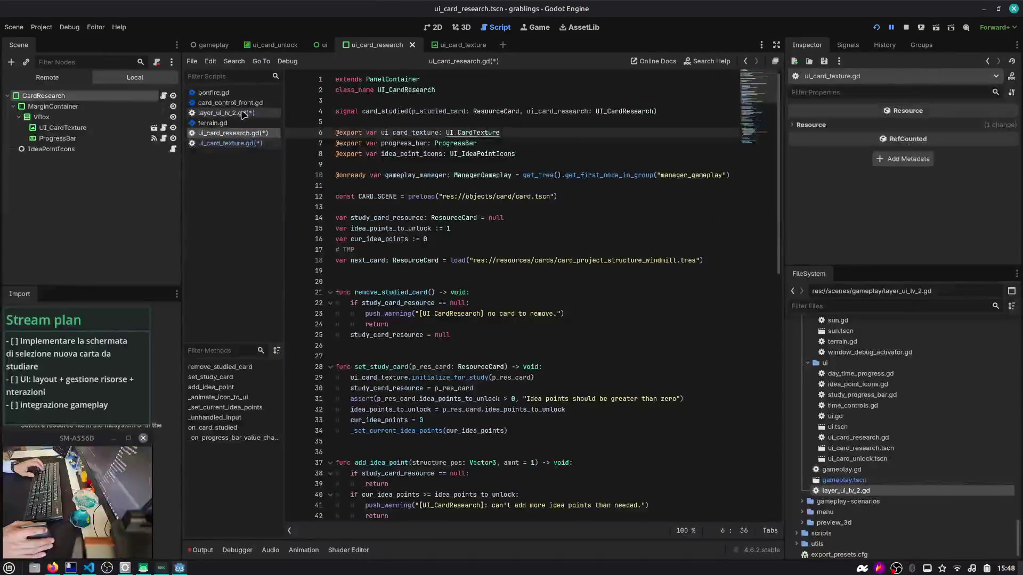
Replace the ImageTexture.create_from_image(img) call with ui_card_research.ui_card_texture.generate_texture().
click(226, 113)
drag(588, 218, 341, 178)
key(ctrl+c)
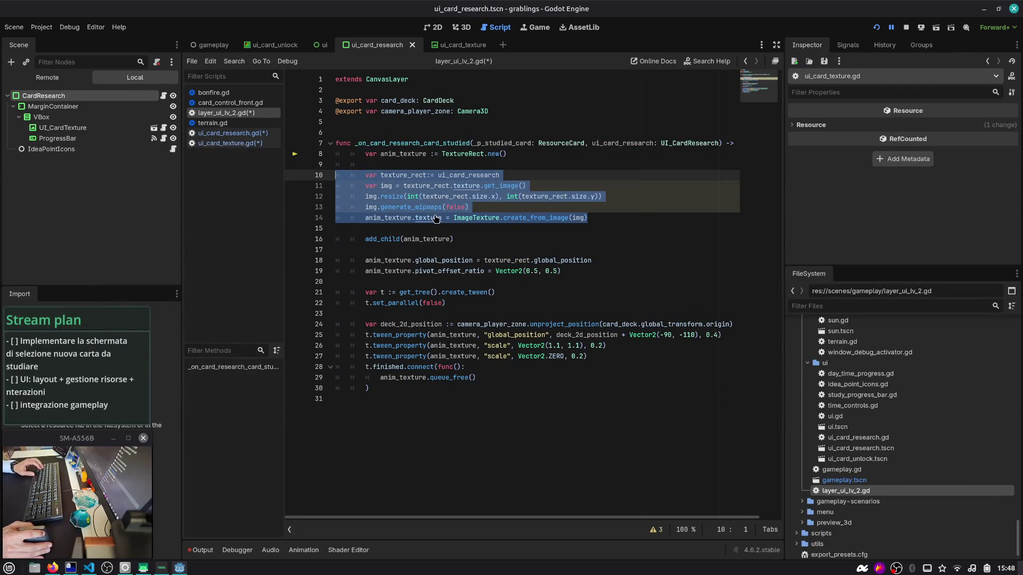
click(455, 218)
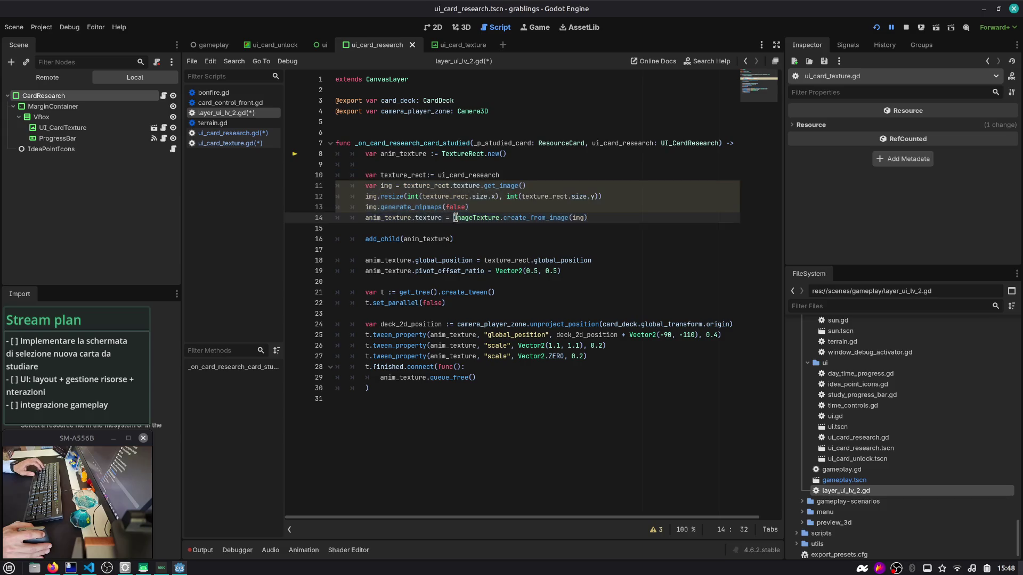
key(shift+End)
text(ui_card_research.)
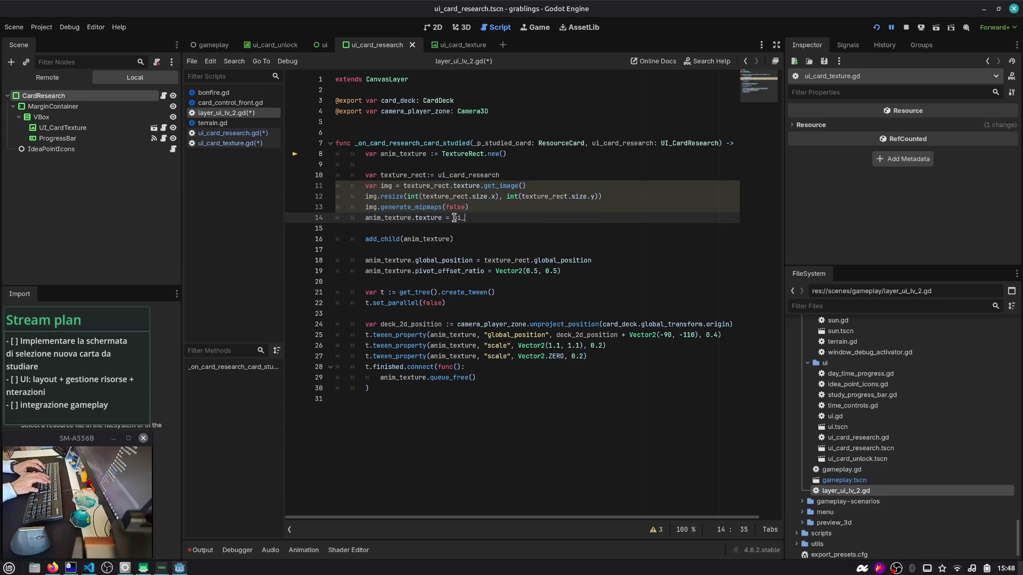
text(ui_card_texture.gene)
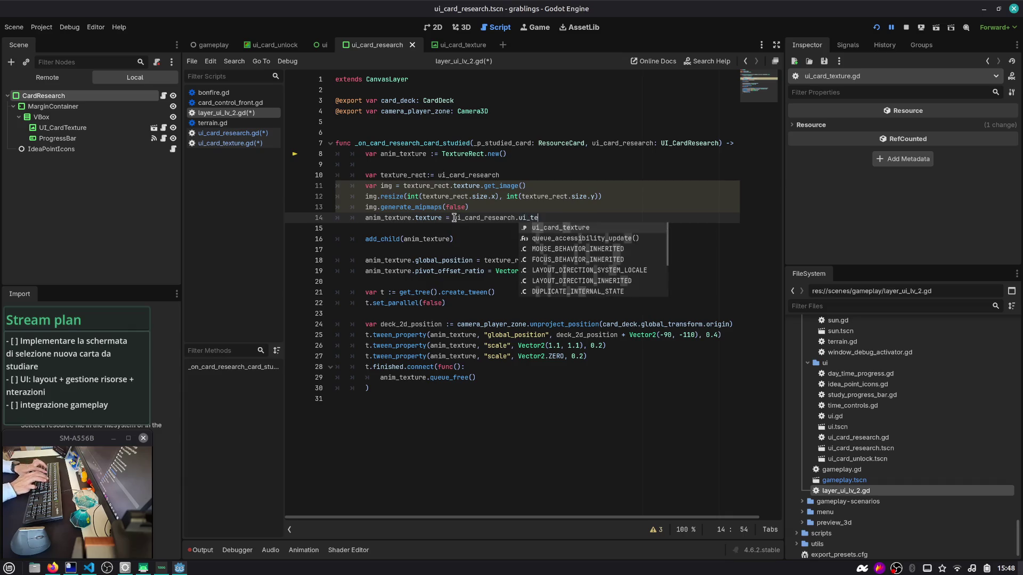
text(rate_t)
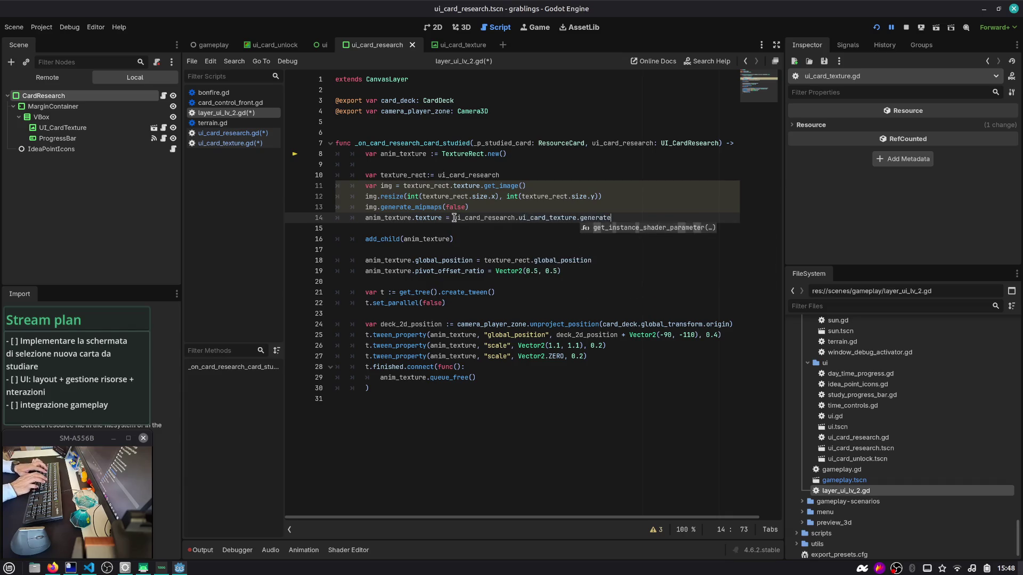
text(extre())
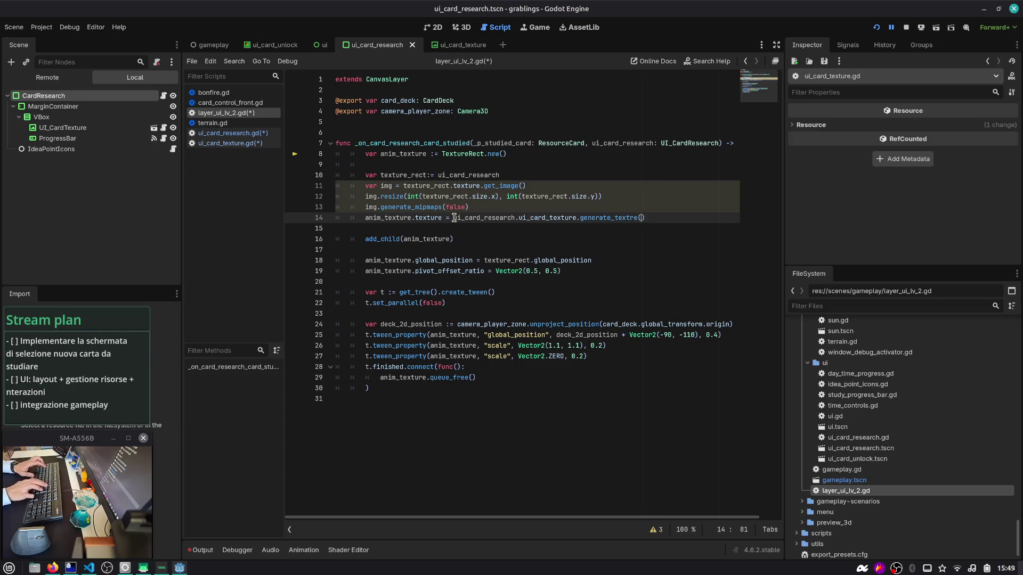
key(BackSpace)
key(BackSpace)
key(BackSpace)
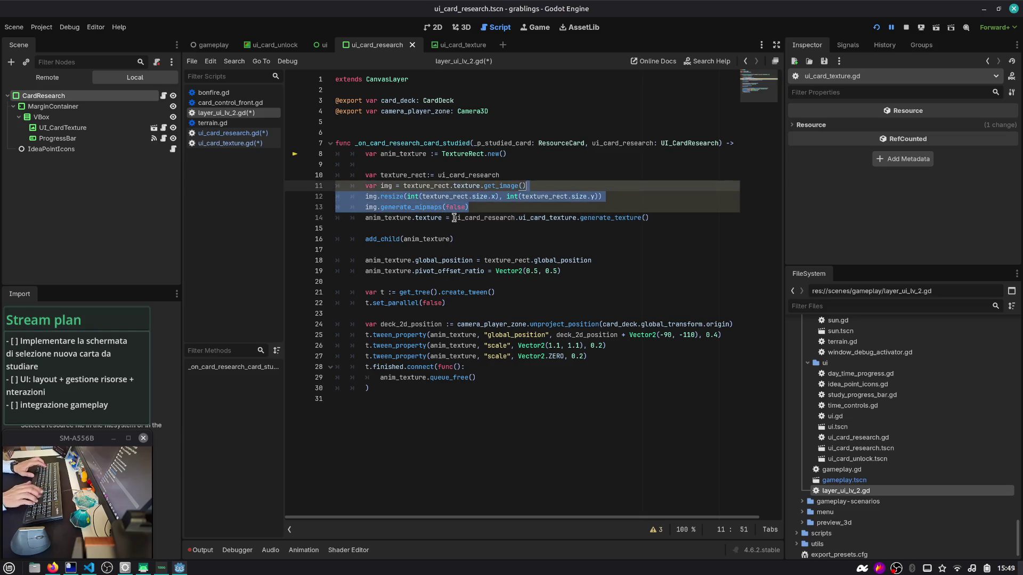
Comment out the old image-copying lines and remove the empty line above them.
key(shift+Up)
key(ctrl+k)
key(Up)
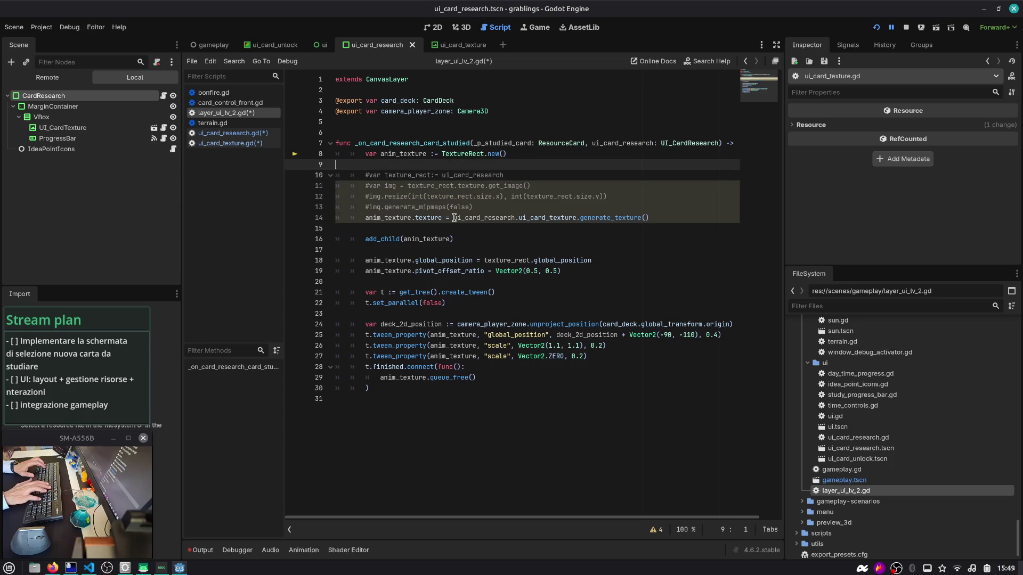
key(BackSpace)
Delete the commented-out lines, restoring the accidentally erased anim_texture declaration.
click(507, 195)
key(shift+Up)
key(shift+Up)
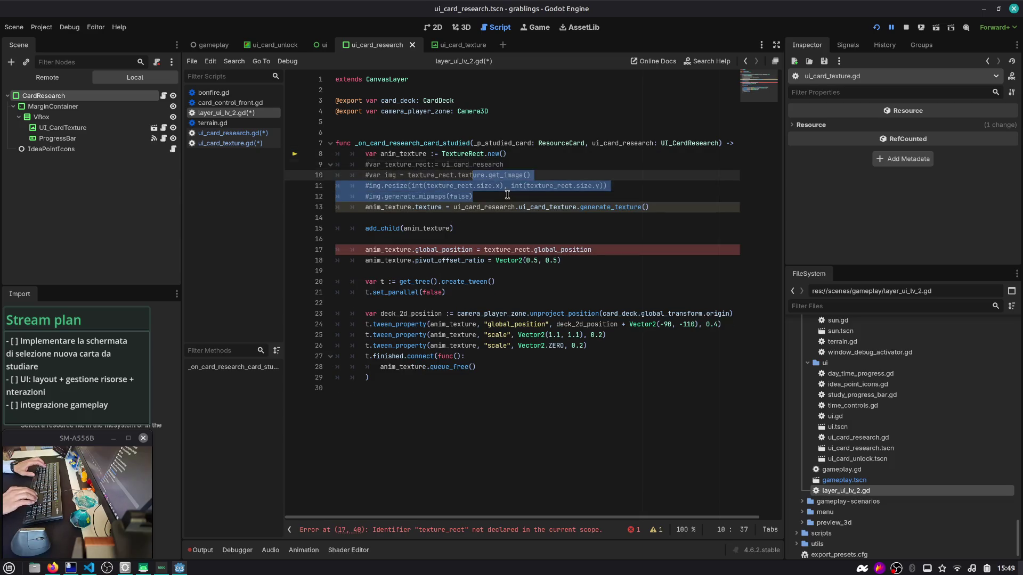
key(shift+Up)
key(shift+Home)
key(BackSpace)
key(Up)
key(shift+End)
key(BackSpace)
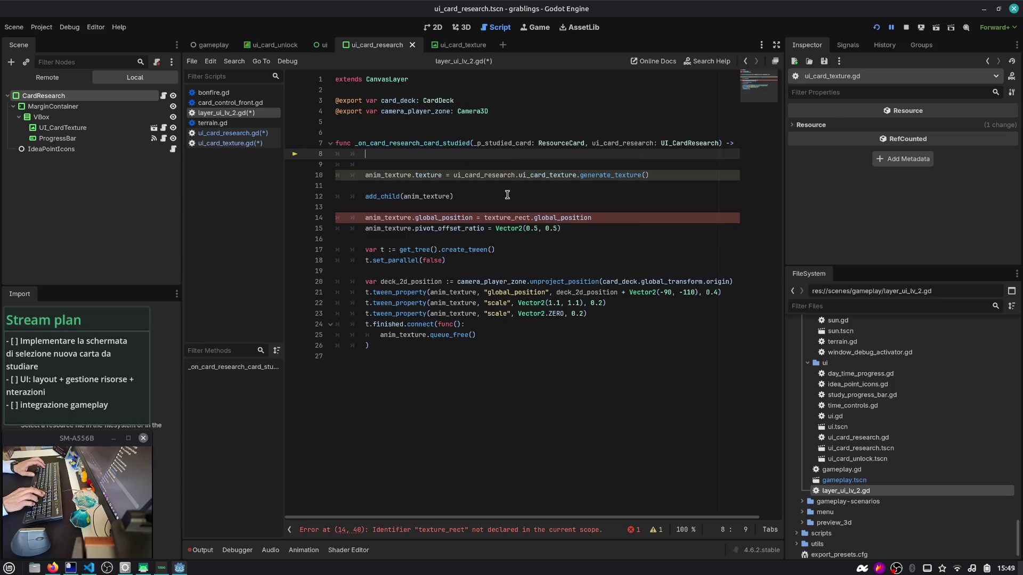
key(ctrl+z)
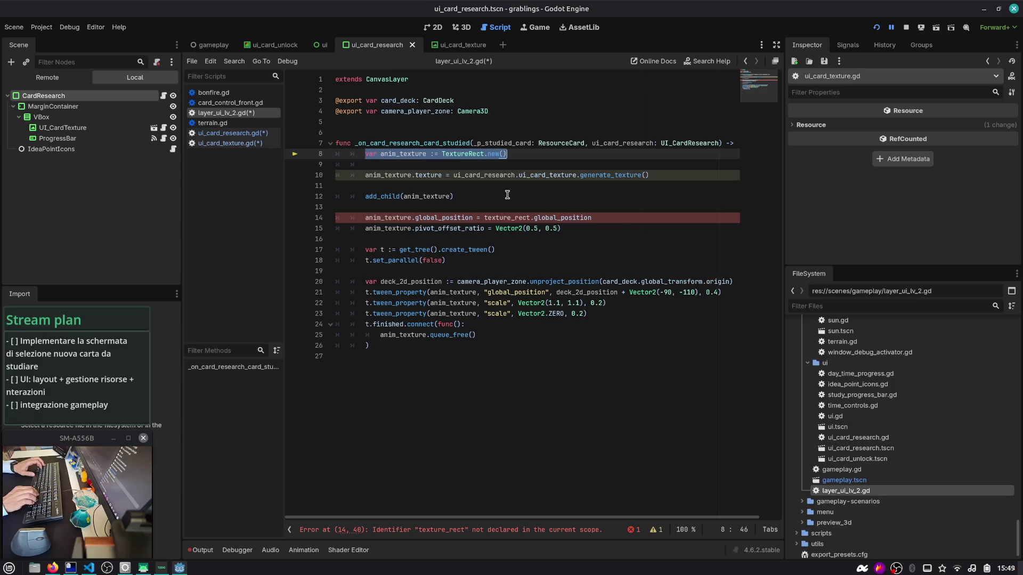
key(Right)
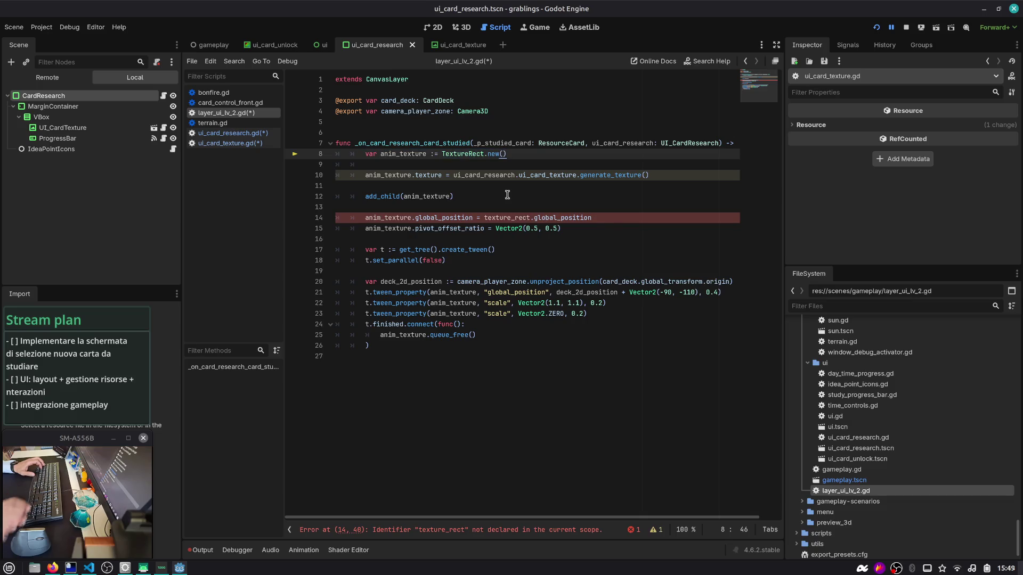
click(609, 176)
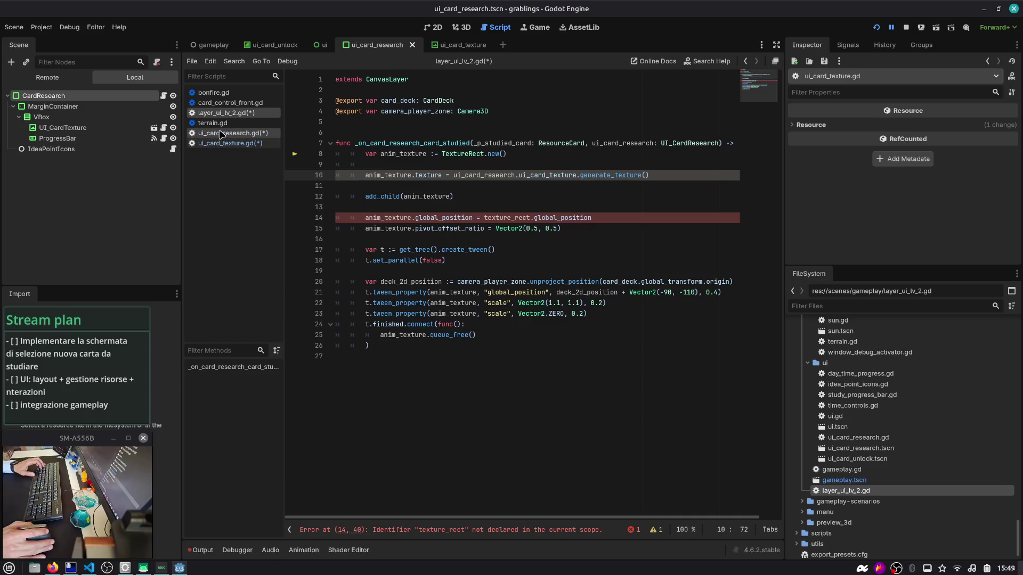
Paste the image-copying lines into generate_texture() in ui_card_texture.gd and tidy line 14's spacing.
click(229, 145)
key(ctrl+v)
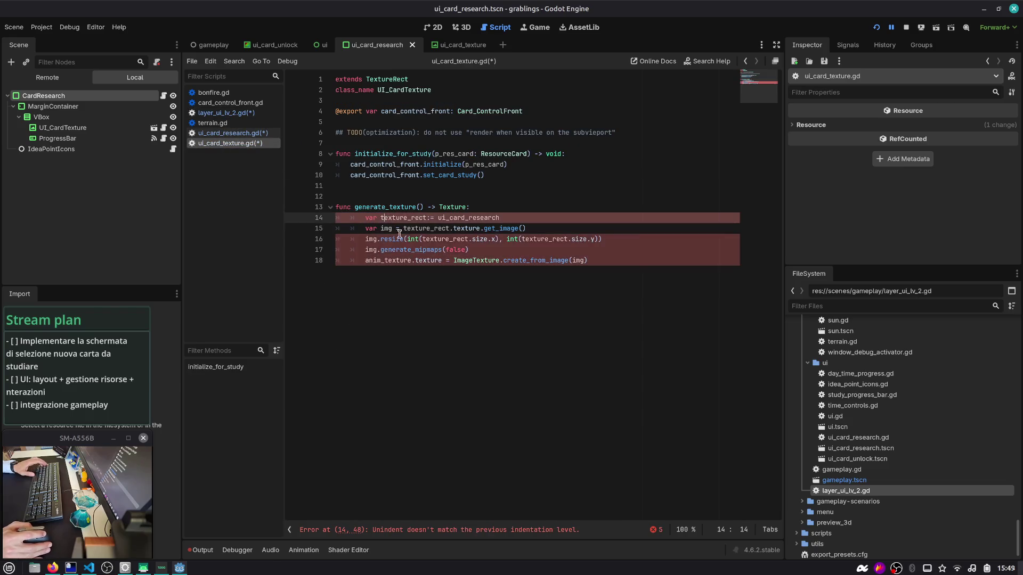
drag(366, 217, 400, 262)
click(408, 209)
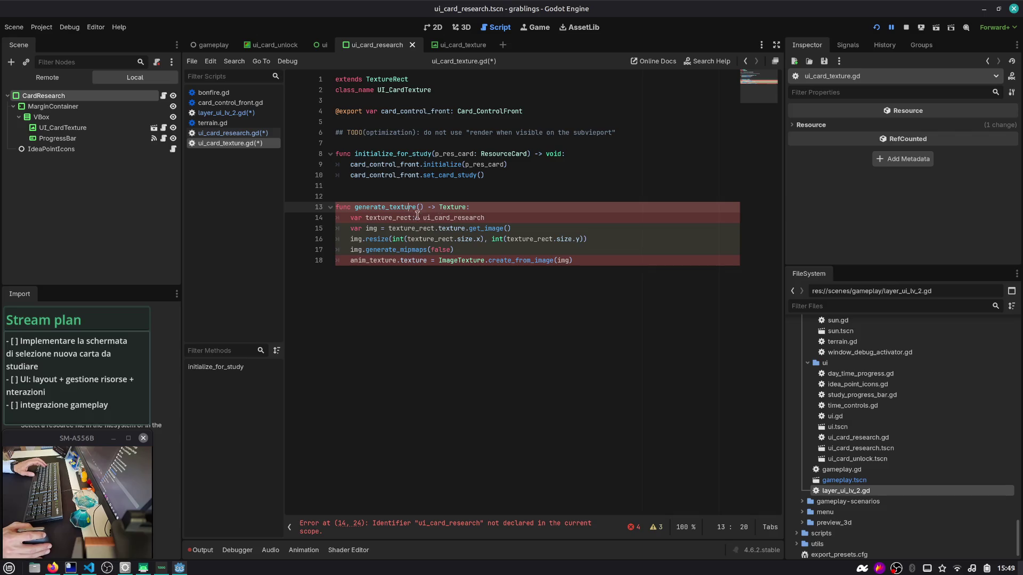
double_click(438, 217)
double_click(389, 217)
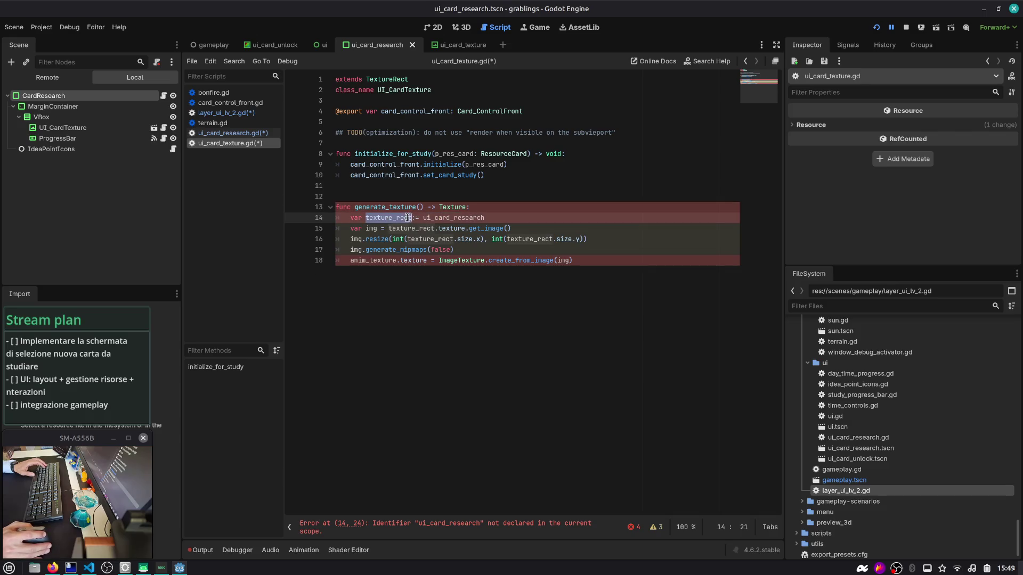
click(408, 217)
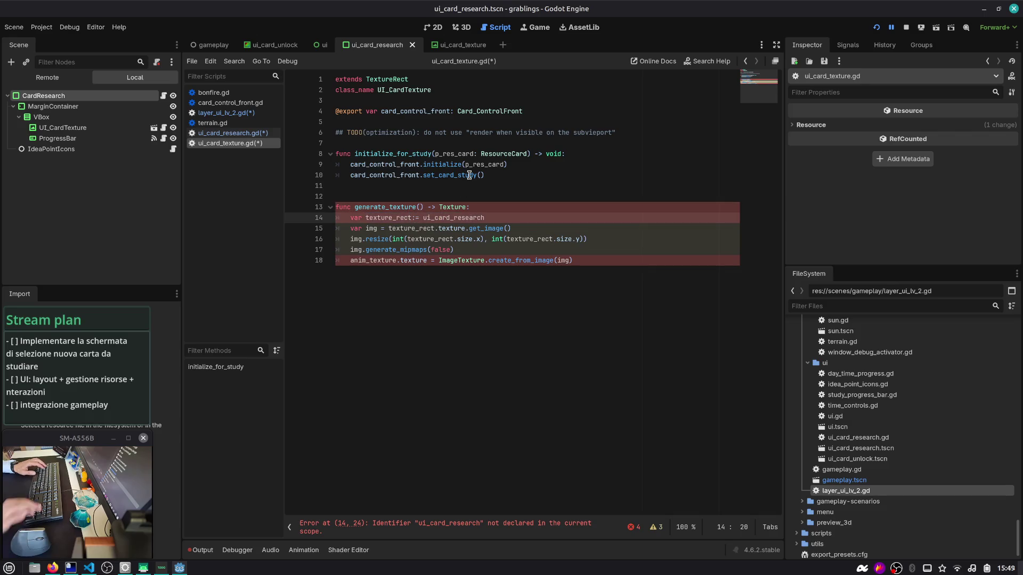
double_click(418, 231)
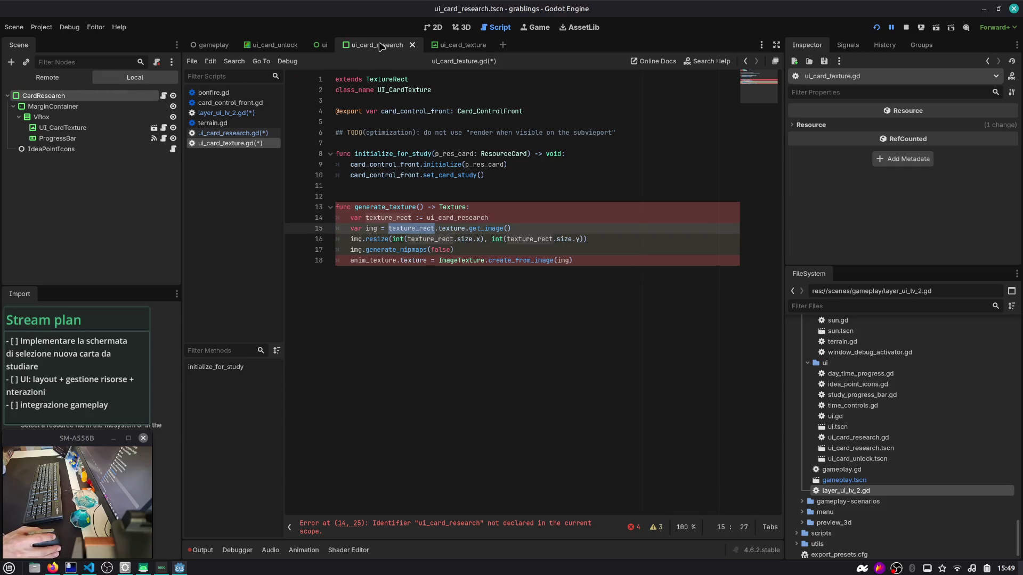
Delete the texture_rect line, make img read texture.get_image(), and save the scripts.
click(437, 50)
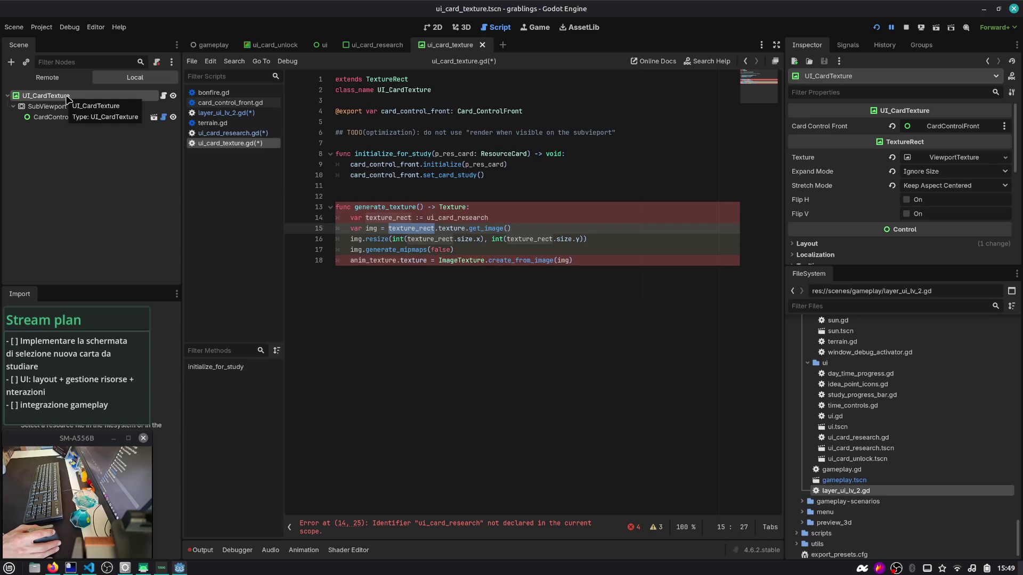
double_click(381, 214)
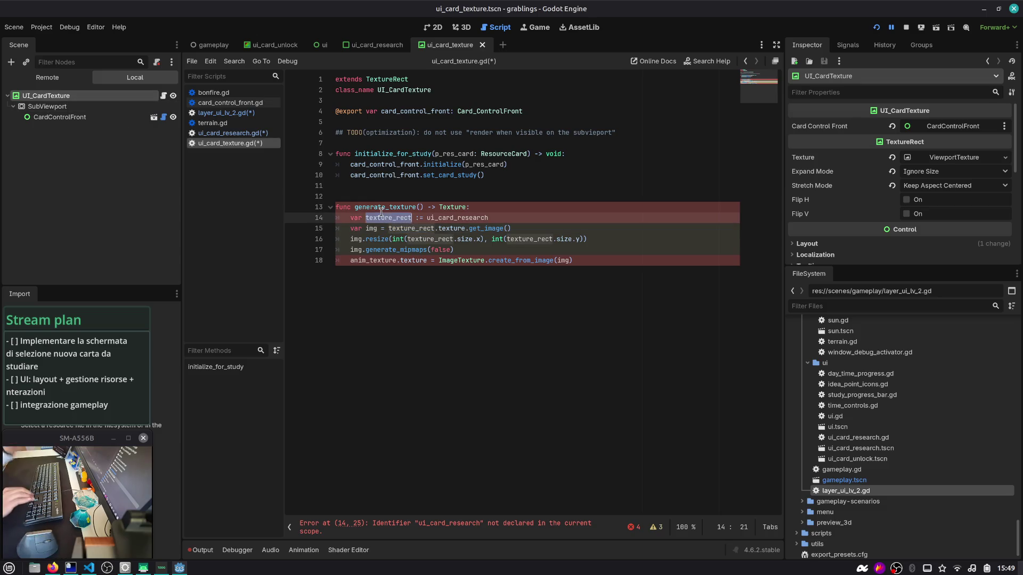
key(Down)
key(ctrl+Left)
key(ctrl+shift+Right)
key(shift+Right)
key(Delete)
key(Up)
key(ctrl+shift+k)
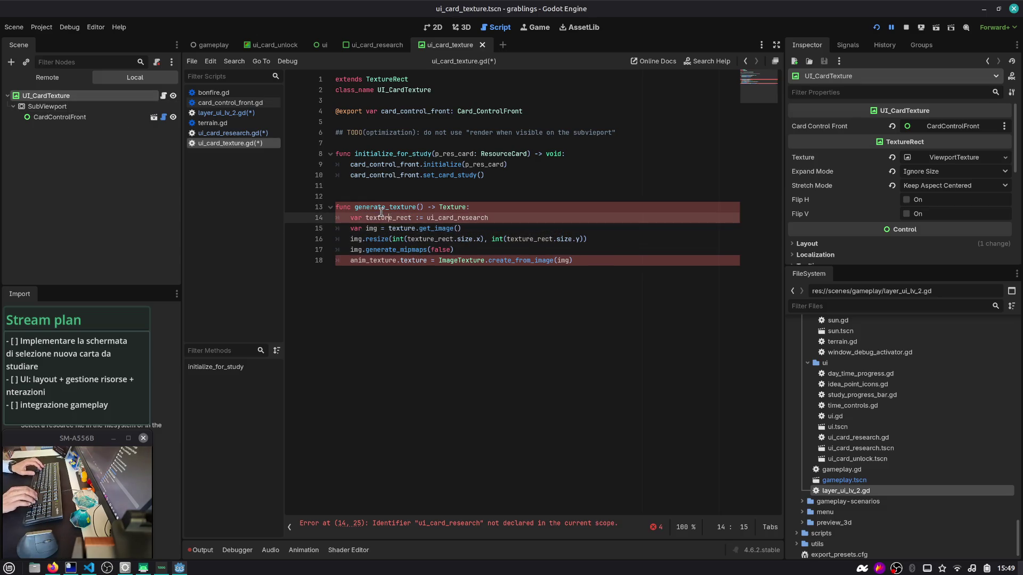
key(ctrl+s)
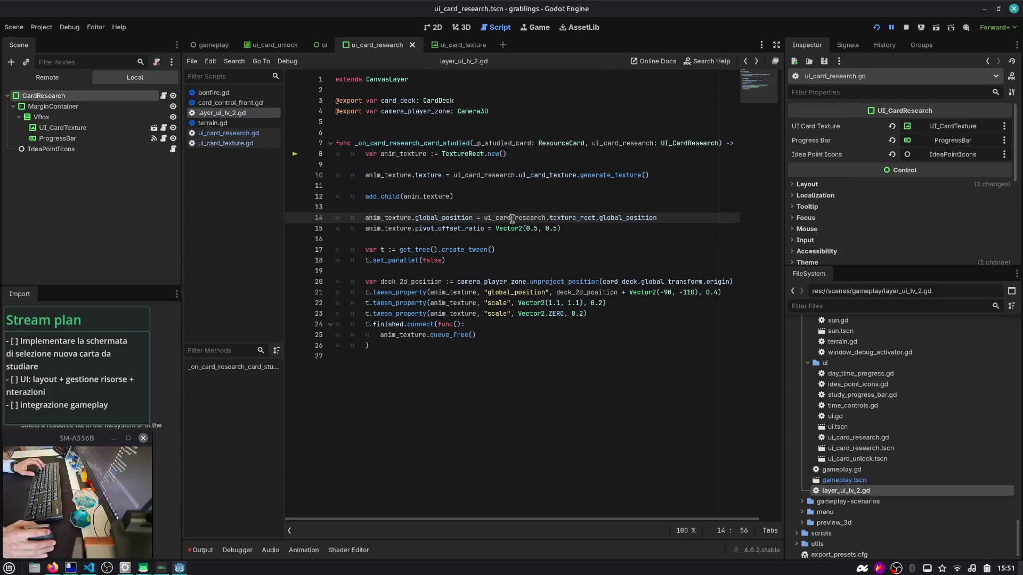
On line 14 of layer_ui_lv_2.gd, replace texture_rect with ui_card_research.ui_card_texture.
double_click(569, 218)
text(ui_card_texture)
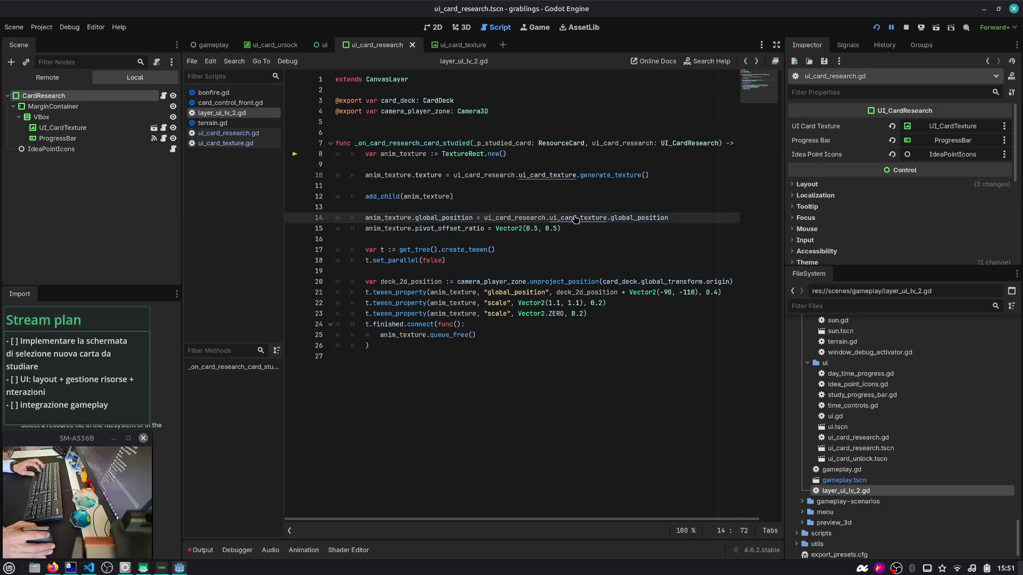
key(ctrl+z)
double_click(514, 217)
key(ctrl+c)
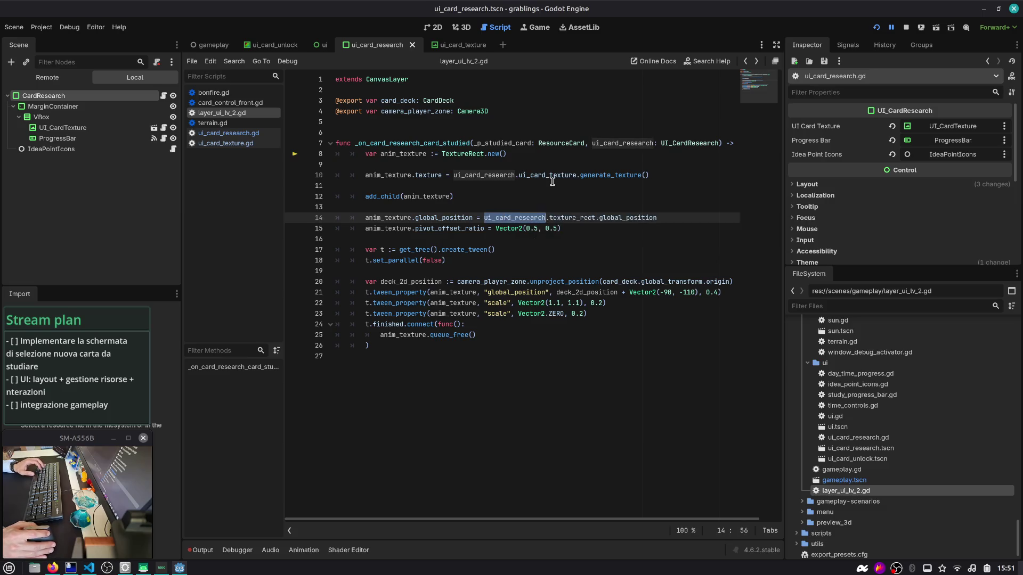
key(Delete)
key(Delete)
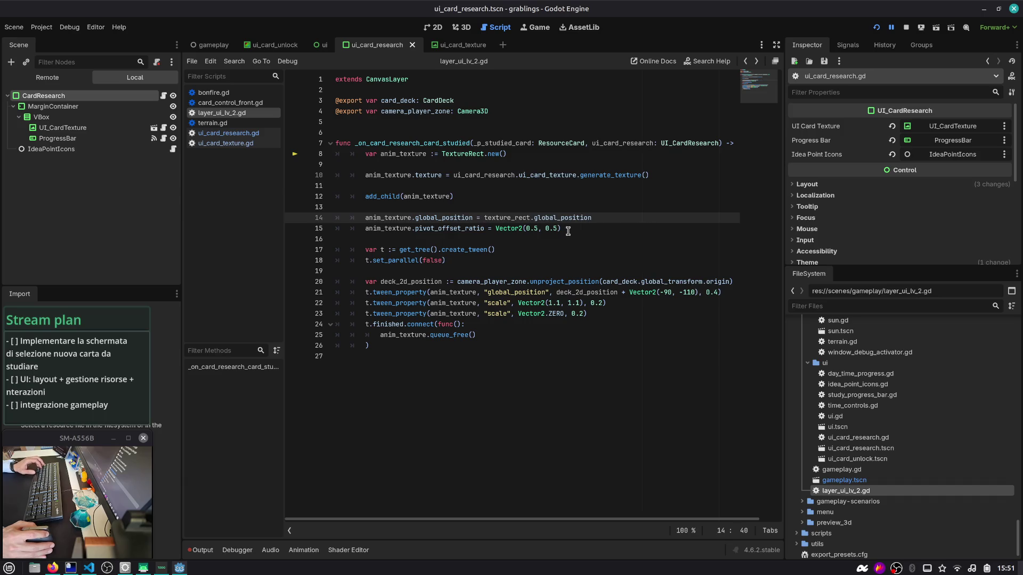
key(ctrl+v)
text(.ui)
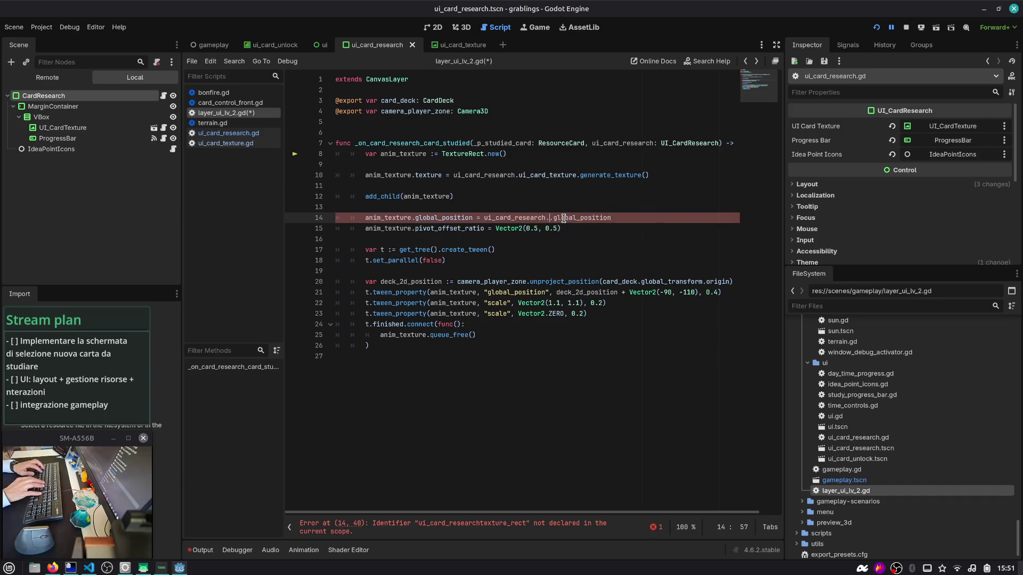
key(Tab)
key(Right)
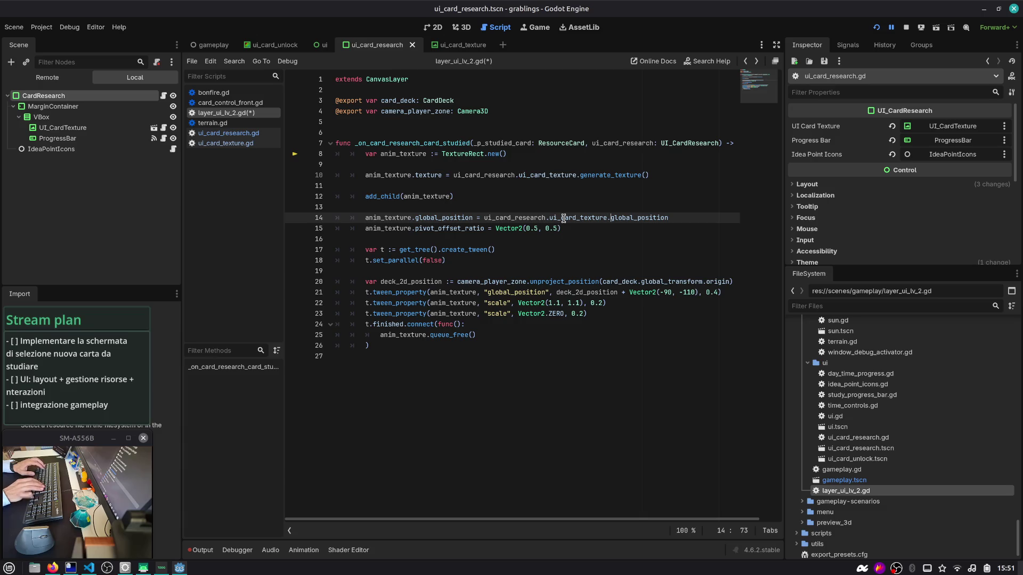
double_click(563, 218)
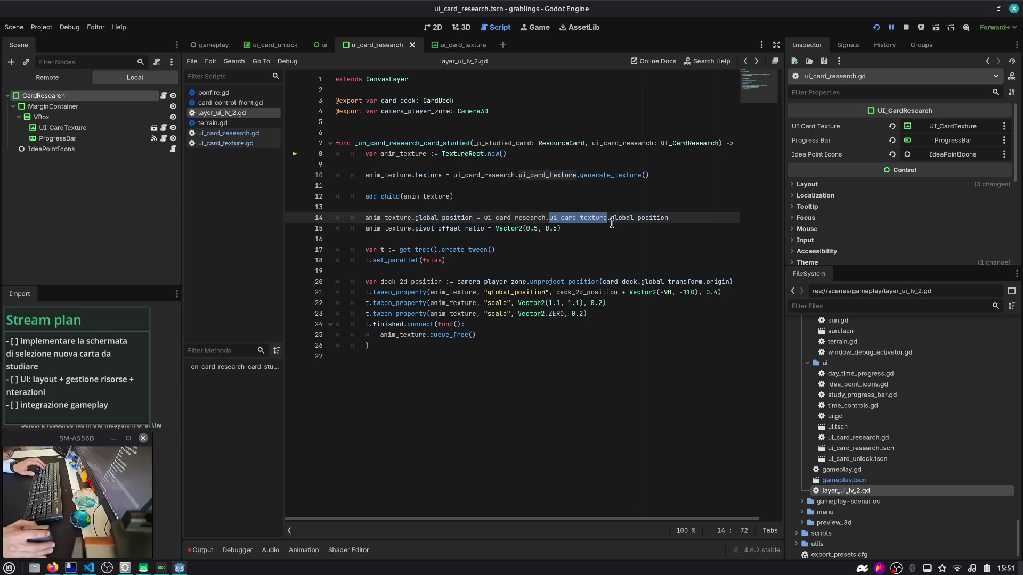
Run the game from the ui_card_texture scene, read the invalid SubViewport node path error, then stop.
click(432, 47)
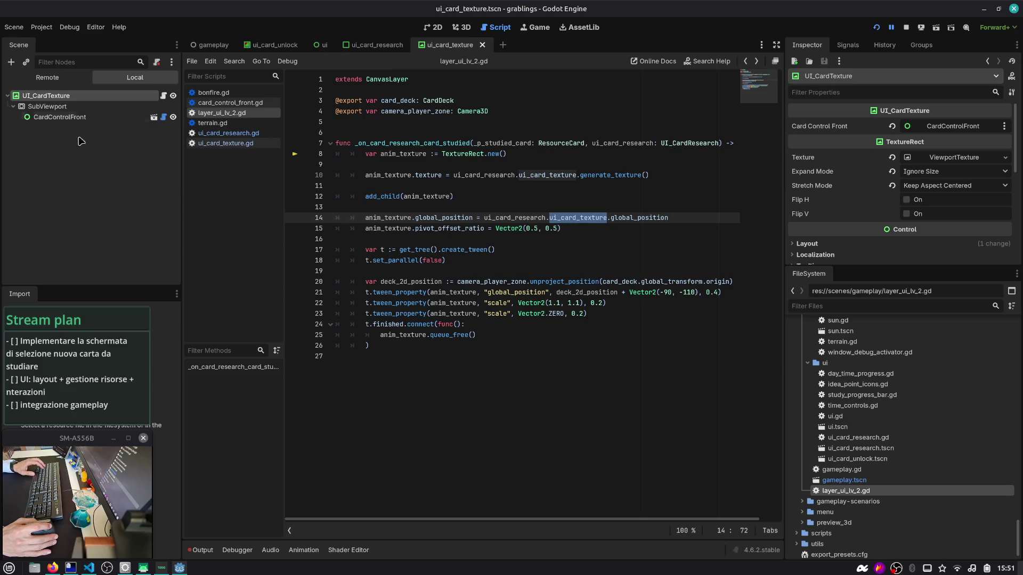
click(874, 28)
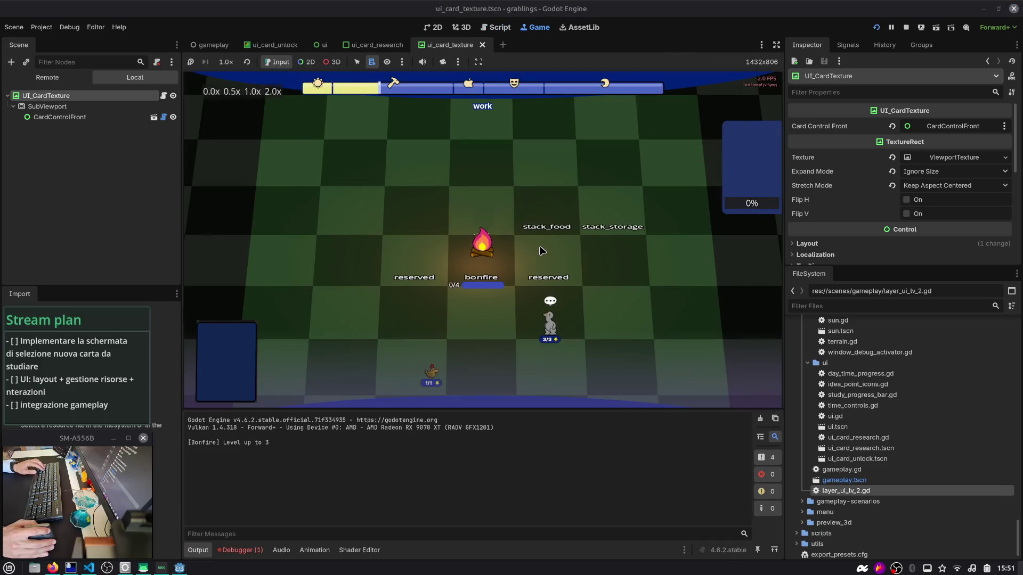
click(240, 550)
click(256, 383)
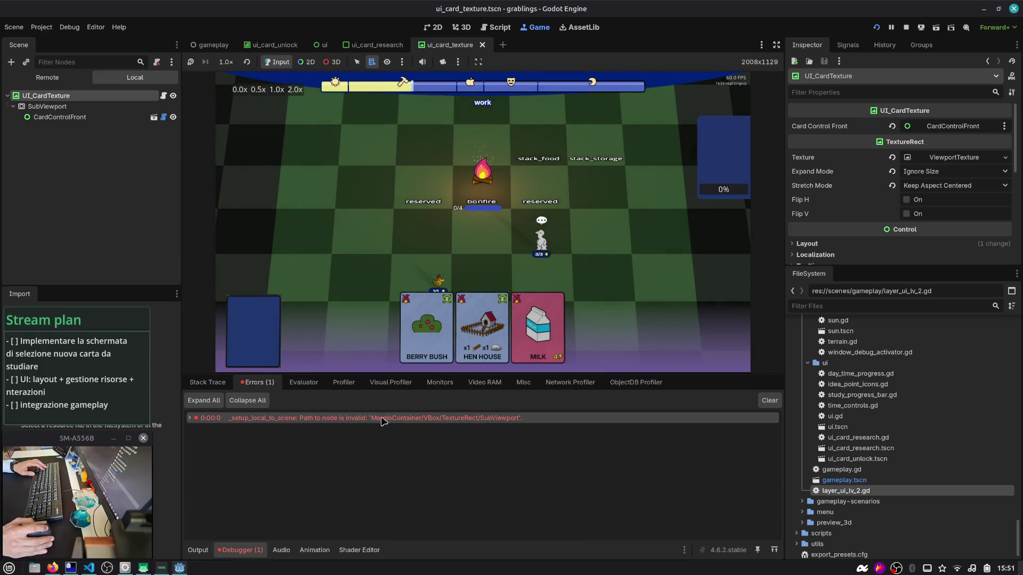
click(490, 423)
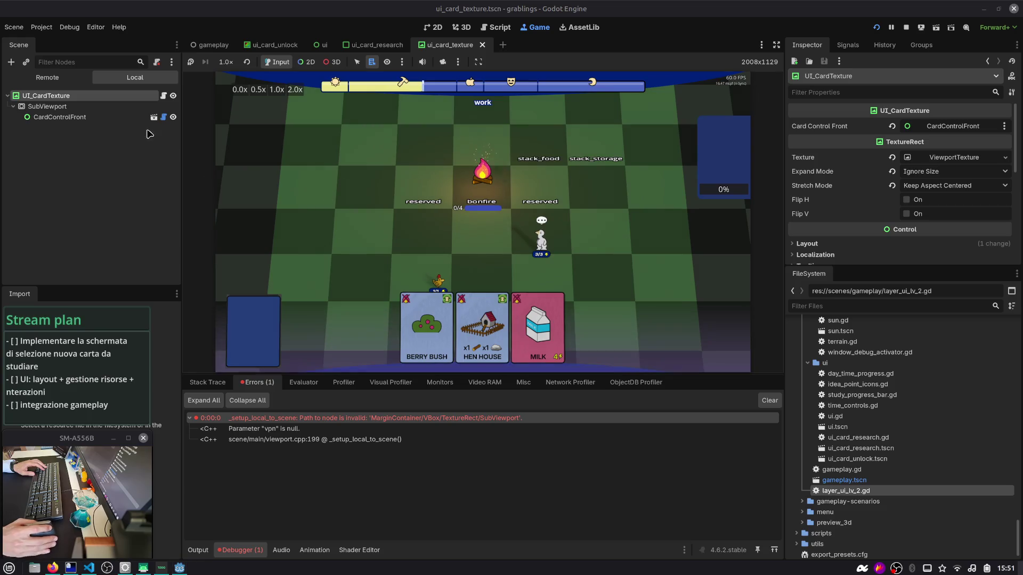
click(906, 27)
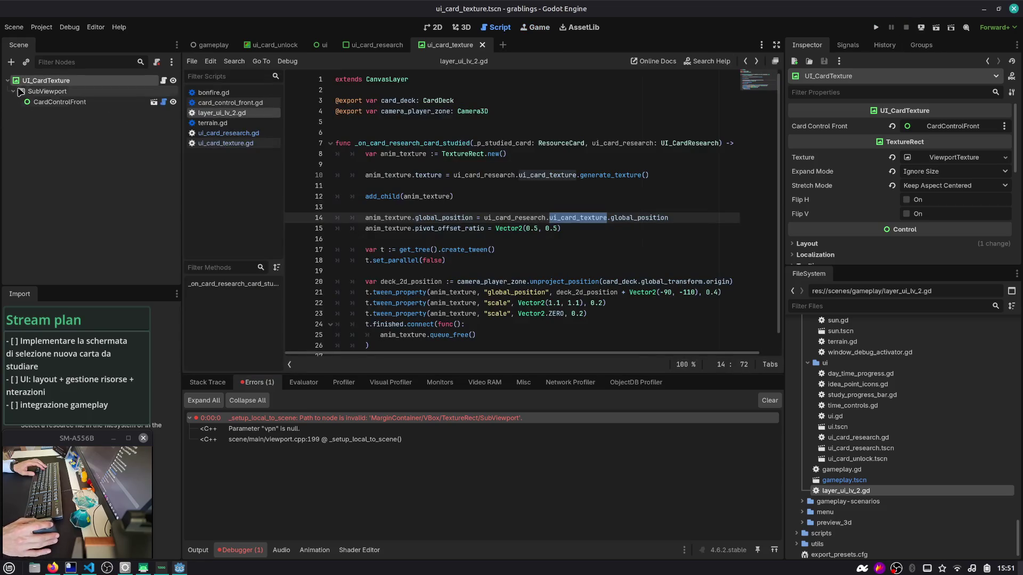
Set UI_CardTexture's viewport texture path to the SubViewport node and run the game again.
click(47, 91)
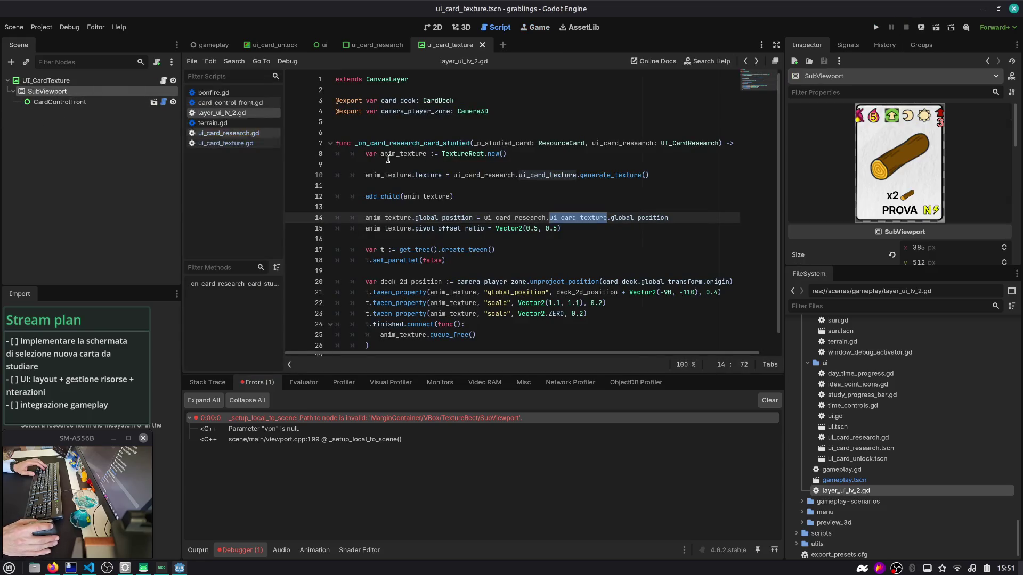
click(45, 81)
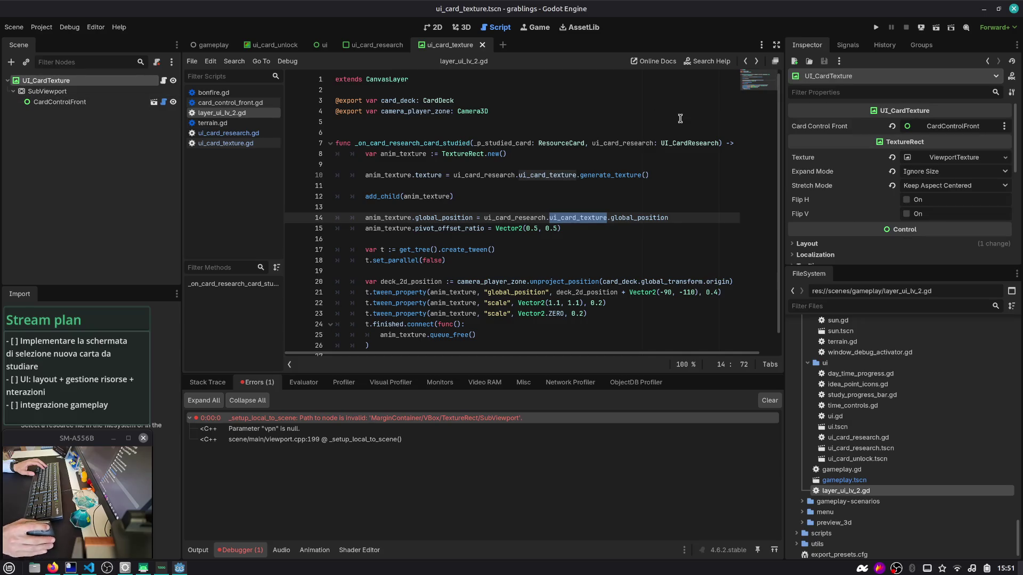
click(937, 158)
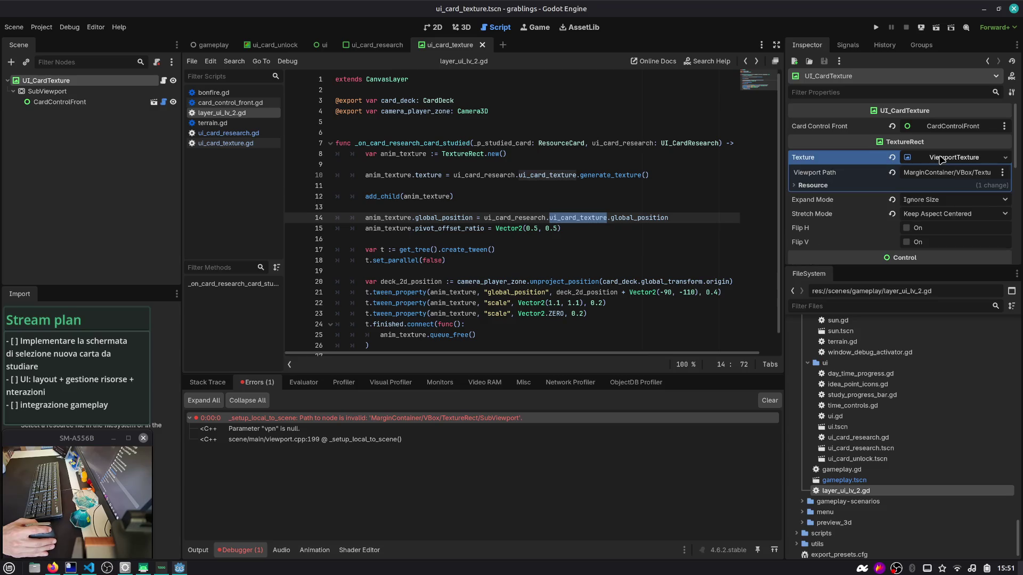
click(917, 173)
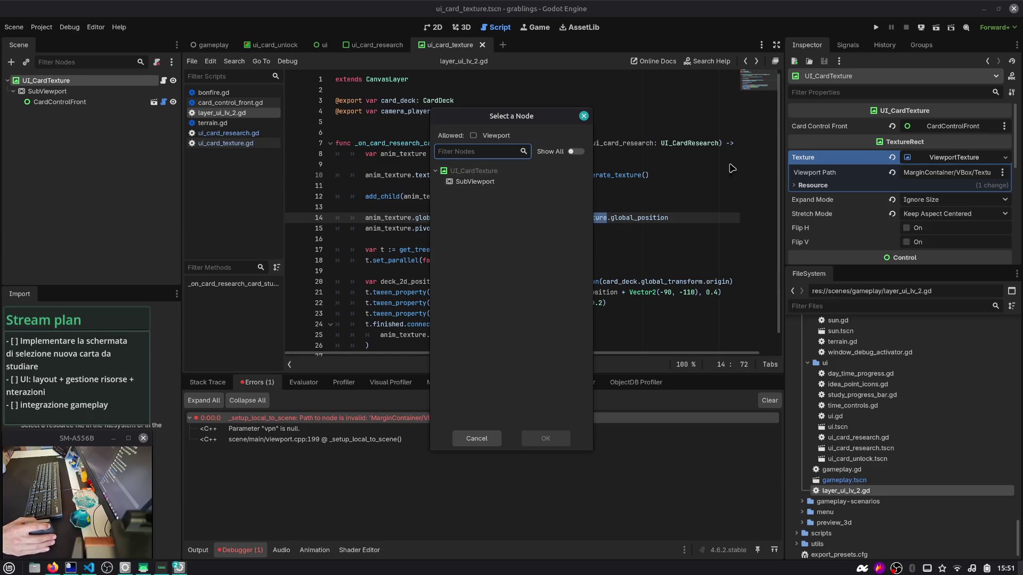
double_click(532, 183)
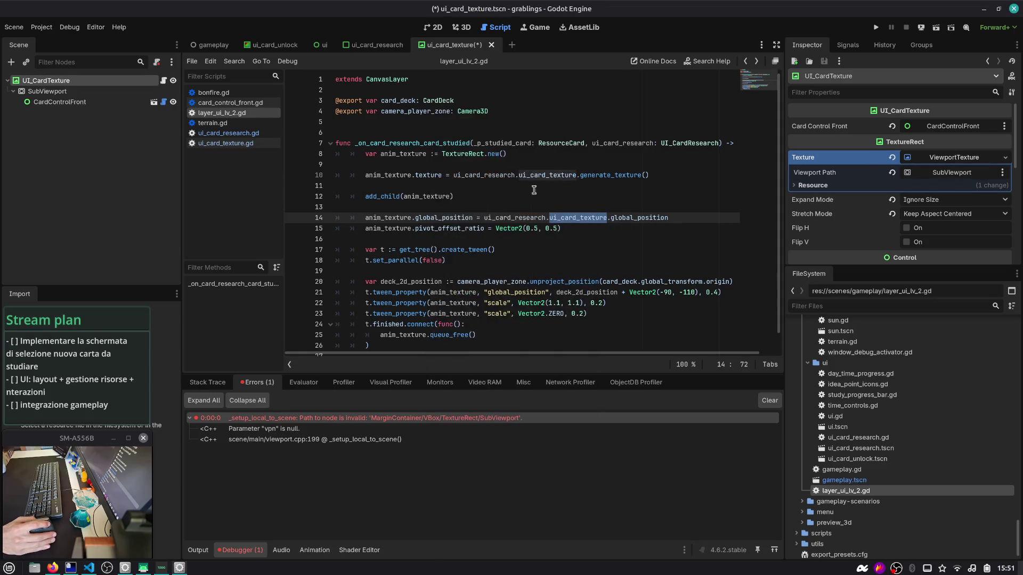
click(876, 28)
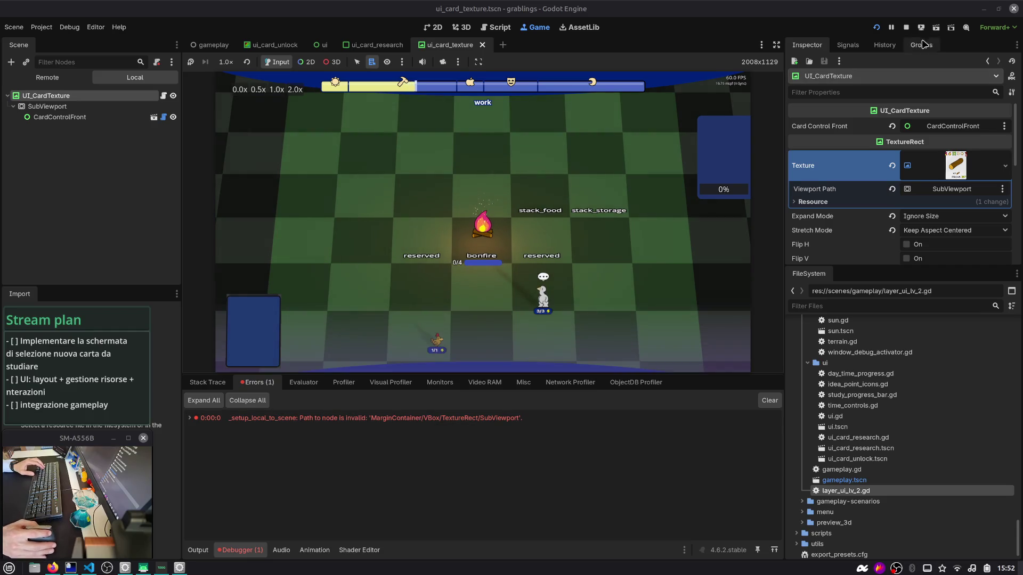
Stop the game, enable Editable Children on UI_CardTexture in ui_card_research, inspect CardControlFront, and save.
click(907, 28)
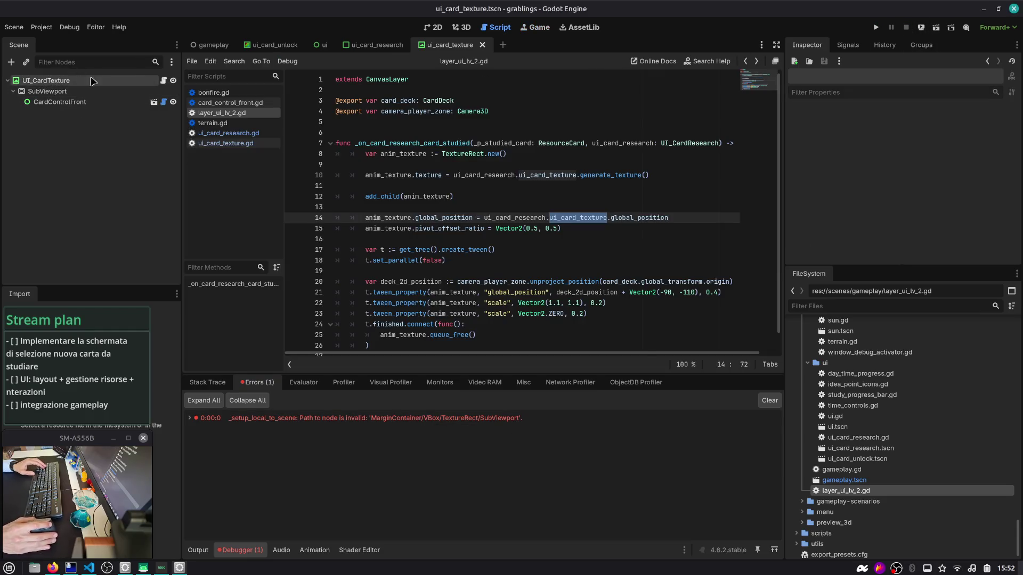
click(376, 45)
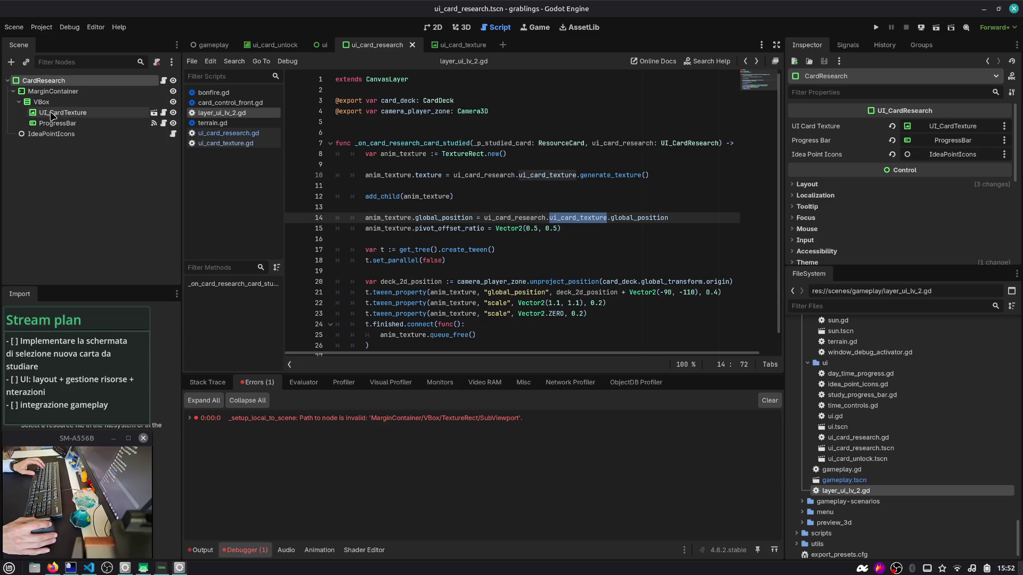
click(62, 113)
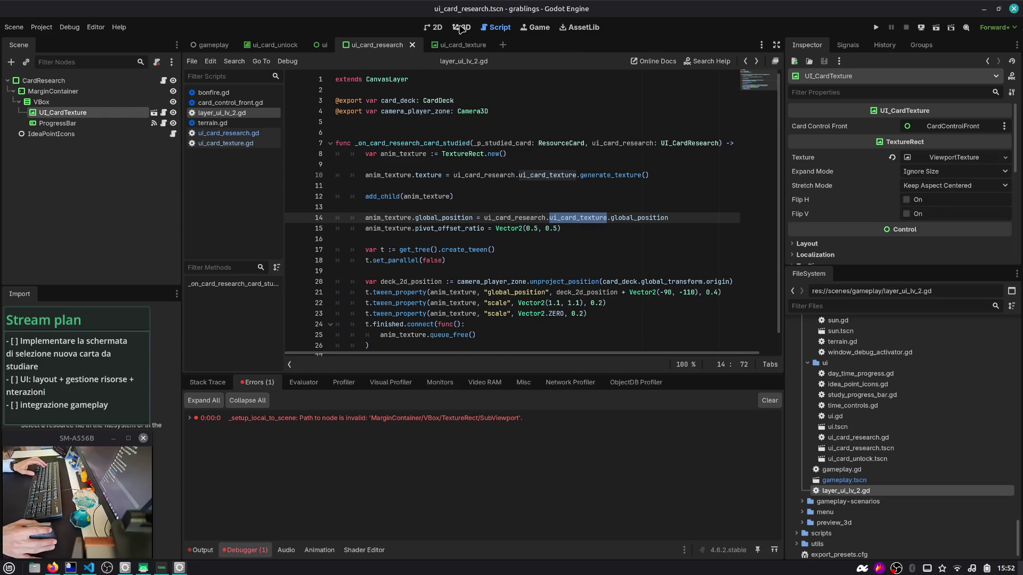
right_click(61, 118)
click(132, 365)
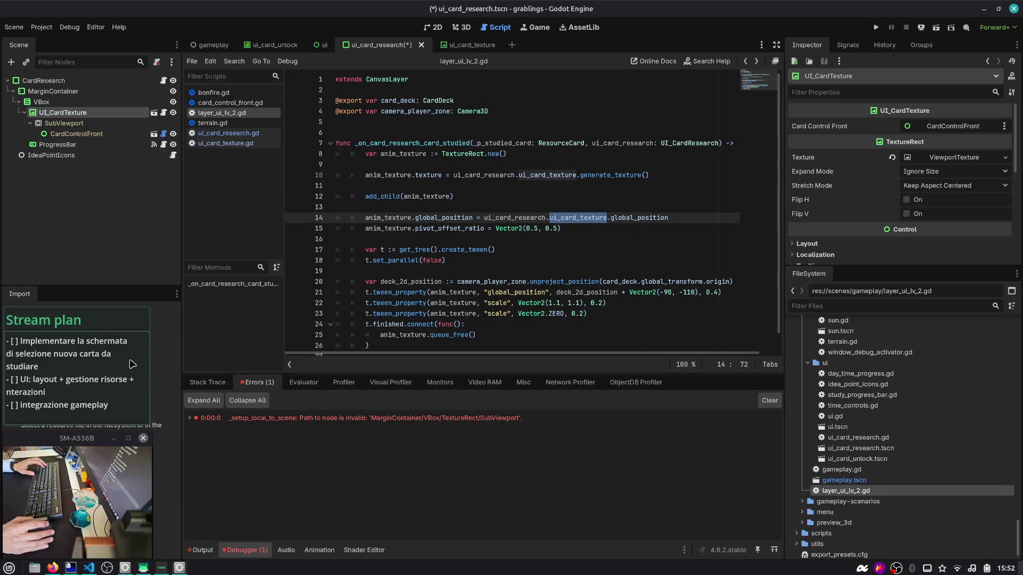
click(78, 134)
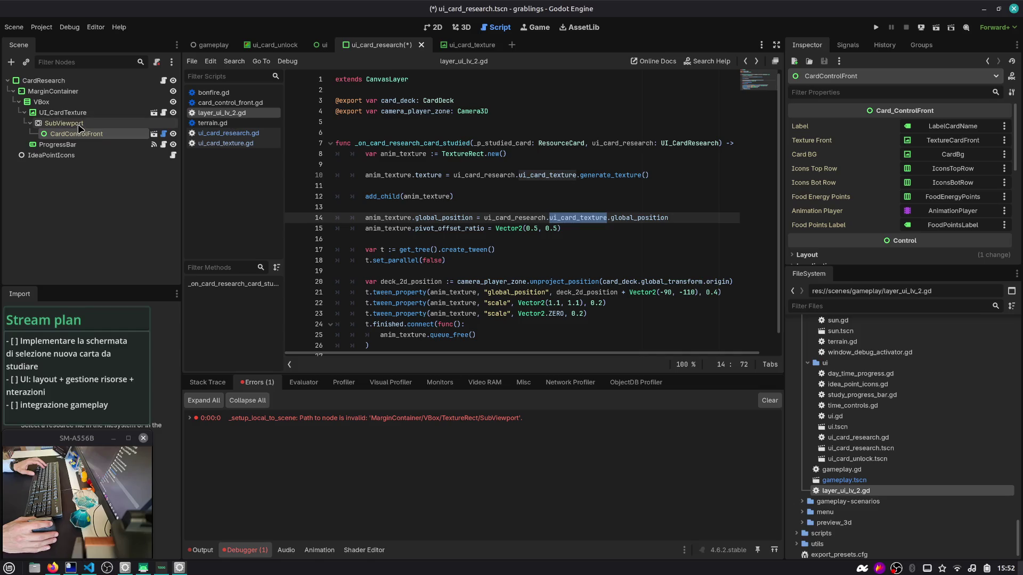
click(81, 114)
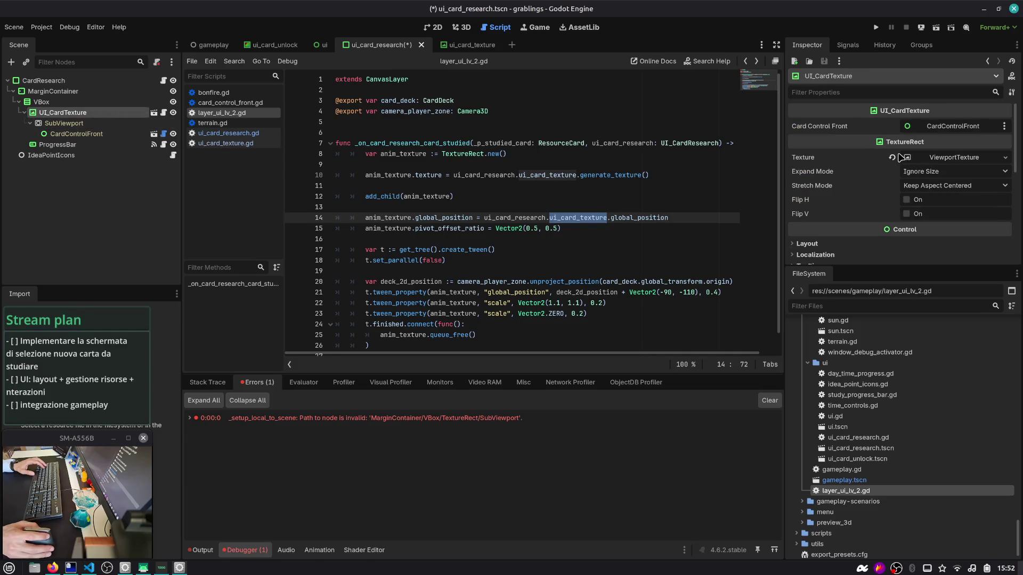
key(ctrl+s)
Turn Editable Children off again for the UI_CardTexture instance, confirming the prompt.
right_click(56, 112)
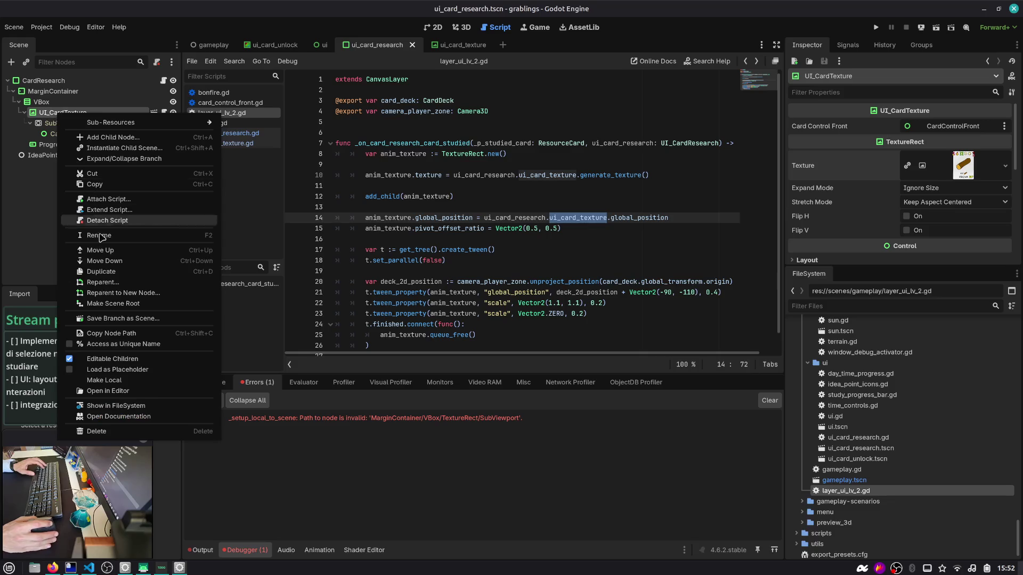
click(85, 359)
click(555, 294)
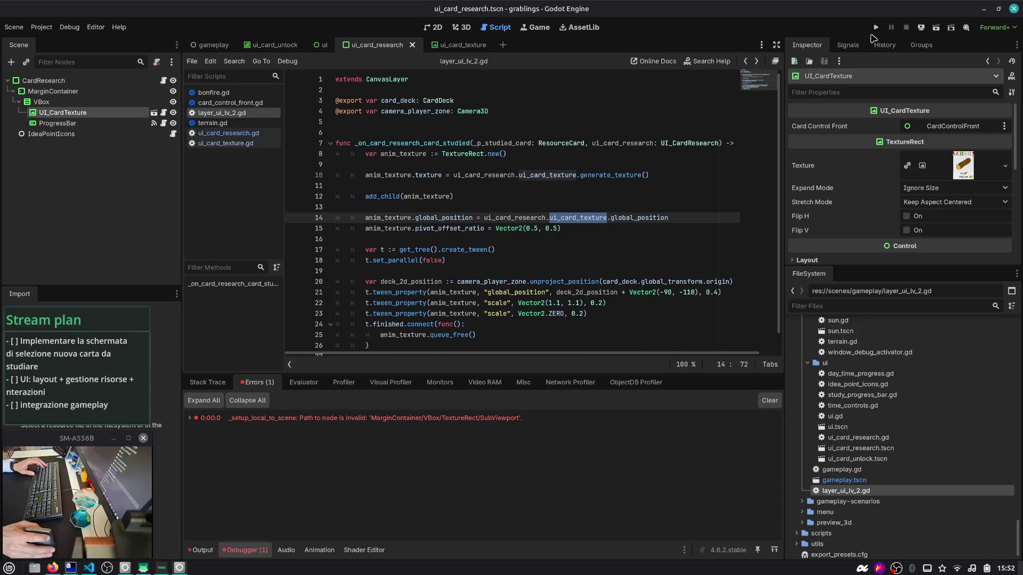
Test-run the game to check the rendered card, then stop it.
click(876, 27)
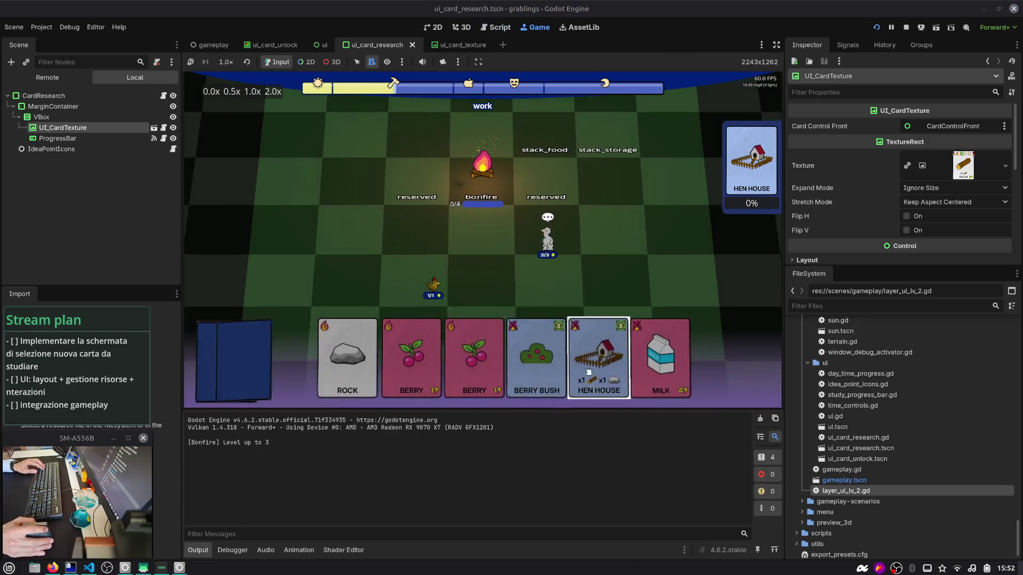
click(905, 27)
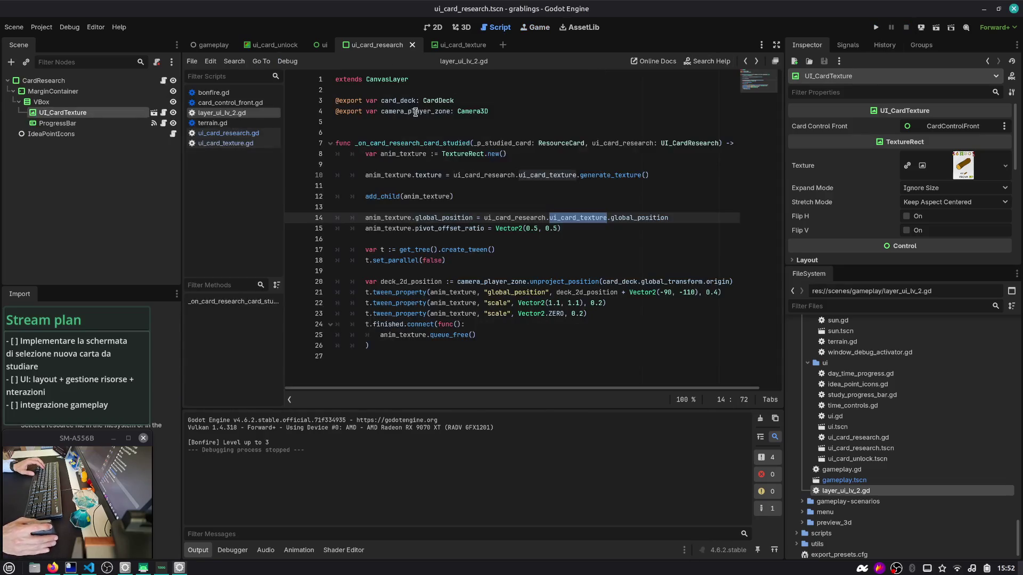
click(415, 112)
Open gameplay_henhouse.tscn through the quick scene search for 'gameplay_'.
key(ctrl+shift+o)
text(gamepl)
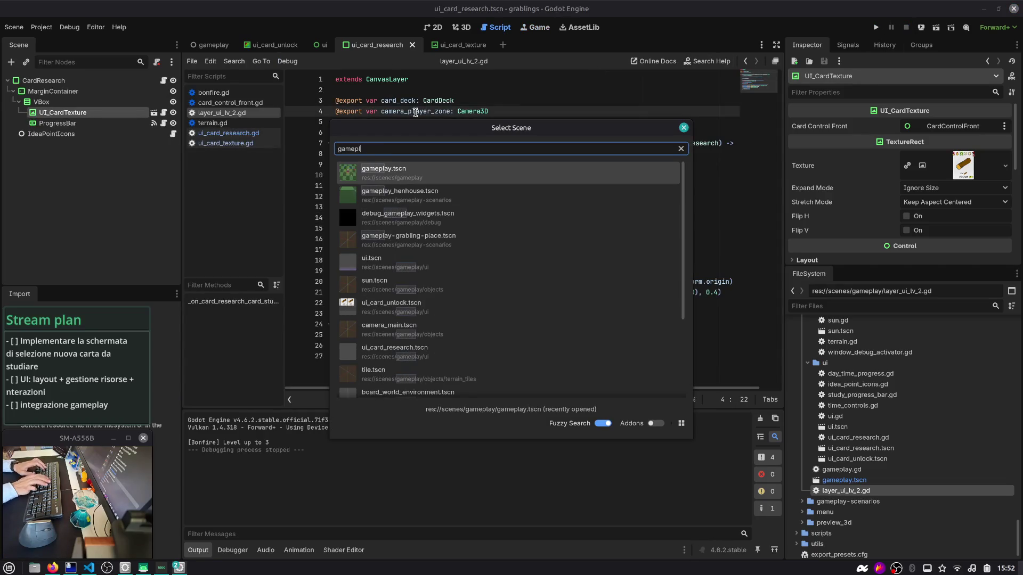
text(ay_)
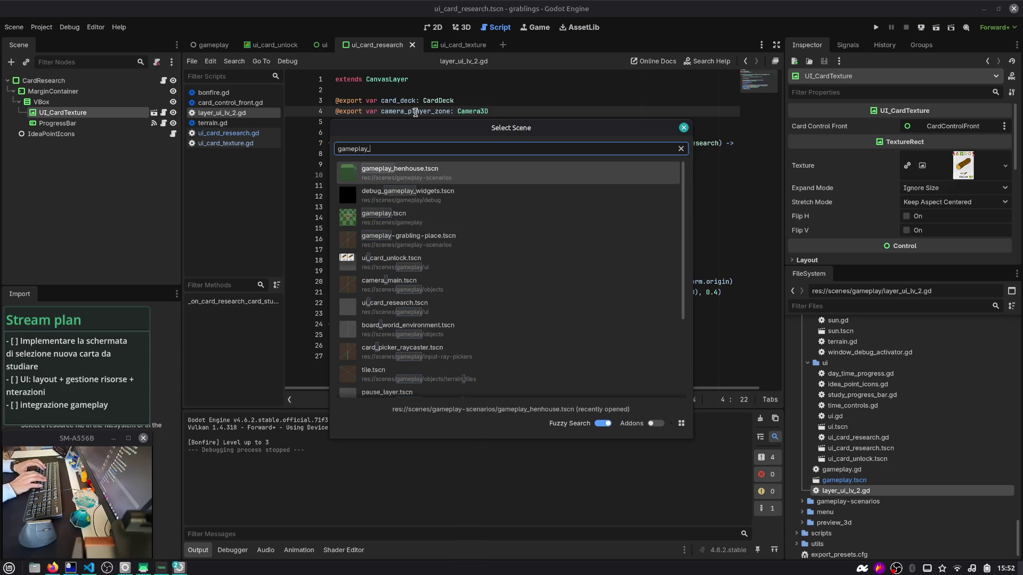
key(Return)
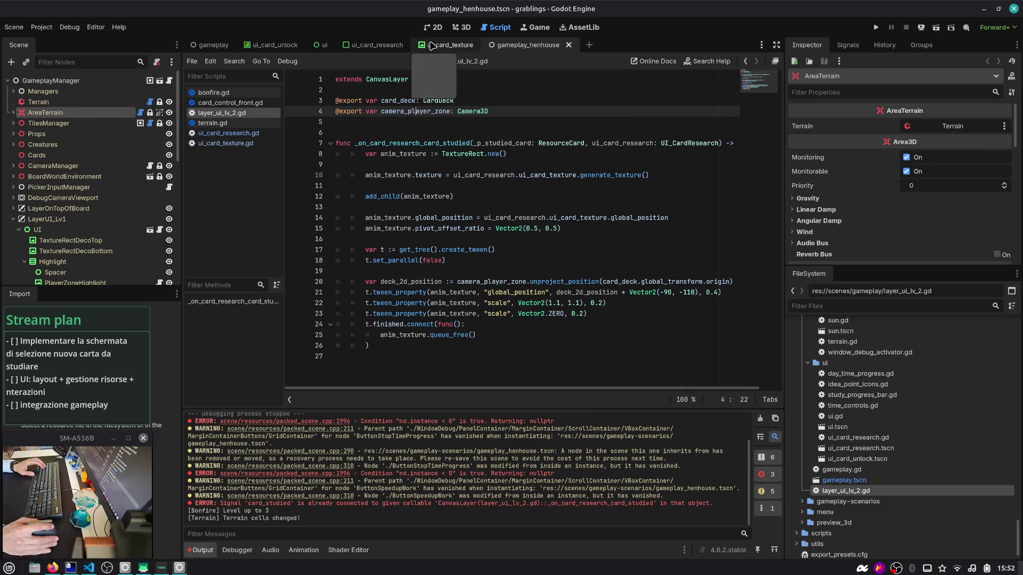
Open gameplay_henhouse in the 3D view, run it, and drag a grabling onto the laboratory.
click(433, 28)
click(462, 27)
scroll(383, 320, down, 5)
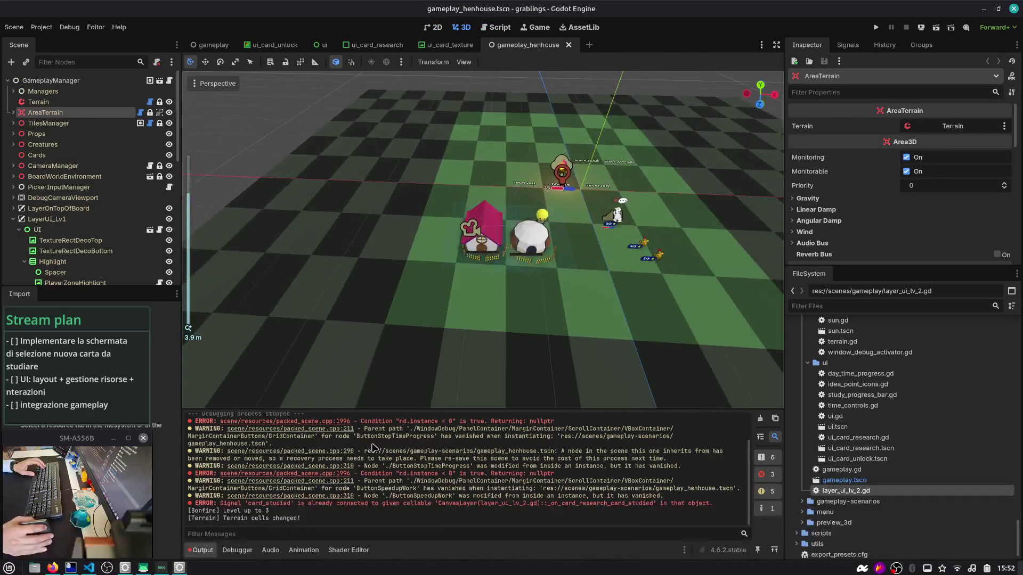
scroll(305, 427, up, 3)
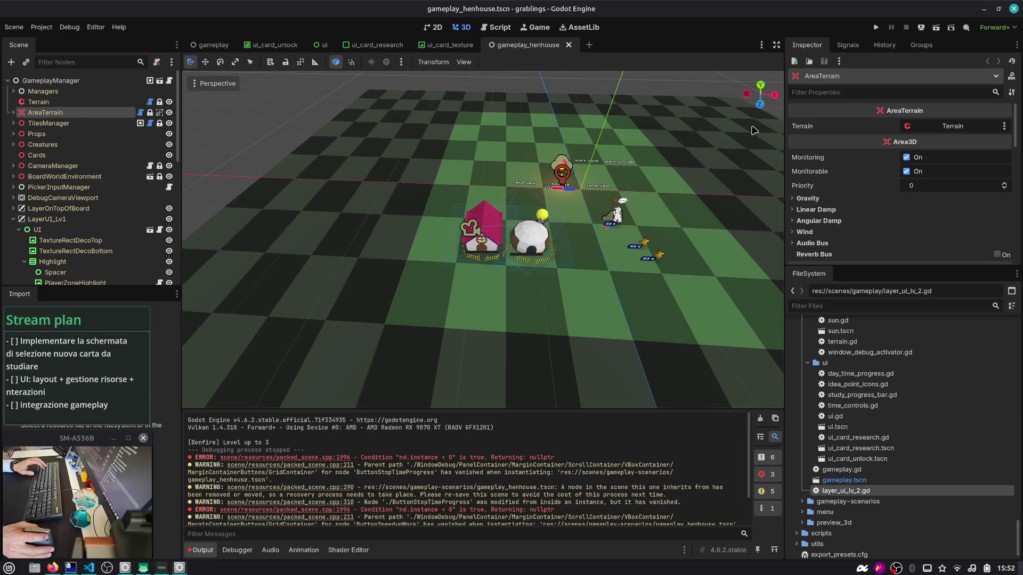
key(F6)
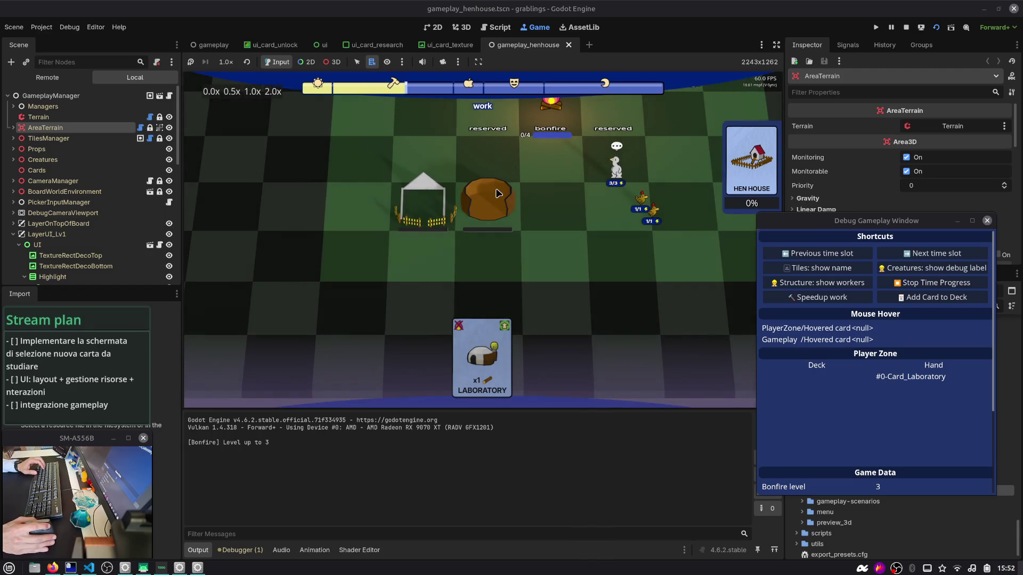
drag(616, 156, 532, 198)
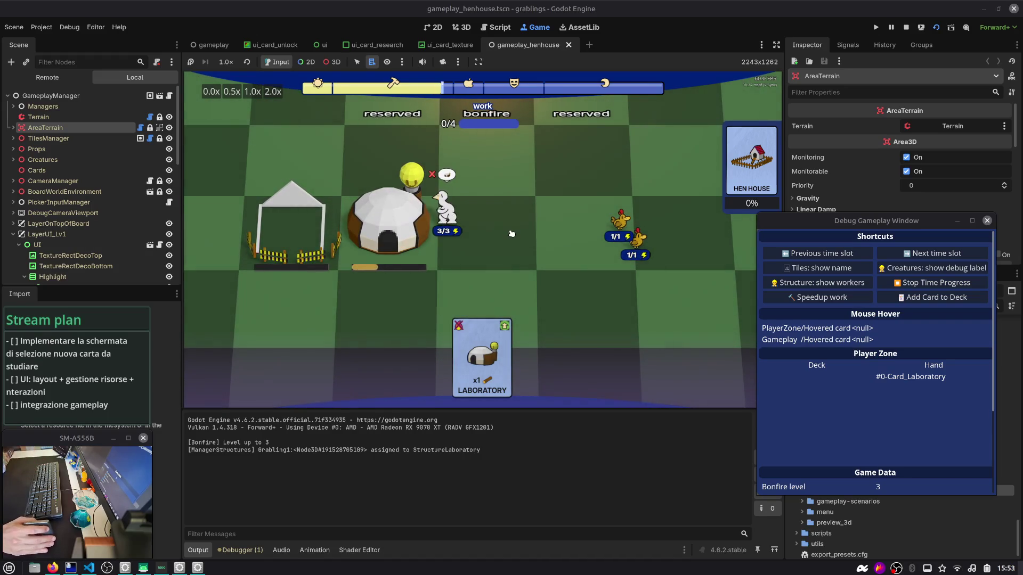
In the Debug Gameplay Window, speed up time, step back two slots, show workers, and pause.
click(275, 92)
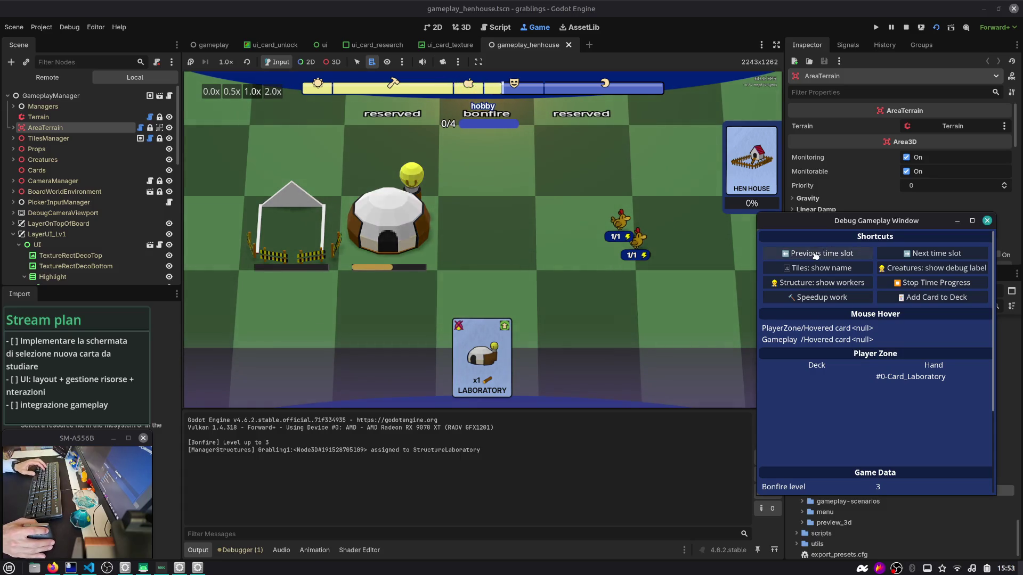
click(814, 256)
click(814, 257)
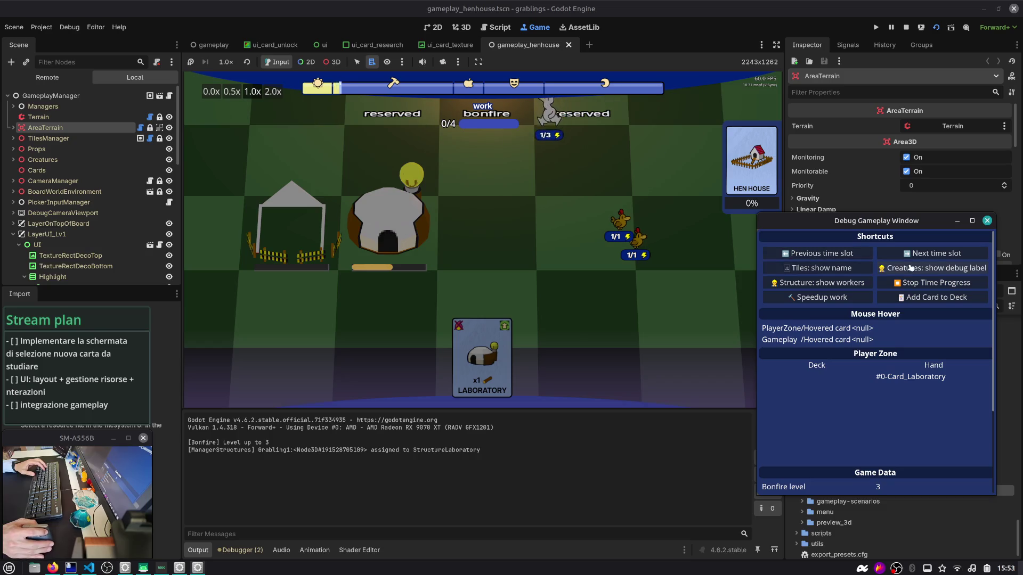
click(823, 285)
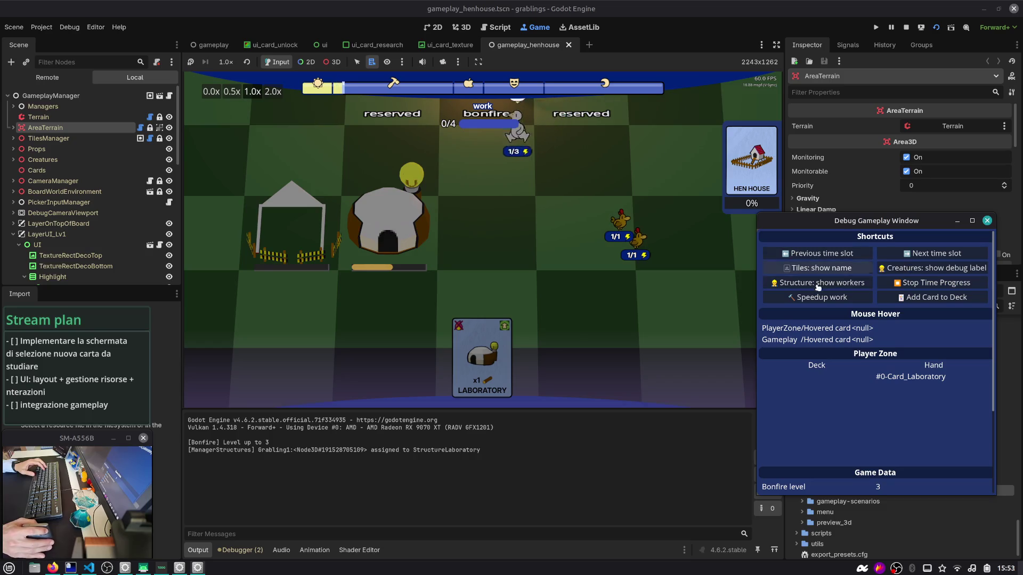
click(936, 283)
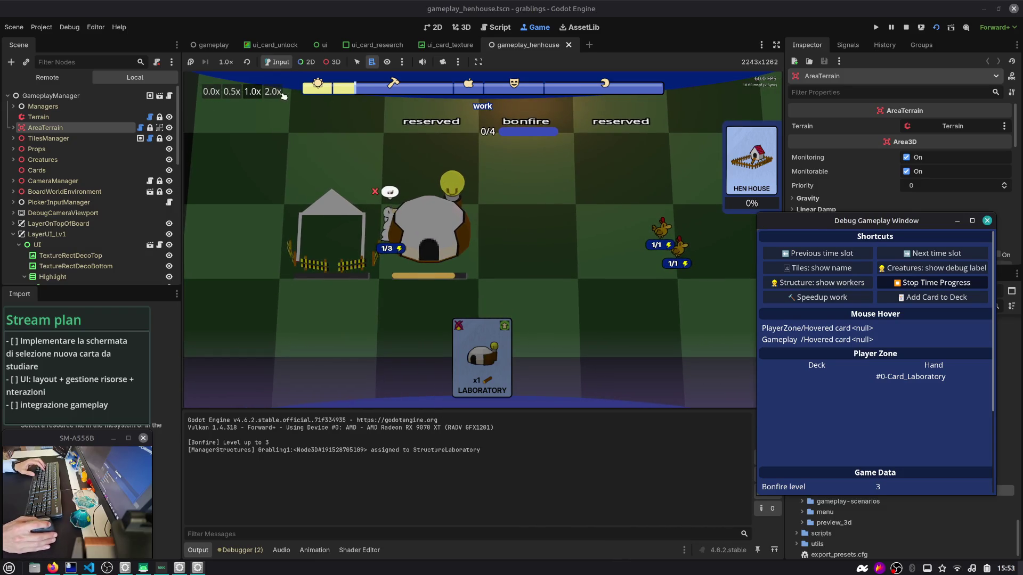
click(688, 200)
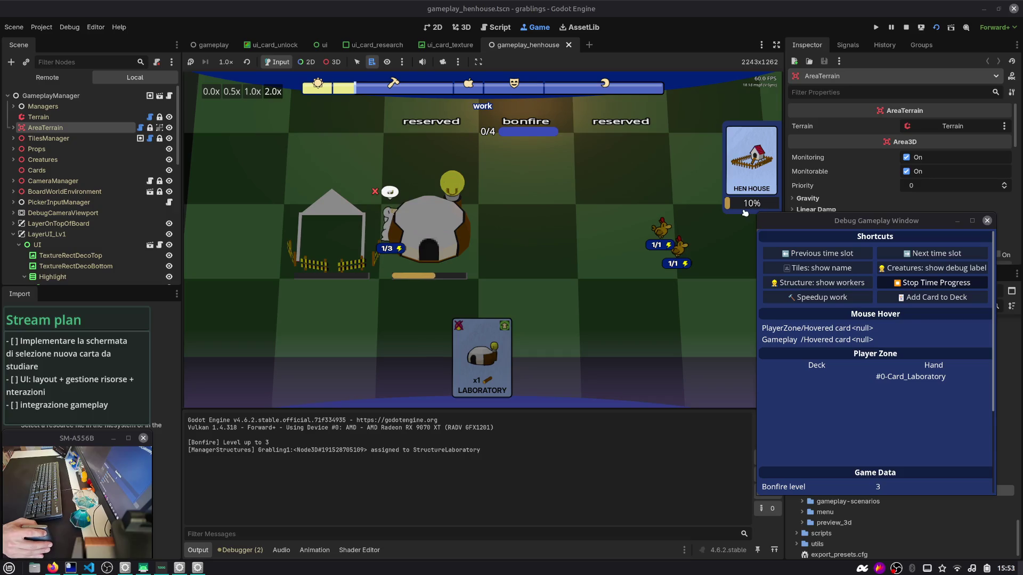
drag(781, 226, 791, 246)
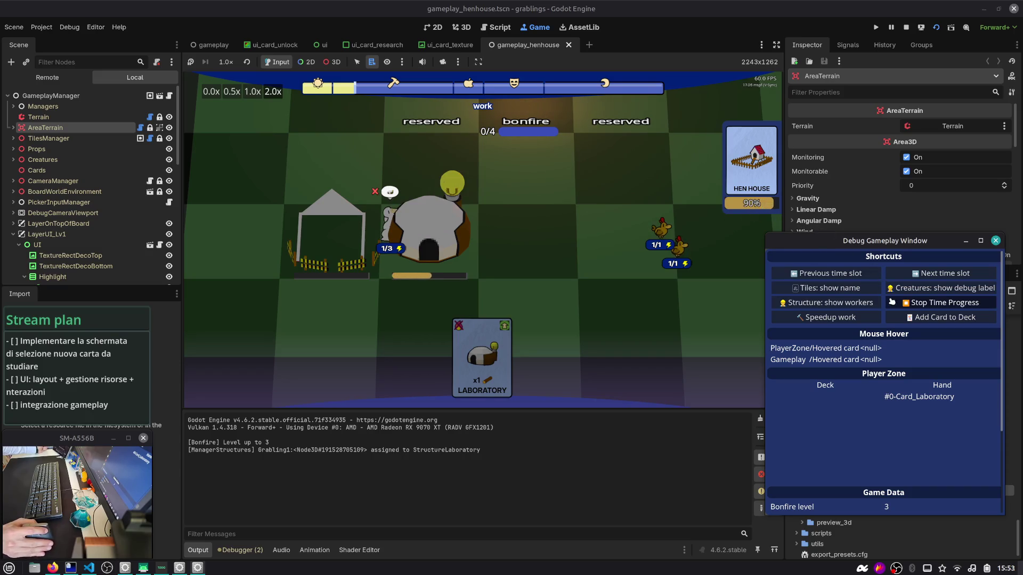
Collect the Hen House card, return to 1.0x speed, and place the Windmill card on the bonfire slot.
click(913, 305)
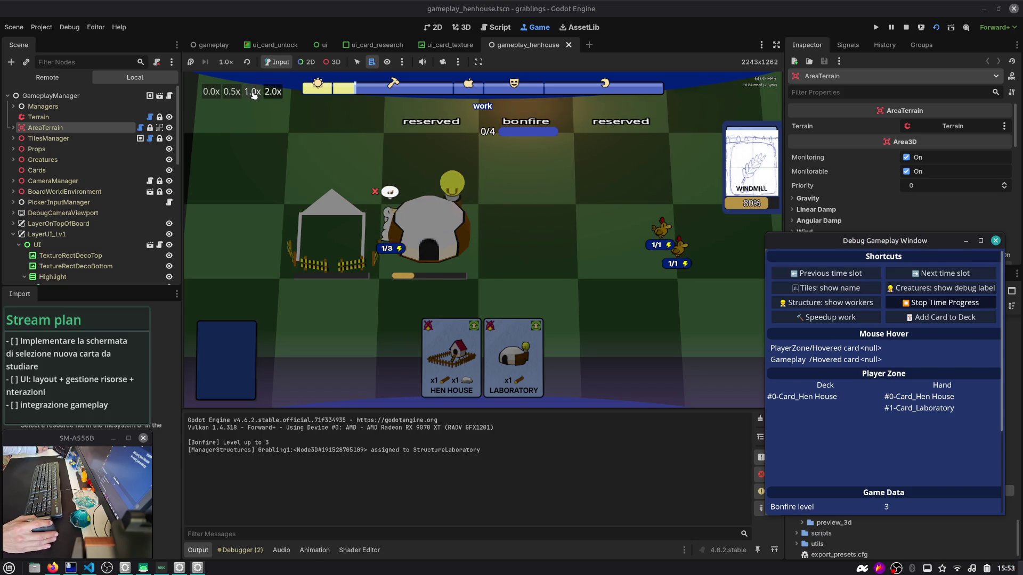
click(254, 95)
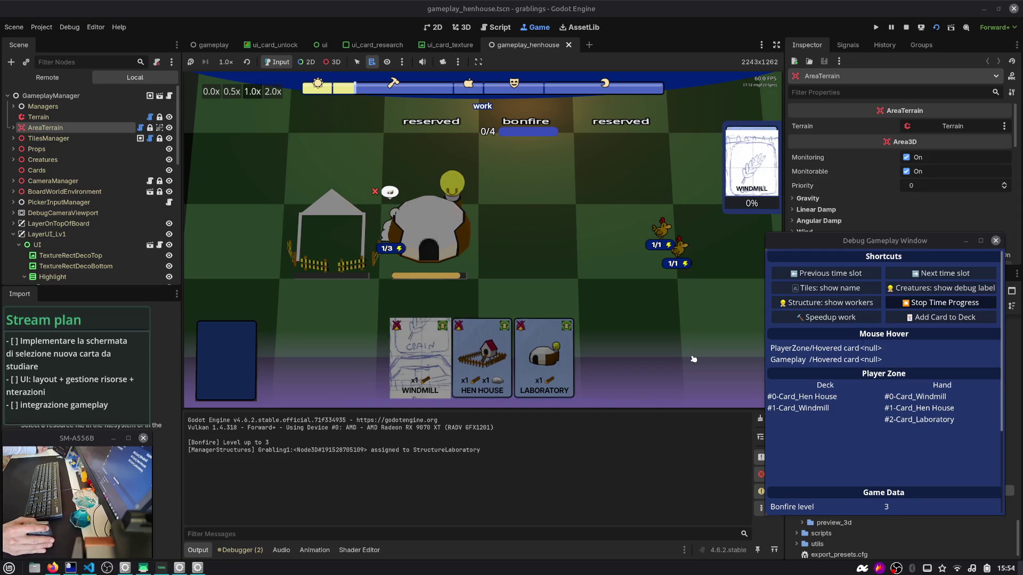
click(441, 347)
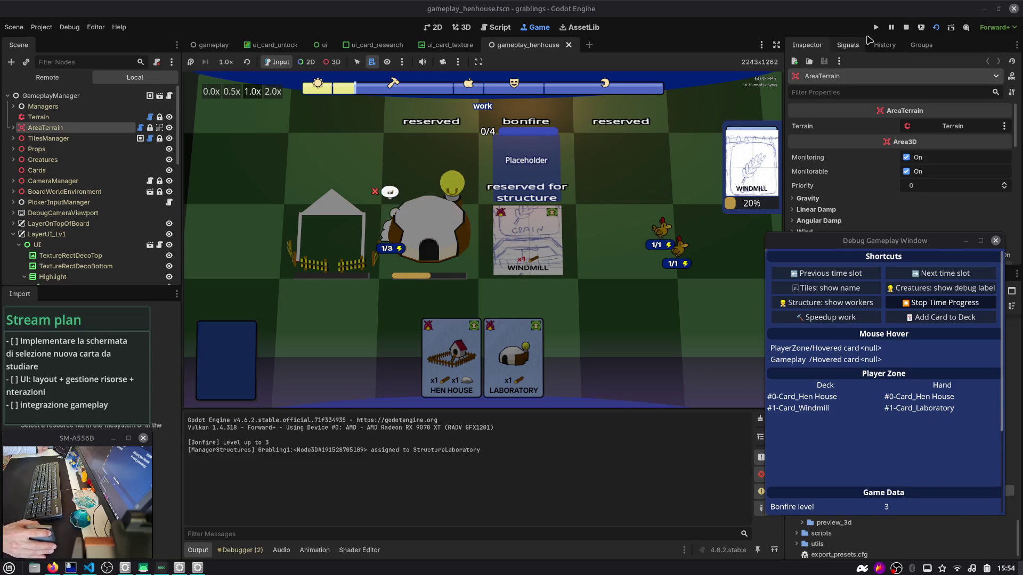
click(908, 30)
key(alt+Tab)
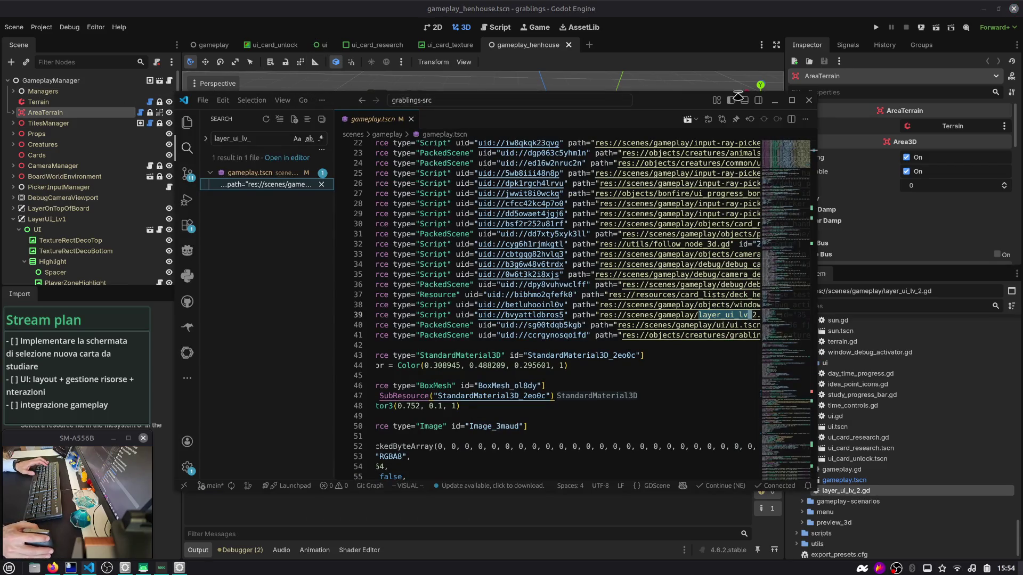
In VS Code Source Control, stage ui_card_texture.gd, ui_card_texture.gd.uid and ui_card_texture.tscn.
double_click(680, 98)
click(12, 83)
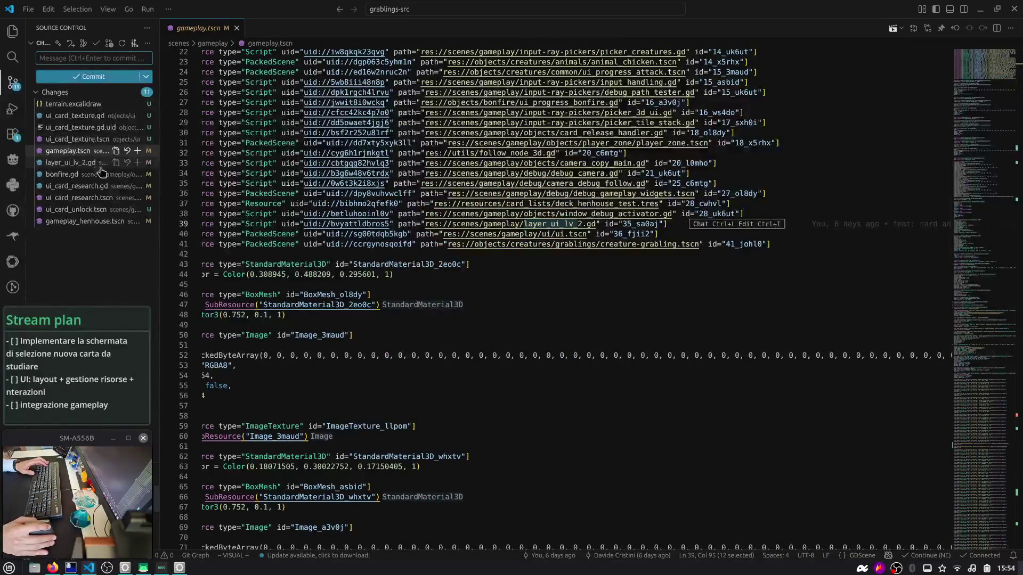
click(78, 223)
click(107, 106)
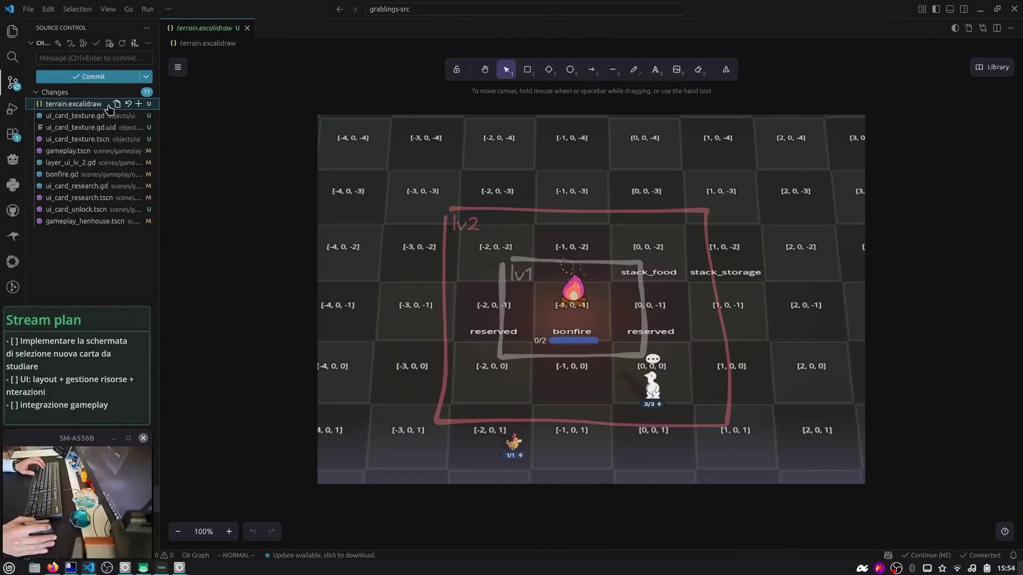
click(118, 116)
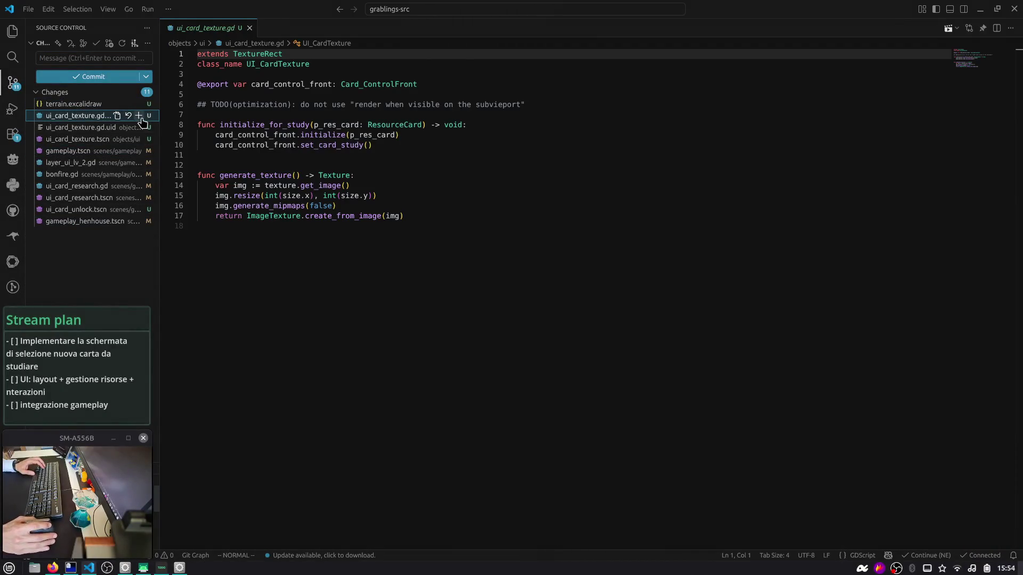
click(138, 115)
drag(160, 256, 266, 256)
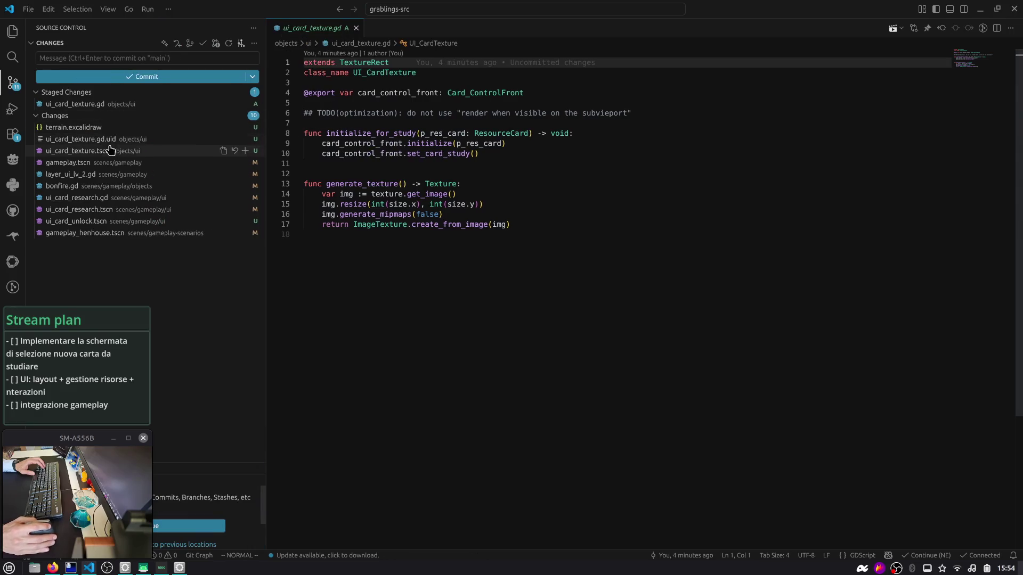
click(118, 140)
click(241, 140)
click(130, 151)
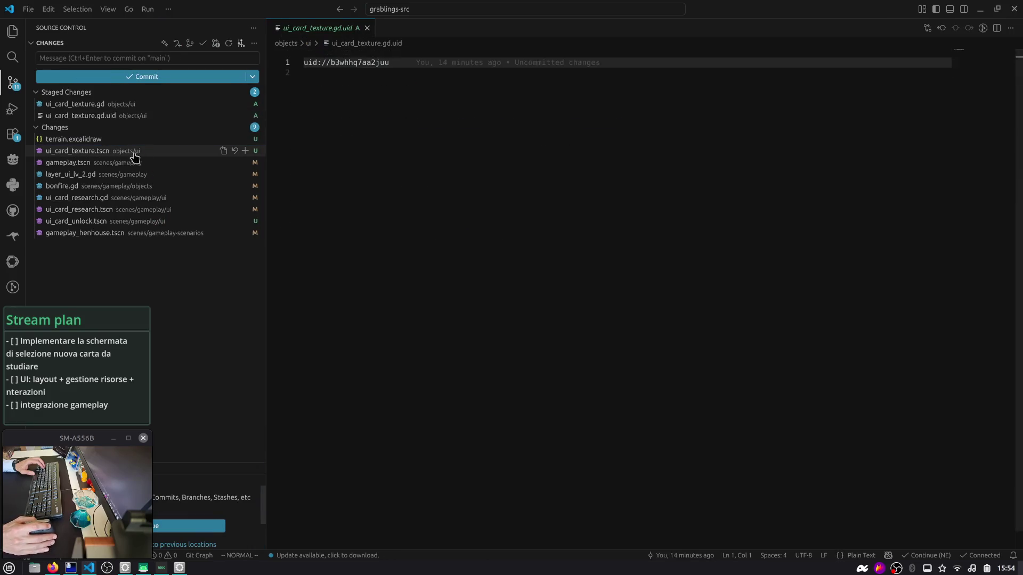
click(245, 151)
Review each change in the gameplay.tscn diff, then stage gameplay.tscn.
click(133, 164)
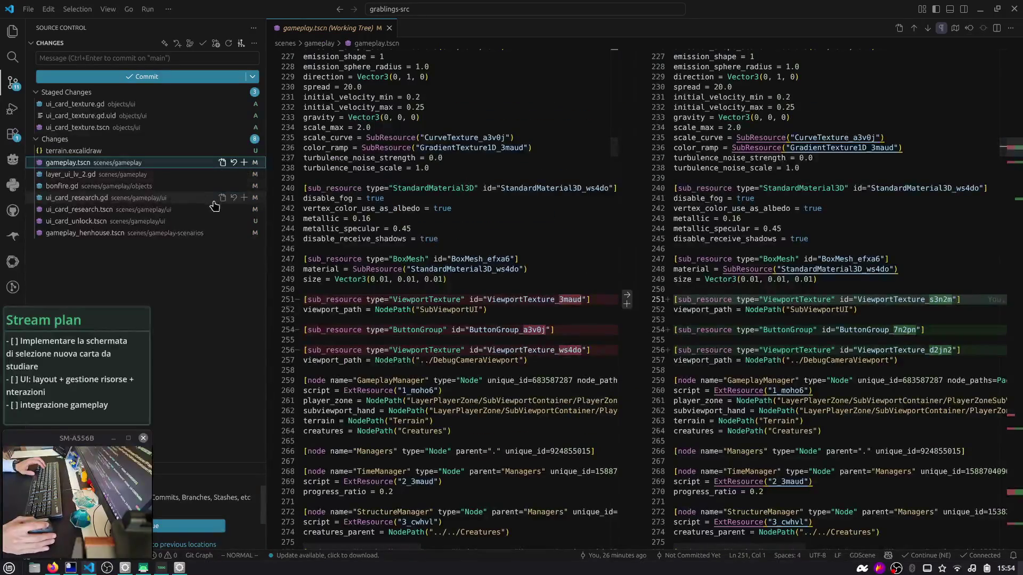
scroll(532, 188, down, 3)
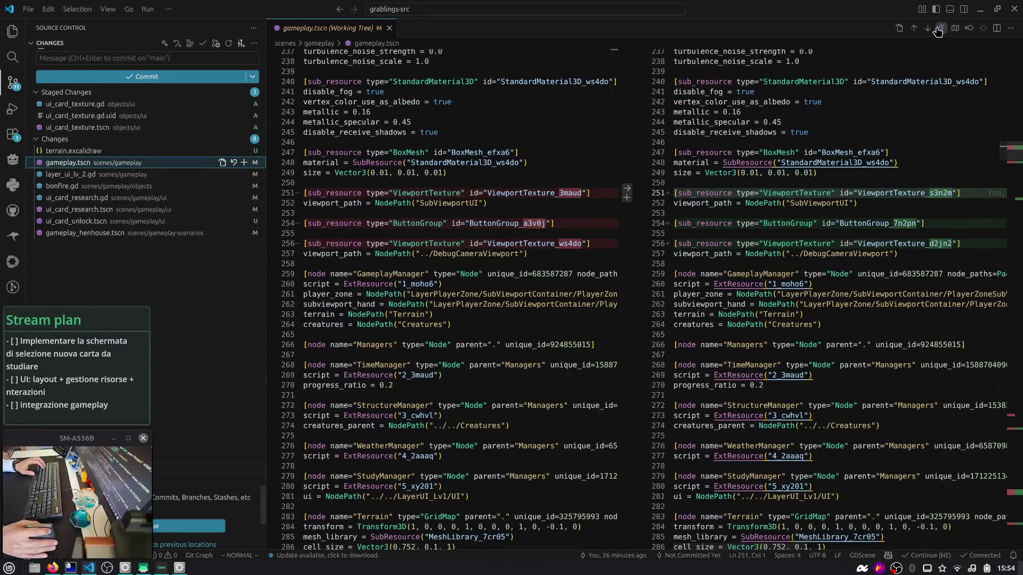
click(929, 32)
click(930, 32)
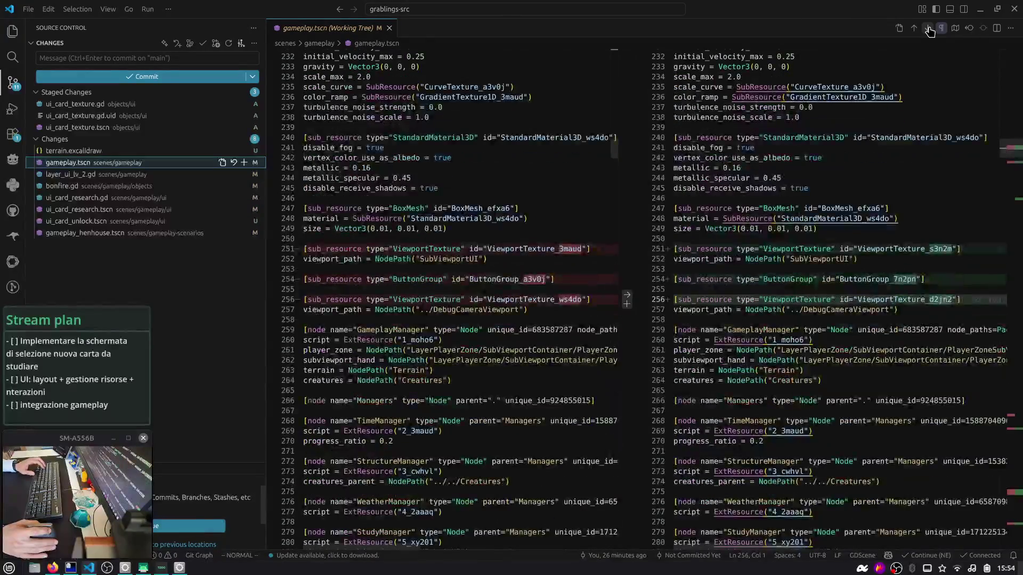
click(929, 32)
click(929, 32)
click(930, 32)
click(930, 32)
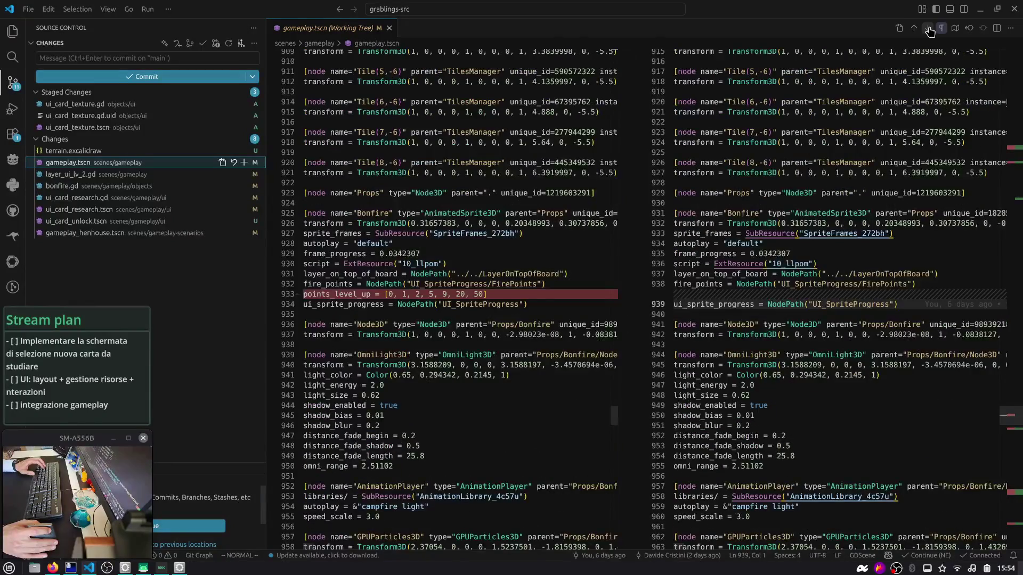
click(929, 32)
scroll(748, 191, down, 15)
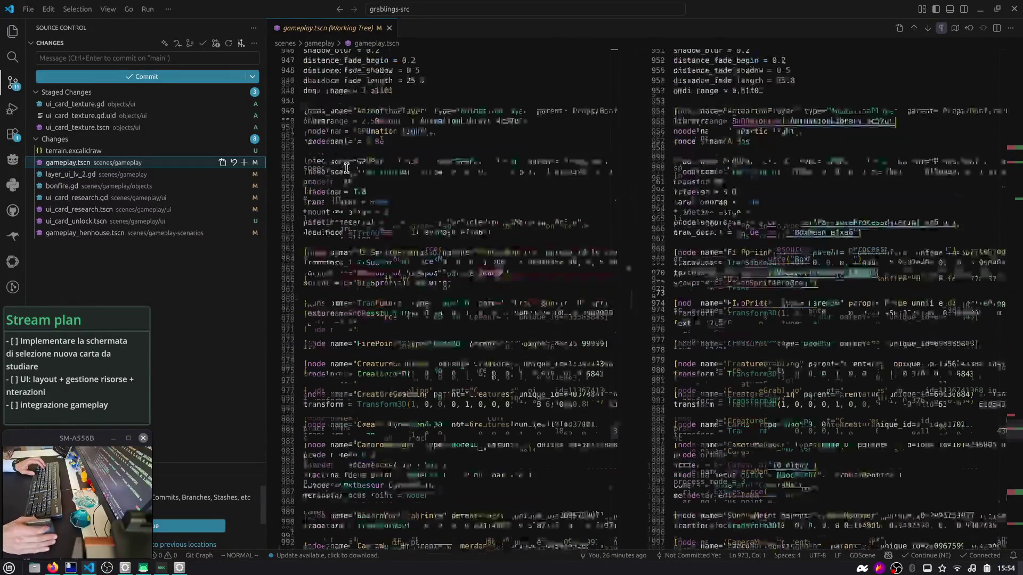
click(1015, 498)
scroll(692, 461, down, 20)
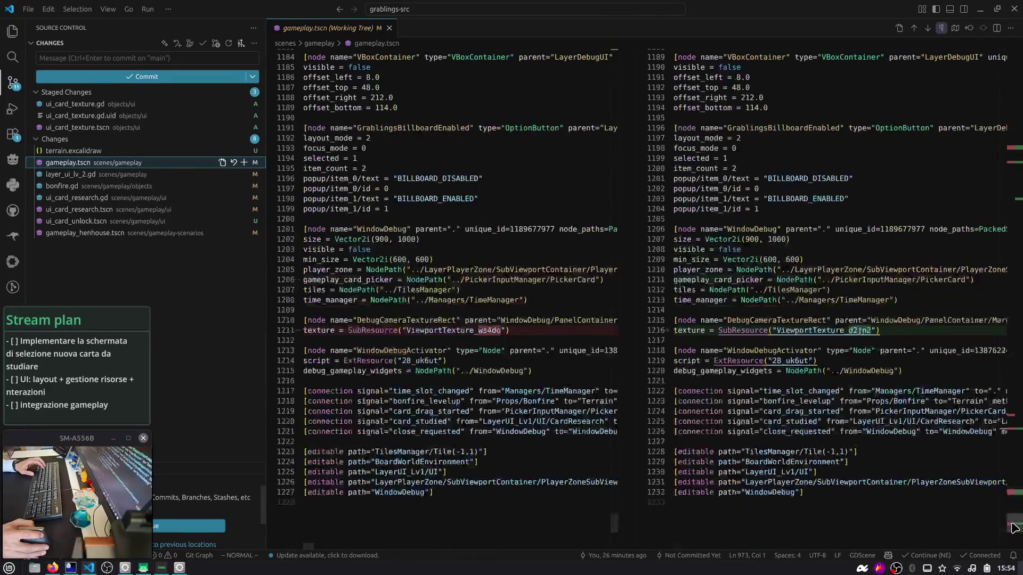
click(244, 163)
Stage layer_ui_lv_2.gd and write the message 'refactor: create ui_card_texture to reuse it in ui_card_unlock scene'.
click(141, 175)
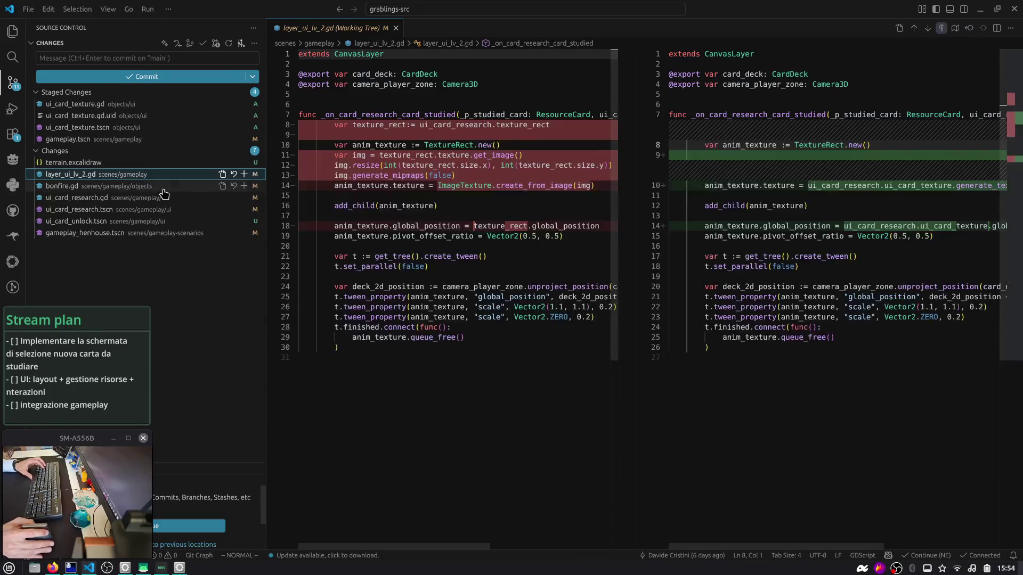
click(244, 174)
click(117, 58)
text(refactor: create ui_card_texture to reuse it in ui_card)
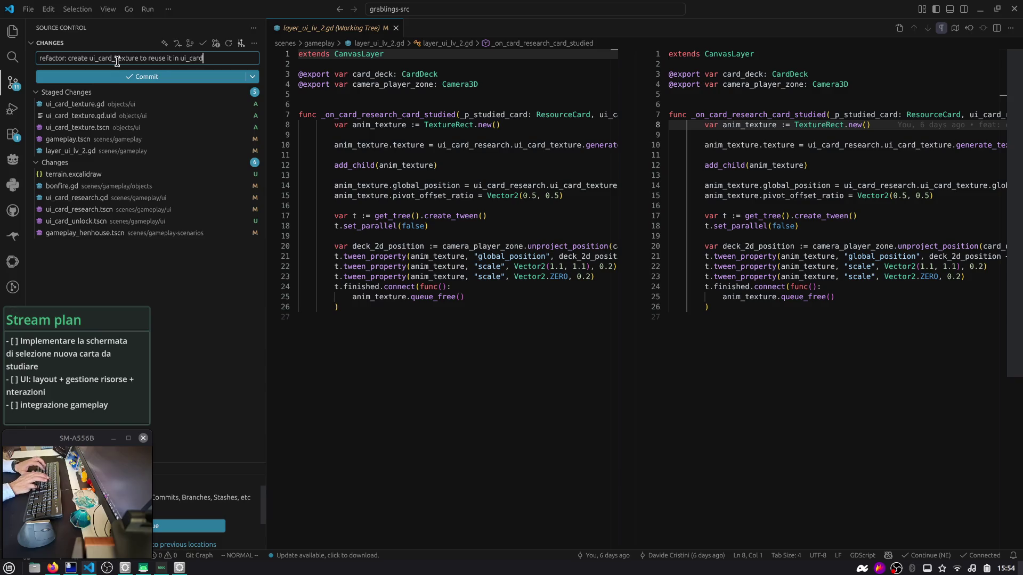
text(cene)
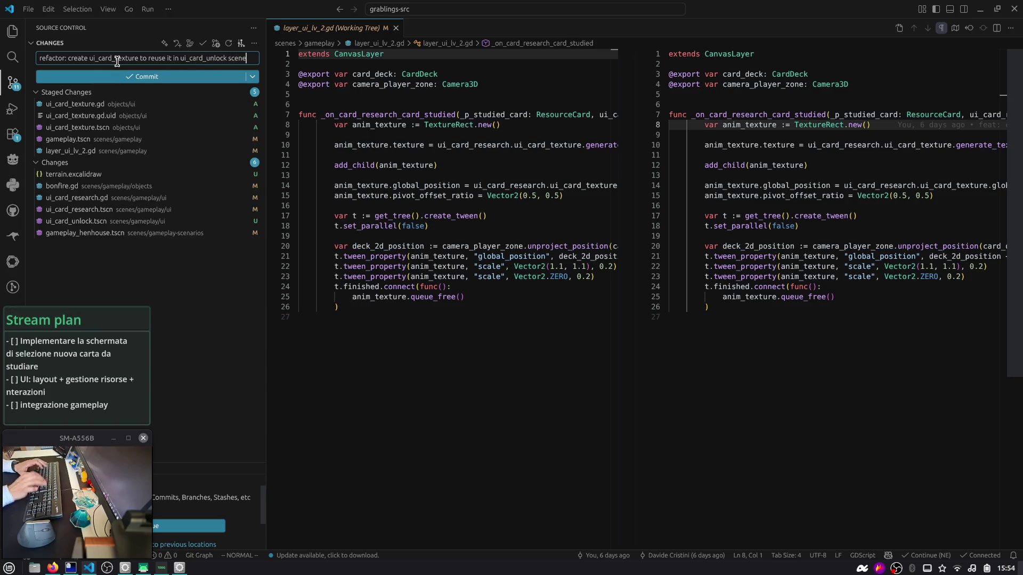
click(121, 188)
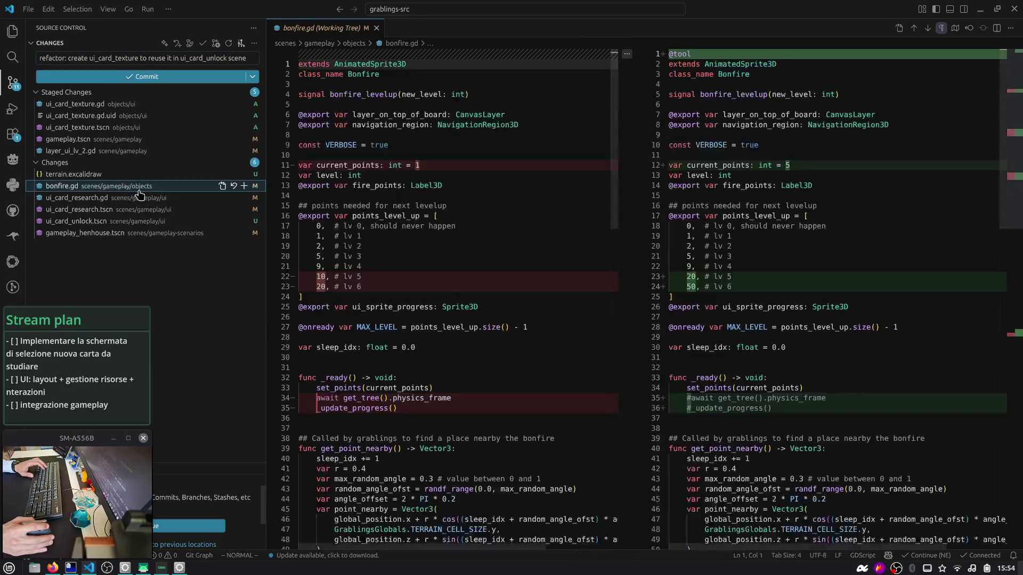
Stage bonfire.gd, ui_card_research.gd and ui_card_research.tscn after reviewing their diffs.
scroll(445, 186, down, 10)
scroll(445, 186, down, 4)
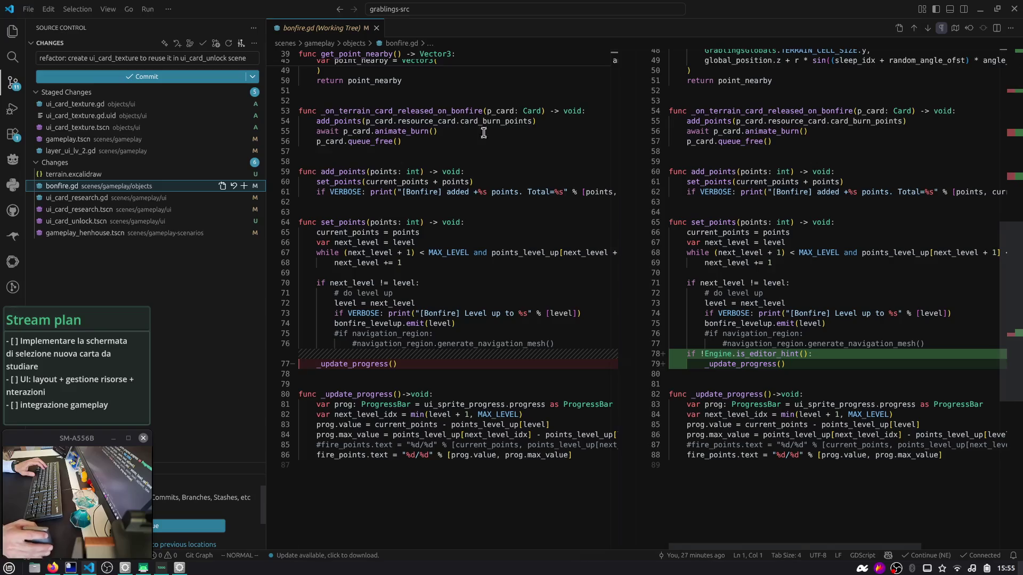
click(244, 186)
click(148, 201)
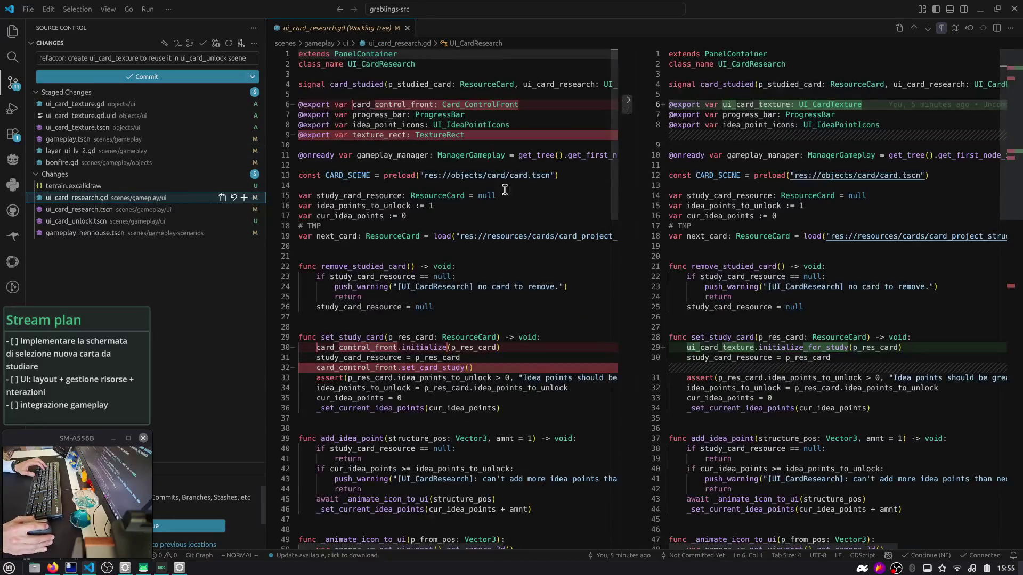
scroll(585, 176, down, 2)
scroll(584, 174, down, 8)
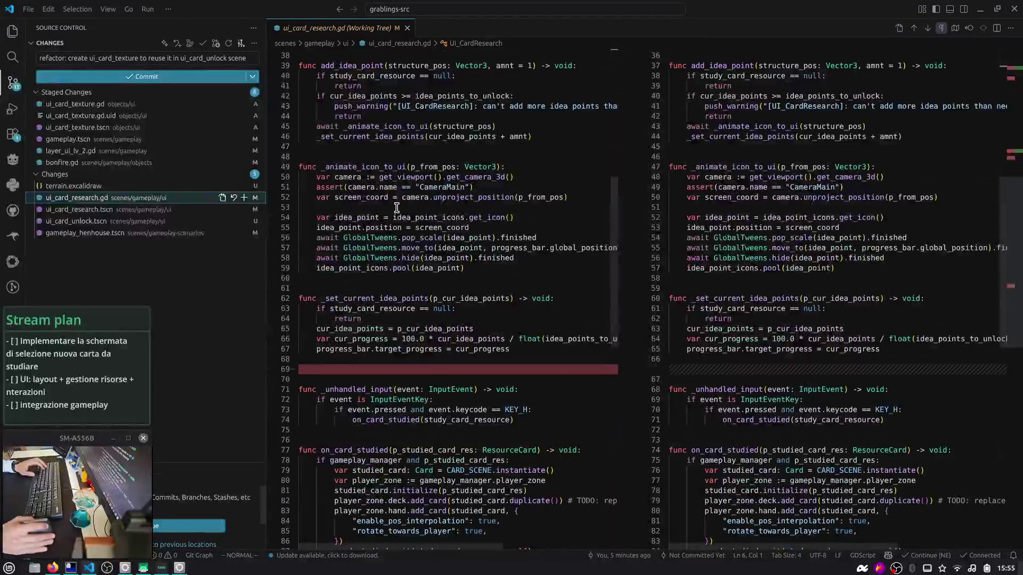
click(150, 213)
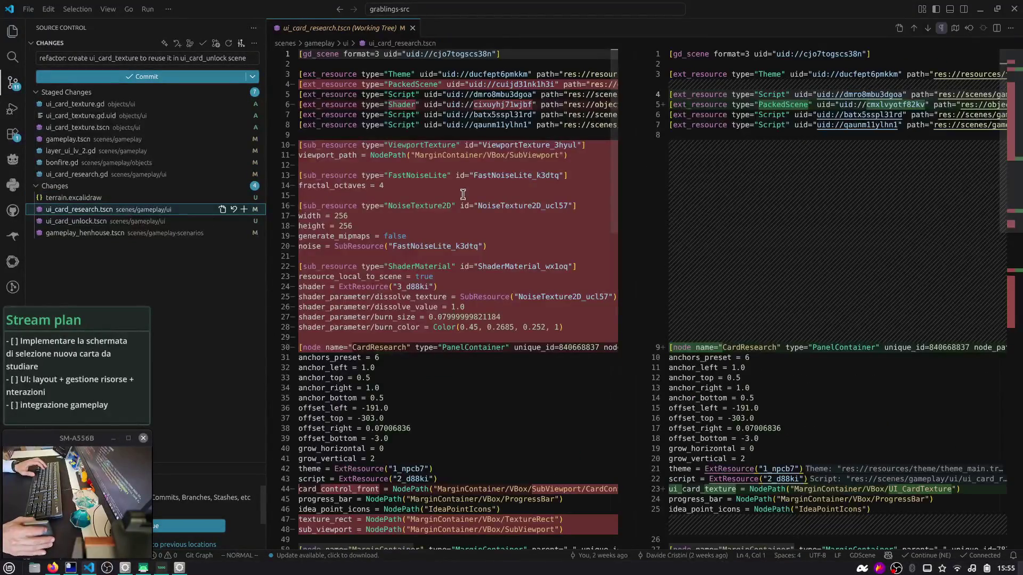
scroll(973, 114, down, 12)
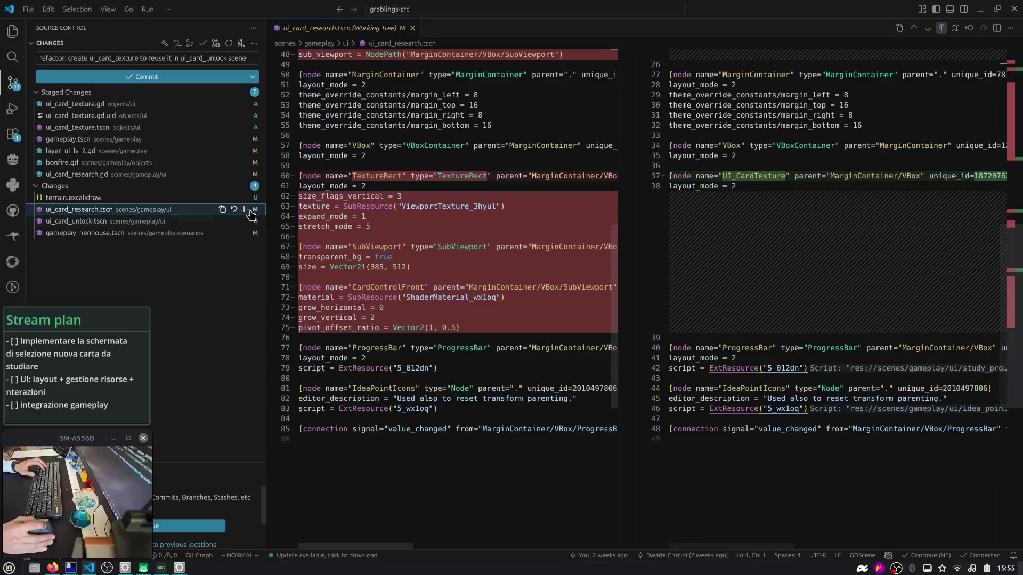
click(245, 209)
Stage the new ui_card_unlock.tscn, then return to Godot and close one card UI scene tab.
click(120, 222)
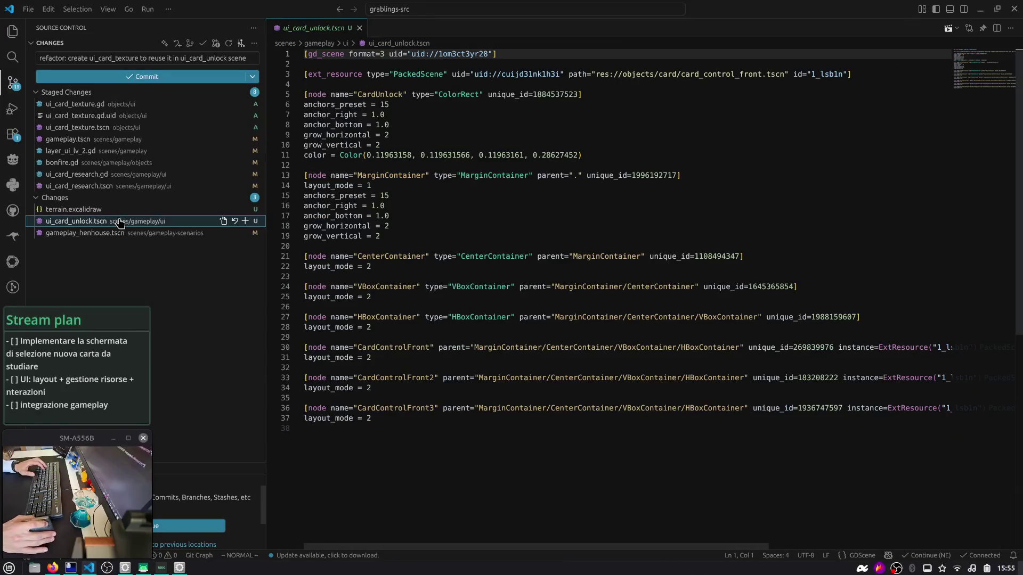
click(245, 222)
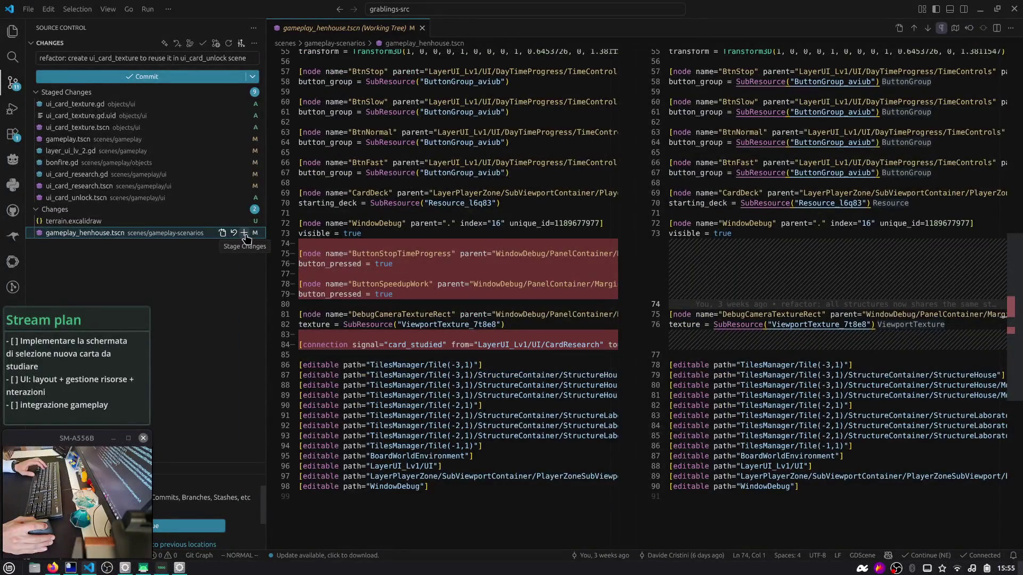
scroll(437, 350, up, 1)
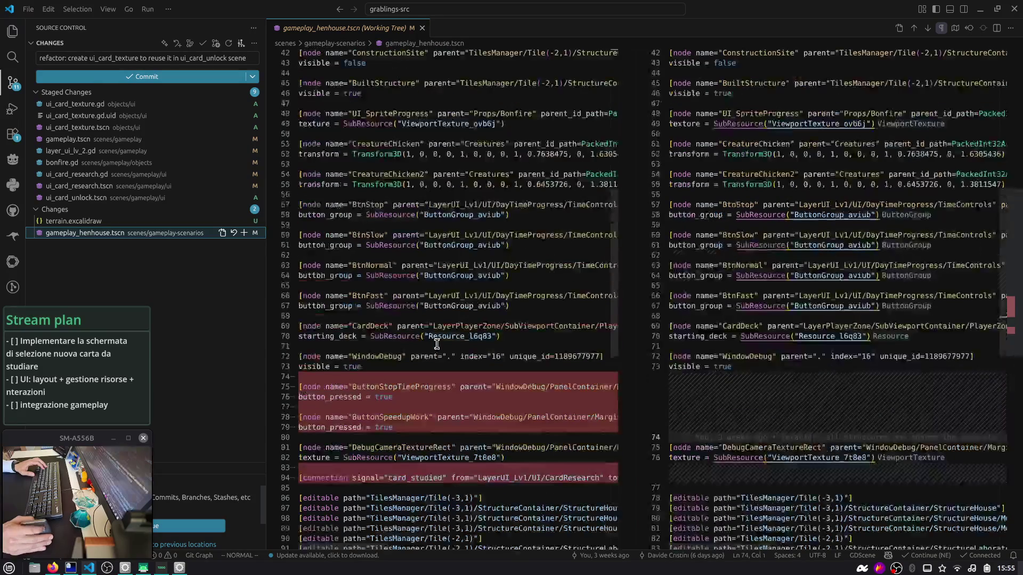
scroll(384, 291, right, 2)
scroll(384, 291, right, 1)
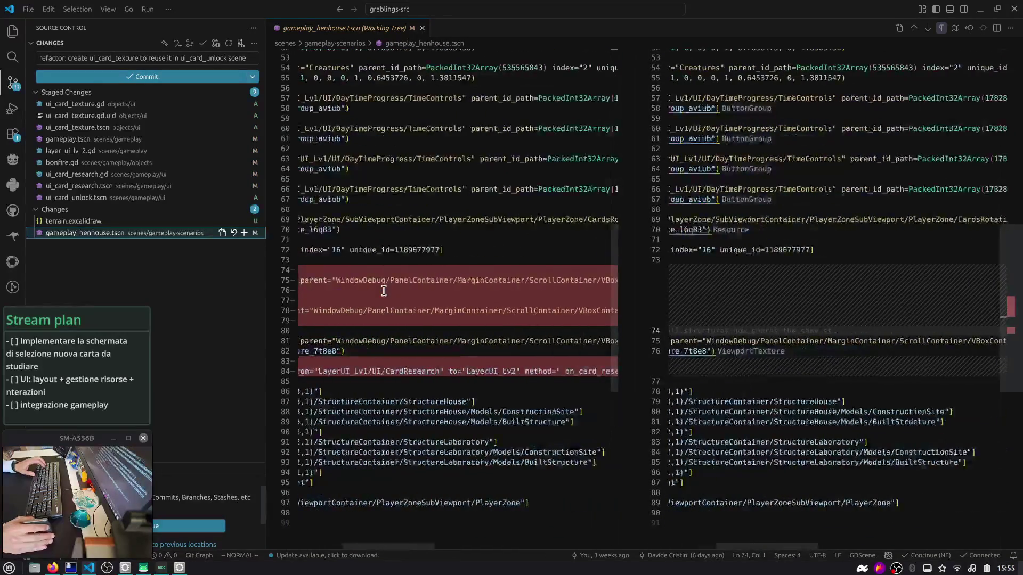
scroll(420, 274, right, 2)
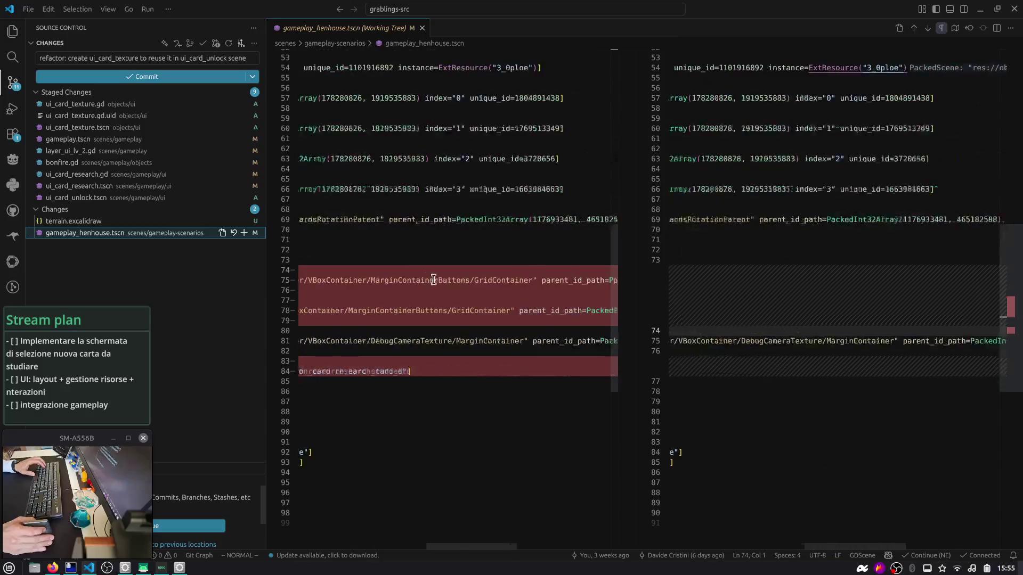
scroll(426, 277, left, 5)
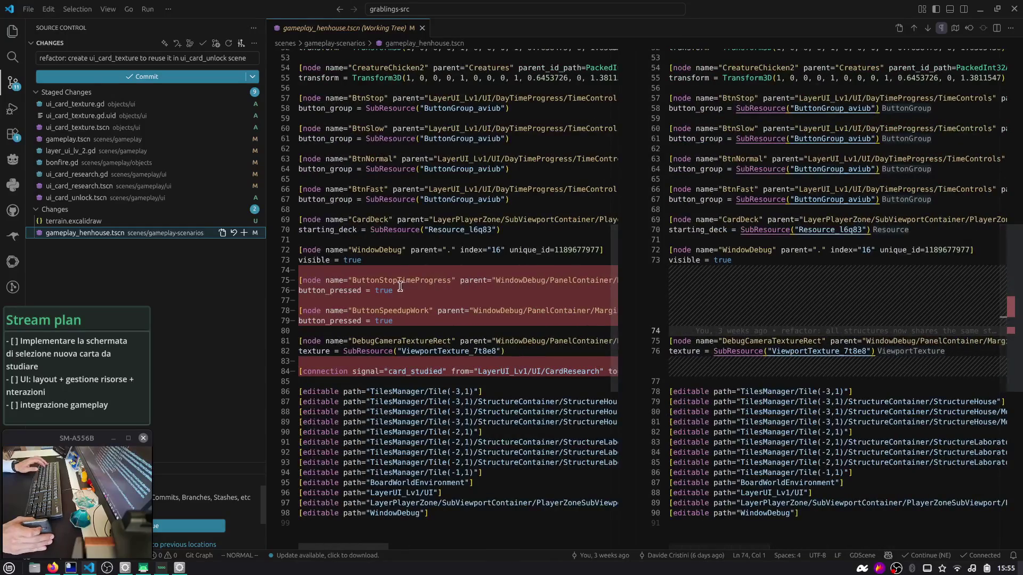
key(alt+Tab)
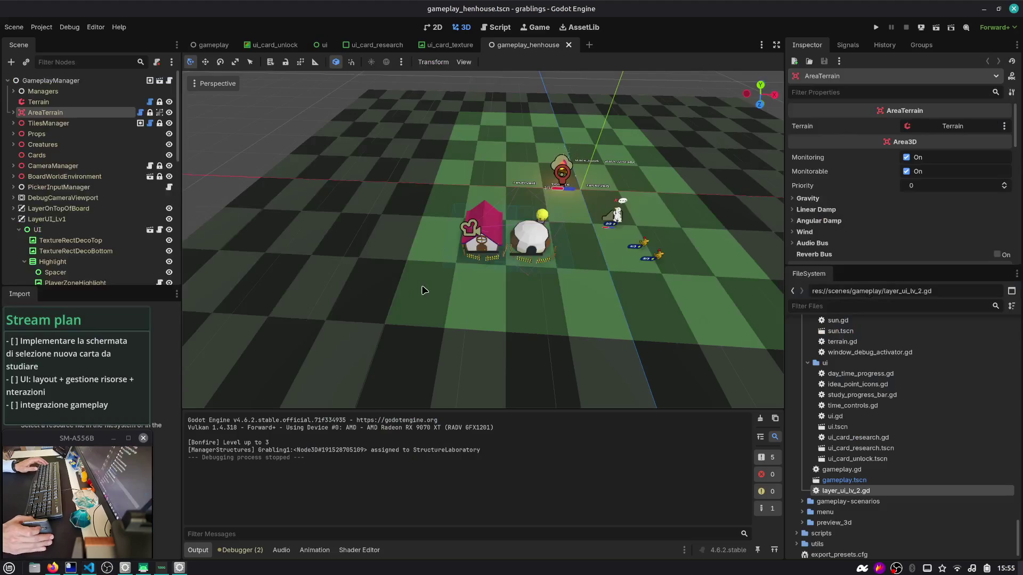
middle_click(458, 46)
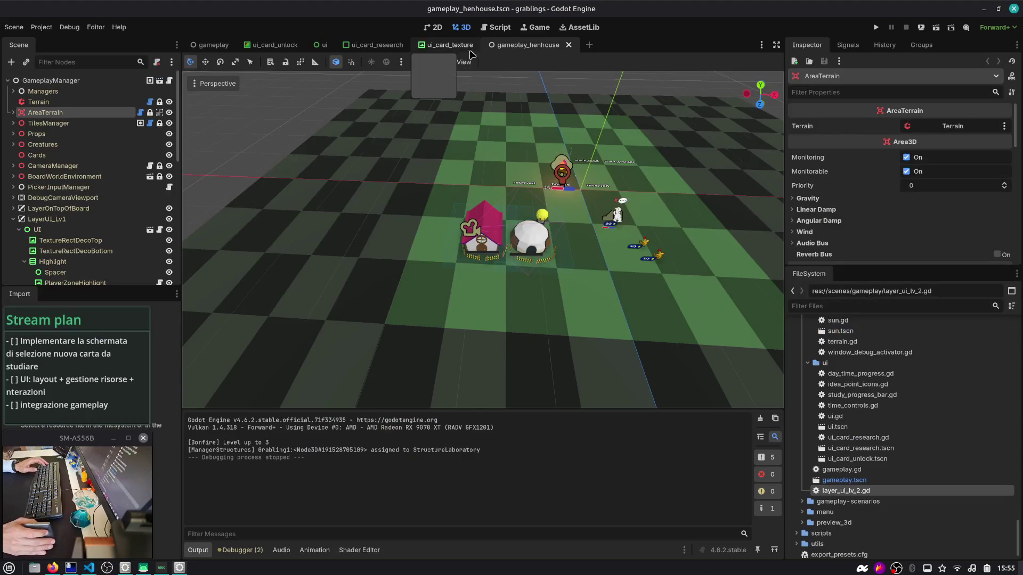
Close the card UI, gameplay and ui scene tabs, keeping only gameplay_henhouse open.
middle_click(373, 46)
middle_click(269, 46)
middle_click(252, 46)
middle_click(212, 46)
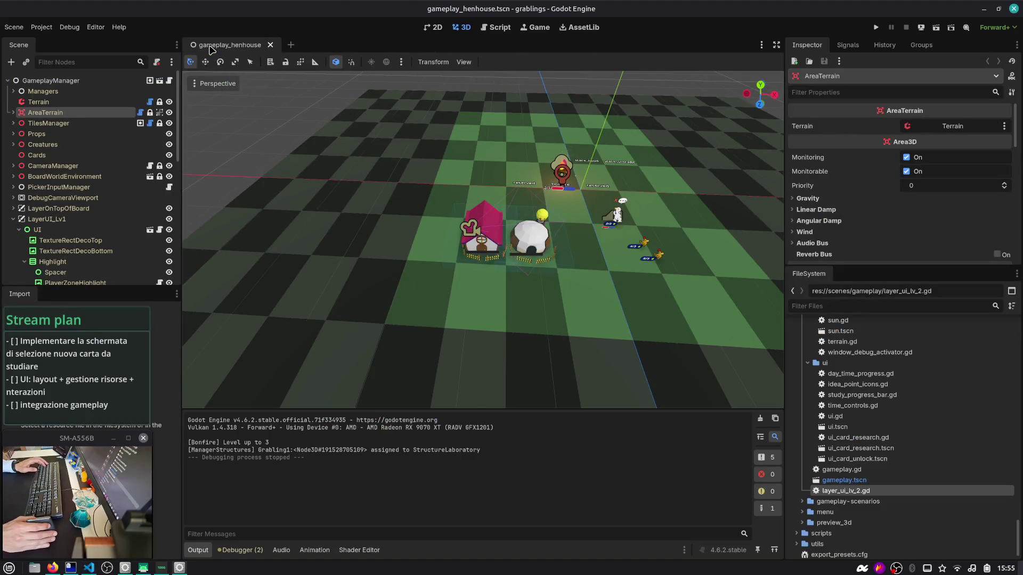
Collapse LayerUI_Lv1, expand WindowDebug, widen the Scene dock, then return to VS Code.
click(13, 219)
click(13, 261)
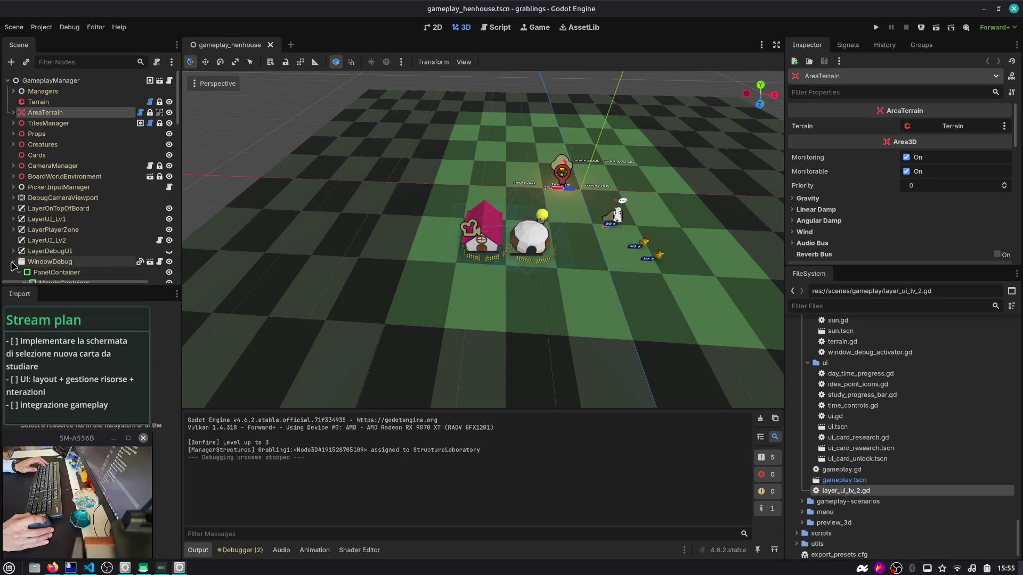
scroll(90, 213, down, 3)
drag(181, 240, 240, 238)
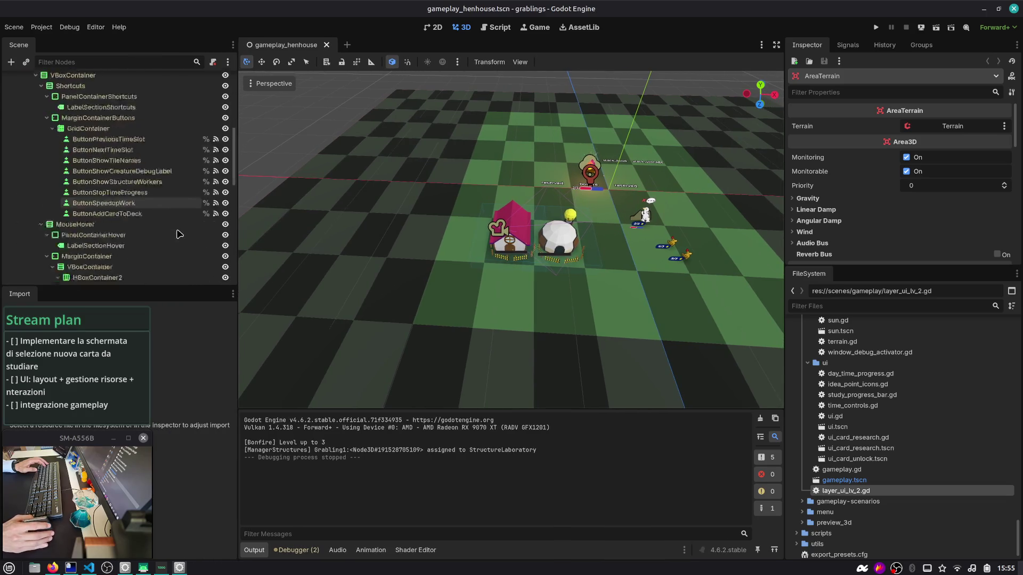
scroll(180, 234, down, 5)
key(alt+Tab)
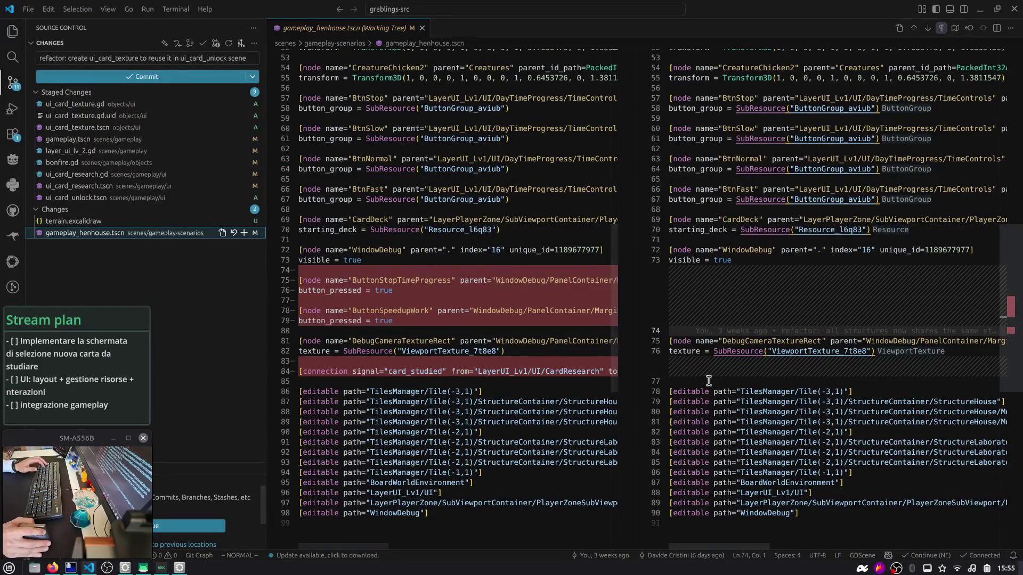
key(alt+Tab)
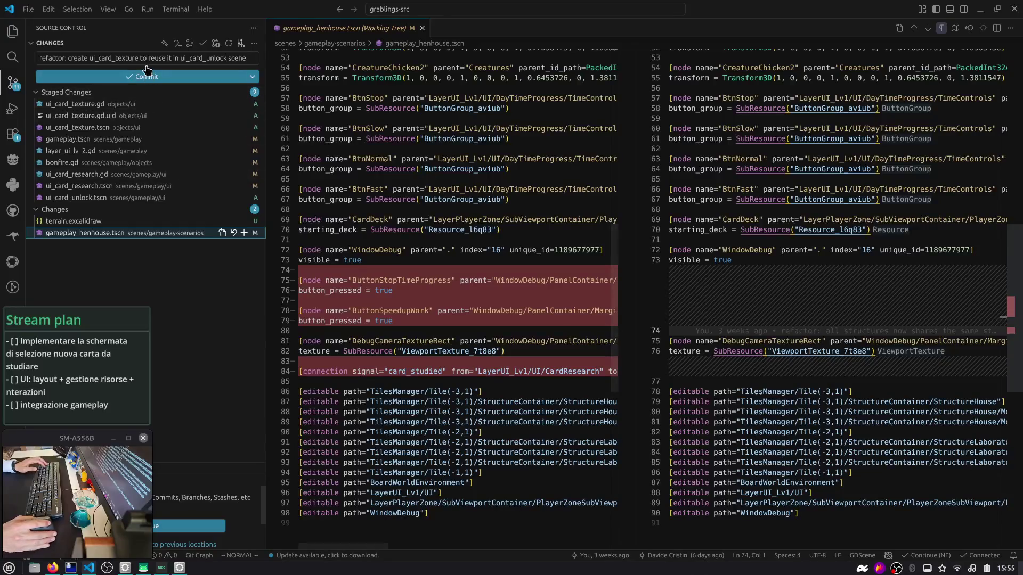
Commit the staged refactor changes in VS Code.
click(146, 76)
key(alt+Tab)
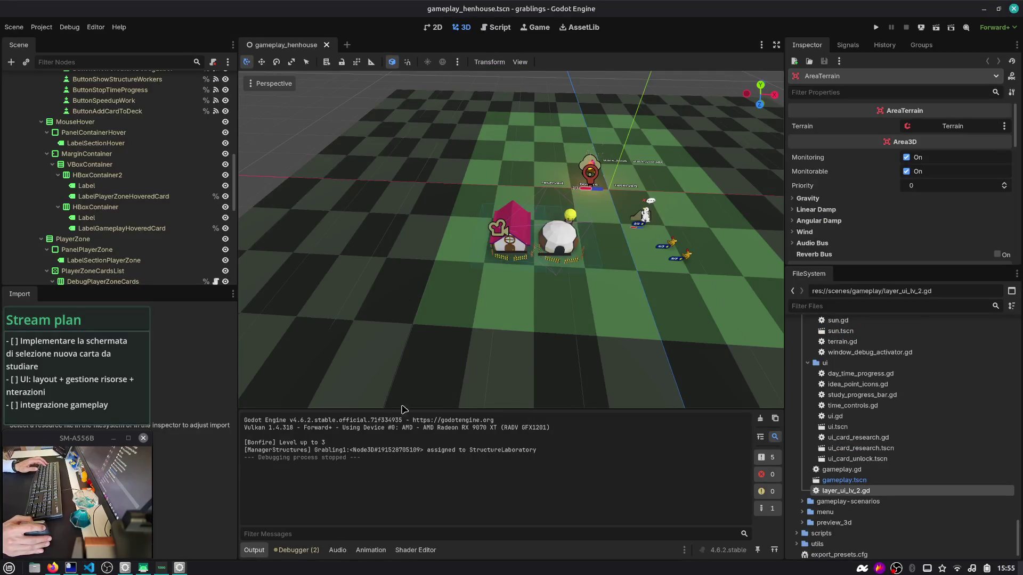
key(alt+Tab)
Revert lines 69–90 of the gameplay_henhouse.tscn diff with 'Revert Selected Ranges' and save.
drag(800, 513, 673, 221)
key(ctrl+shift+p)
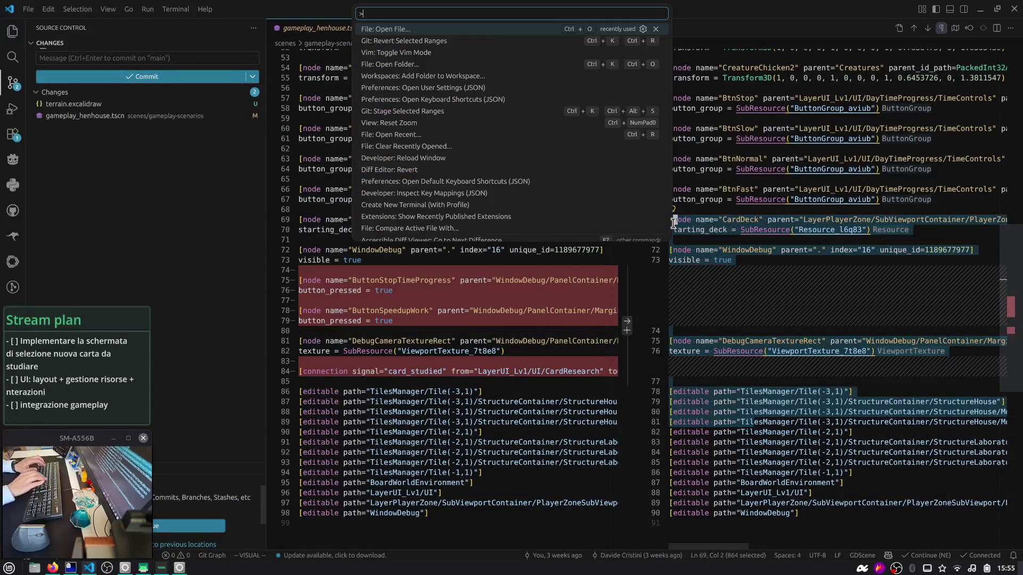
text(revert)
key(Return)
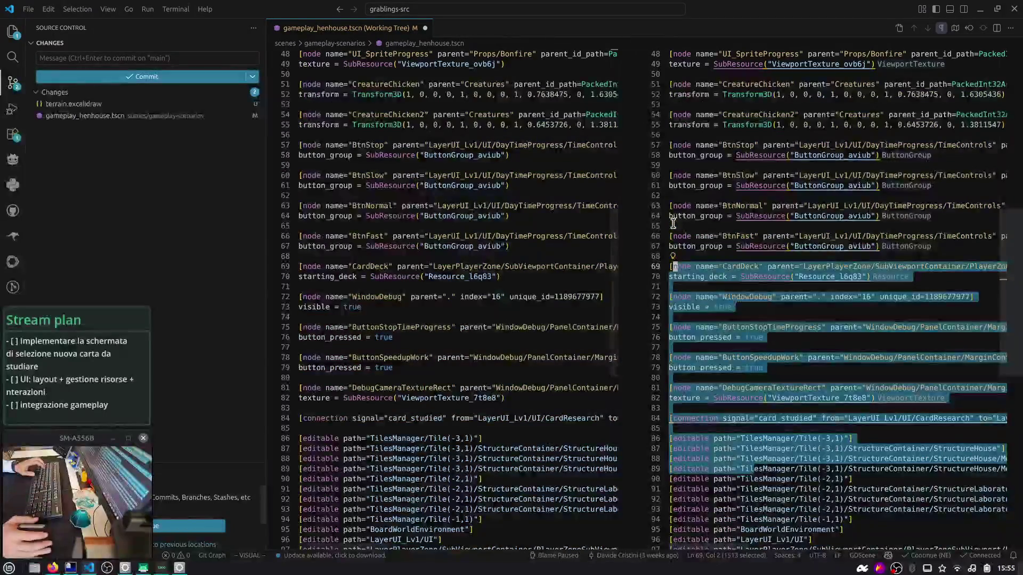
key(ctrl+s)
Reload the externally modified henhouse scene in Godot.
key(alt+Tab)
click(492, 360)
key(alt+Tab)
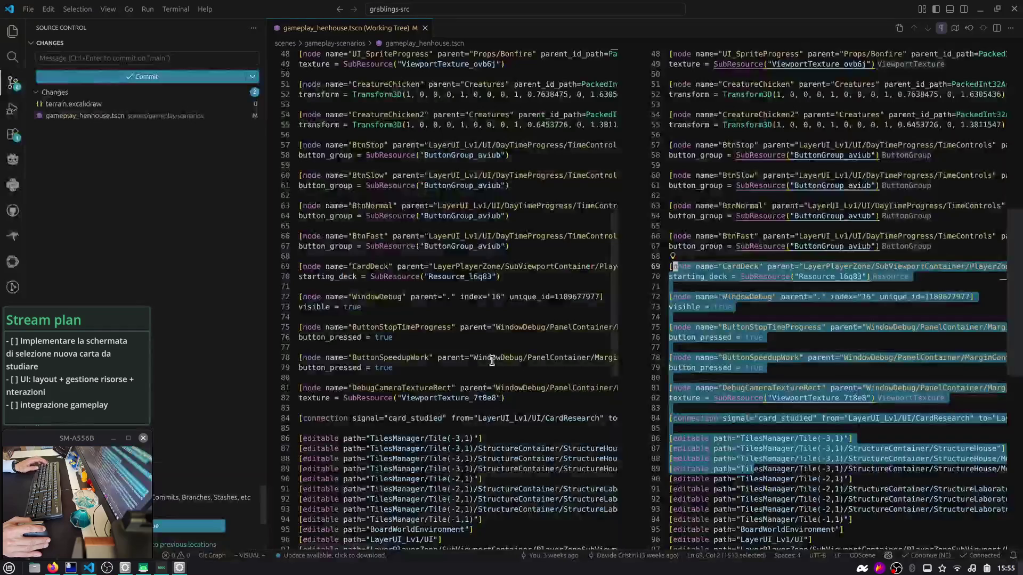
scroll(591, 274, down, 4)
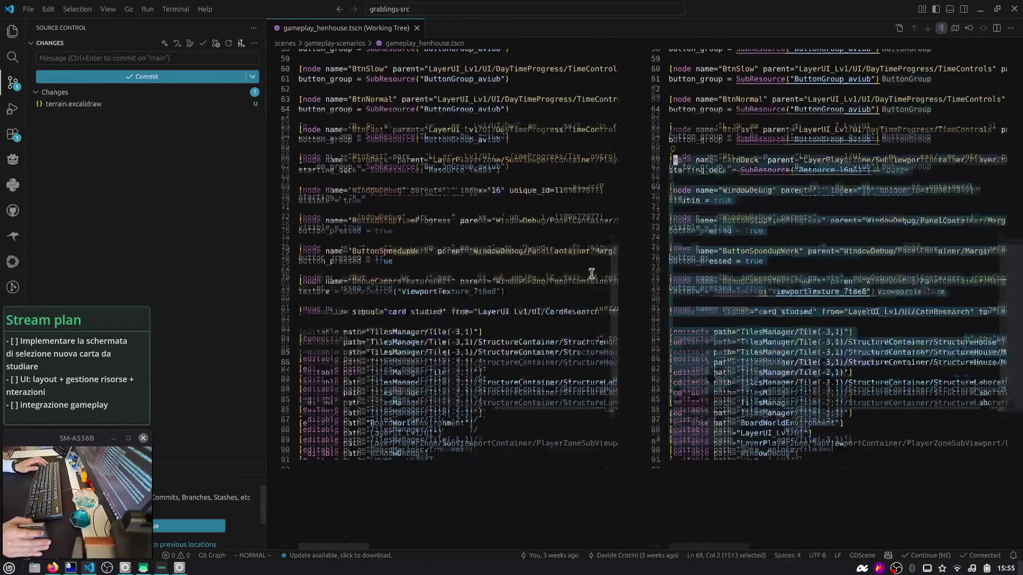
key(alt+Tab)
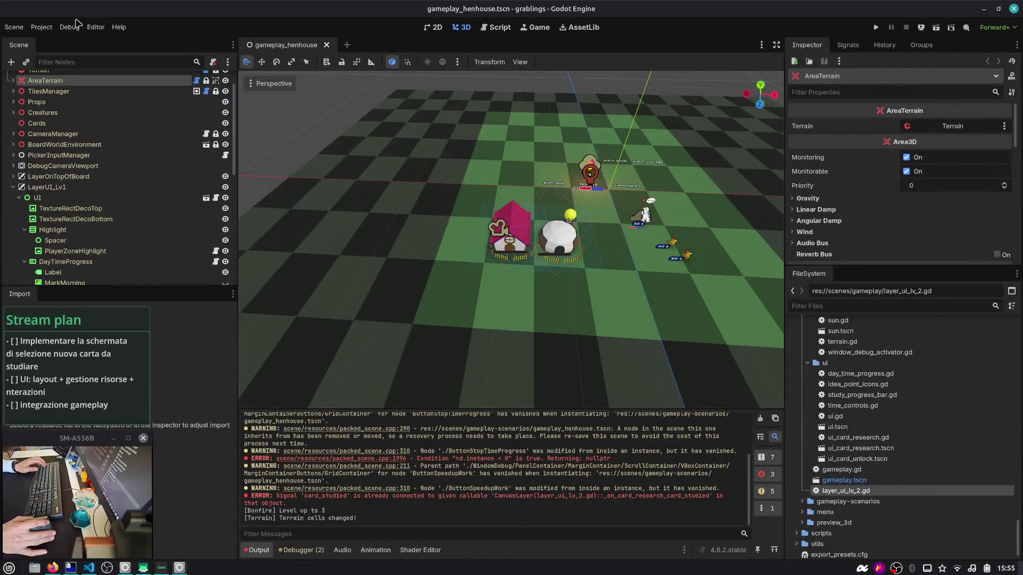
Open Project Settings, remove an autoload, and move to the chat workspace.
click(95, 27)
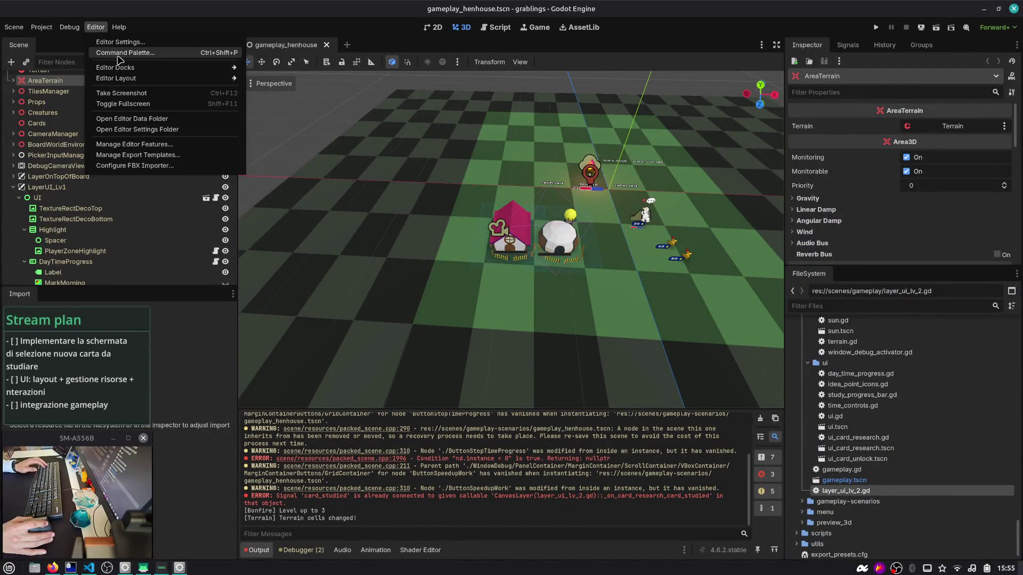
mouse_move(42, 27)
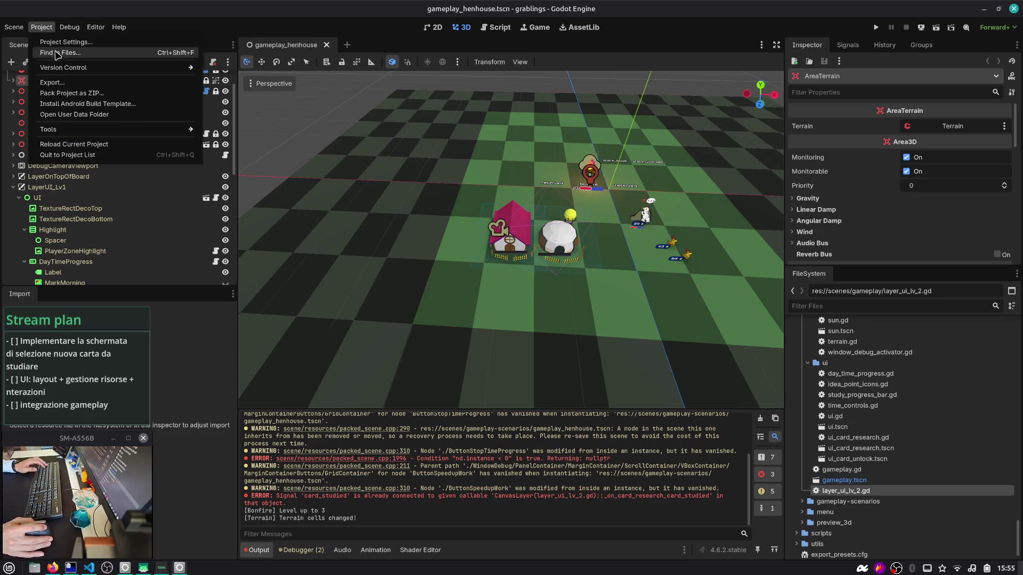
click(74, 145)
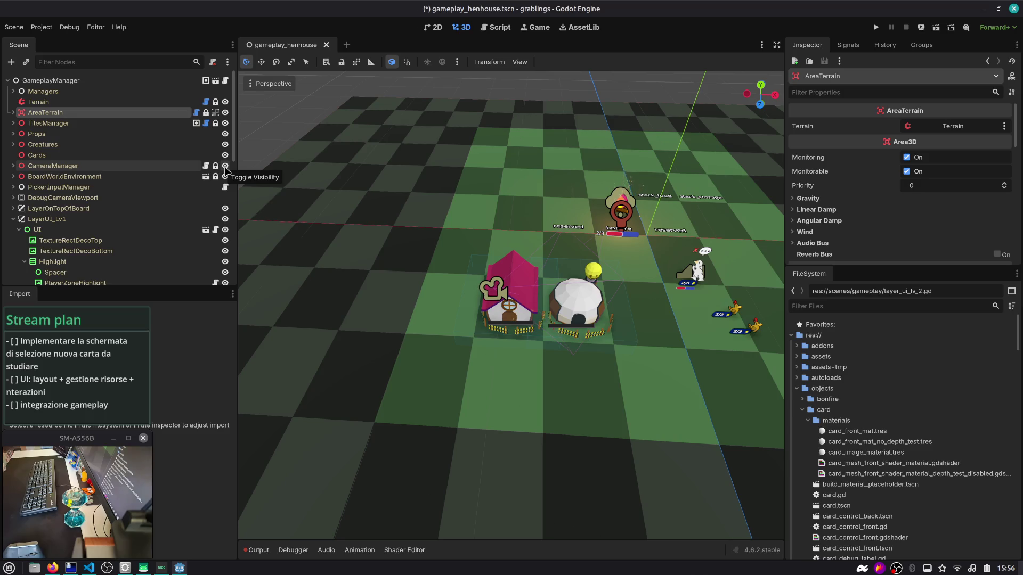
key(ctrl+alt+Right)
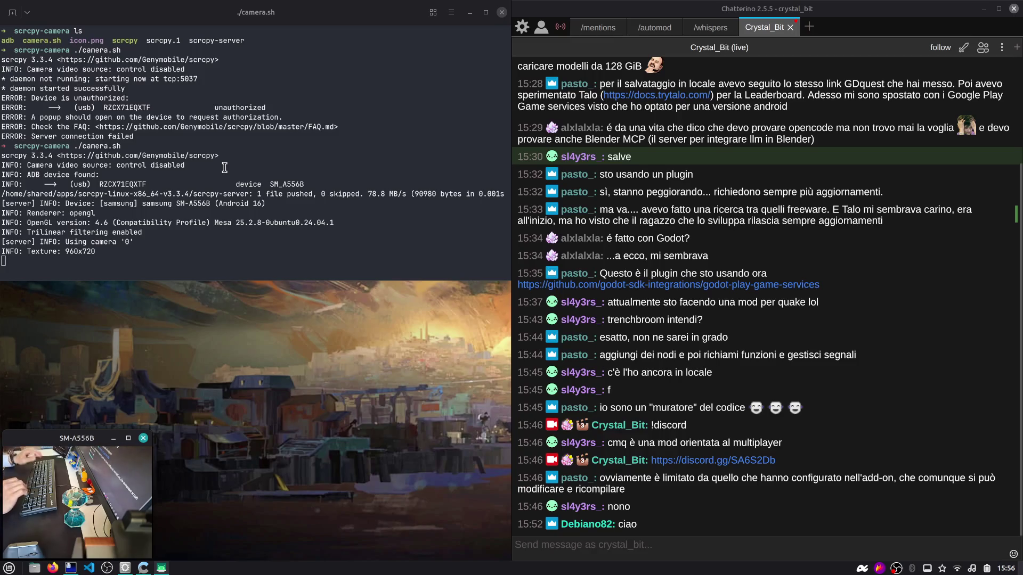
After reading the Chatterino chat, switch the workspace back to the Godot editor.
key(ctrl+alt+Right)
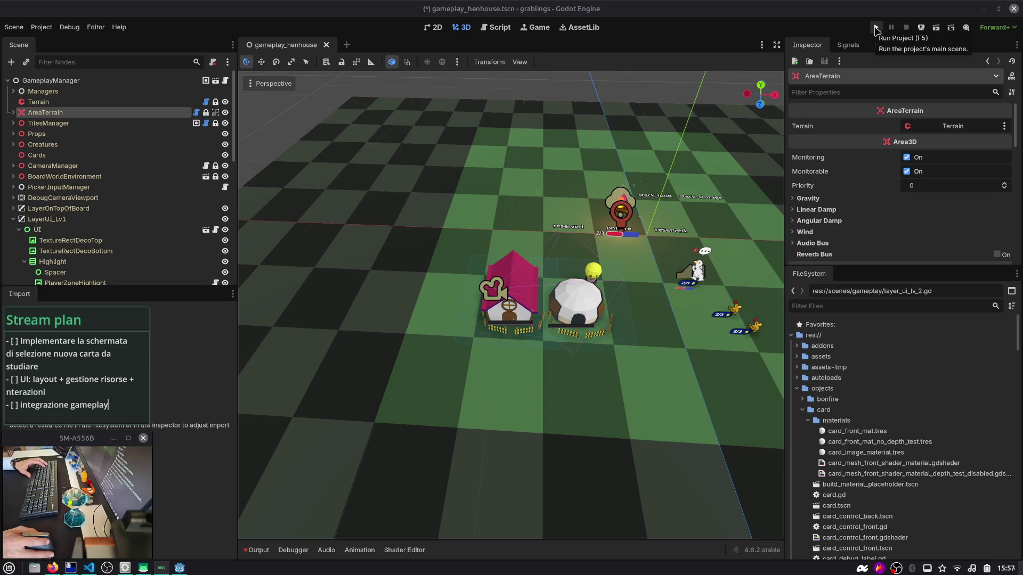
click(875, 27)
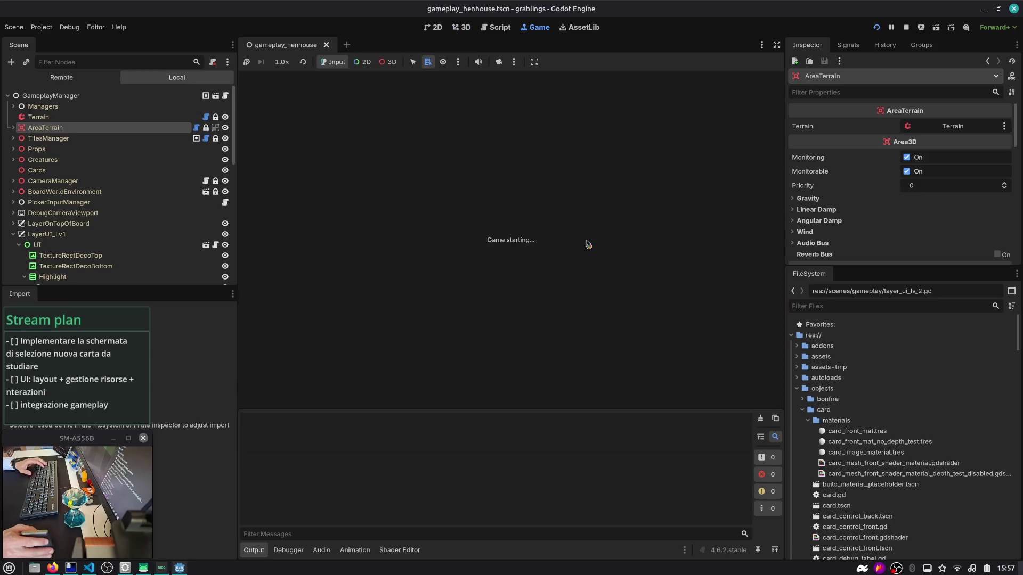
click(905, 28)
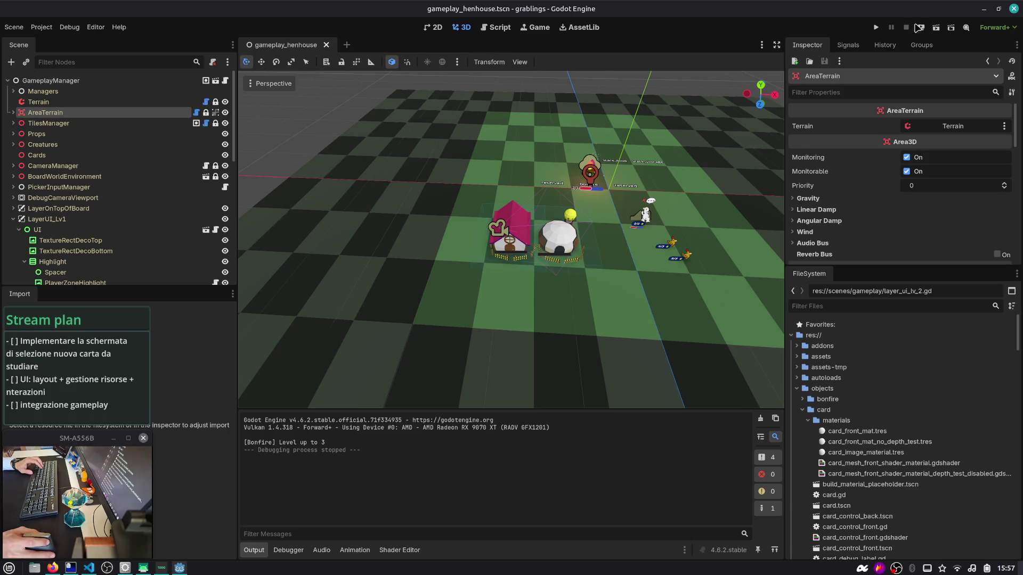
click(935, 30)
key(alt+Tab)
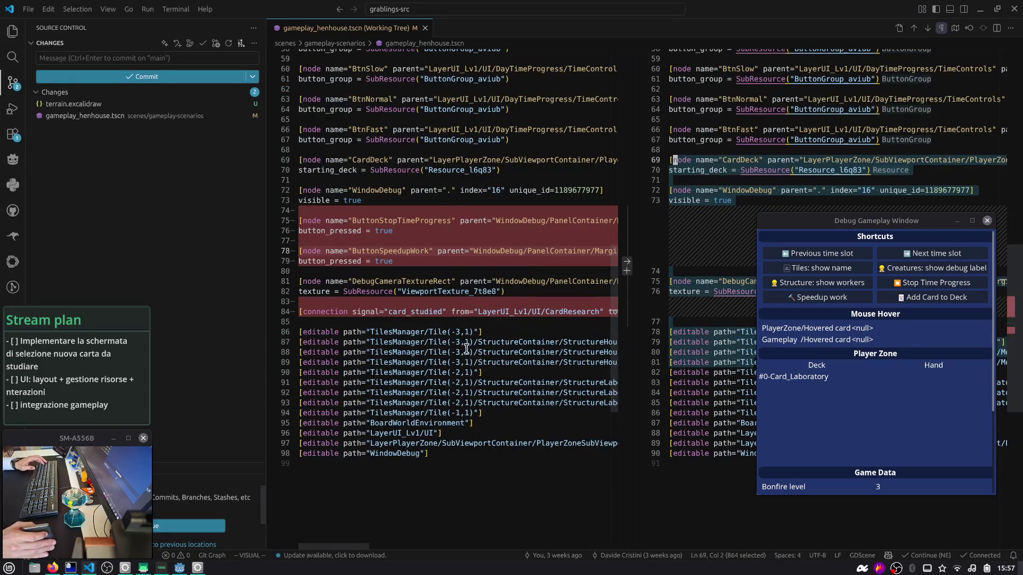
scroll(466, 349, down, 3)
drag(836, 335, 832, 344)
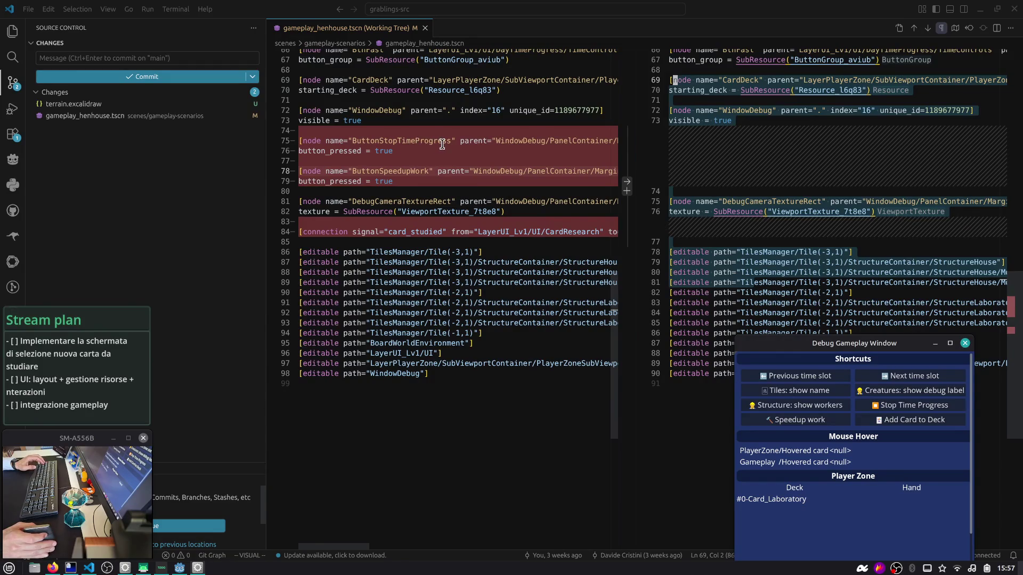
scroll(443, 144, right, 10)
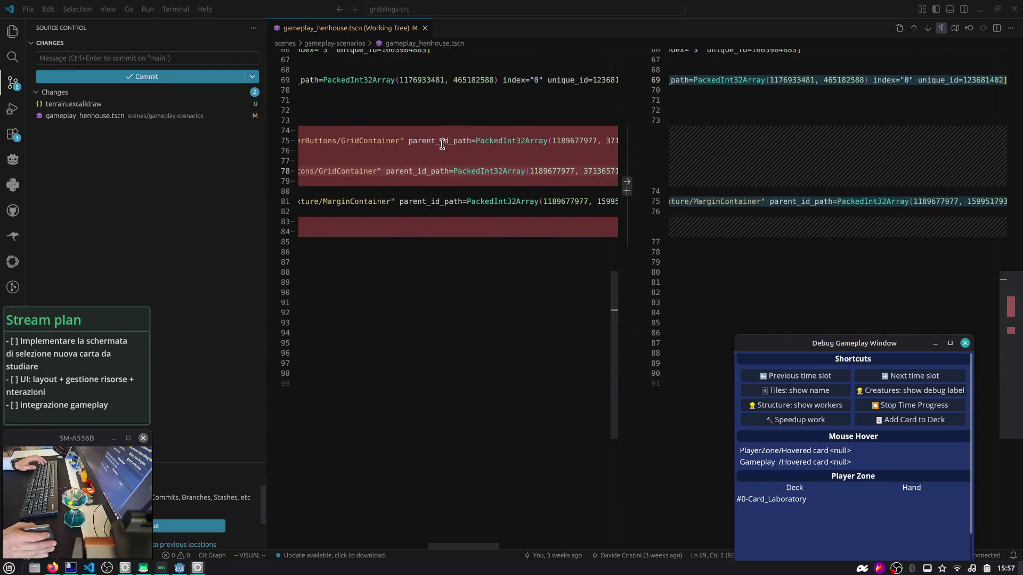
key(alt+Tab)
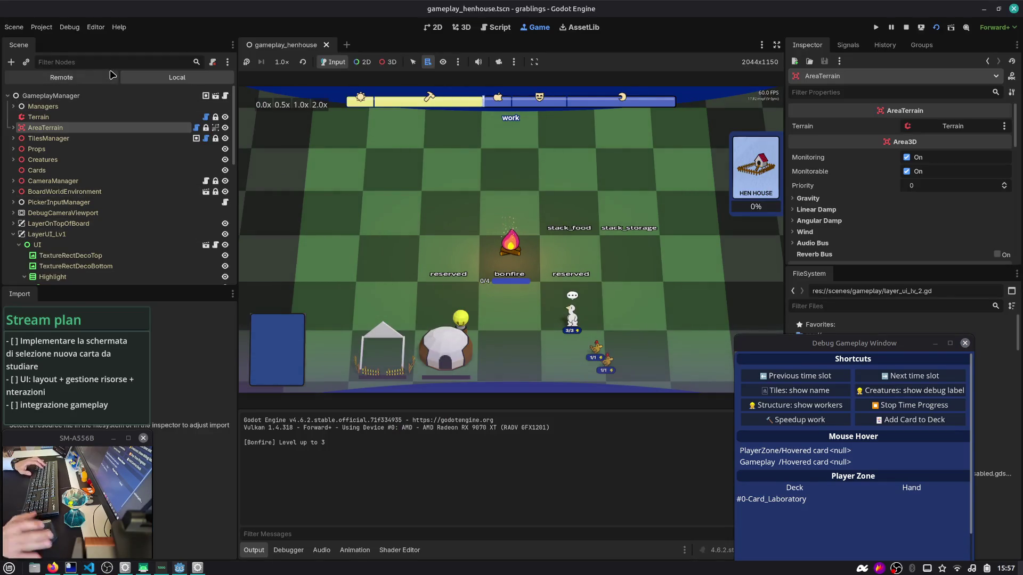
click(104, 62)
text(button)
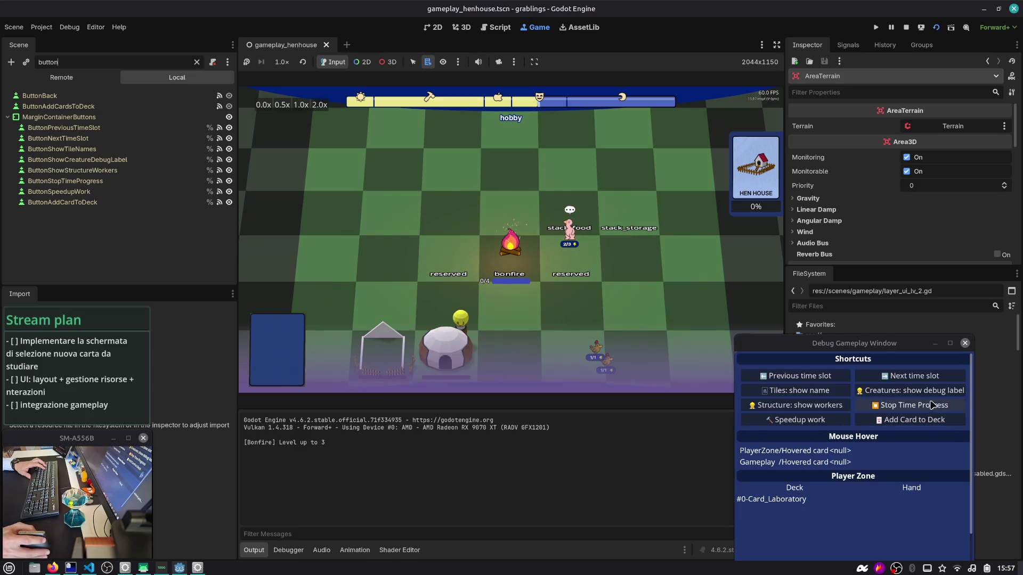
click(924, 407)
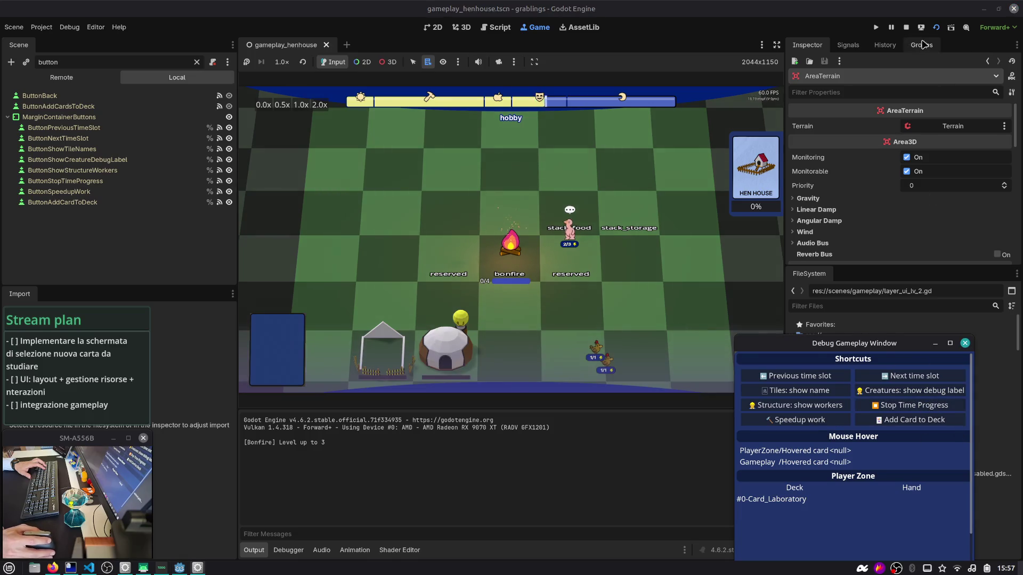
click(906, 27)
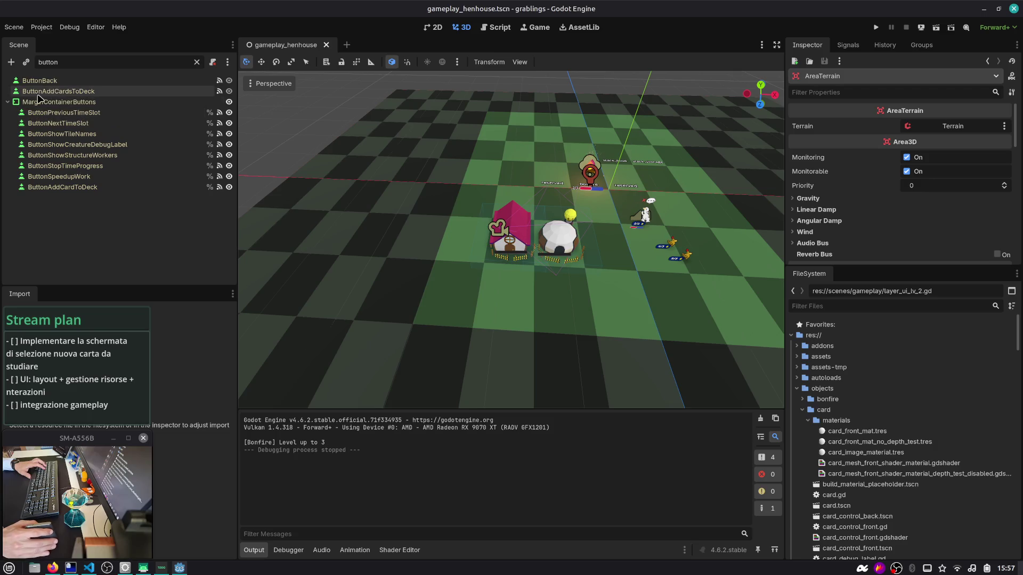
click(197, 62)
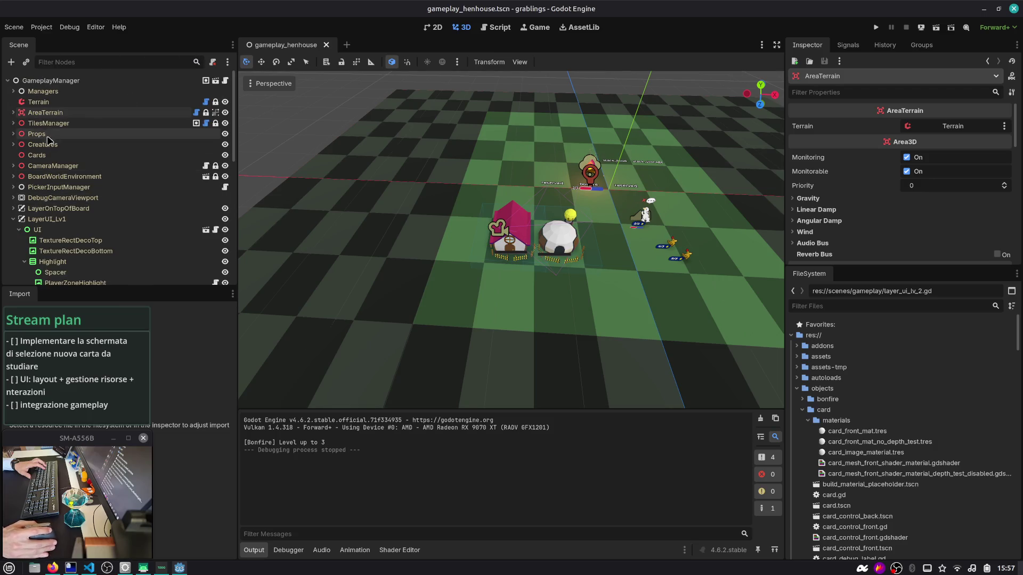
click(85, 123)
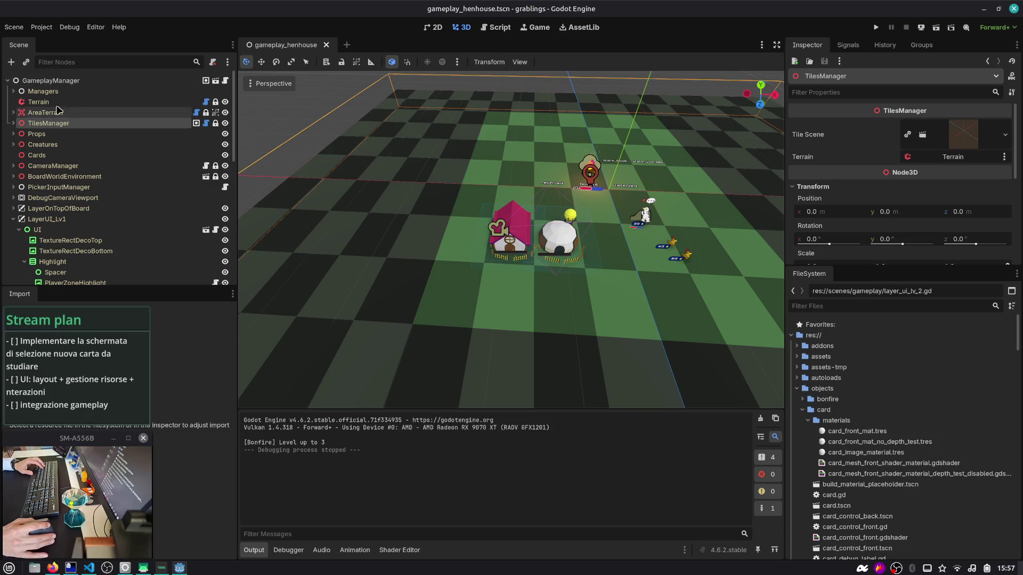
Stage gameplay_henhouse.tscn, fold it into the refactor commit with gc!, and push to main.
key(alt+Tab)
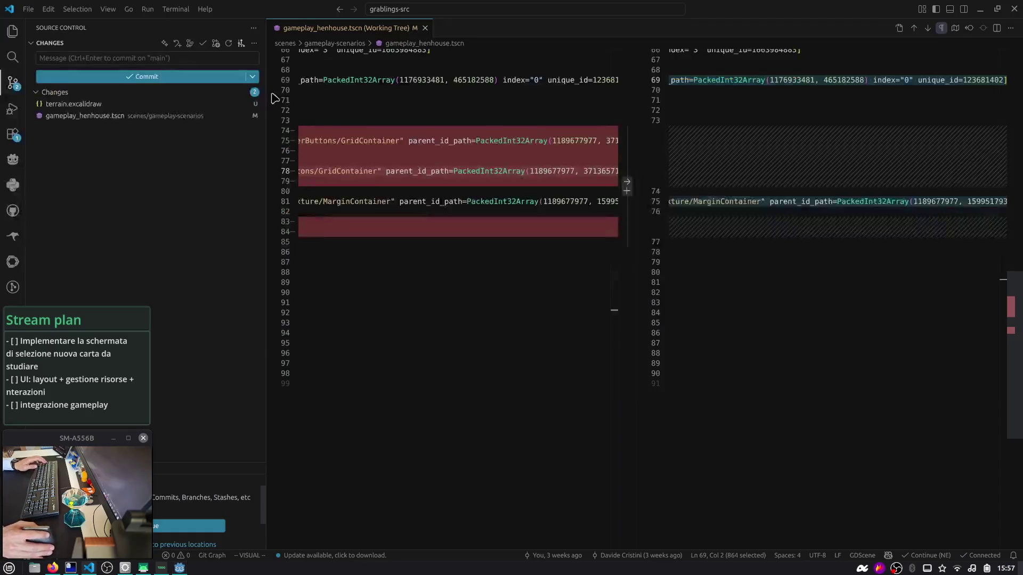
click(244, 116)
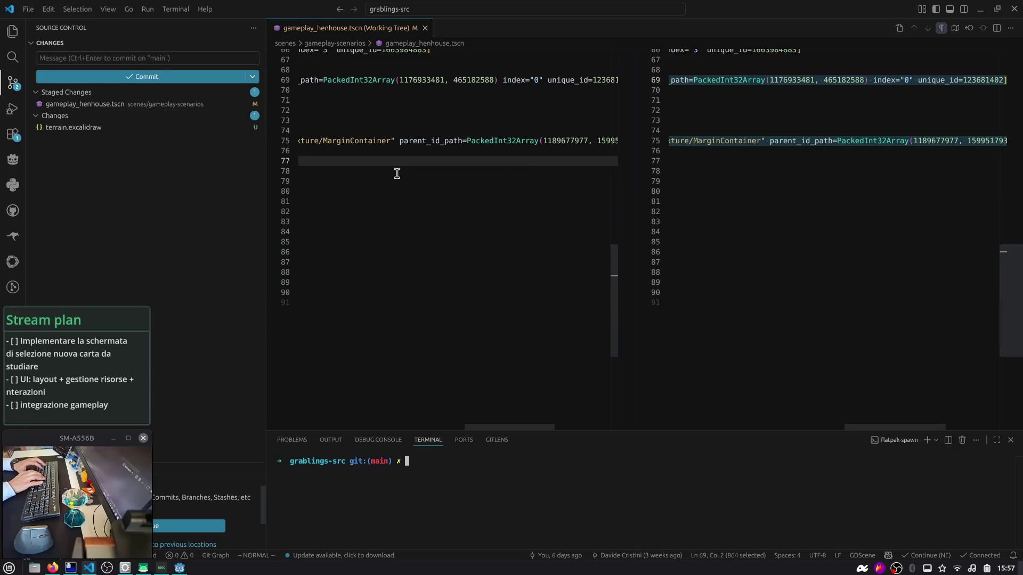
text(gc!)
key(Return)
text(:wq)
key(Return)
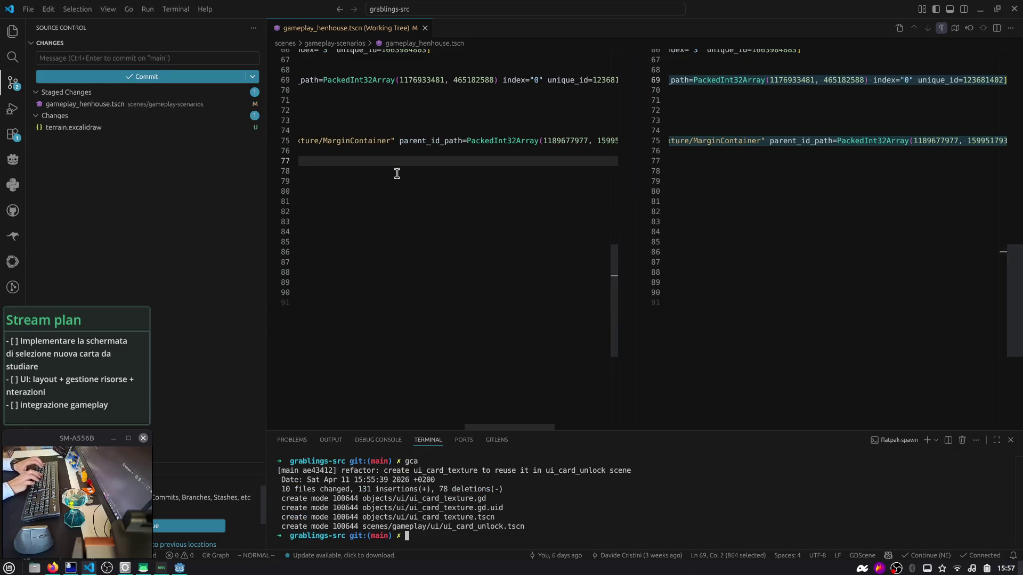
key(ctrl+l)
key(Return)
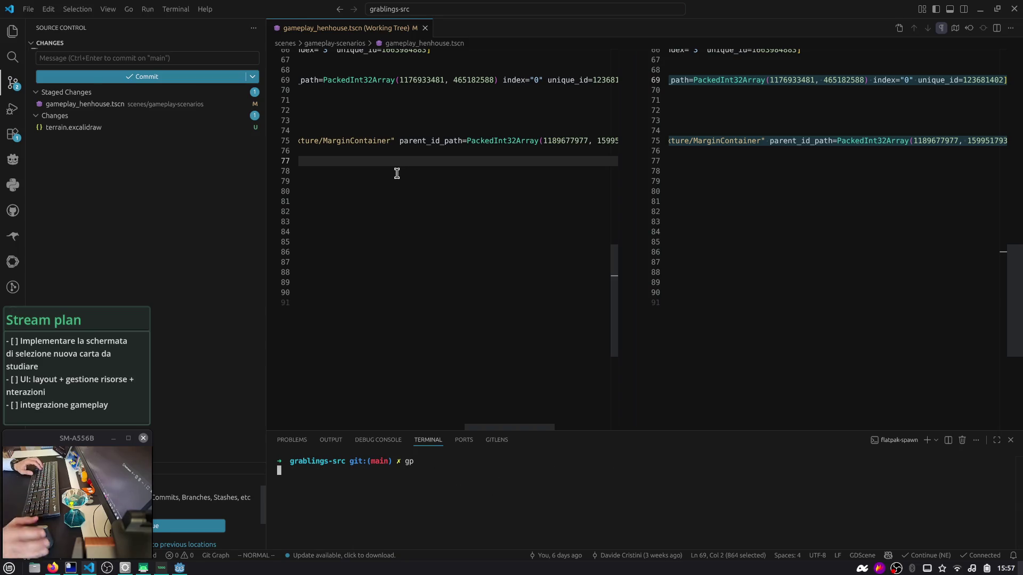
key(alt+Tab)
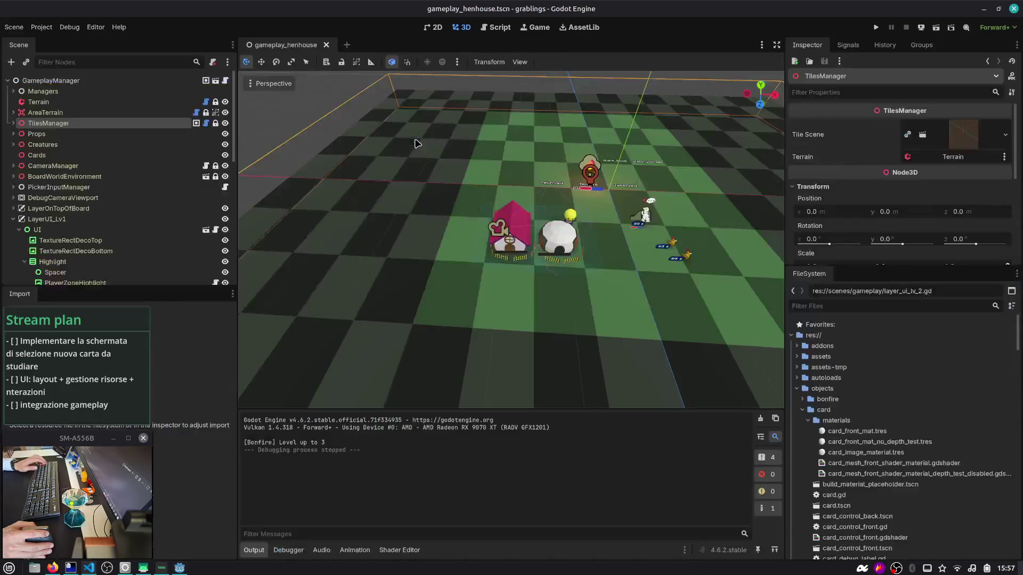
Open ui_card_unlock.tscn through Quick Open.
key(ctrl+shift+o)
text(ui_)
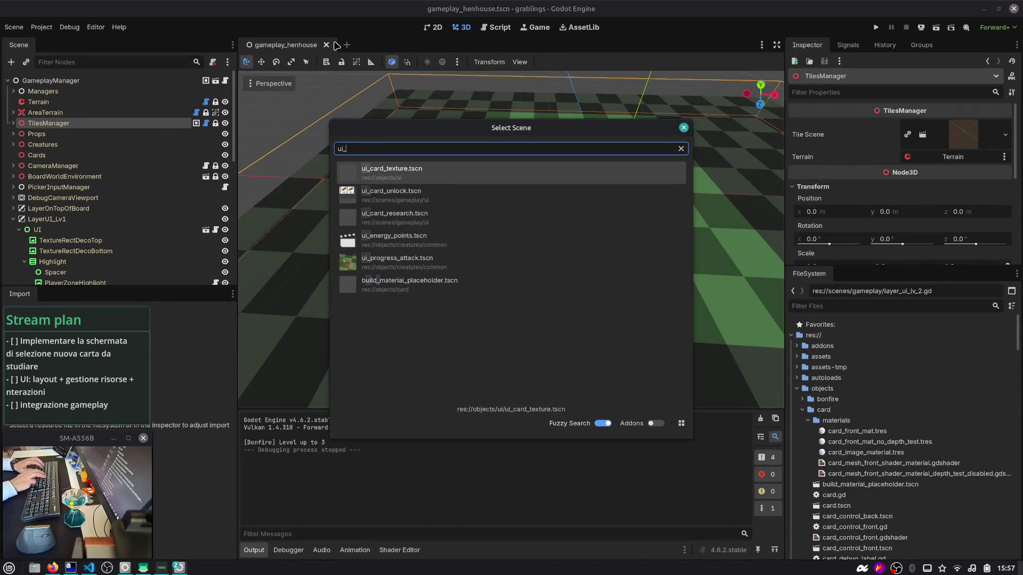
key(Down)
key(Return)
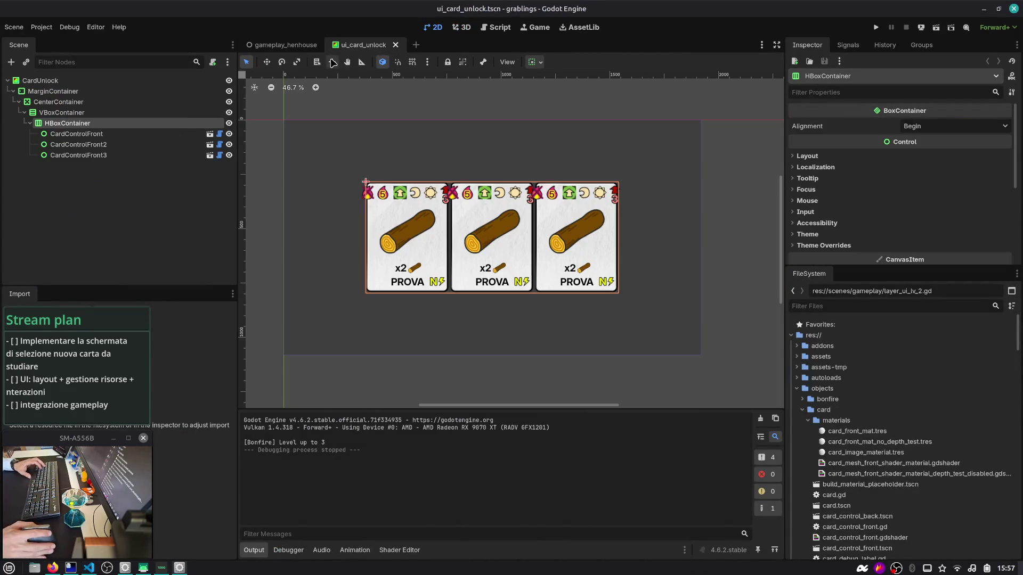
scroll(487, 184, down, 1)
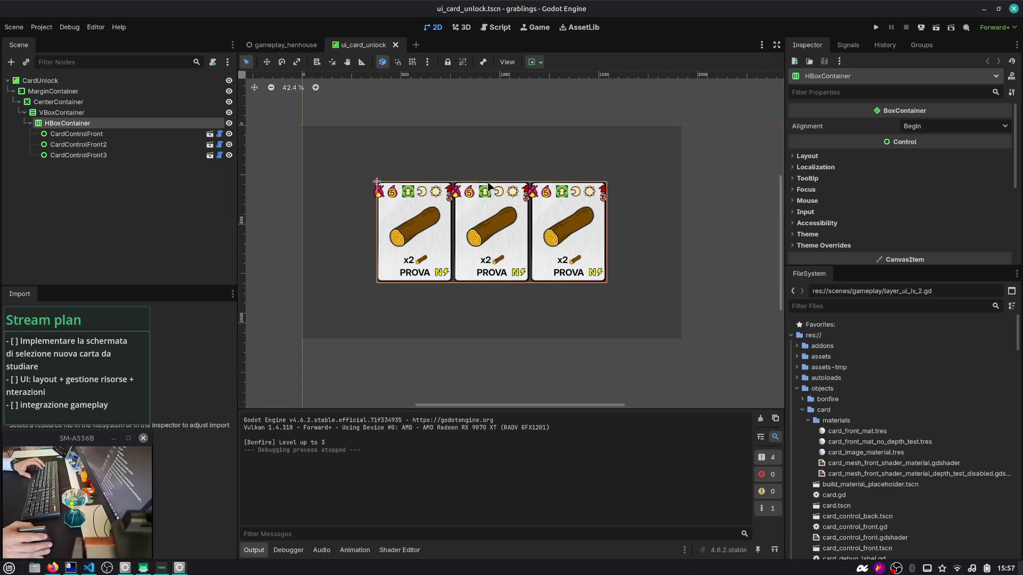
Delete the three sample CardControlFront nodes.
click(148, 135)
shift+click(157, 155)
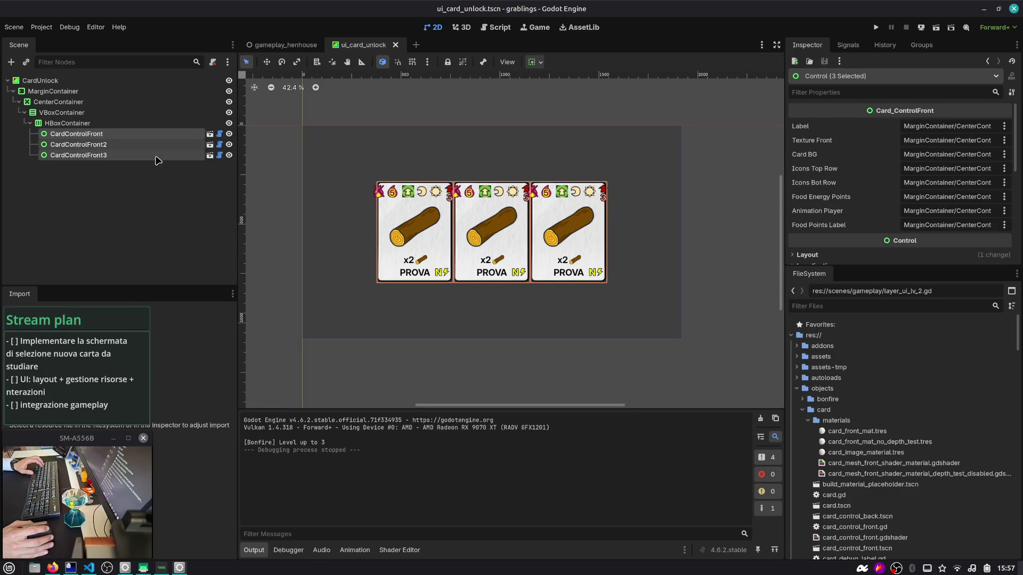
right_click(156, 157)
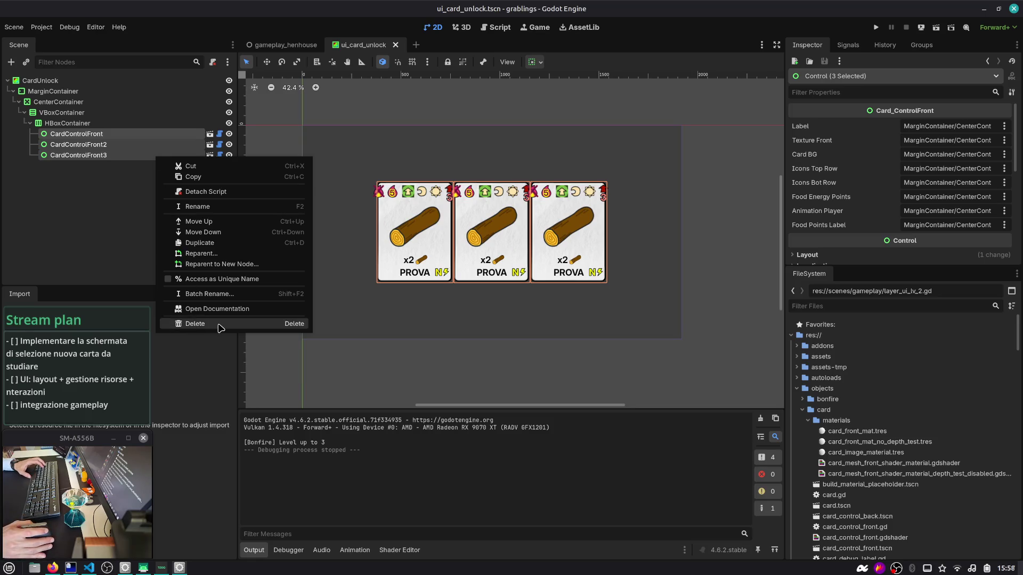
click(223, 325)
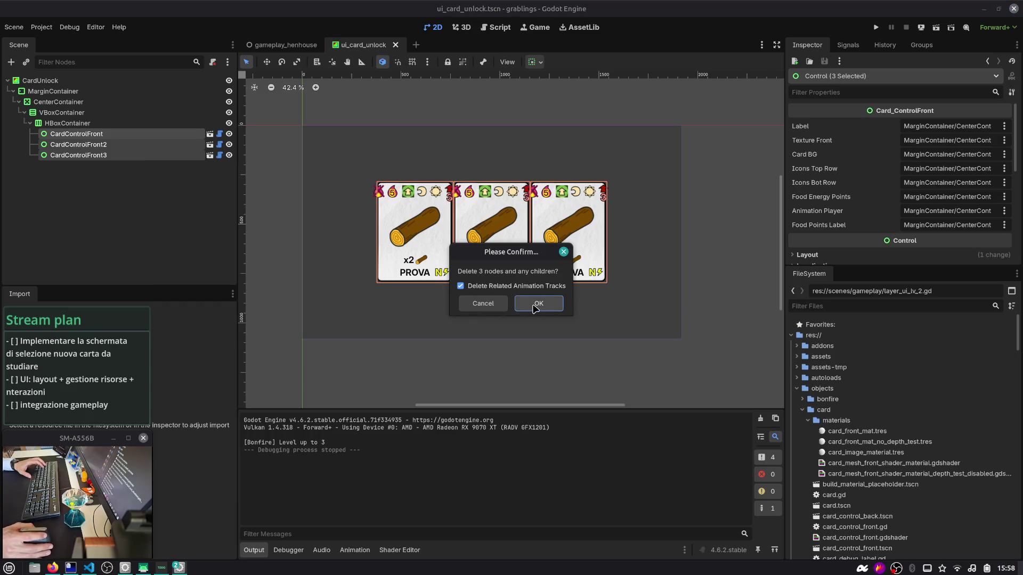
click(537, 303)
Instance ui_card_texture.tscn under HBoxContainer and save the ui_card_unlock scene.
click(27, 63)
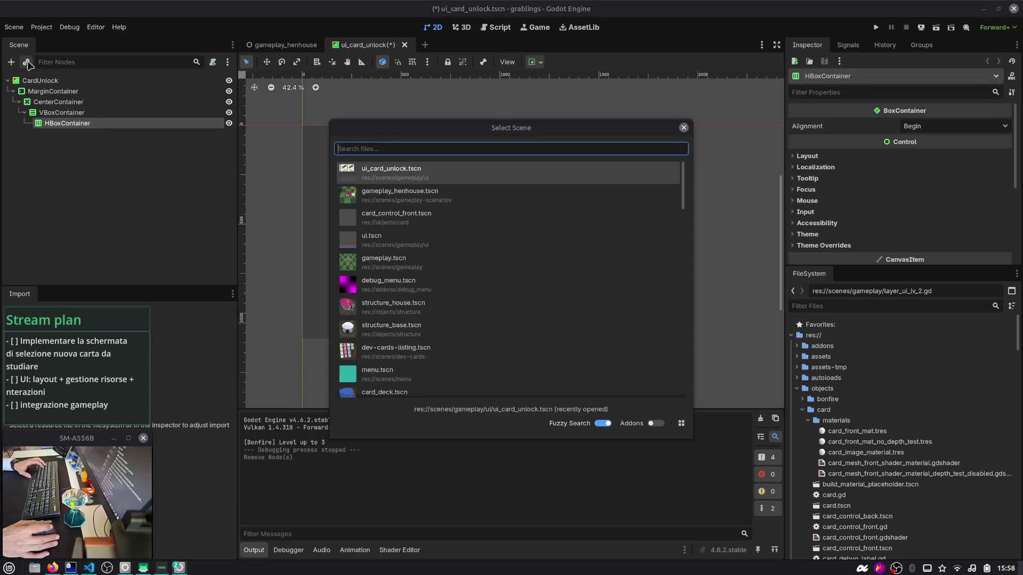
text(textr)
key(Return)
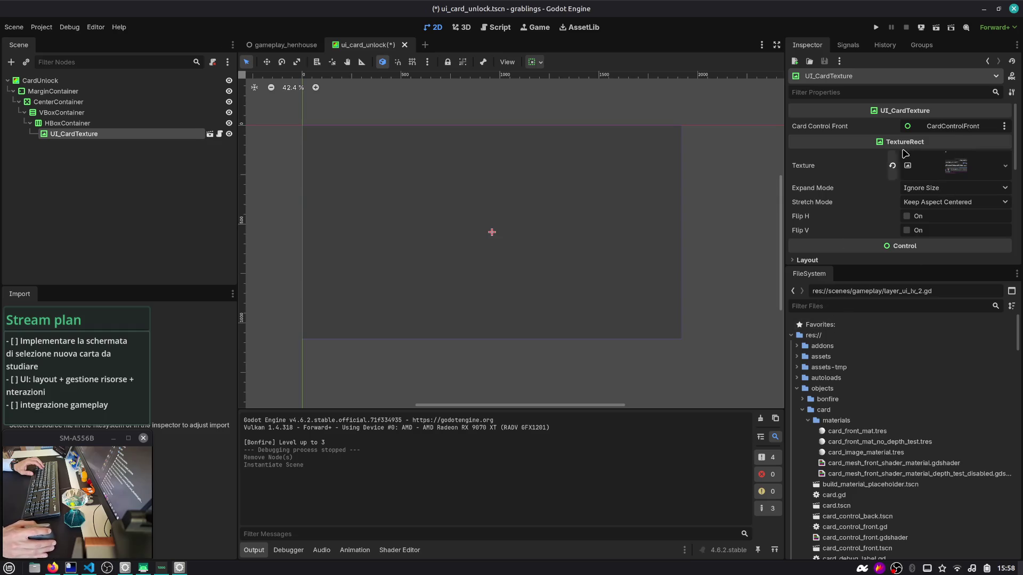
click(934, 169)
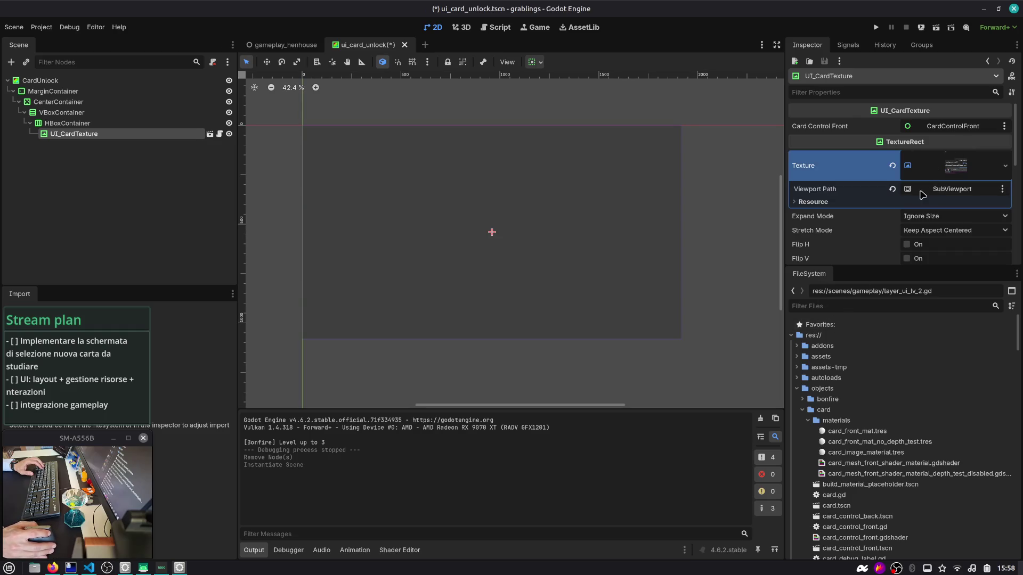
click(892, 189)
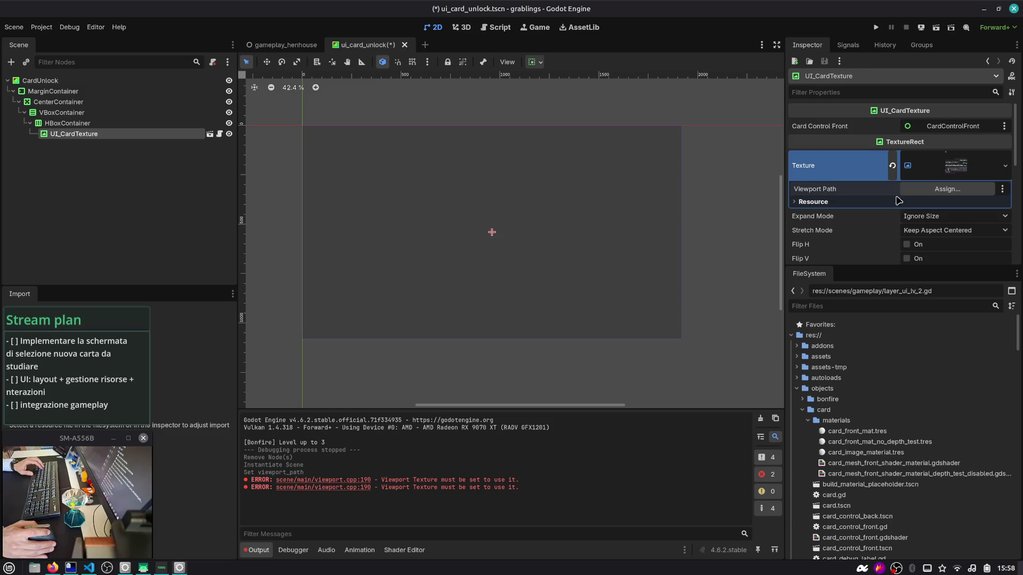
key(ctrl+z)
click(892, 166)
key(ctrl+s)
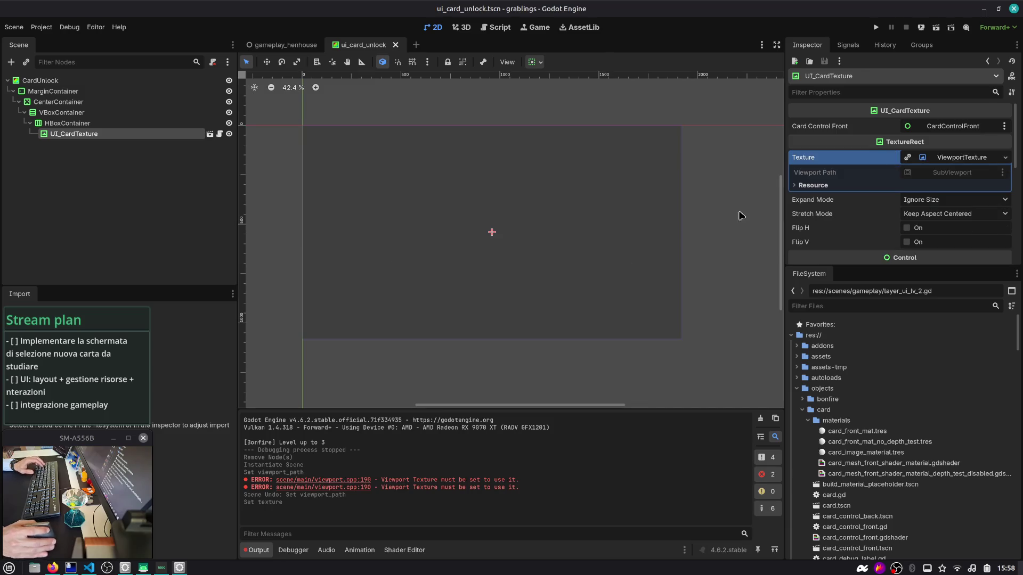
click(300, 48)
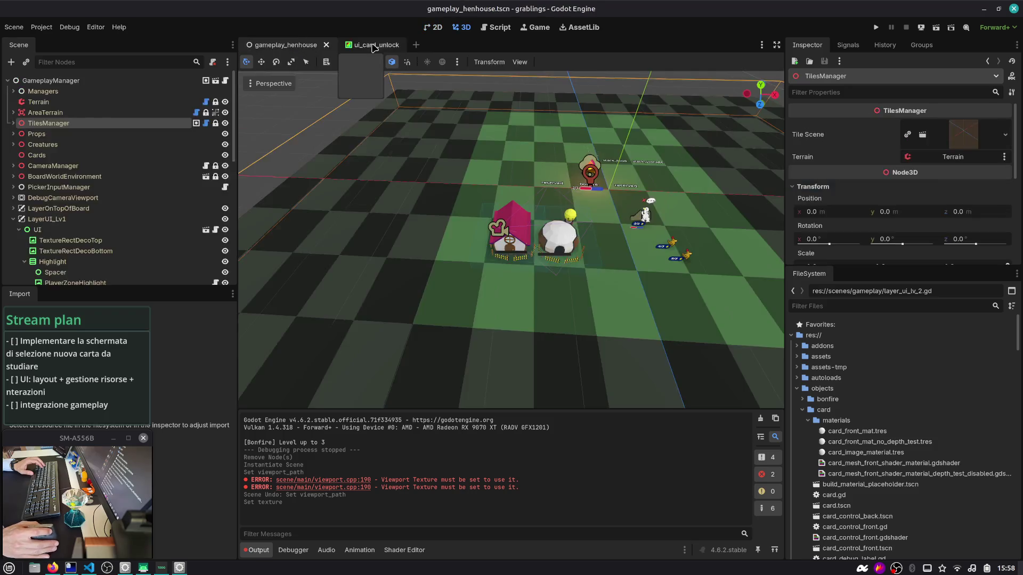
Open the ui_card_texture scene and its script, looking over initialize_for_study.
click(367, 46)
click(210, 134)
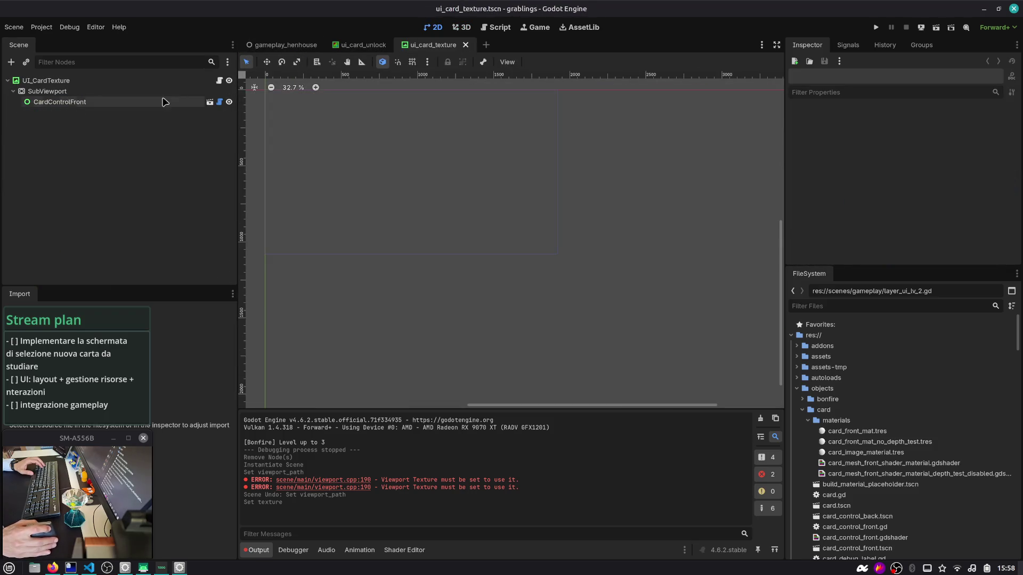
click(219, 80)
double_click(451, 155)
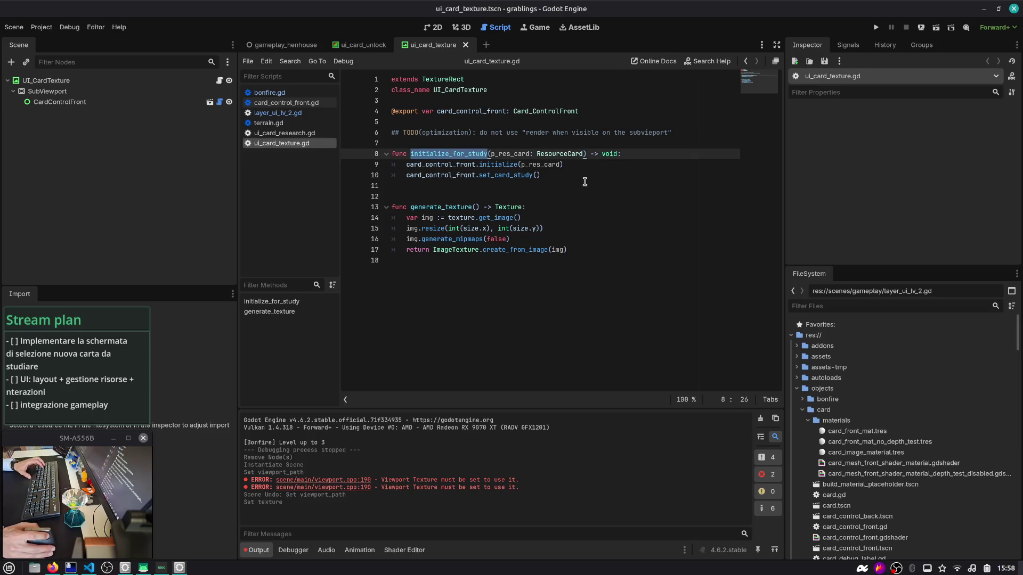
drag(585, 181, 363, 155)
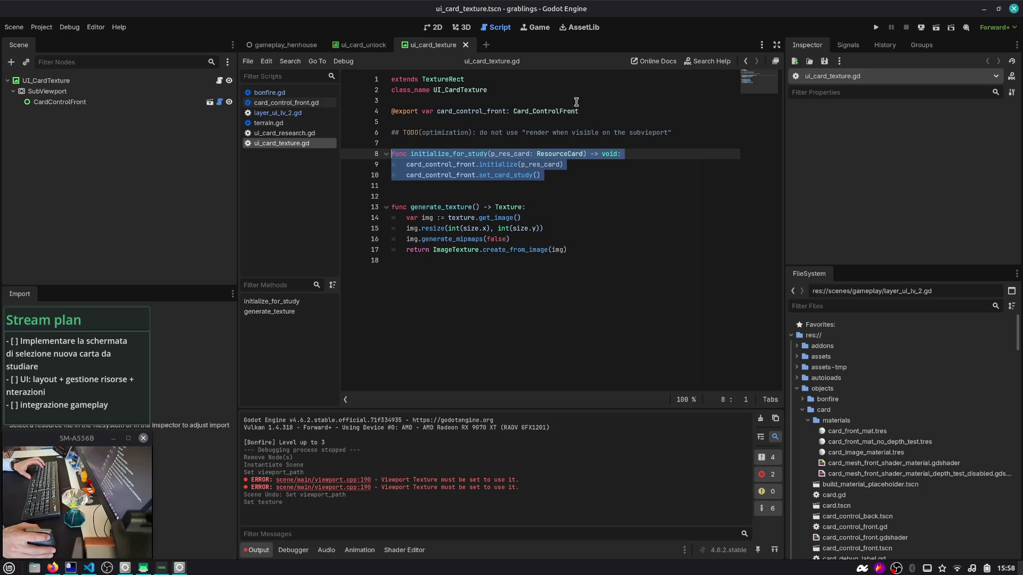
click(576, 102)
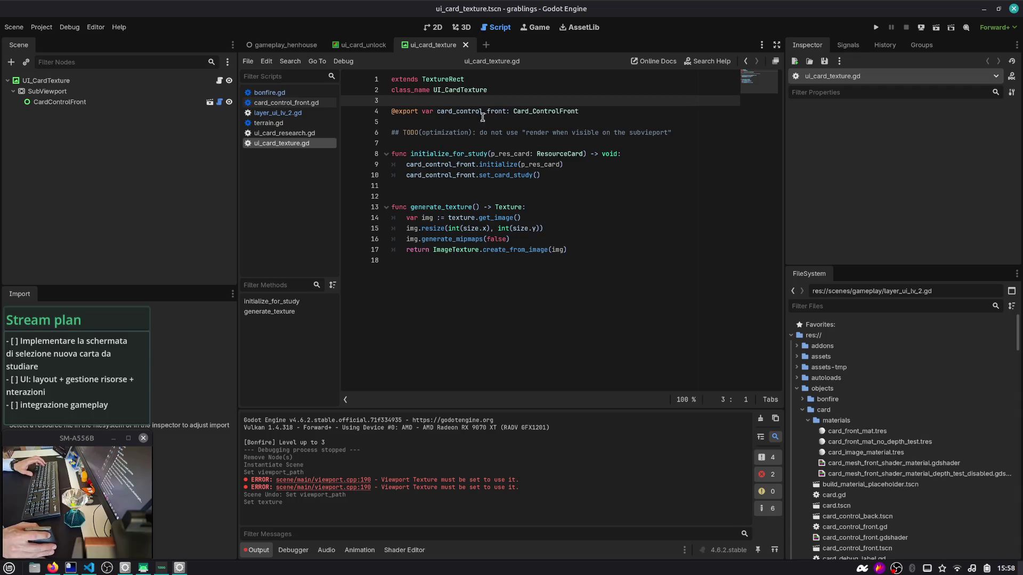
key(ctrl+Tab)
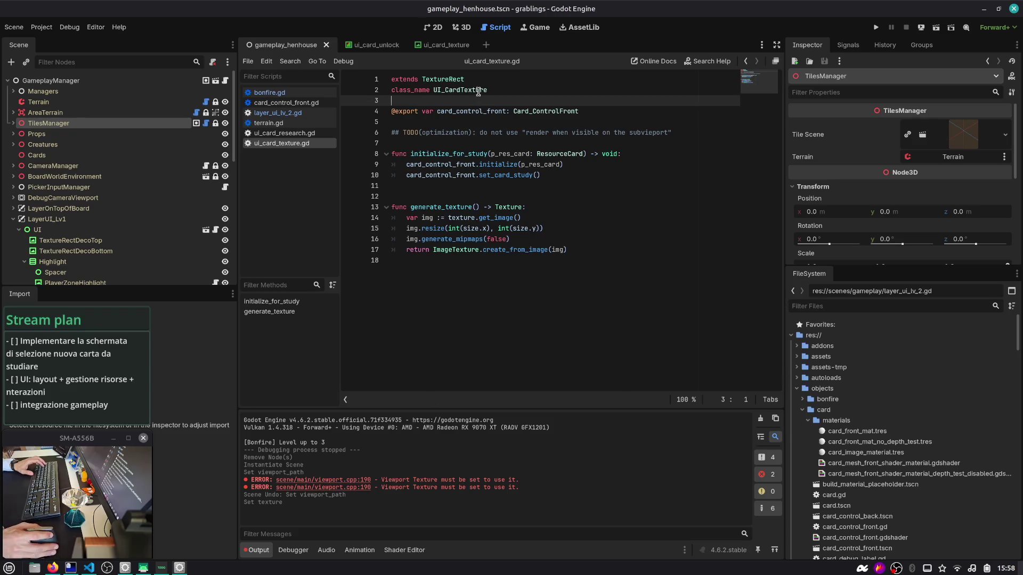
Add '##TODO: make it tool script' on a new line below 'extends TextureRect'.
click(483, 83)
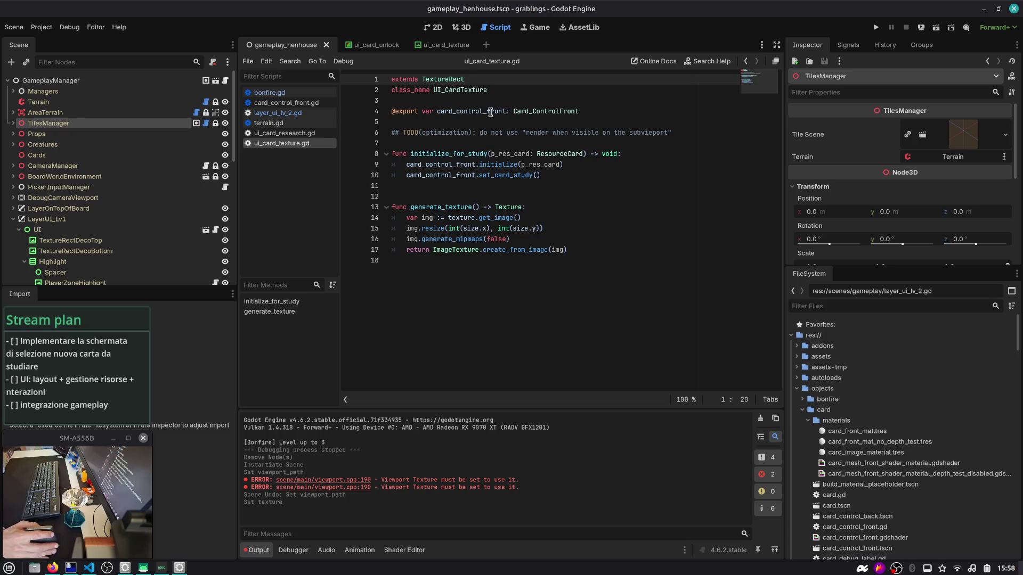
key(Return)
text(#)
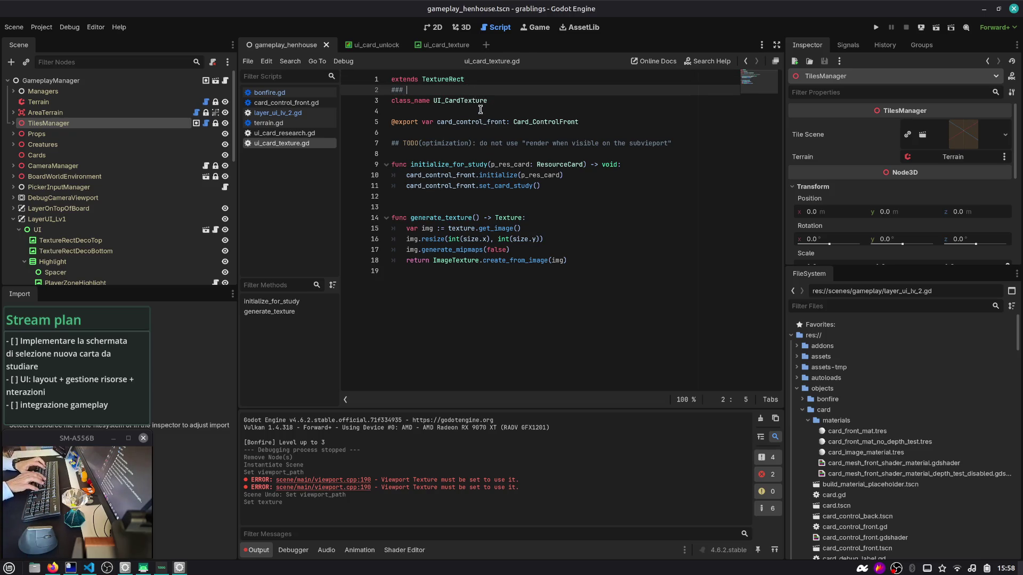
text(#)
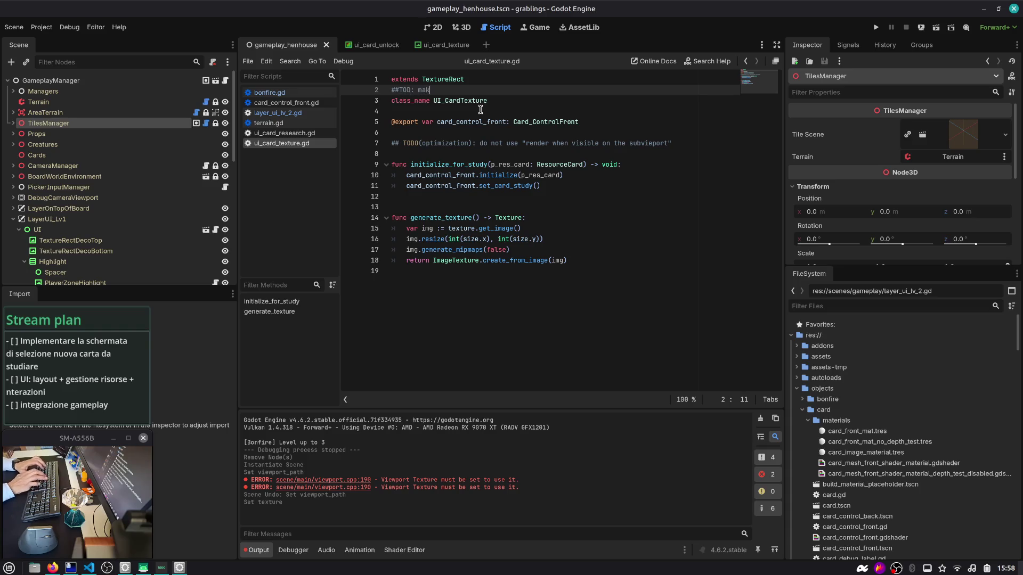
key(BackSpace)
key(BackSpace)
key(BackSpace)
text(: make it tool s)
text(cript)
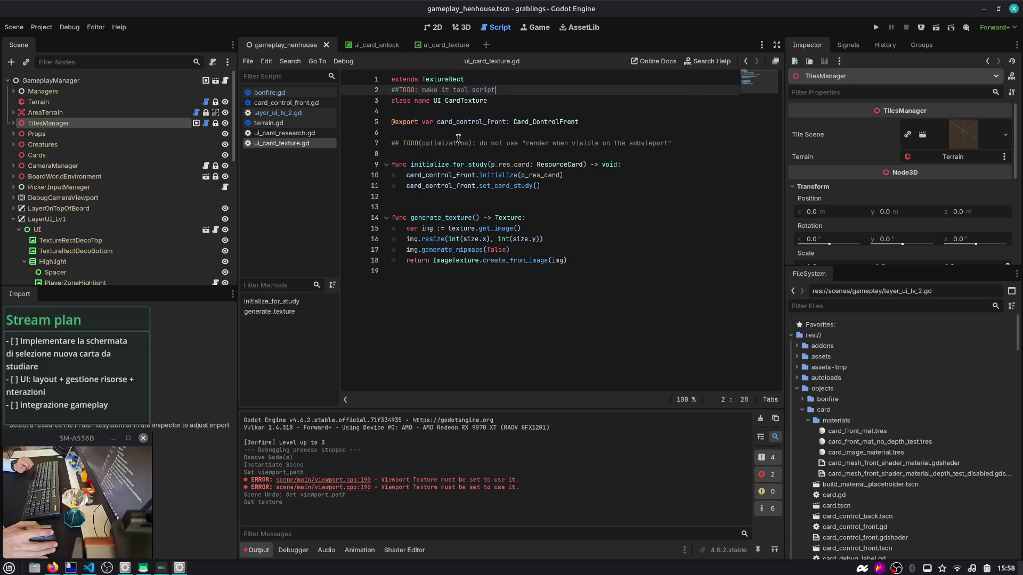
Review card_control_front and p_res_card usage in initialize_for_study.
double_click(464, 123)
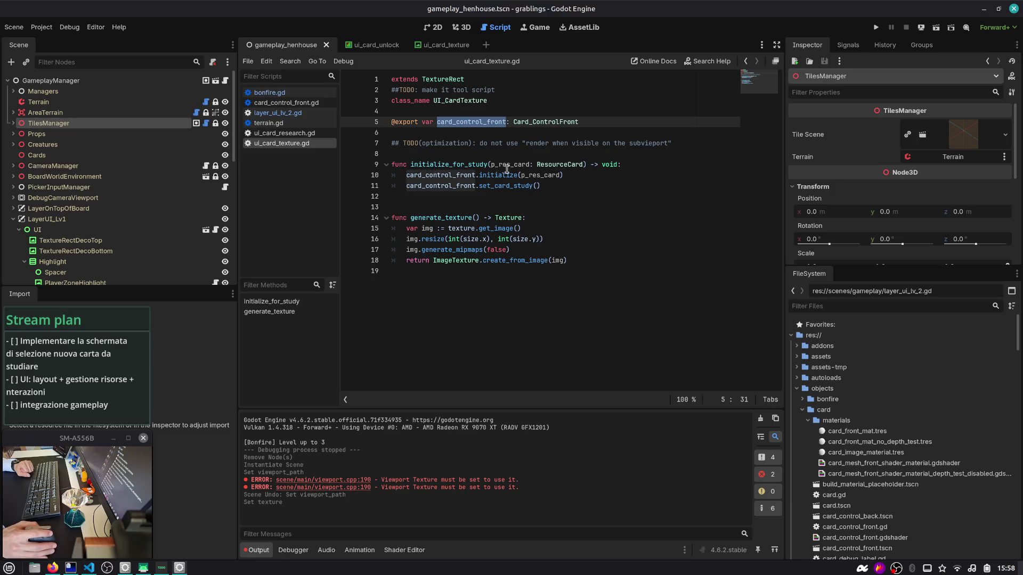
double_click(513, 166)
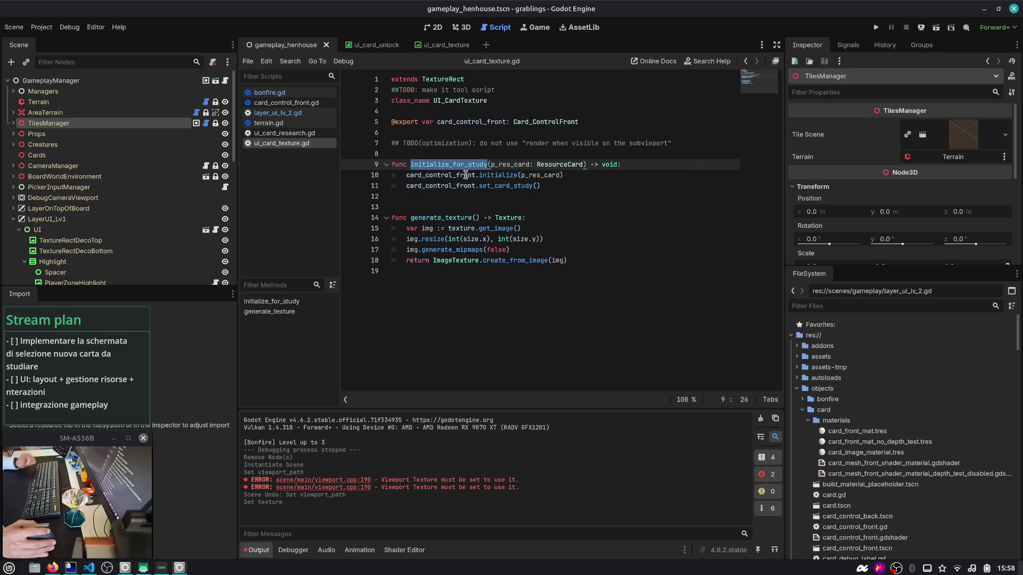
drag(544, 188, 344, 163)
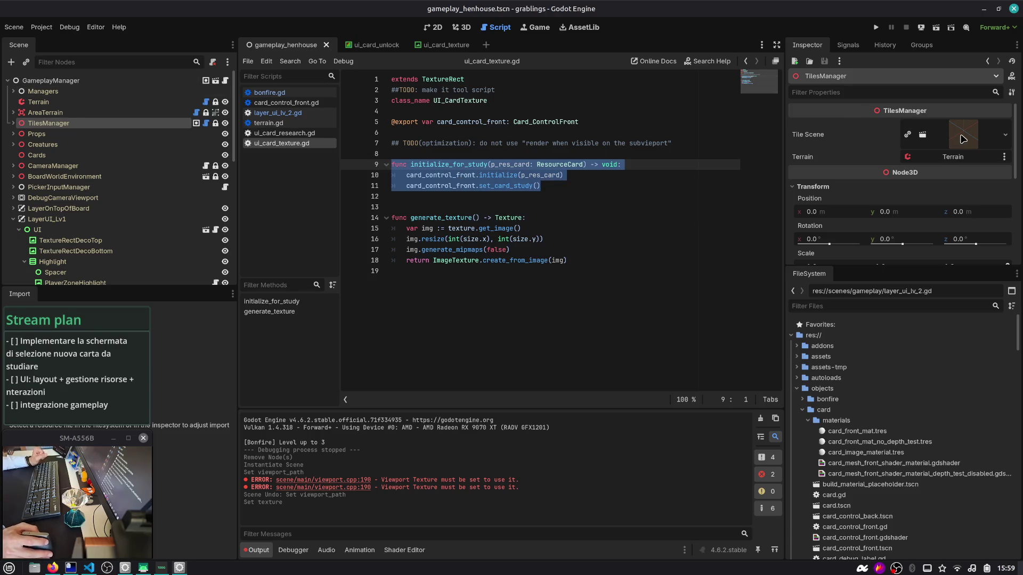
click(437, 47)
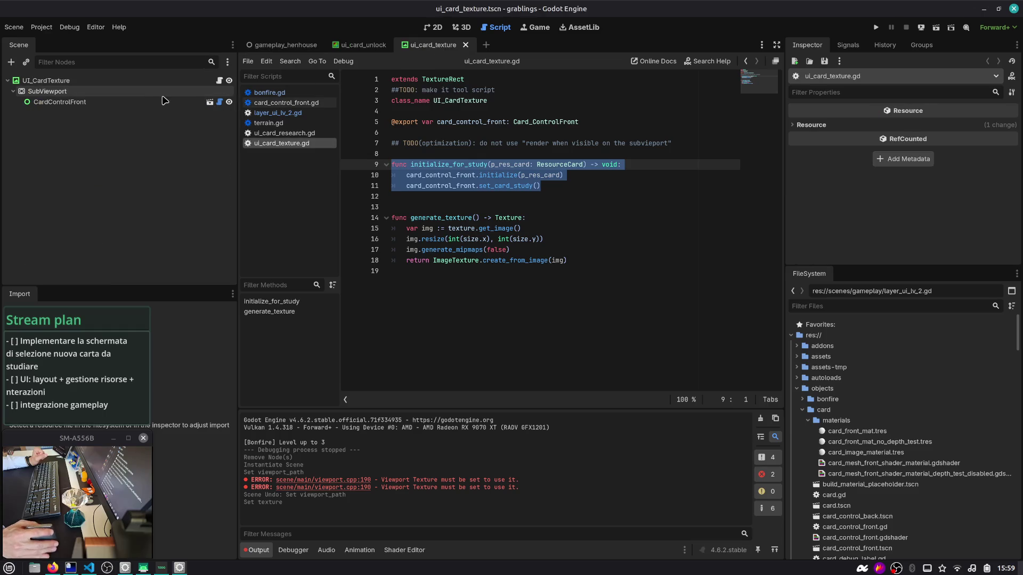
Switch to 2D and open ui_card_texture from its instance in ui_card_unlock.
click(441, 27)
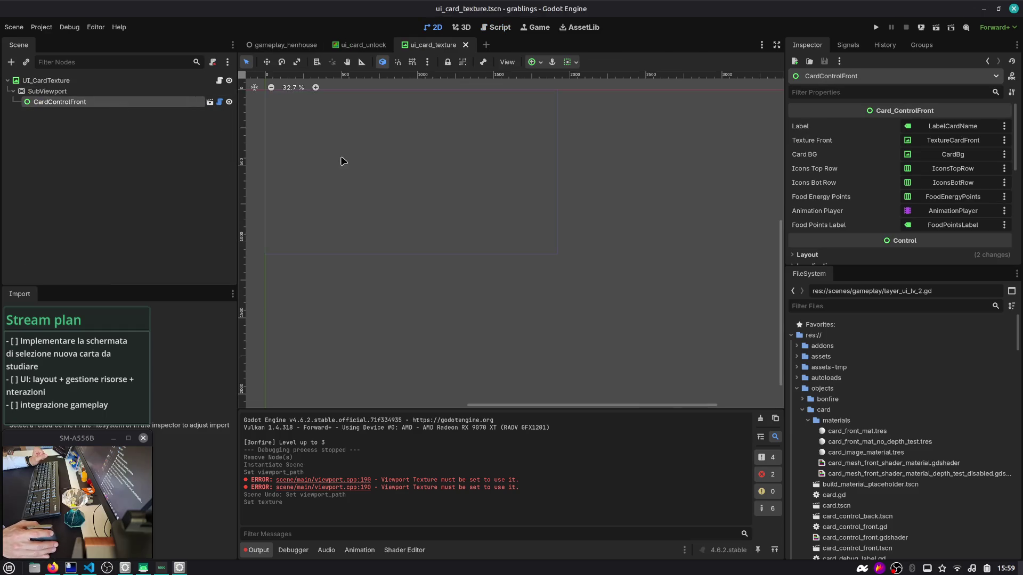
scroll(343, 161, up, 2)
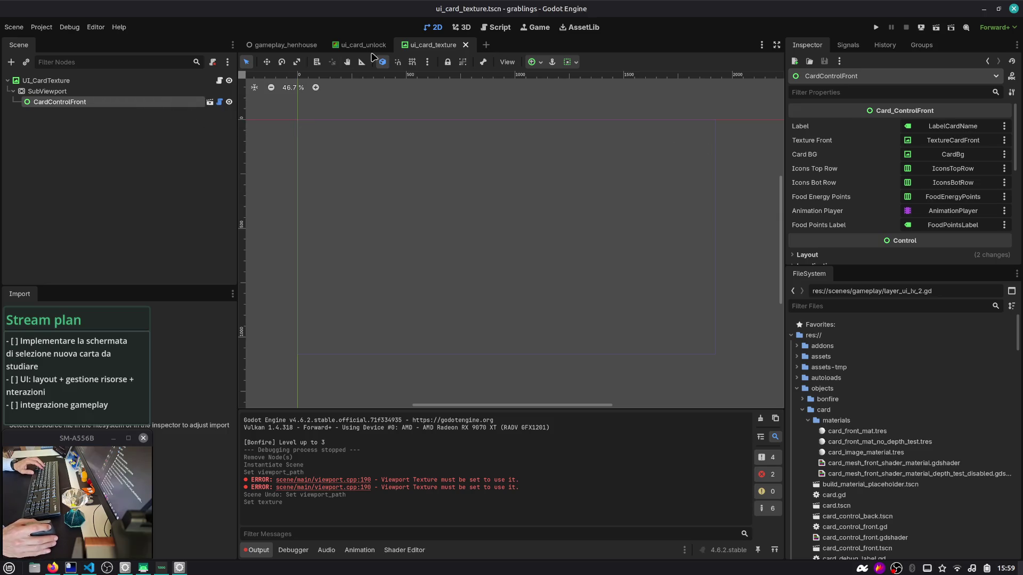
click(364, 44)
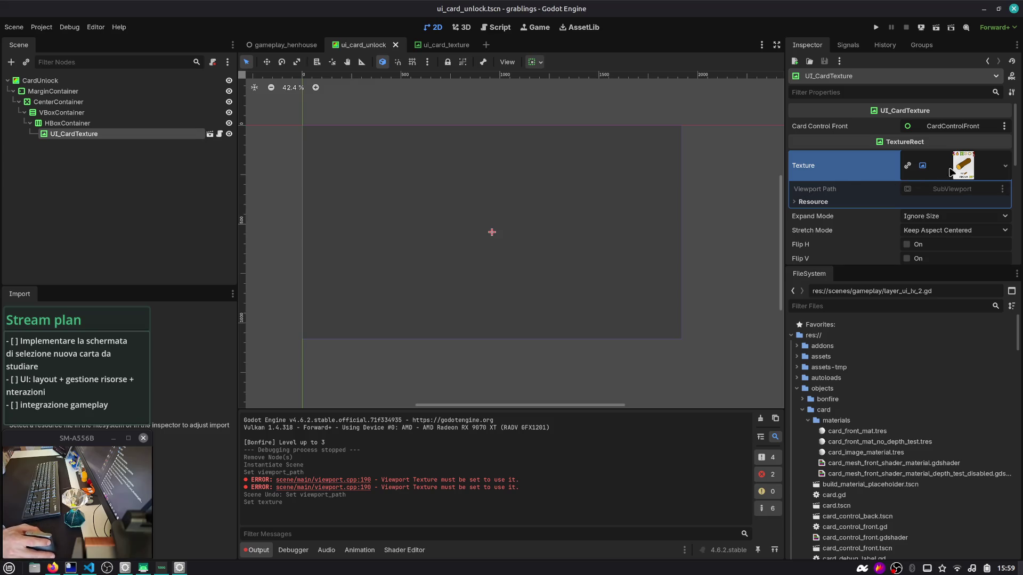
click(210, 134)
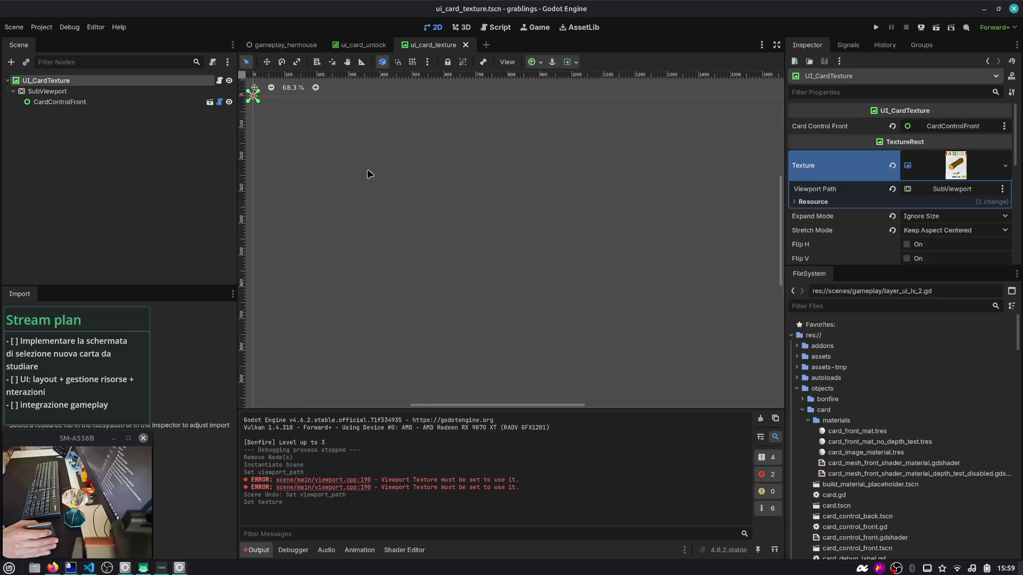
scroll(491, 244, up, 4)
scroll(501, 229, up, 4)
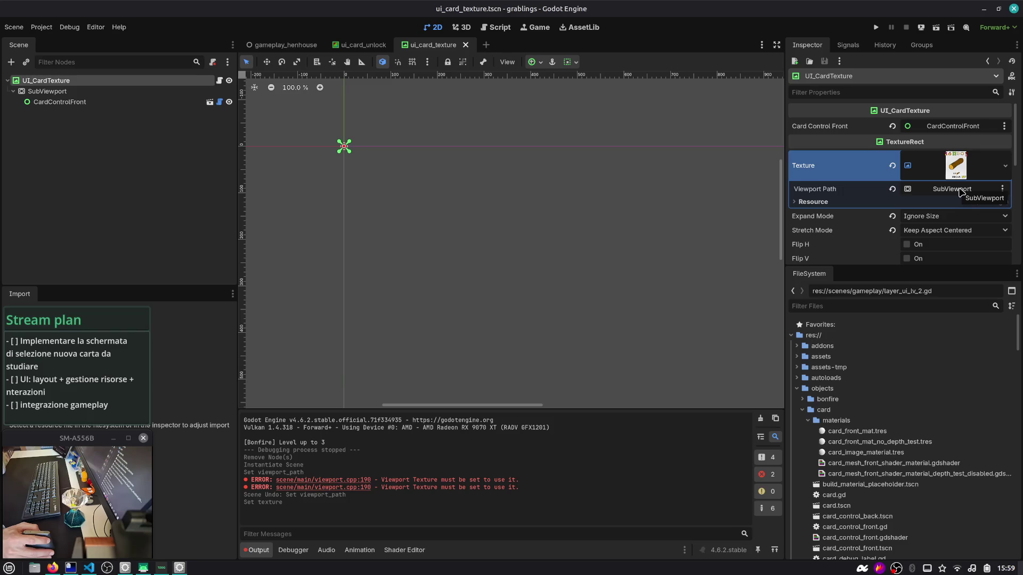
Enlarge the Inspector and look over CardControlFront, SubViewport and the UI_CardTexture root.
drag(889, 265, 889, 411)
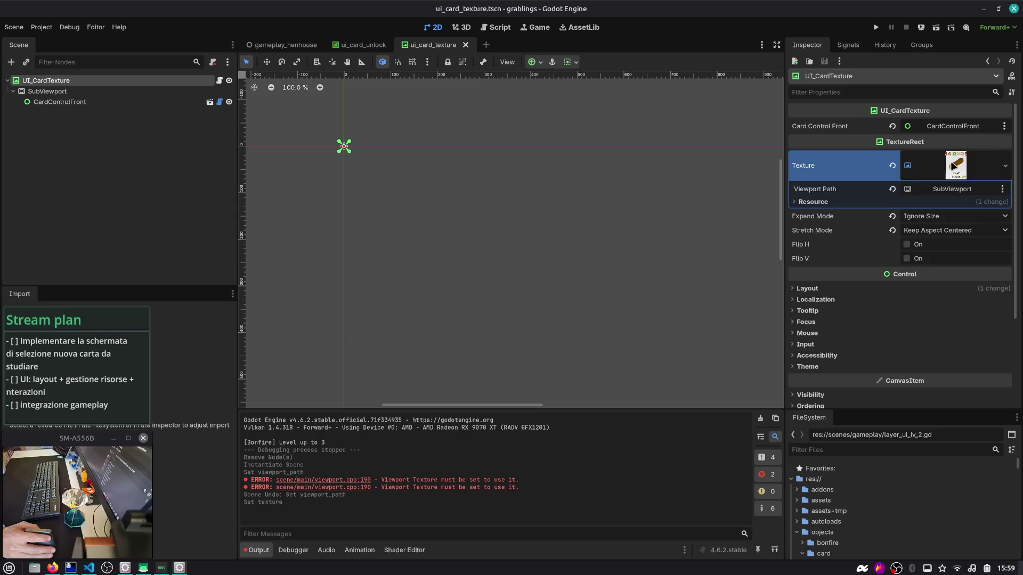
click(94, 102)
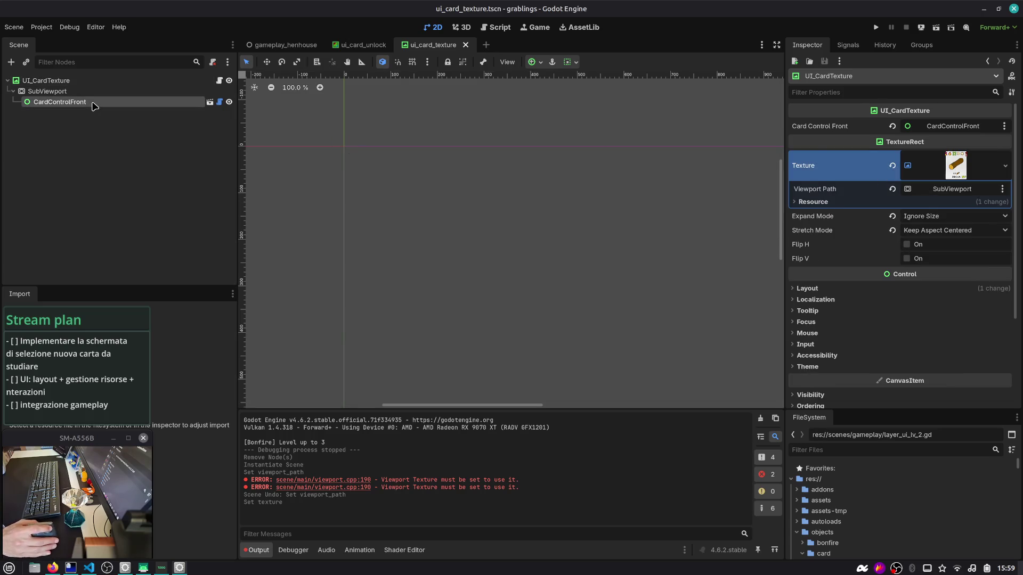
click(96, 90)
click(97, 82)
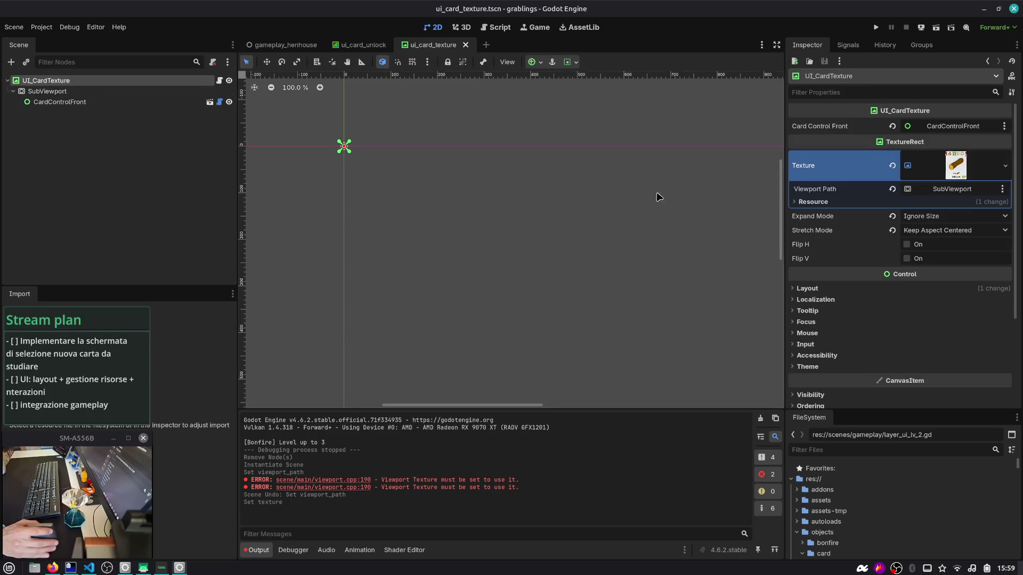
Set UI_CardTexture's Custom Minimum Size to 200 × 300 and save the scene.
click(828, 289)
click(931, 334)
text(200)
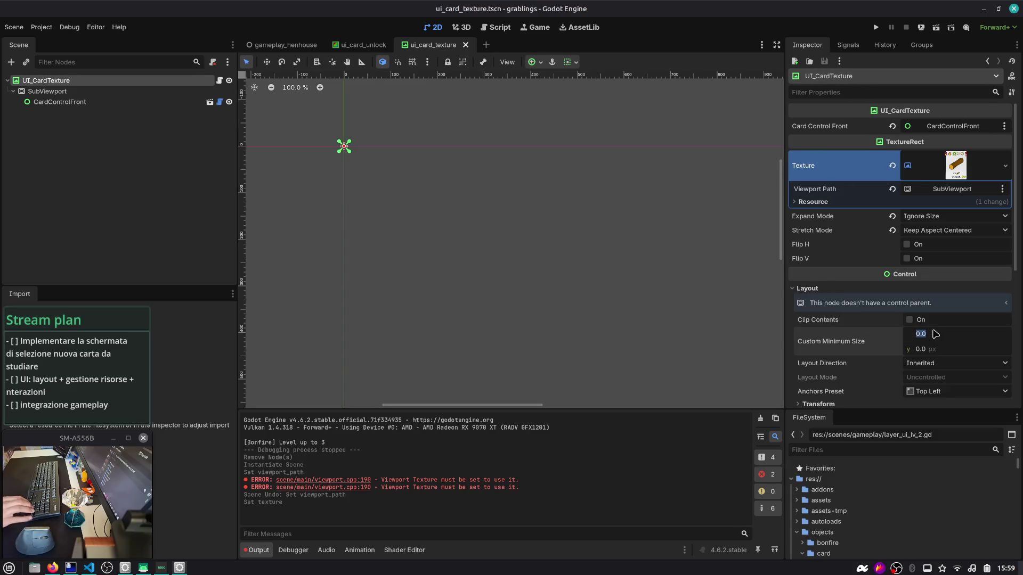
key(Tab)
text(300)
key(Return)
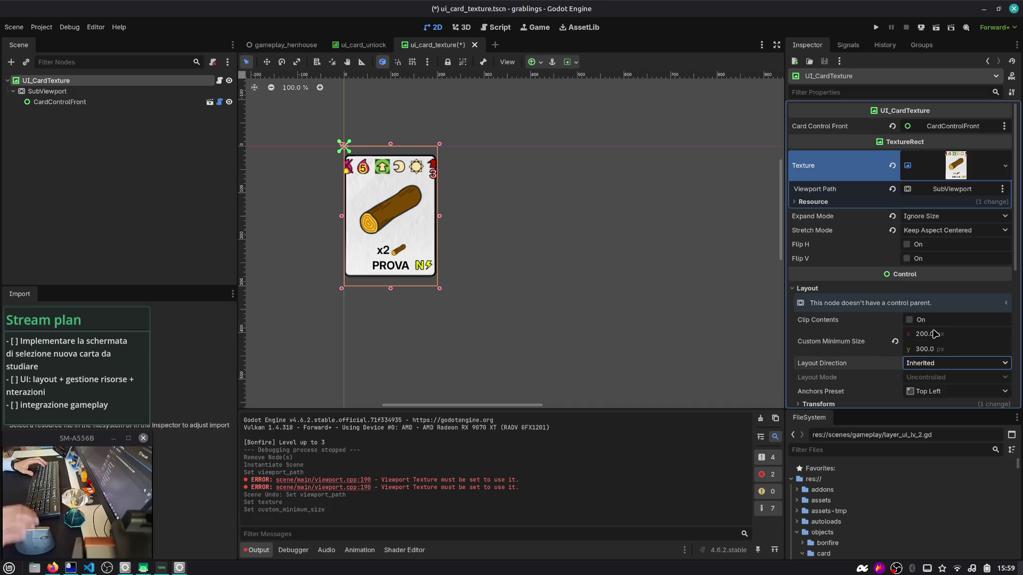
click(741, 278)
key(ctrl+s)
click(155, 81)
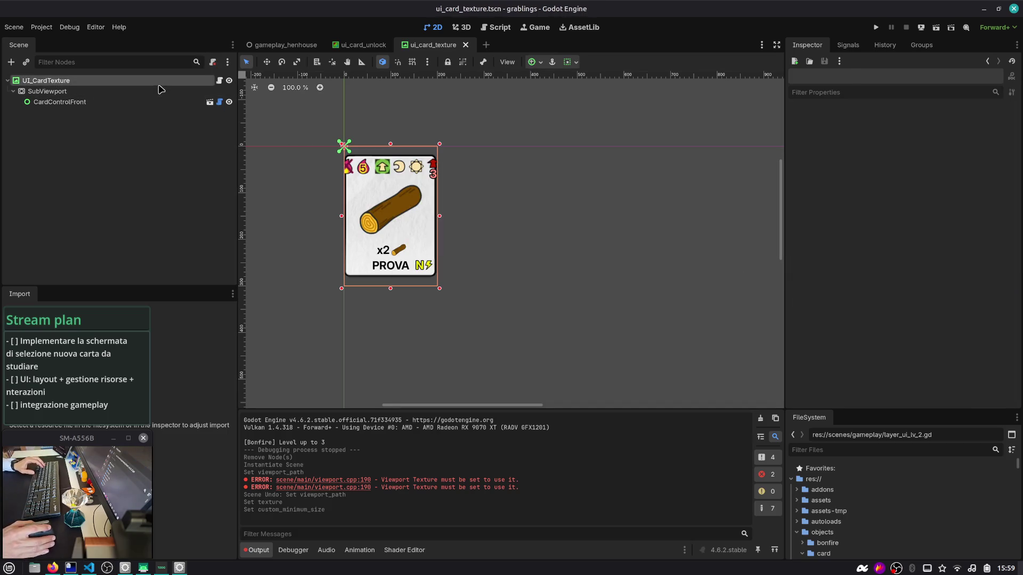
scroll(885, 294, down, 1)
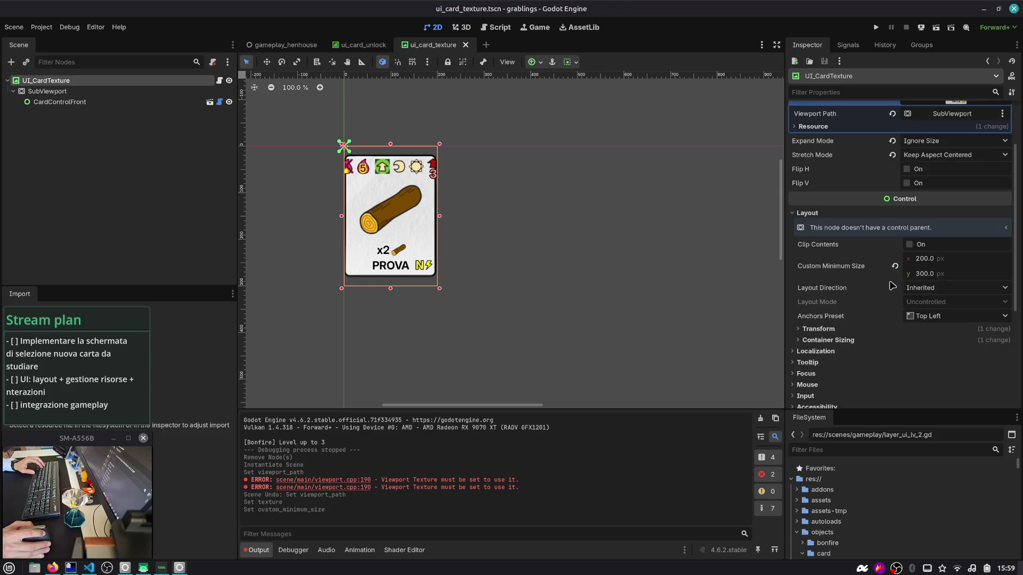
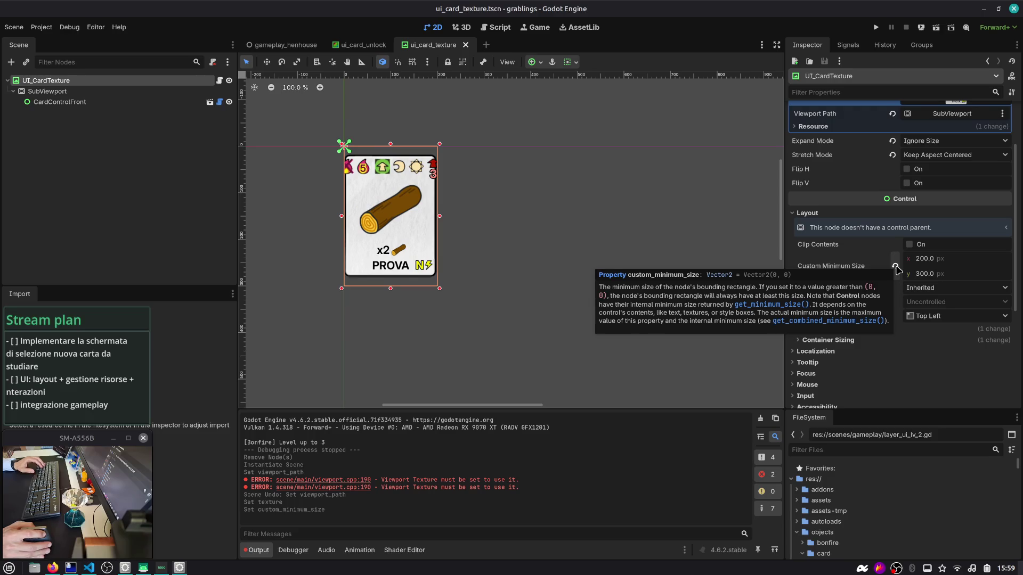
Revert UI_CardTexture's Custom Minimum Size to 0×0, resize it to about 116×153, and open its script.
mouse_move(440, 288)
mouse_down()
mouse_move(477, 311)
mouse_move(367, 196)
mouse_up()
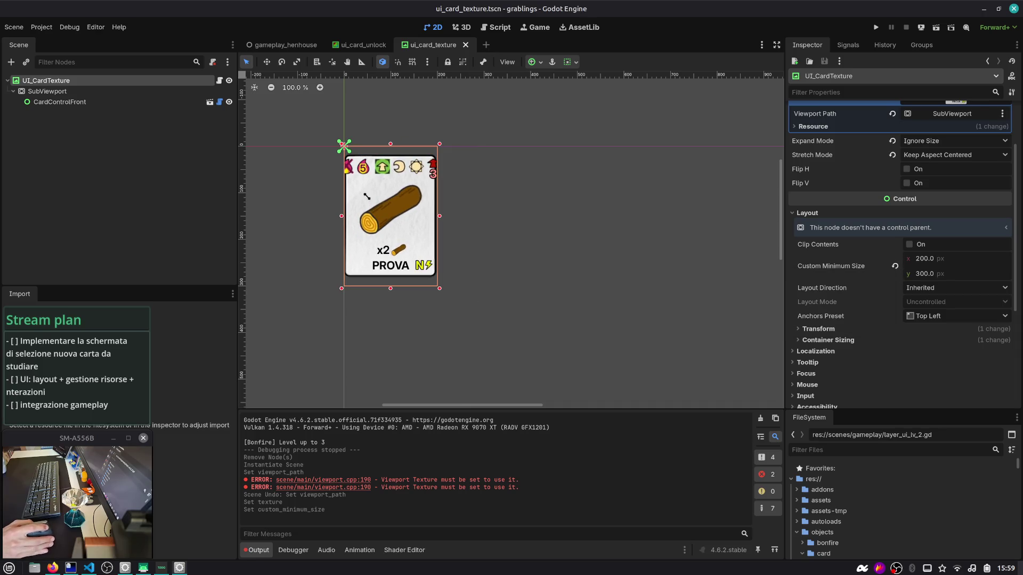
click(895, 265)
mouse_move(439, 288)
mouse_down()
mouse_move(355, 160)
mouse_move(382, 191)
mouse_move(358, 166)
mouse_move(376, 229)
mouse_move(390, 171)
mouse_move(356, 194)
mouse_move(385, 187)
mouse_move(368, 184)
mouse_up()
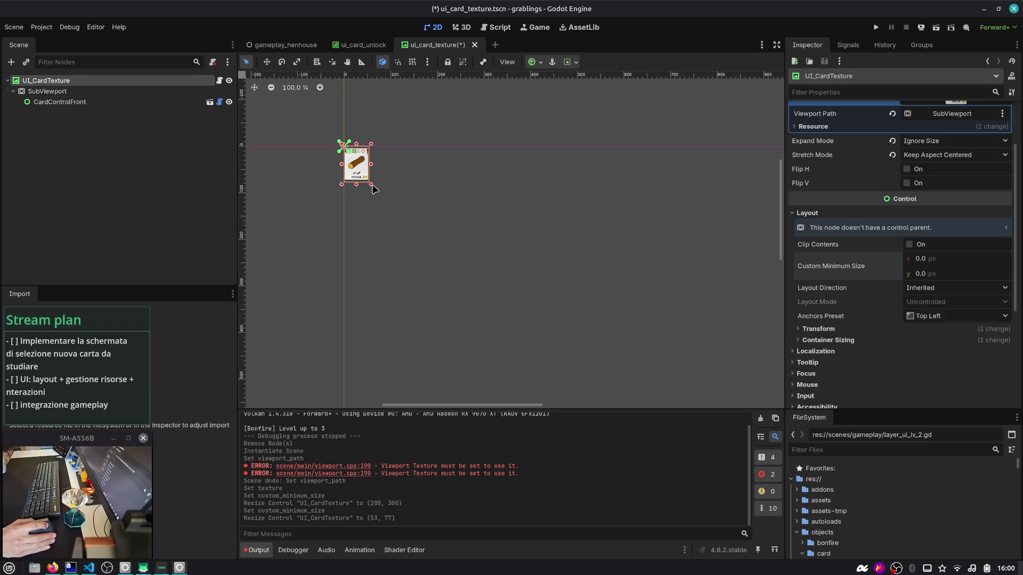
mouse_move(372, 184)
mouse_down()
mouse_move(405, 224)
mouse_move(331, 155)
mouse_move(437, 251)
mouse_move(397, 218)
mouse_up()
scroll(864, 203, up, 3)
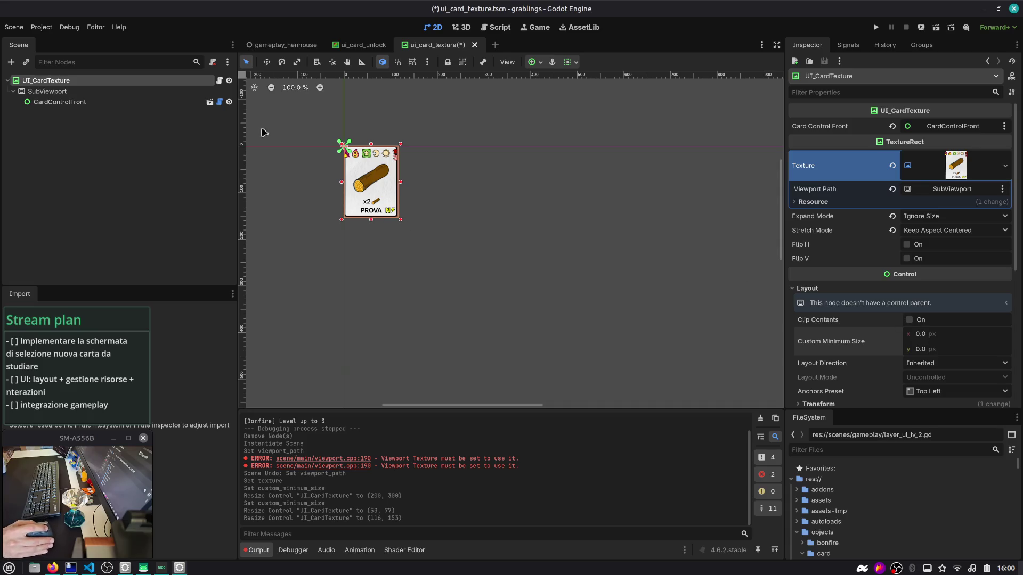
click(220, 81)
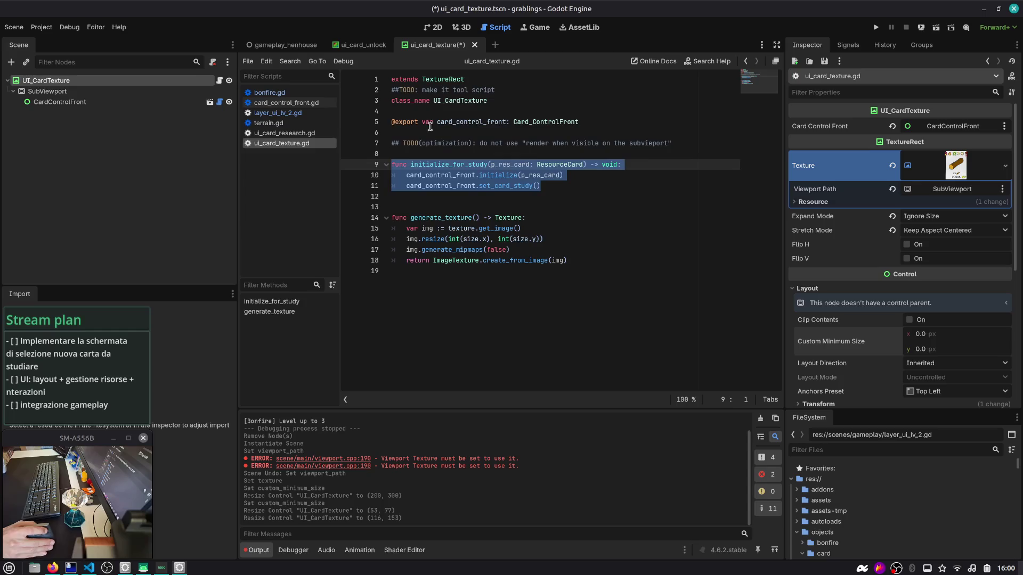
click(543, 153)
key(Return)
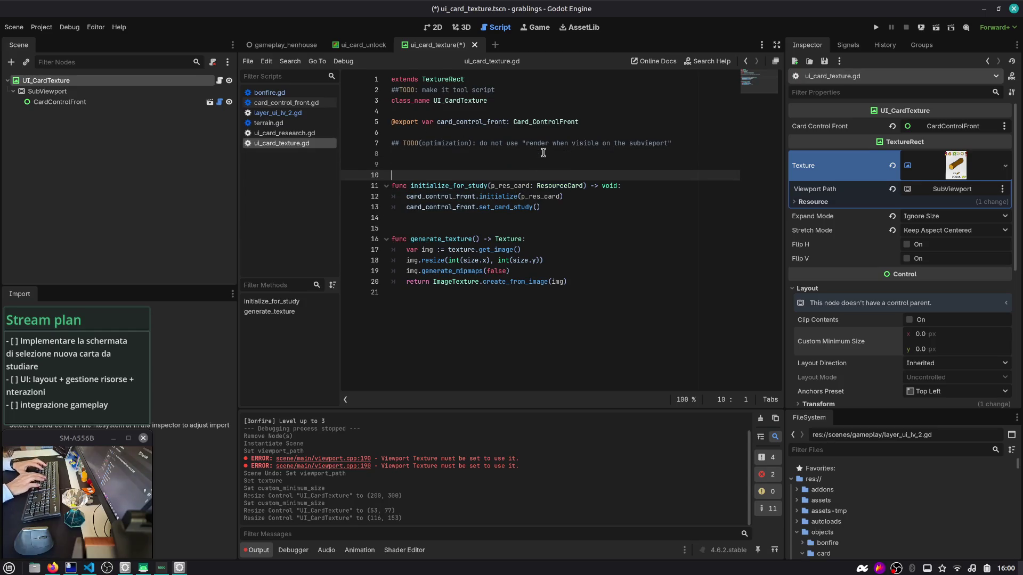
key(Return)
key(Up)
key(Up)
key(Up)
key(End)
key(Return)
text(@tool)
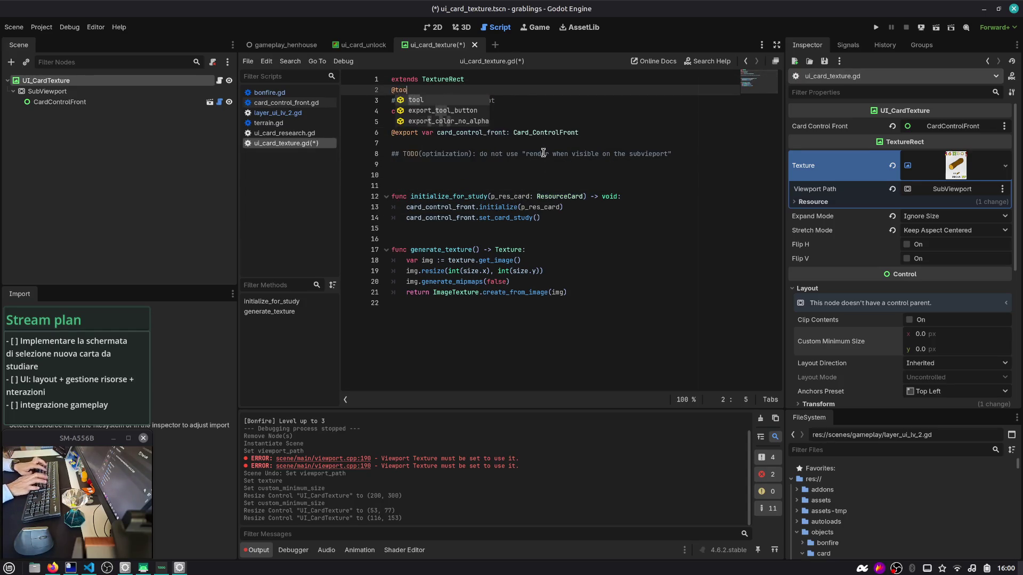
key(Escape)
key(Down)
key(Down)
key(Down)
key(Down)
key(Down)
Write _ready() setting custom_minimum_size to Vector2i(200, 300) when Engine.is_editor_hint().
key(Return)
text(func _re)
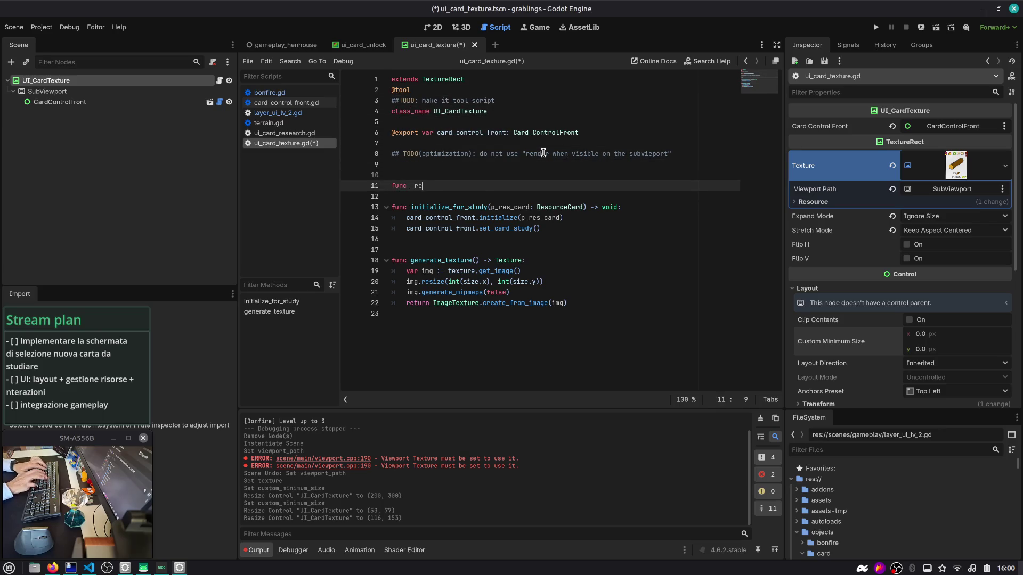
key(Return)
key(Return)
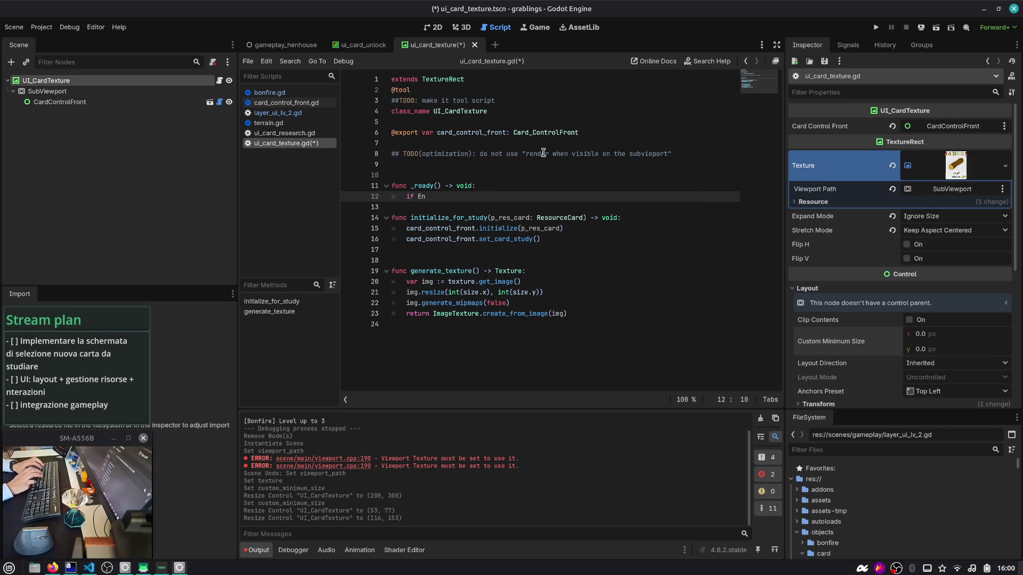
text(gine.is_)
key(Return)
text(:)
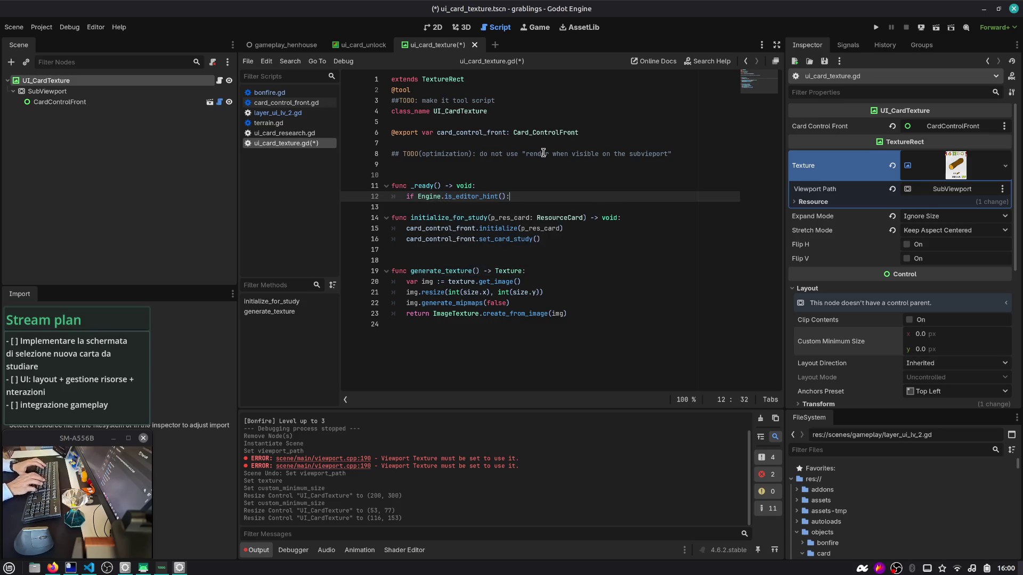
key(Return)
text(cus)
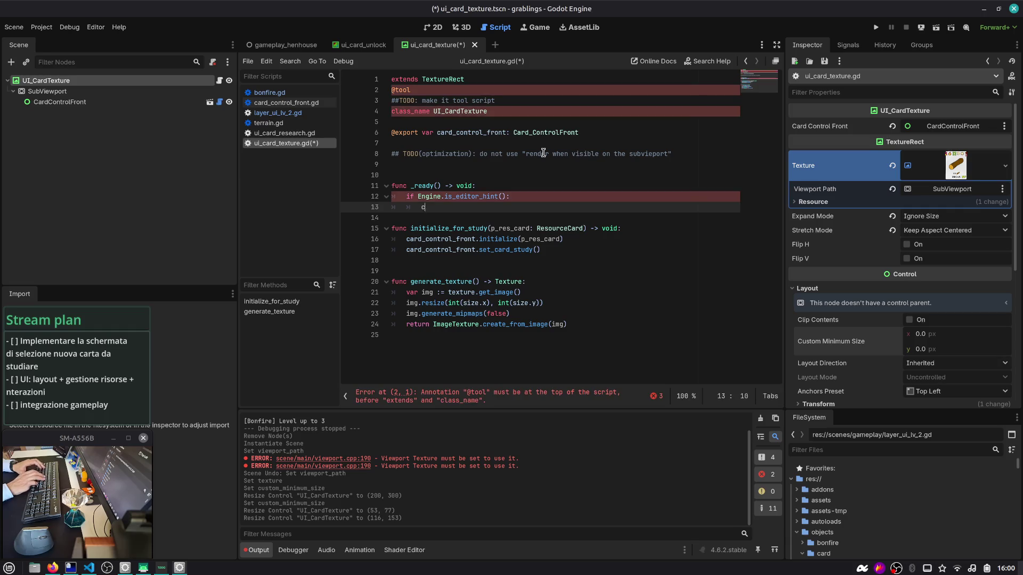
key(Return)
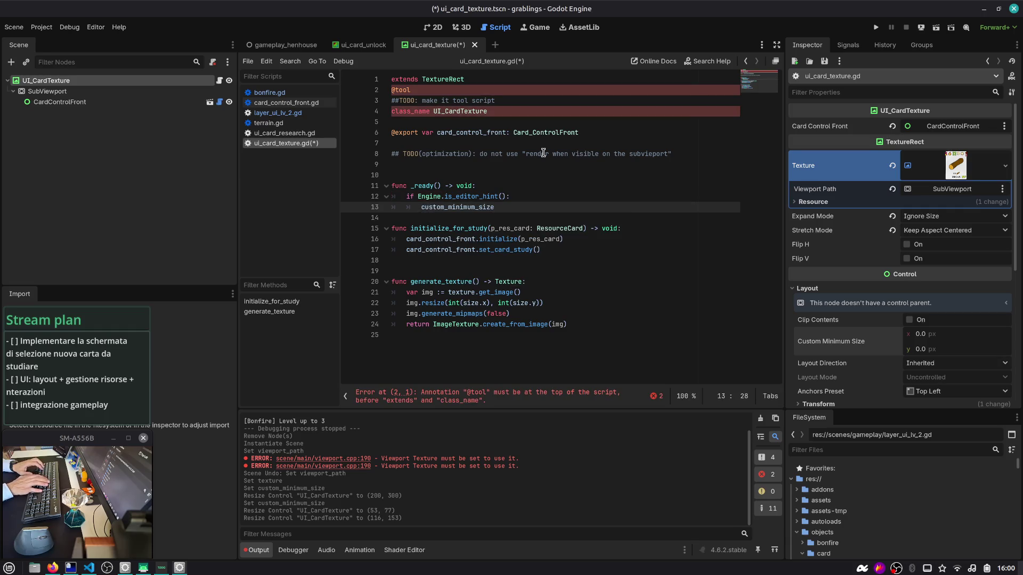
text(V)
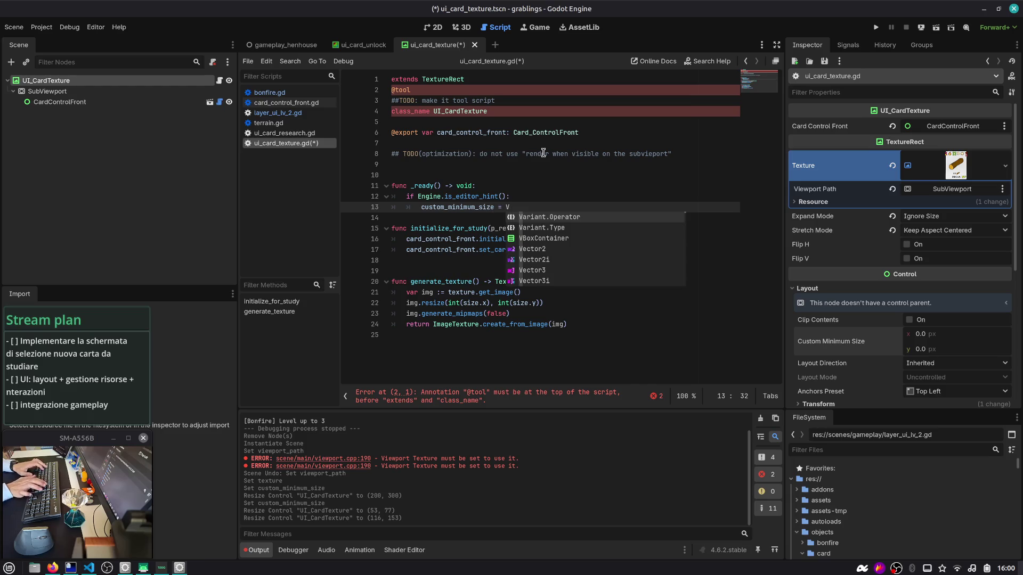
text(ector2i(200,)
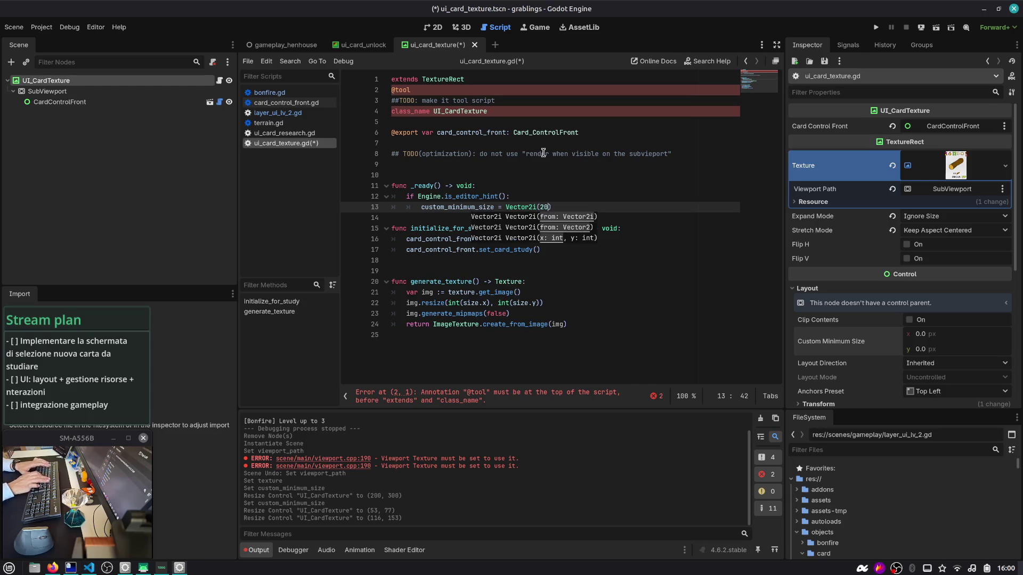
text( 300))
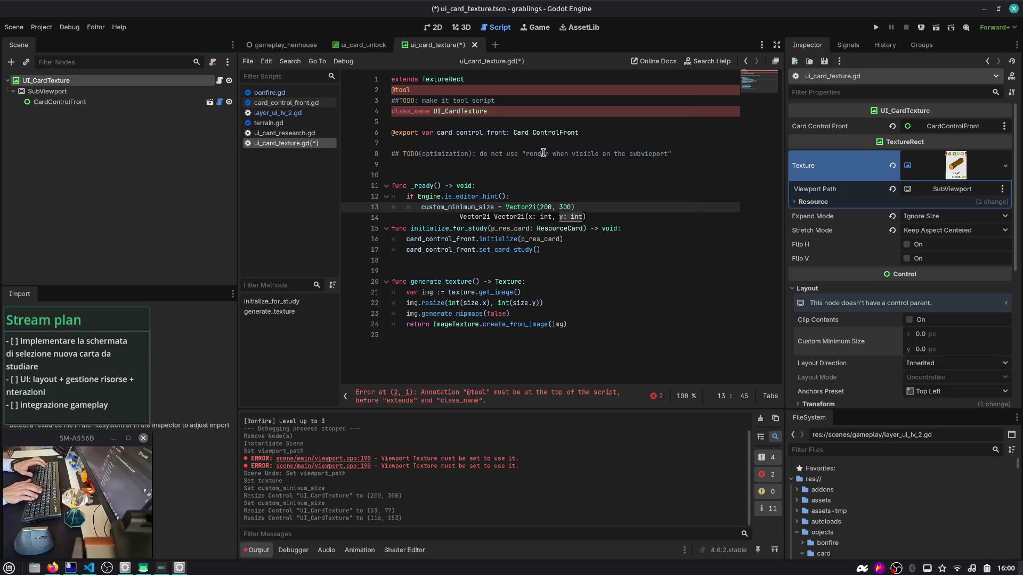
key(Return)
Add an else branch setting custom_minimum_size to Vector2i(0, 0) and save the script.
key(Up)
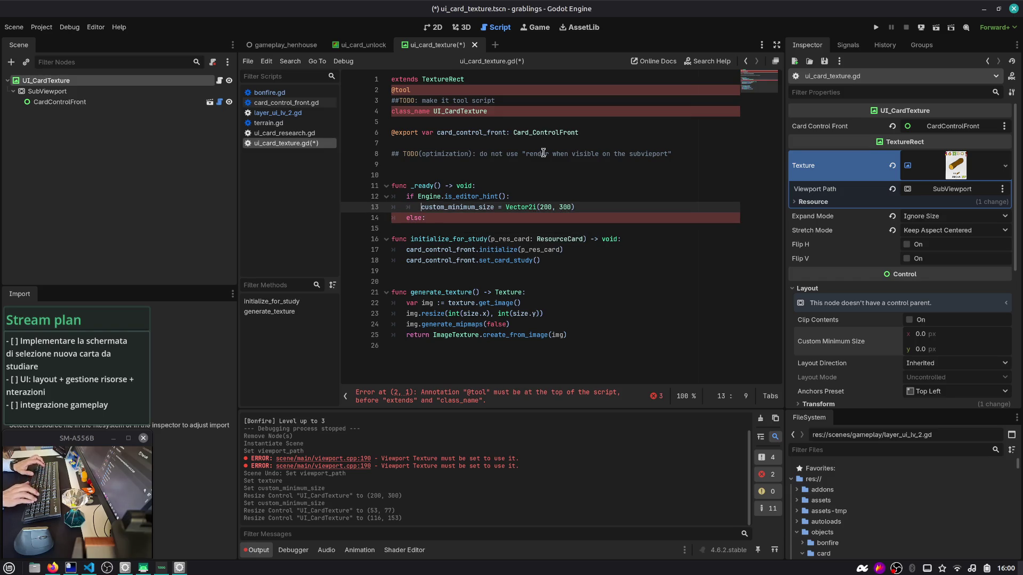
key(Home)
key(shift+End)
key(ctrl+c)
key(Down)
key(End)
key(Return)
key(ctrl+v)
key(ctrl+shift+Left)
key(ctrl+shift+Left)
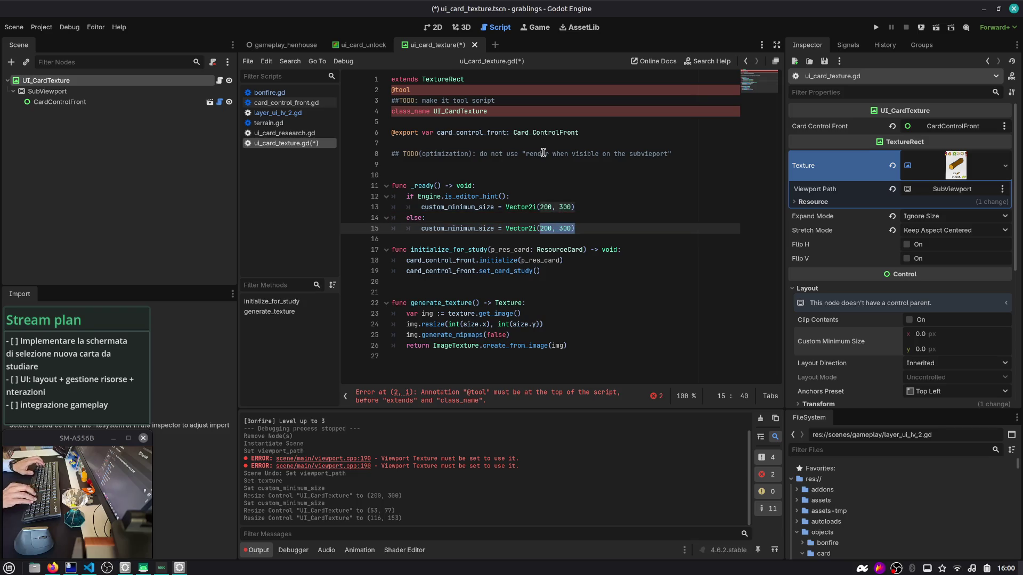
key(Left)
key(ctrl+shift+Right)
key(ctrl+shift+Right)
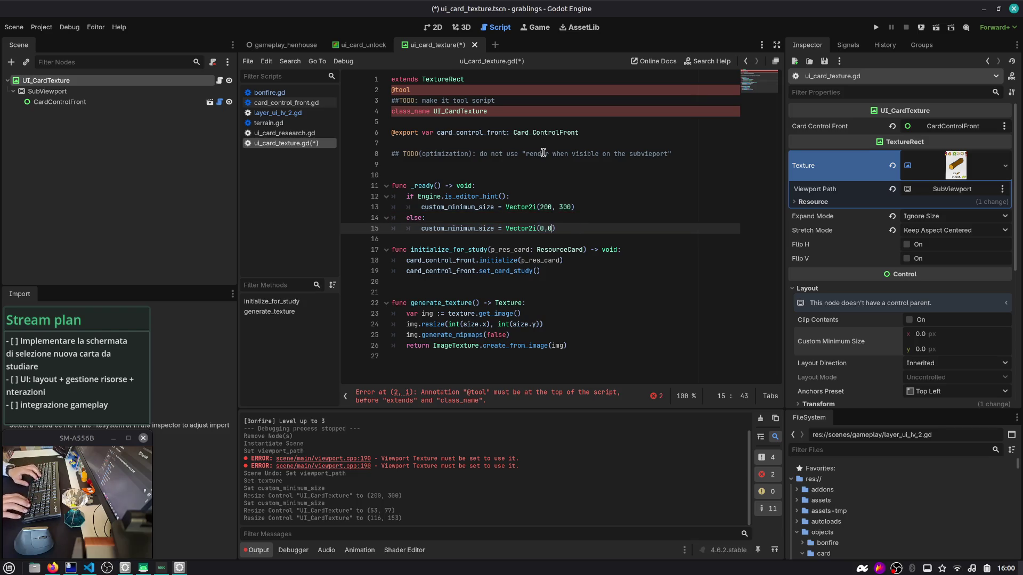
text(0, 0)
key(ctrl+s)
key(Up)
key(Up)
key(Left)
key(Up)
key(Up)
key(Up)
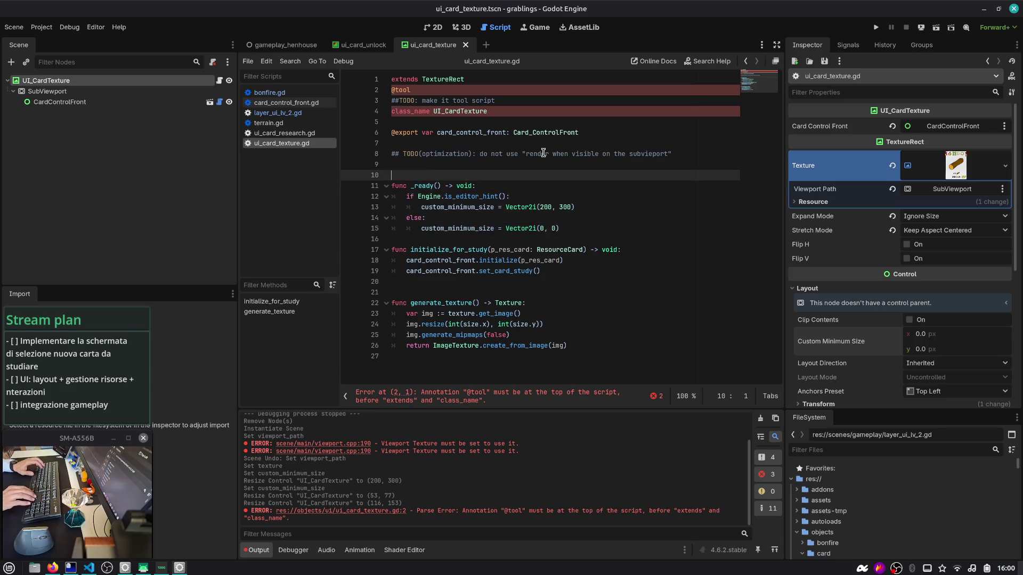
key(alt+Down)
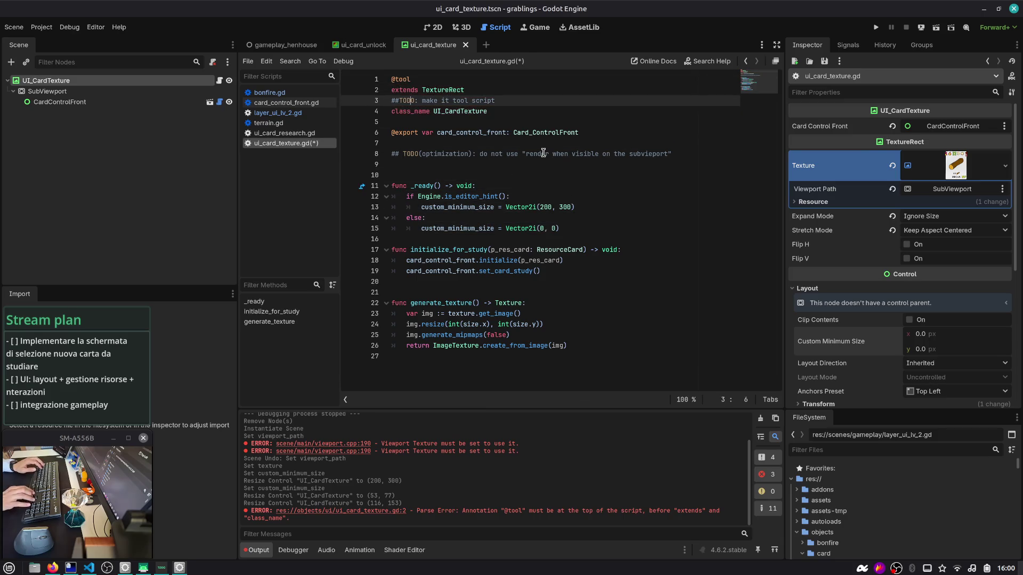
key(Down)
key(ctrl+shift+k)
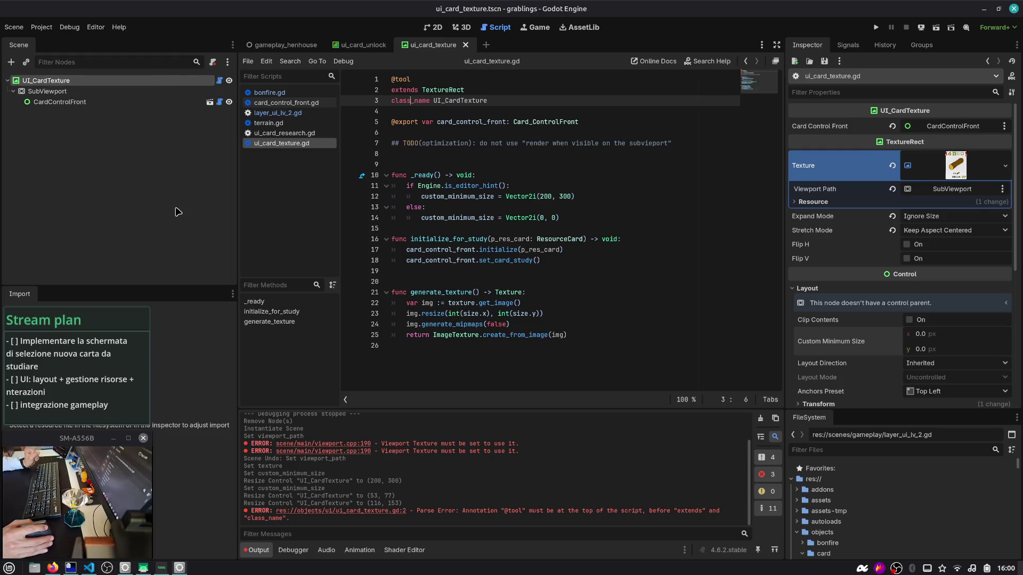
click(419, 228)
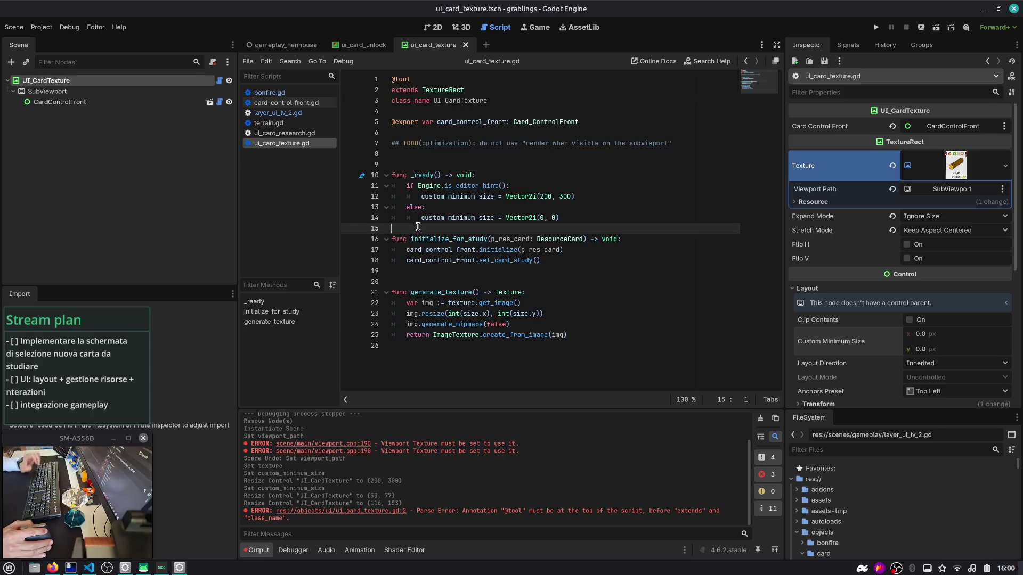
key(Return)
click(399, 154)
key(Delete)
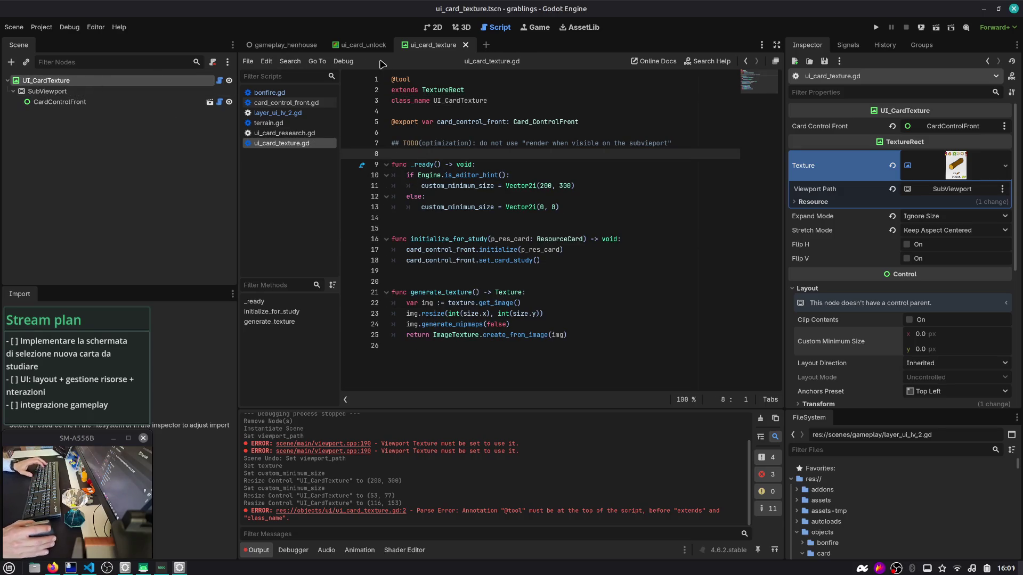
click(436, 27)
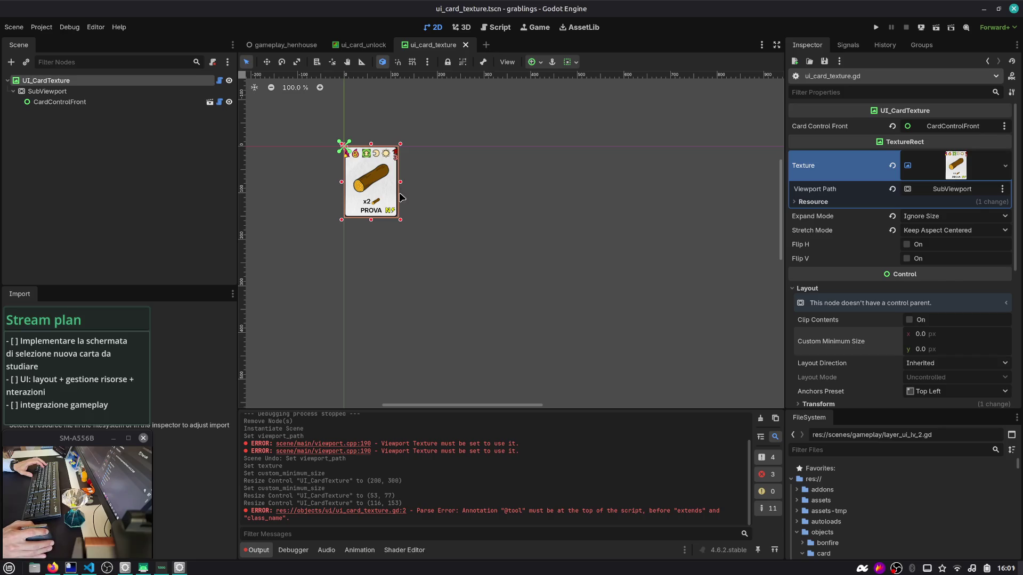
Close the card texture scene, duplicate UI_CardTexture into three cards, and save ui_card_unlock.
middle_click(436, 49)
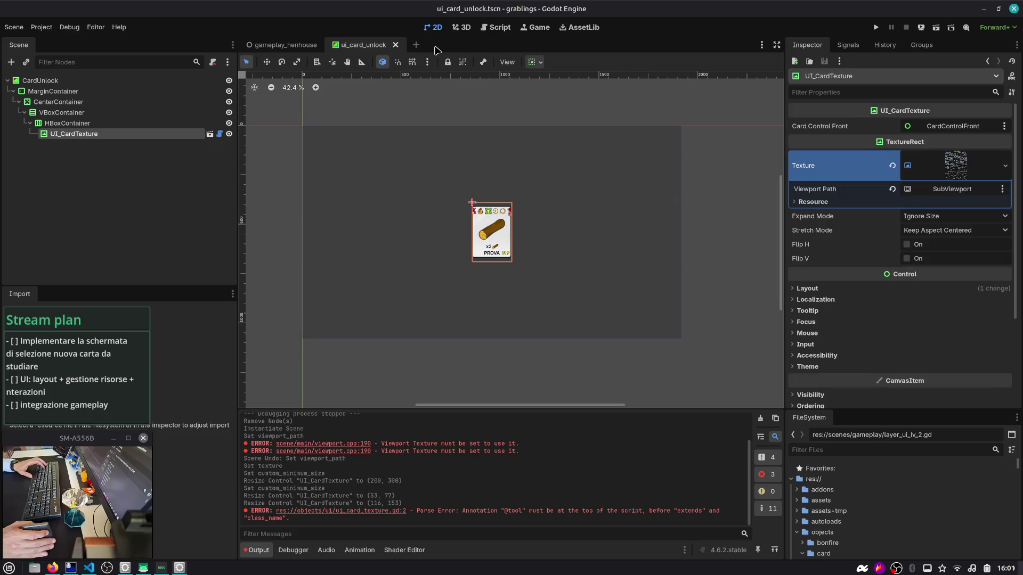
click(187, 155)
click(149, 134)
key(ctrl+d)
key(ctrl+d)
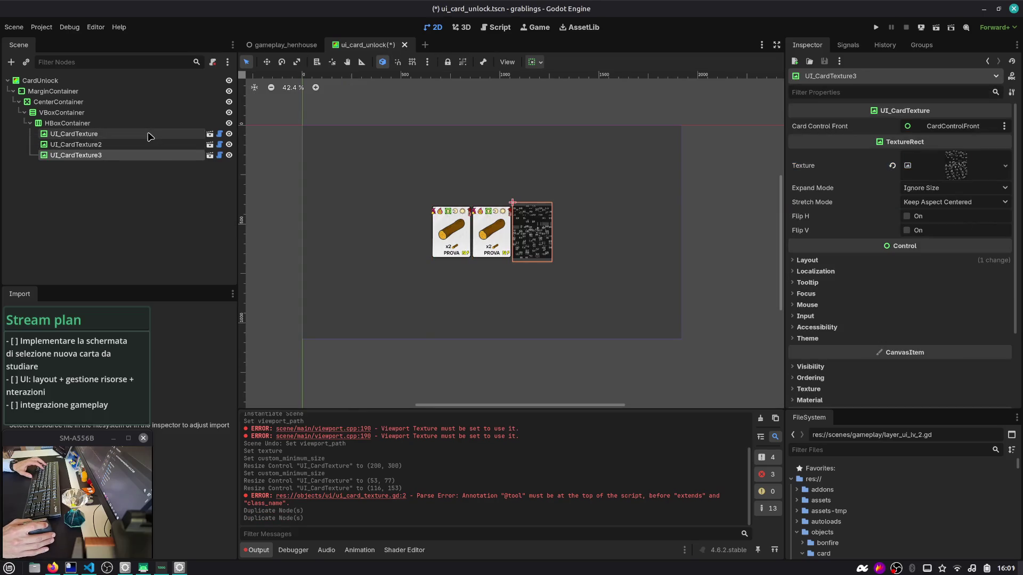
key(ctrl+s)
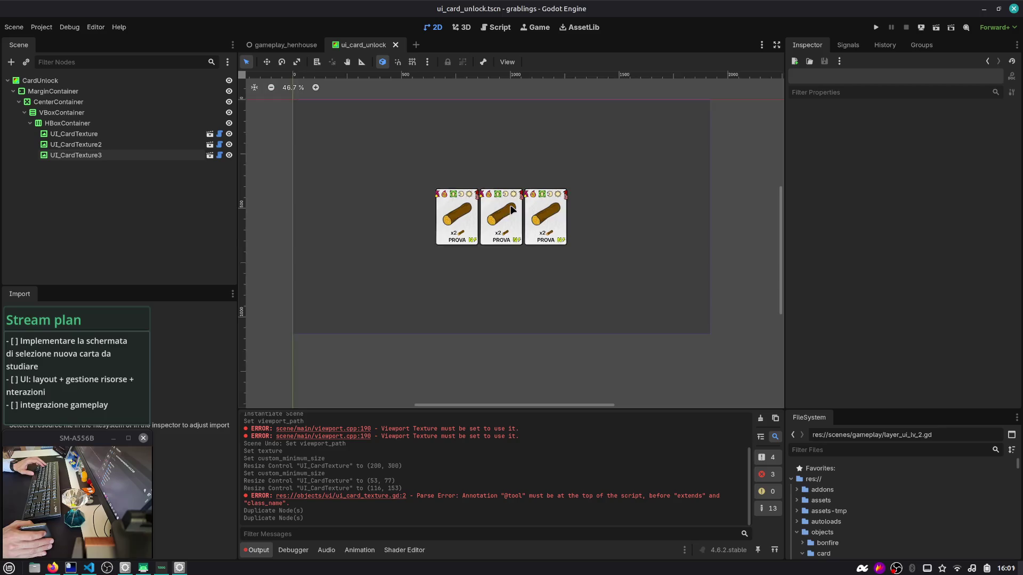
click(152, 134)
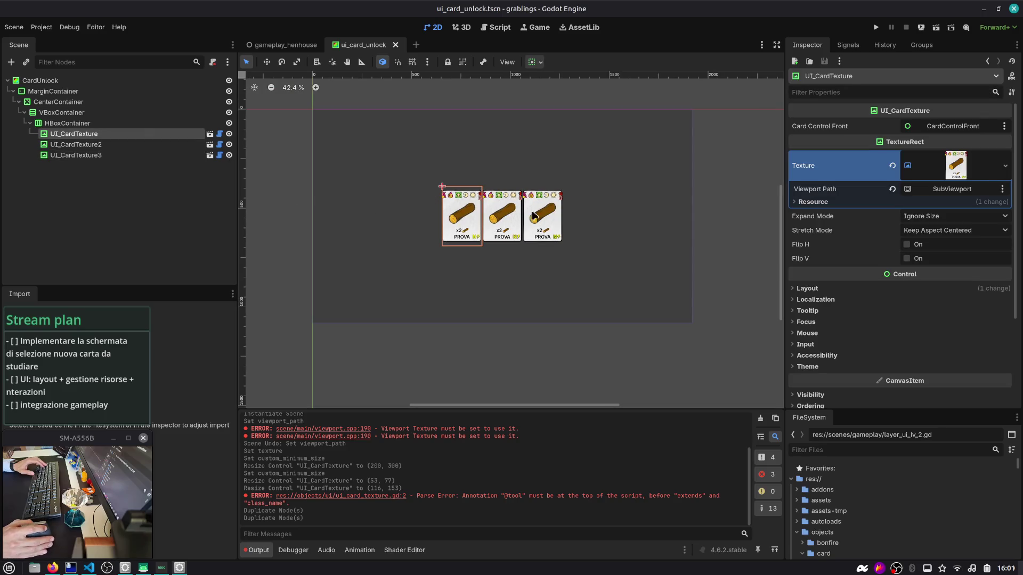
Set the HBoxContainer's Separation constant override to 100 and save the scene.
click(129, 124)
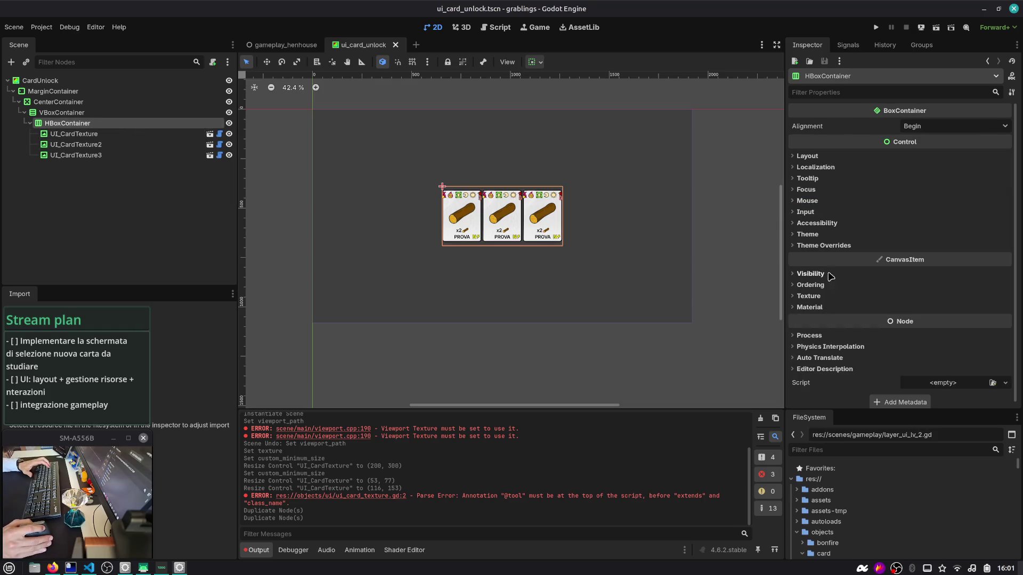
click(831, 246)
click(829, 257)
click(952, 266)
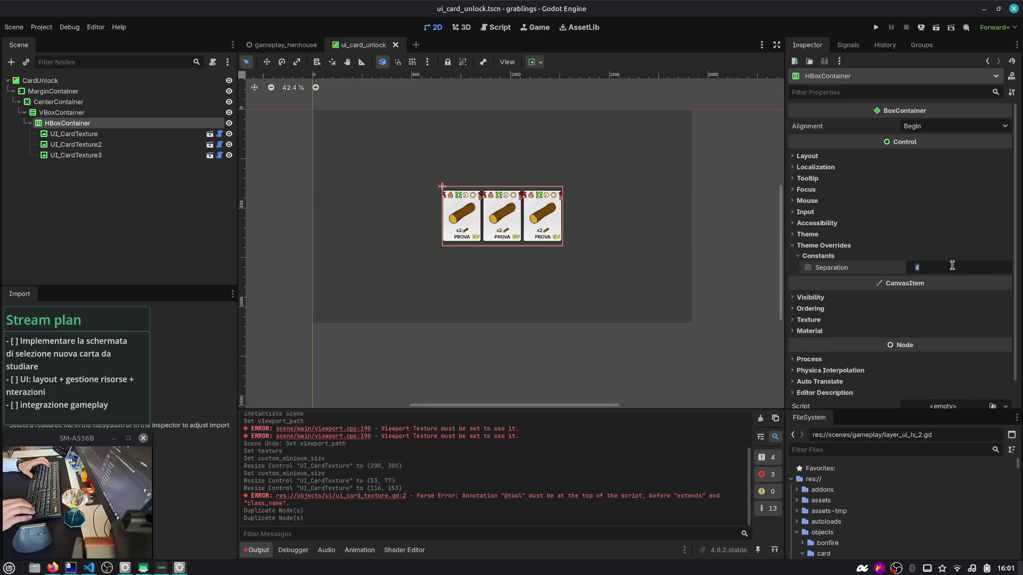
text(64)
key(Return)
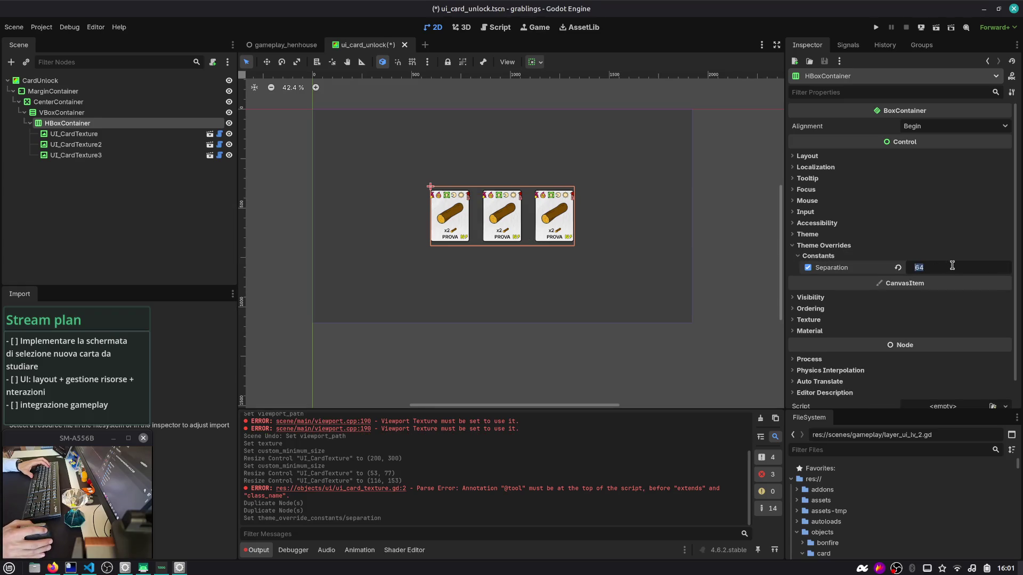
text(100)
key(Return)
scroll(505, 201, up, 1)
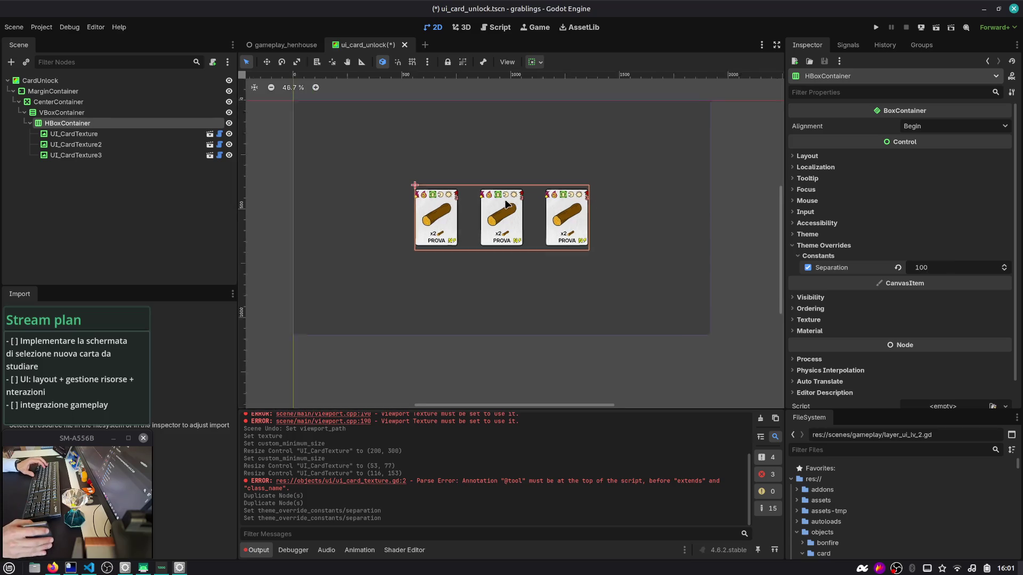
scroll(505, 201, up, 1)
key(ctrl+s)
click(131, 136)
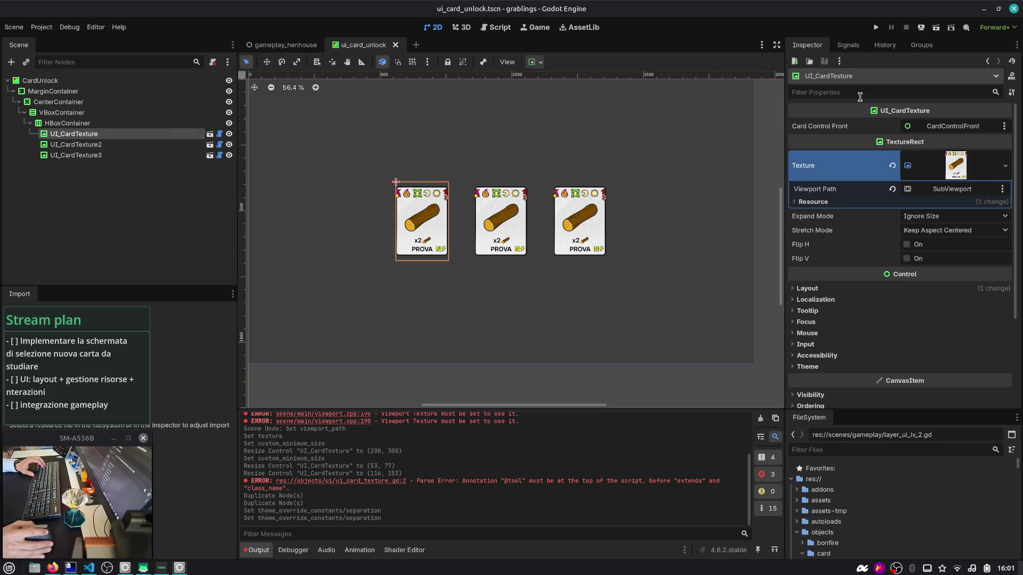
Review the custom_minimum_size code and its documentation in ui_card_texture.gd.
click(831, 289)
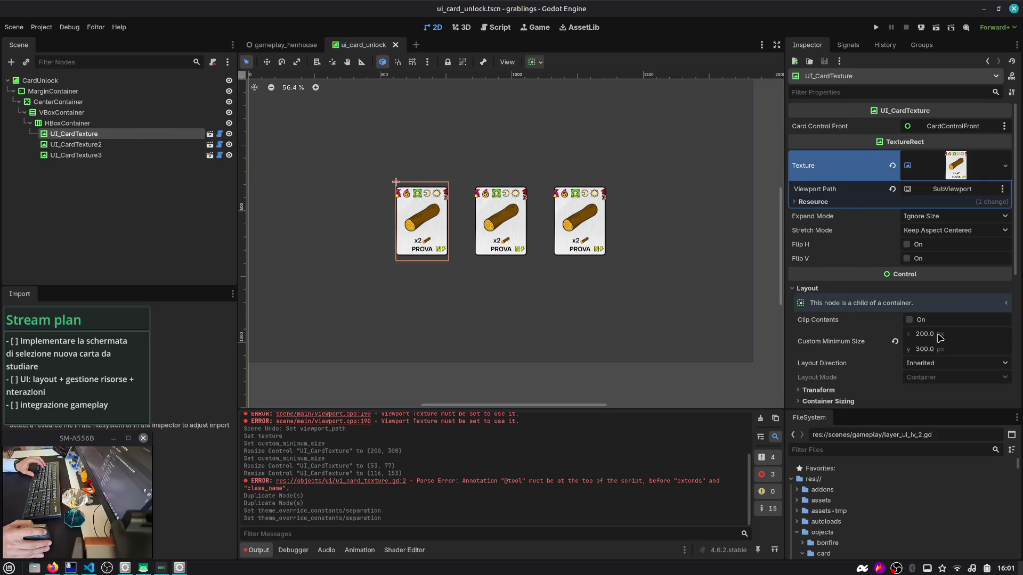
click(501, 27)
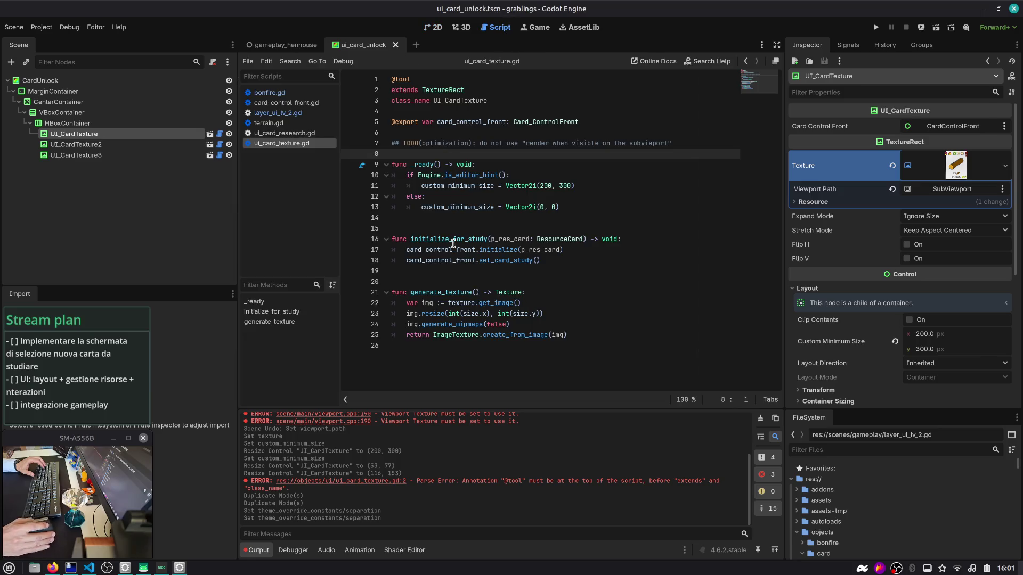
double_click(461, 211)
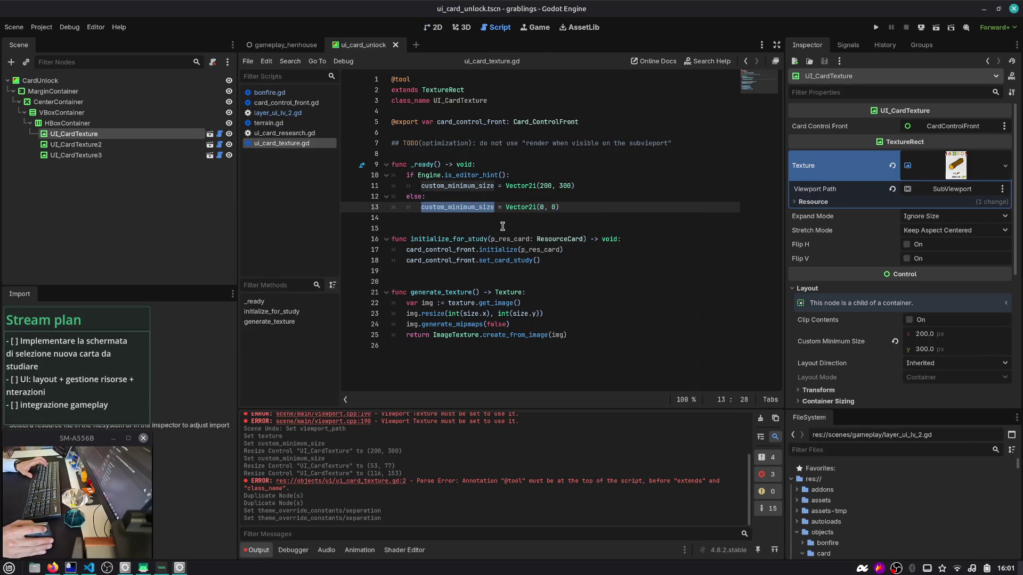
double_click(450, 185)
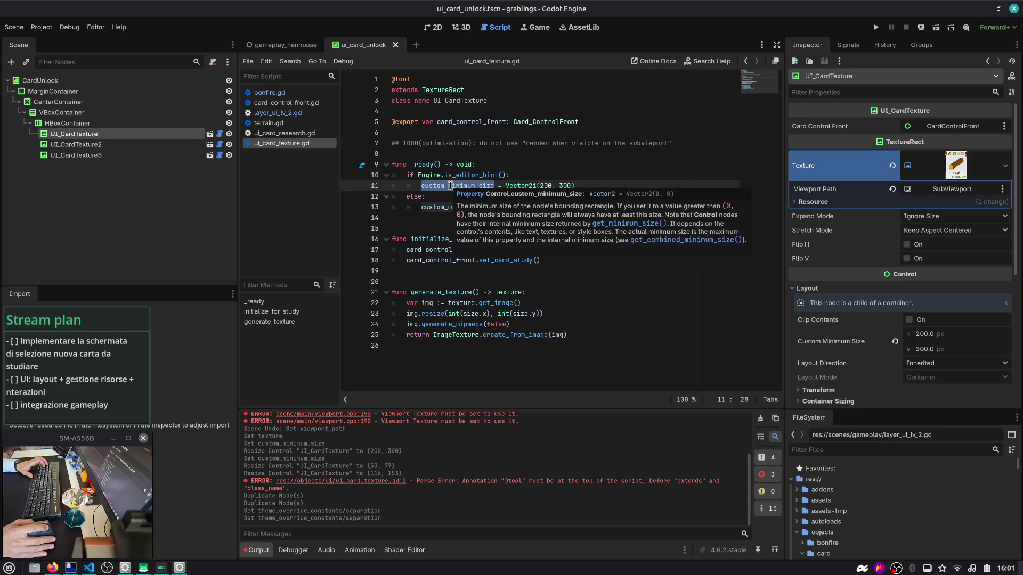
click(438, 224)
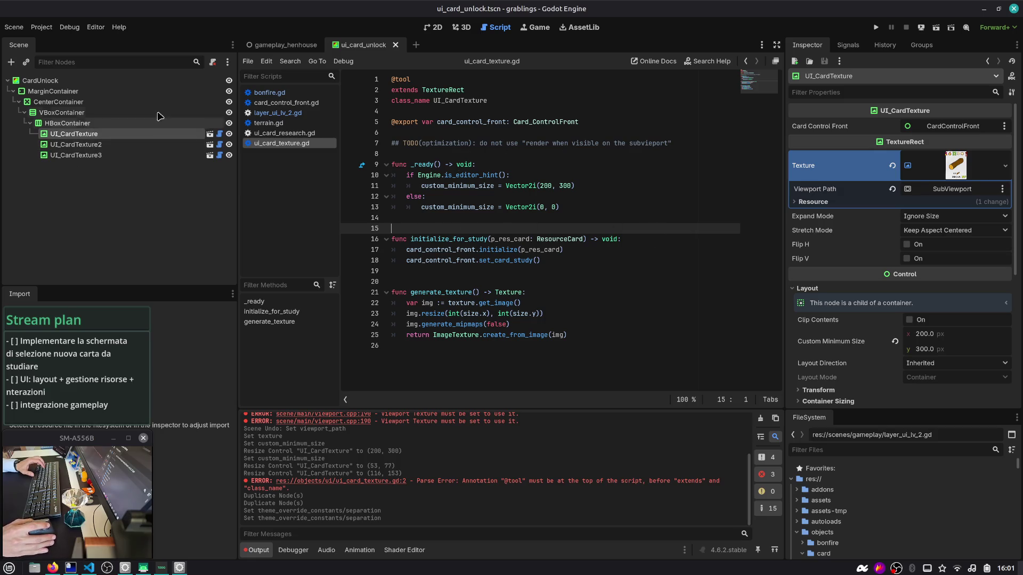
Back in the 2D view, start adding a new child node to the HBoxContainer.
click(436, 27)
click(152, 123)
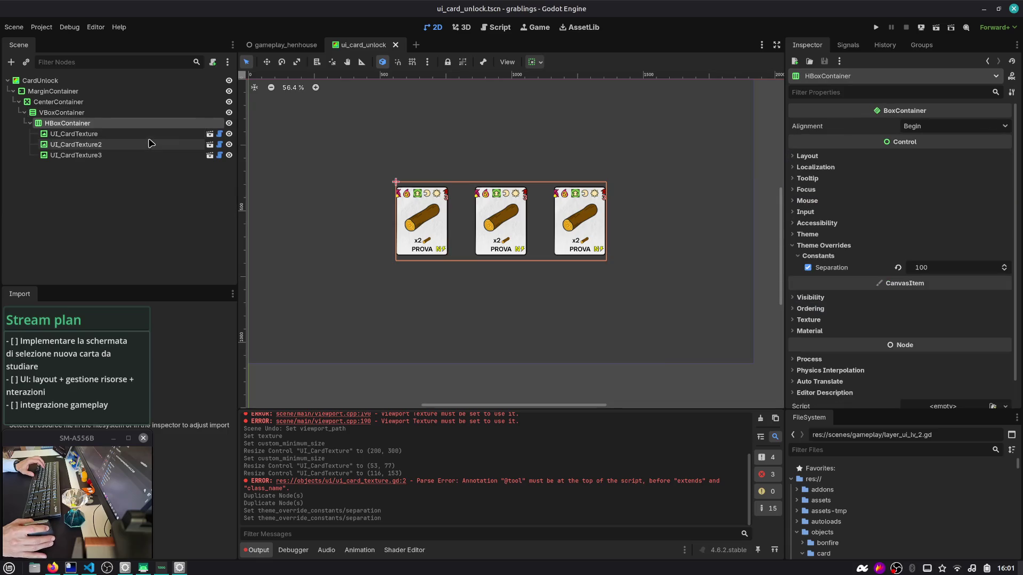
key(ctrl+a)
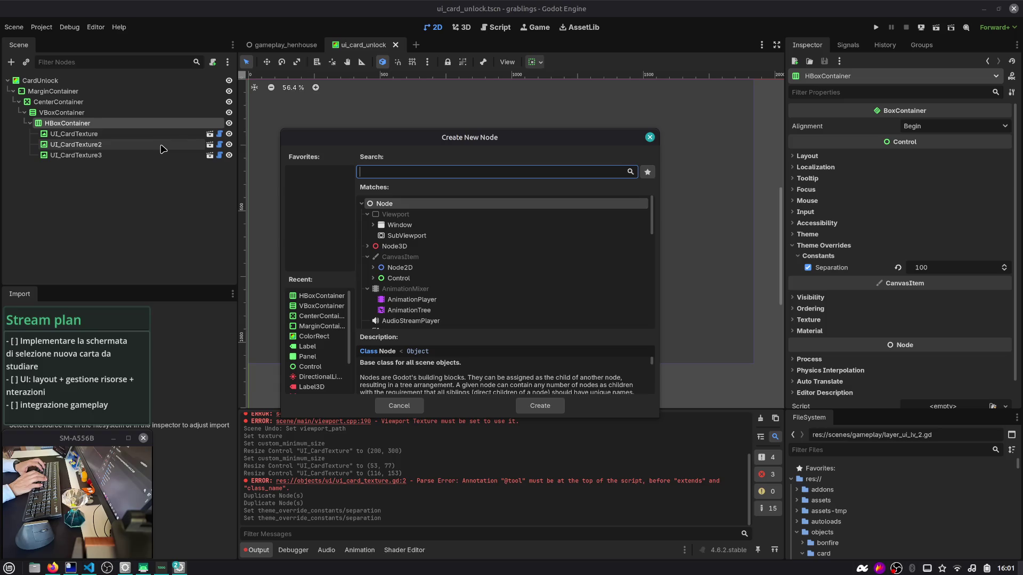
Dismiss the add-node dialog, test-run the card unlock scene, then stop it.
key(Escape)
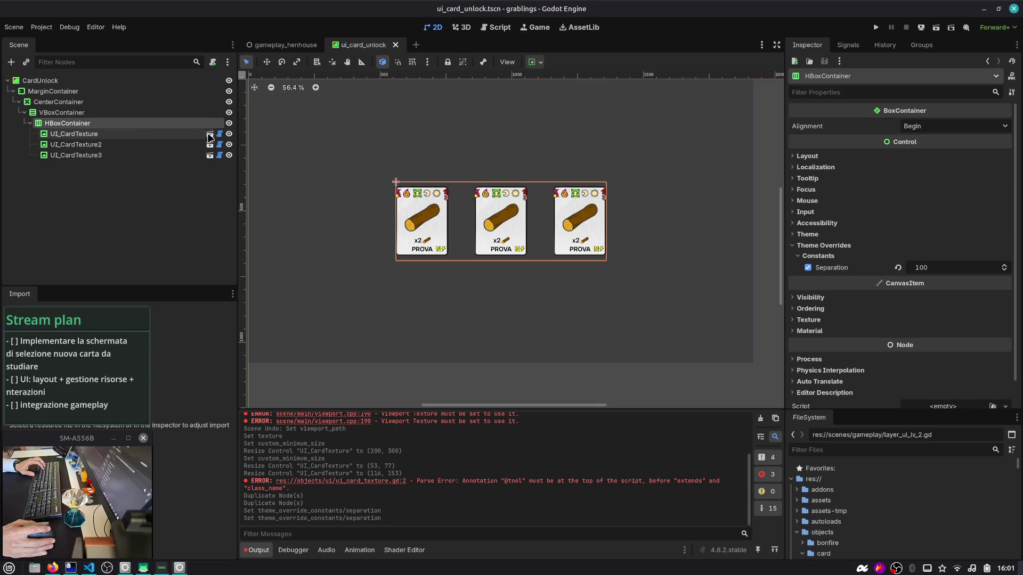
click(936, 27)
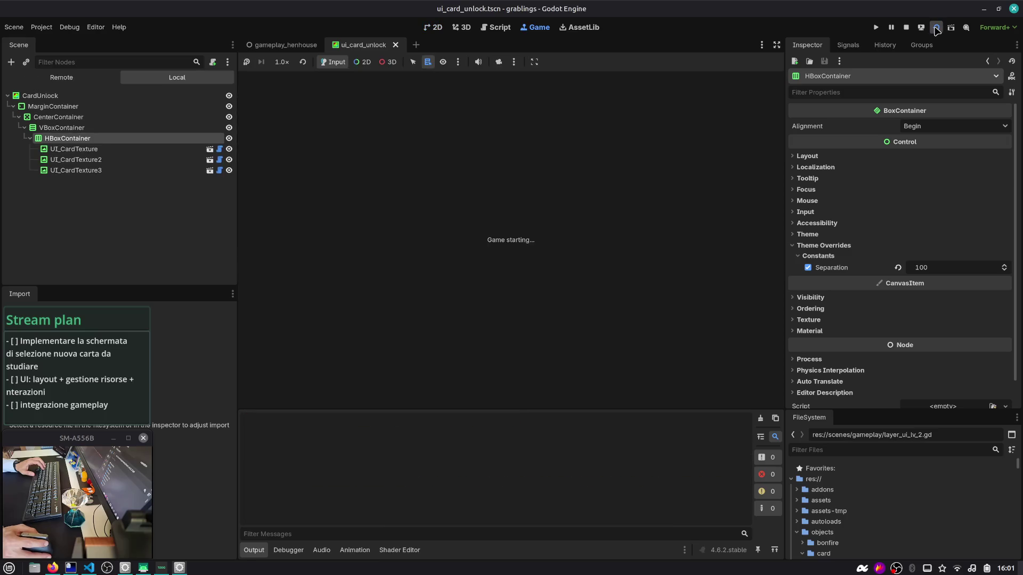
click(906, 27)
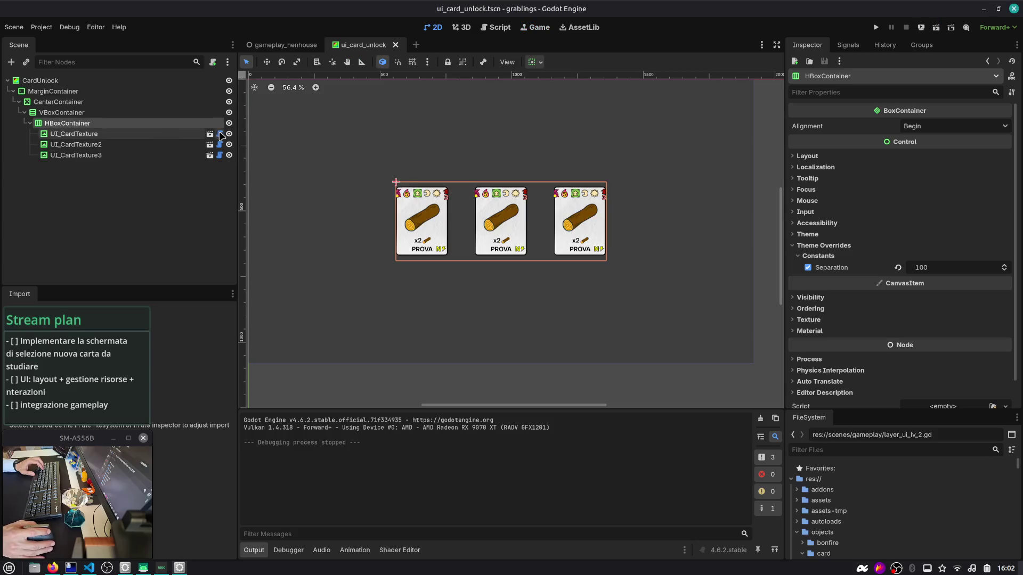
Change the runtime card size in ui_card_texture.gd to Vector2i(100, 100).
click(220, 135)
click(587, 206)
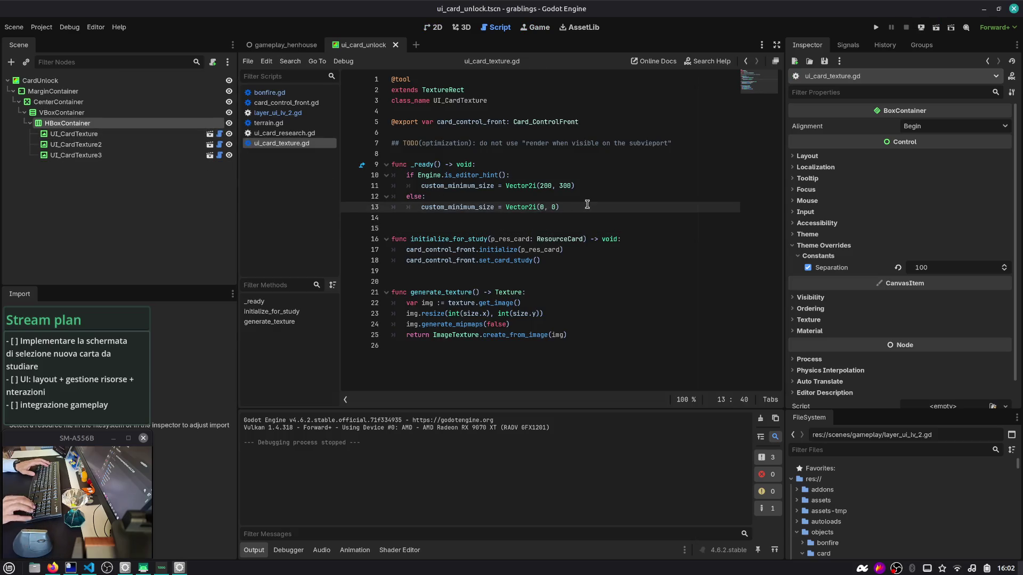
text(10)
key(Right)
key(Right)
key(Right)
text(10)
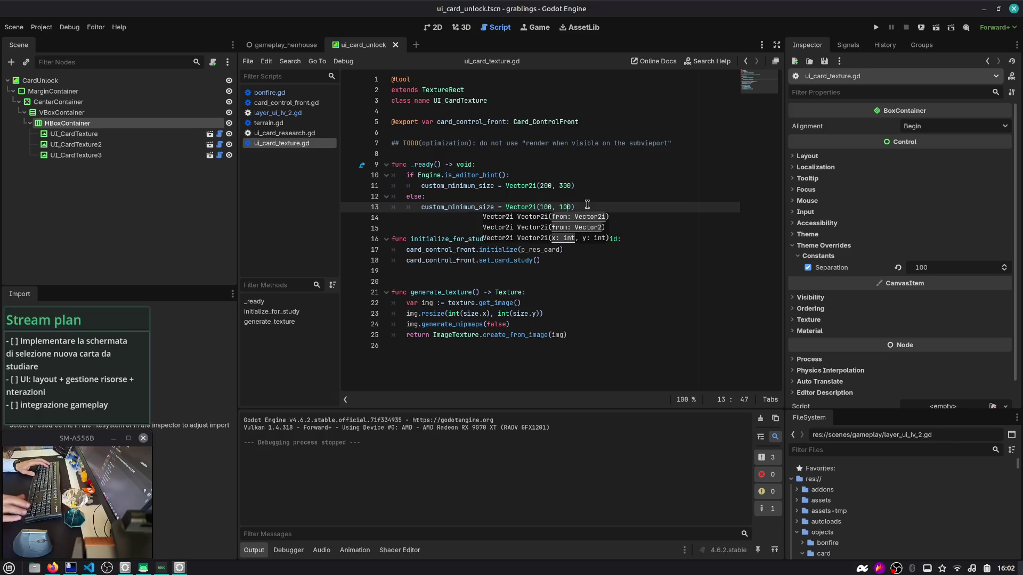
Run the scene with F6 to preview the small cards, then stop it.
key(F6)
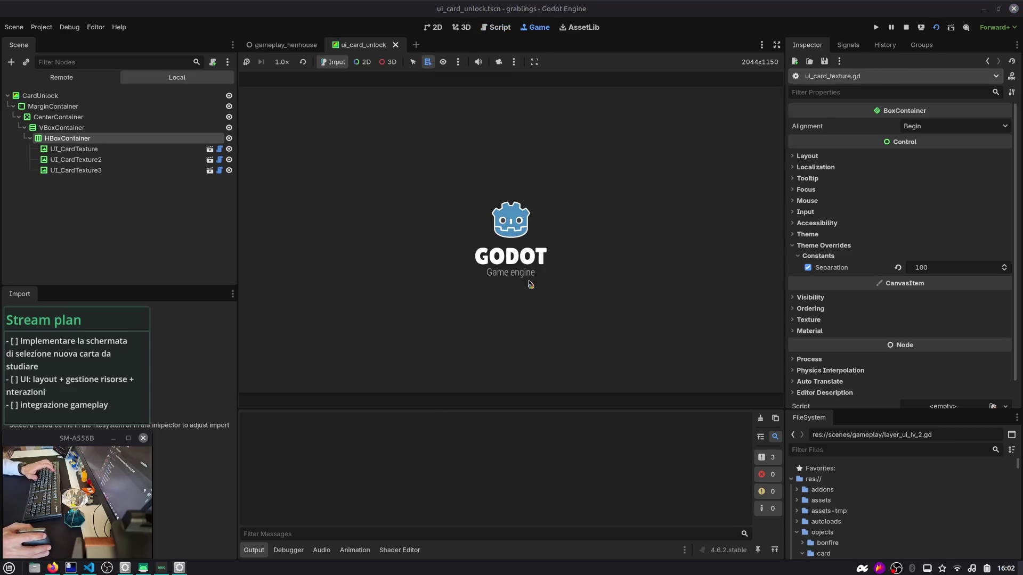
click(906, 28)
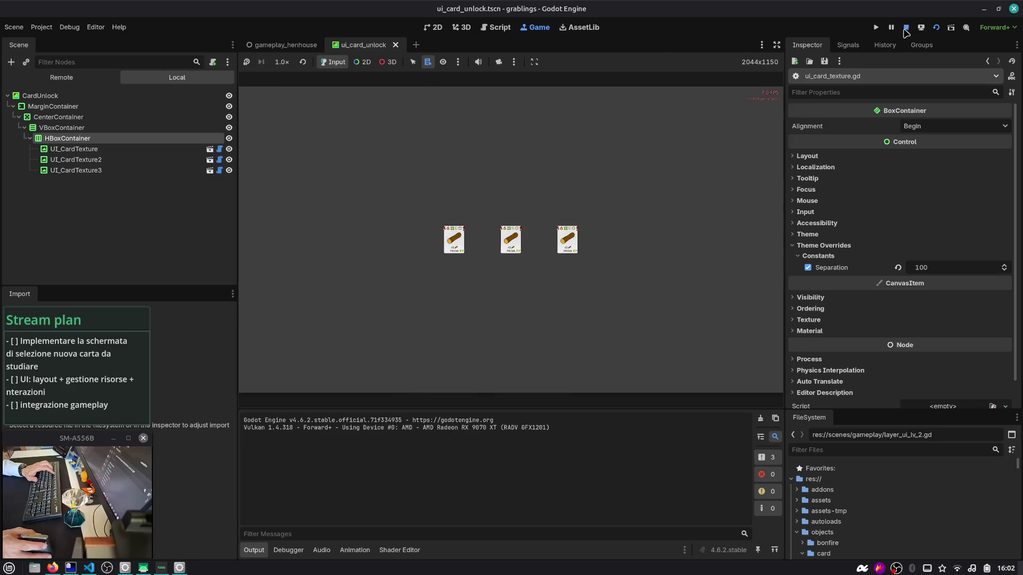
key(ctrl+a)
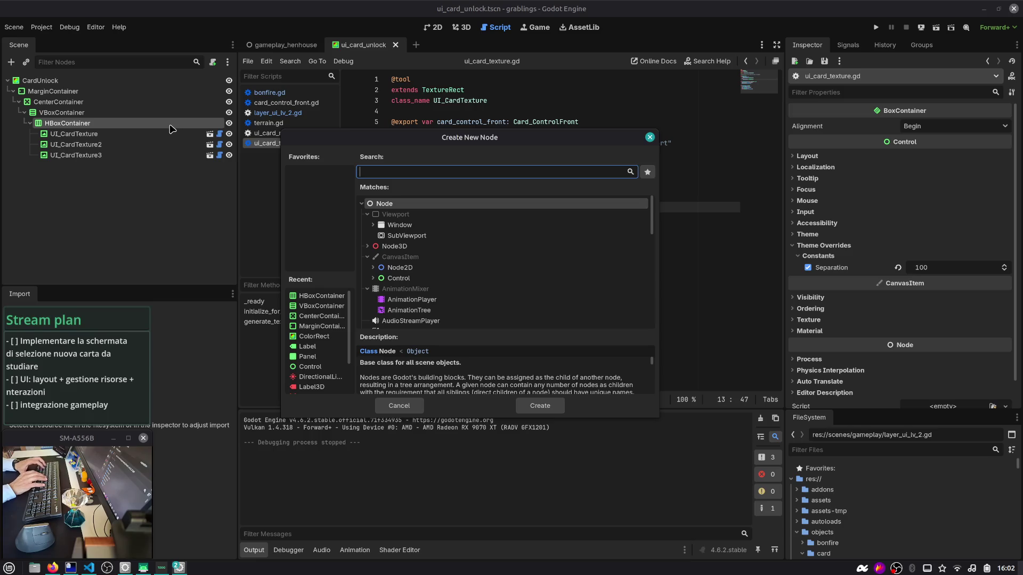
Delete the else branch that sets the runtime card size in _ready().
key(Escape)
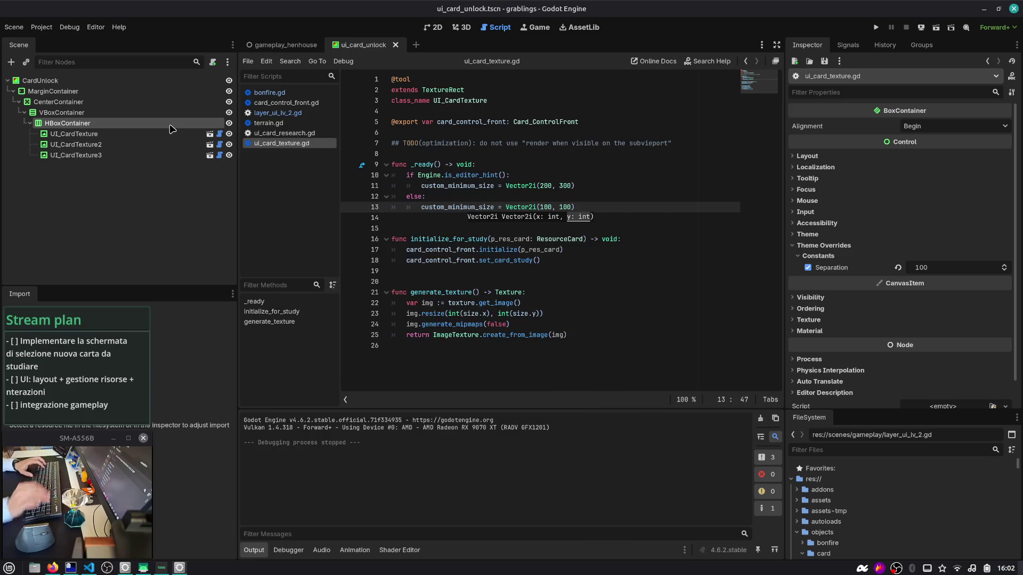
double_click(457, 207)
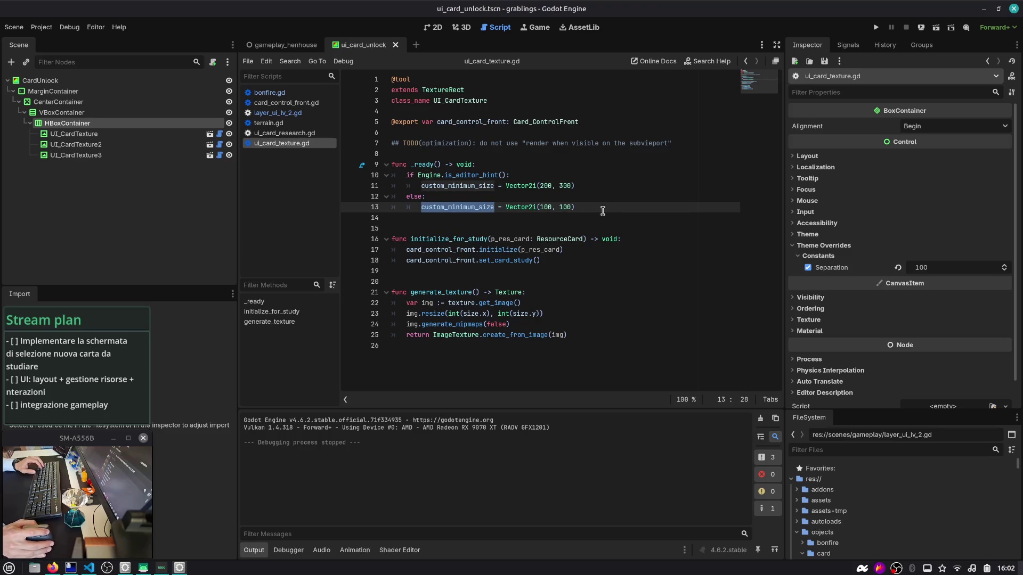
mouse_move(601, 207)
mouse_down()
mouse_move(377, 167)
mouse_move(262, 170)
mouse_up()
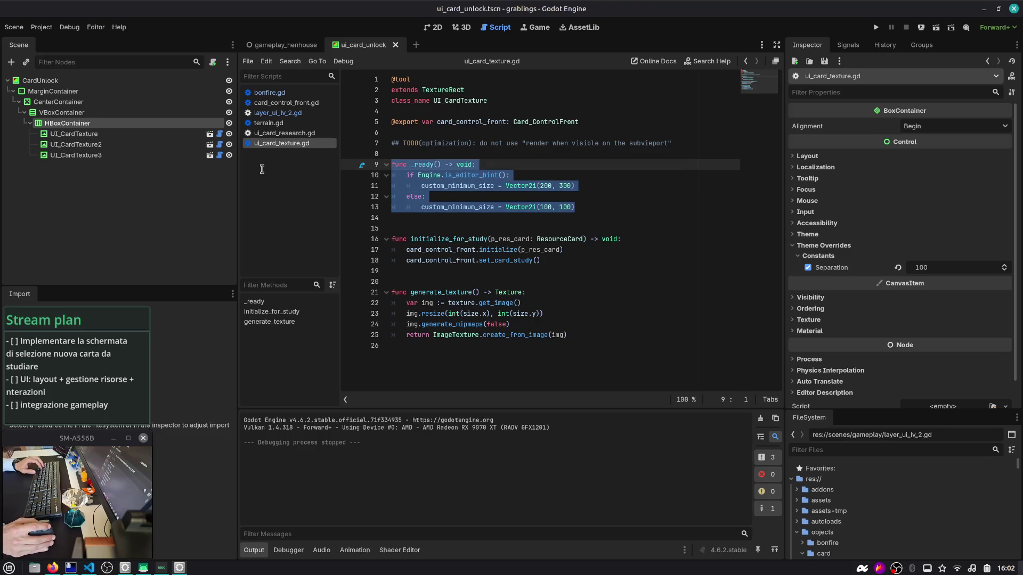
double_click(459, 208)
mouse_move(598, 208)
mouse_down()
mouse_move(375, 186)
mouse_move(373, 173)
mouse_move(365, 196)
mouse_up()
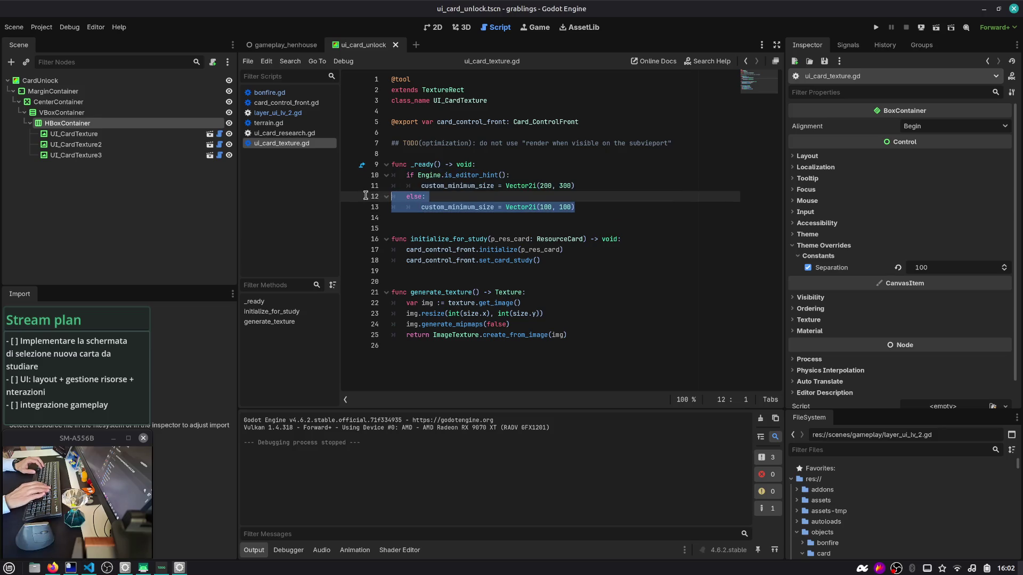
key(BackSpace)
key(BackSpace)
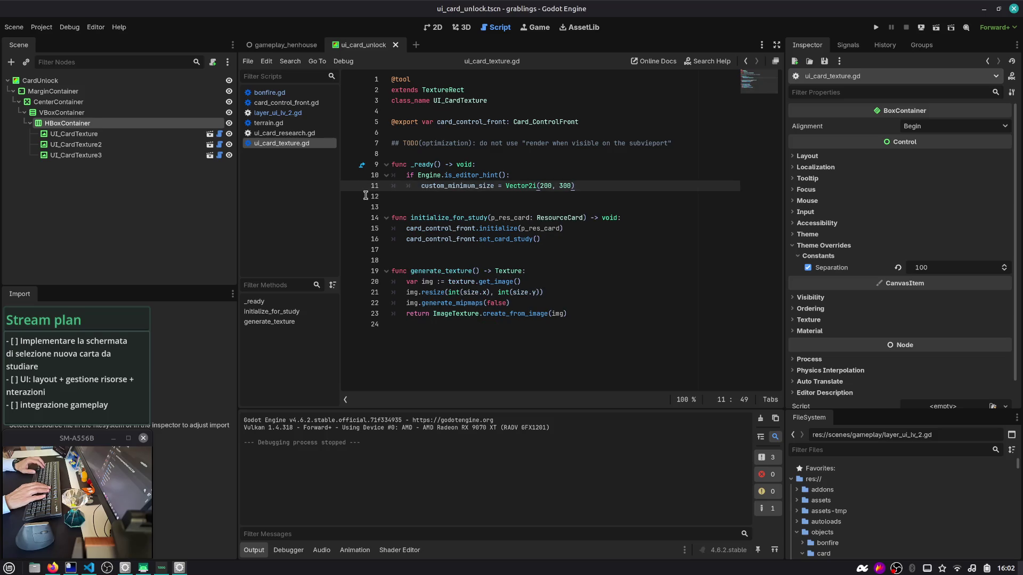
Add a blank line above func _ready and check the 200×300 editor size line.
key(Up)
key(Up)
key(Up)
key(Return)
key(Down)
key(Down)
key(Down)
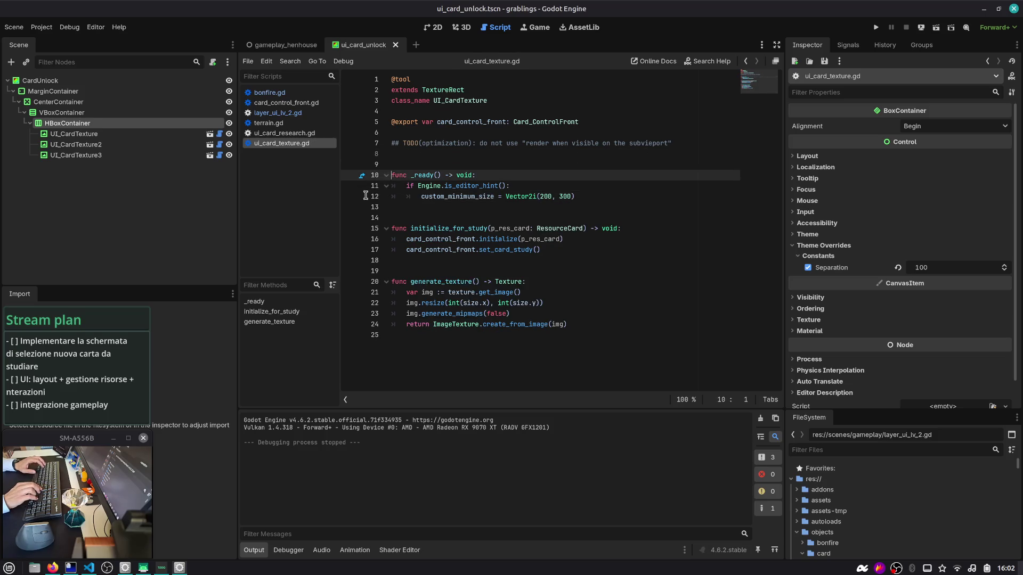
key(Up)
key(Up)
key(Up)
key(Up)
key(Up)
key(Up)
key(Down)
key(Down)
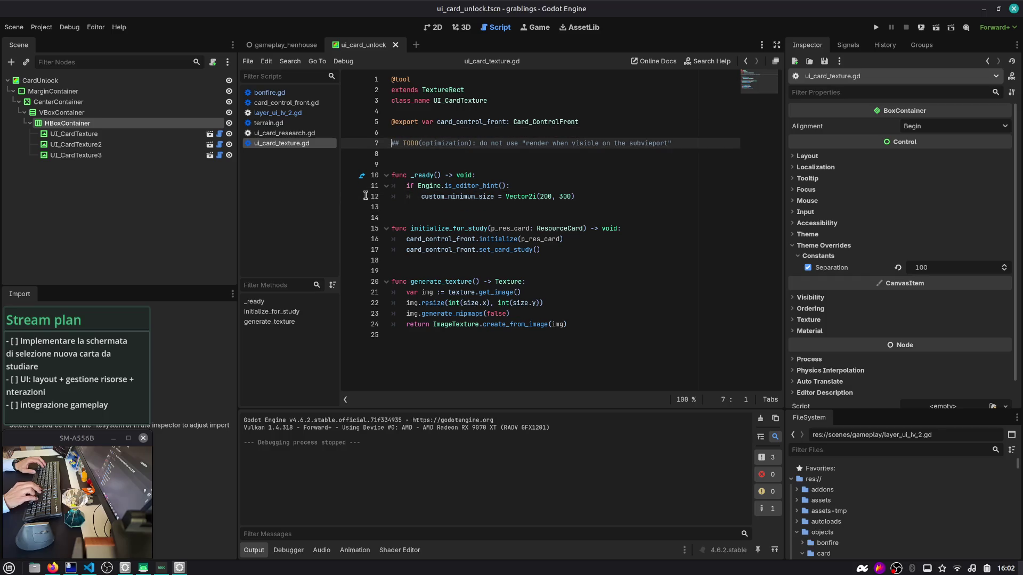
key(Down)
key(Down)
key(Down)
key(End)
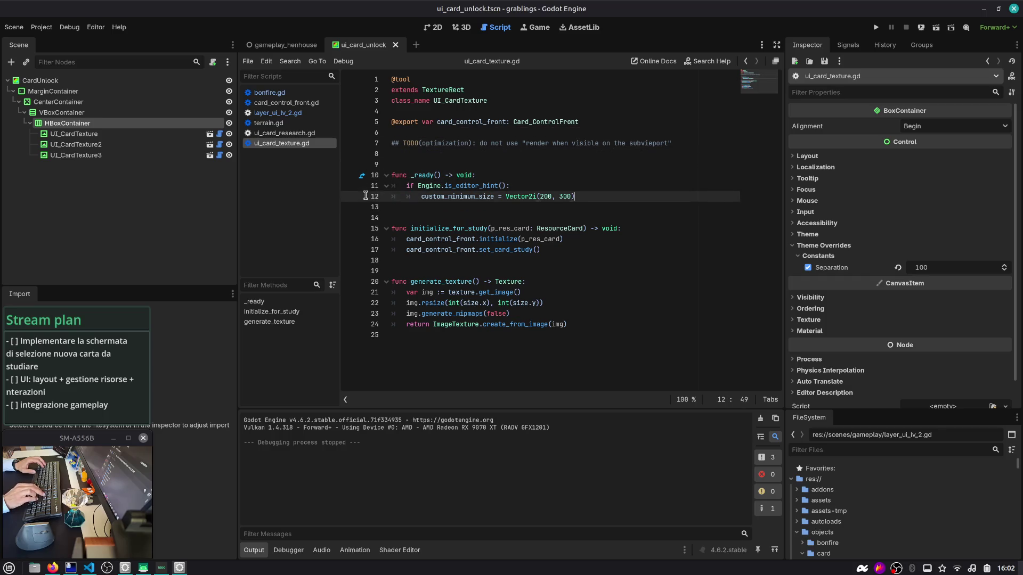
key(ctrl+shift+Left)
key(ctrl+shift+Left)
key(ctrl+shift+Left)
key(ctrl+shift+Right)
key(Left)
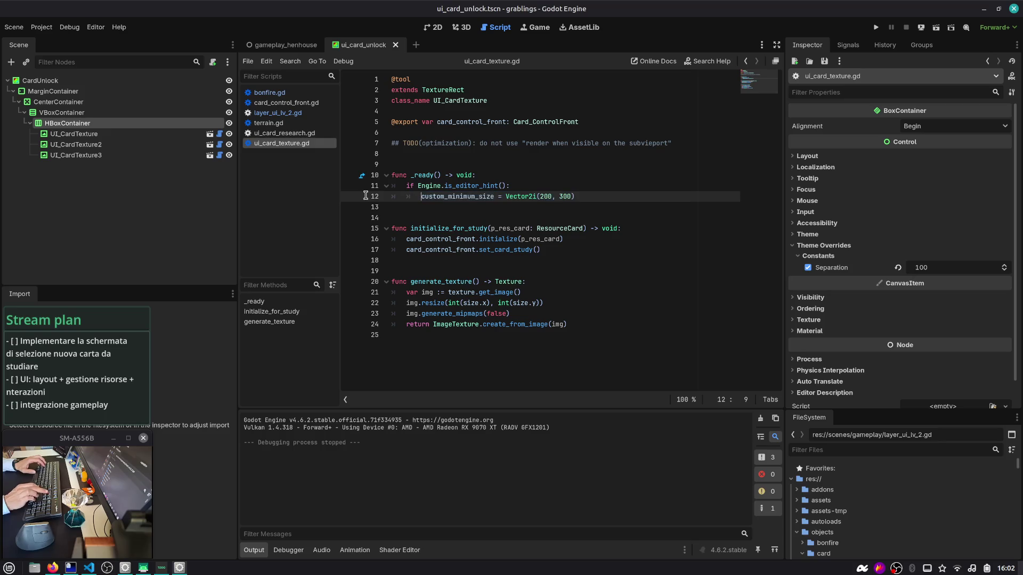
Select the HBoxContainer and bring up the quick scene search with Ctrl+Shift+O.
click(67, 135)
click(67, 123)
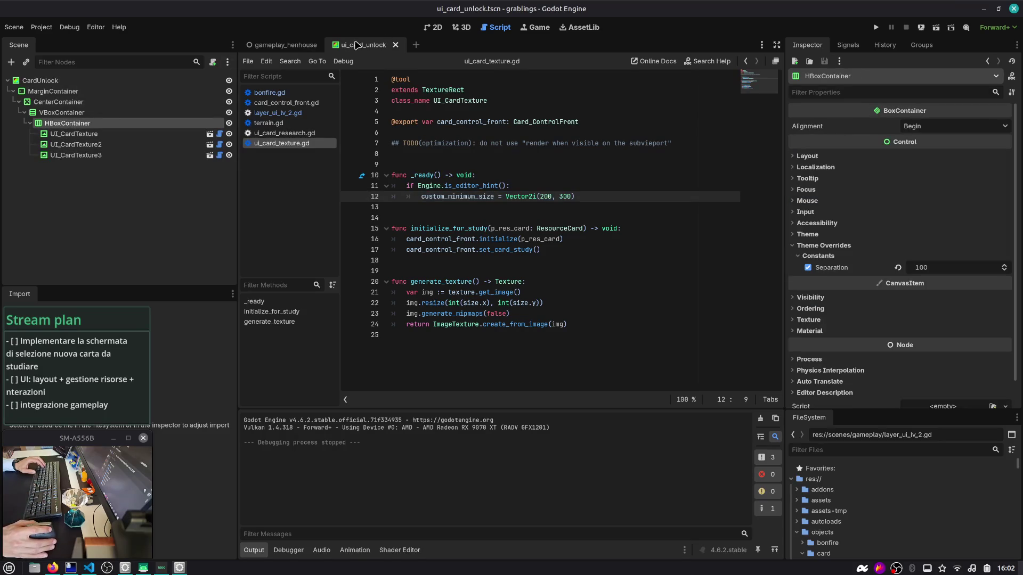
key(ctrl+shift+o)
Open the ui scene, then the CardResearch scene, and inspect its UI_CardTexture layout properties.
text(ui)
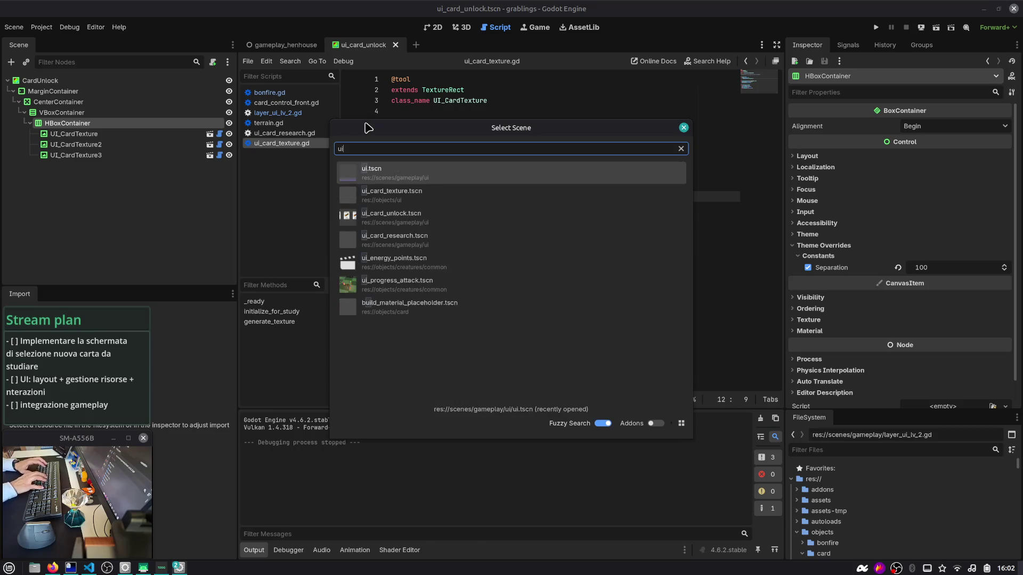
key(Return)
click(433, 27)
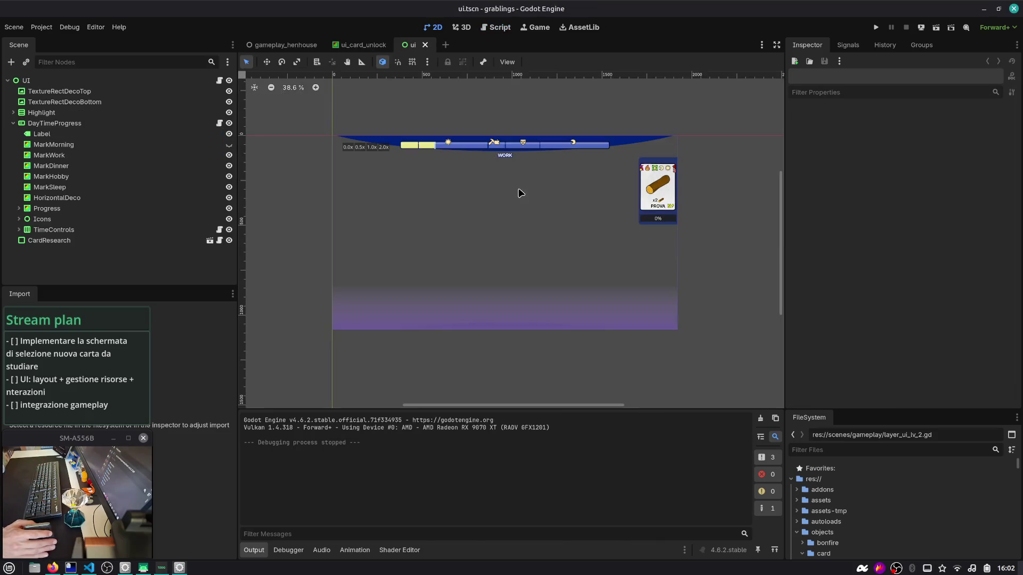
double_click(48, 240)
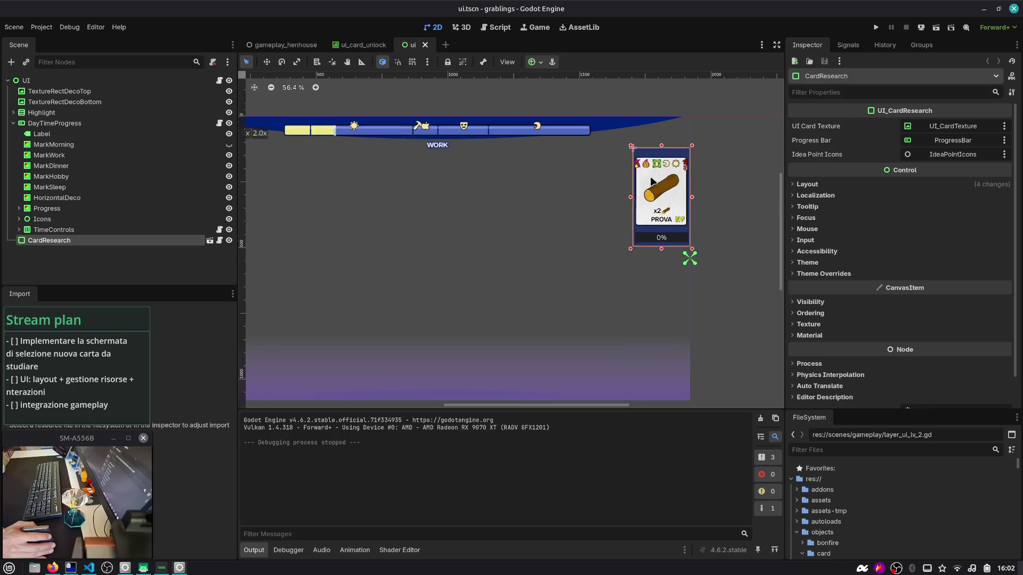
click(210, 240)
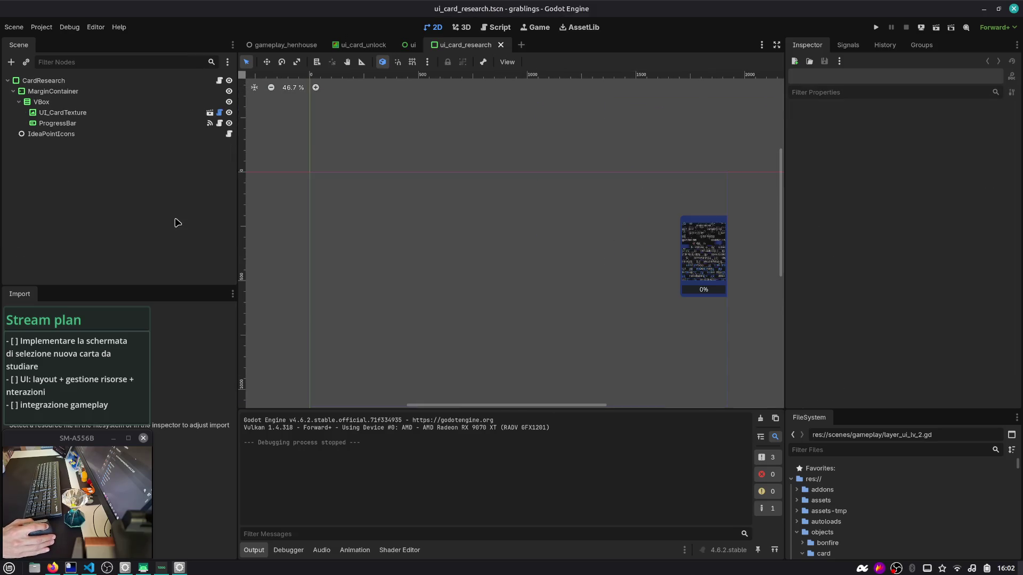
click(70, 112)
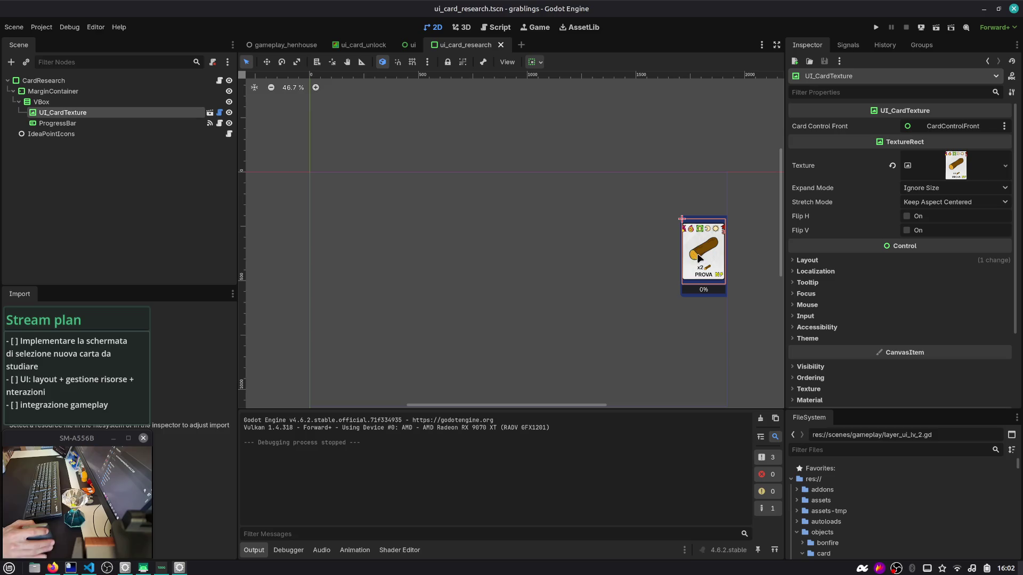
click(824, 261)
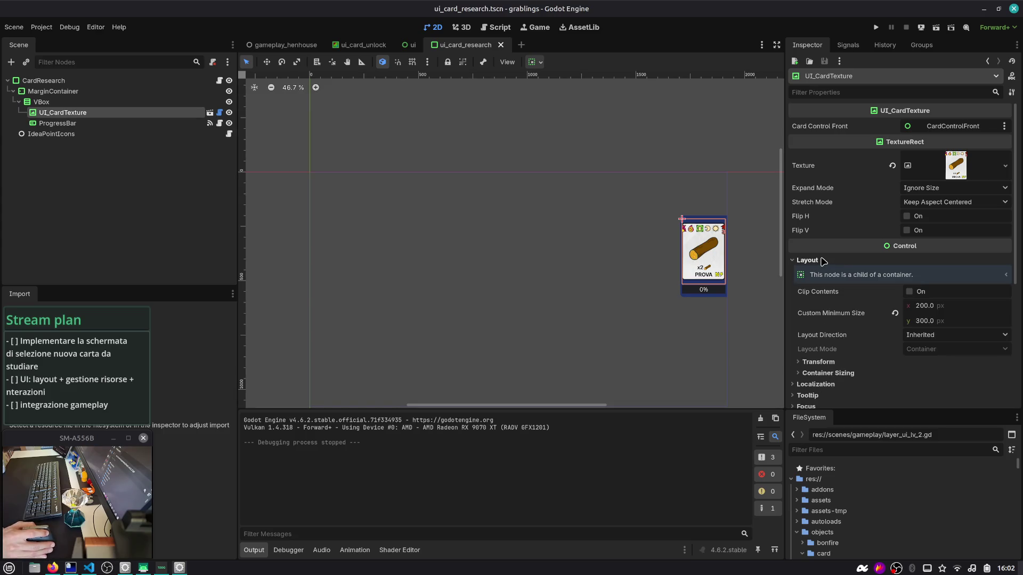
Open ui_card_texture.gd from the card research scene, then switch to the ui_card_unlock tab.
click(414, 46)
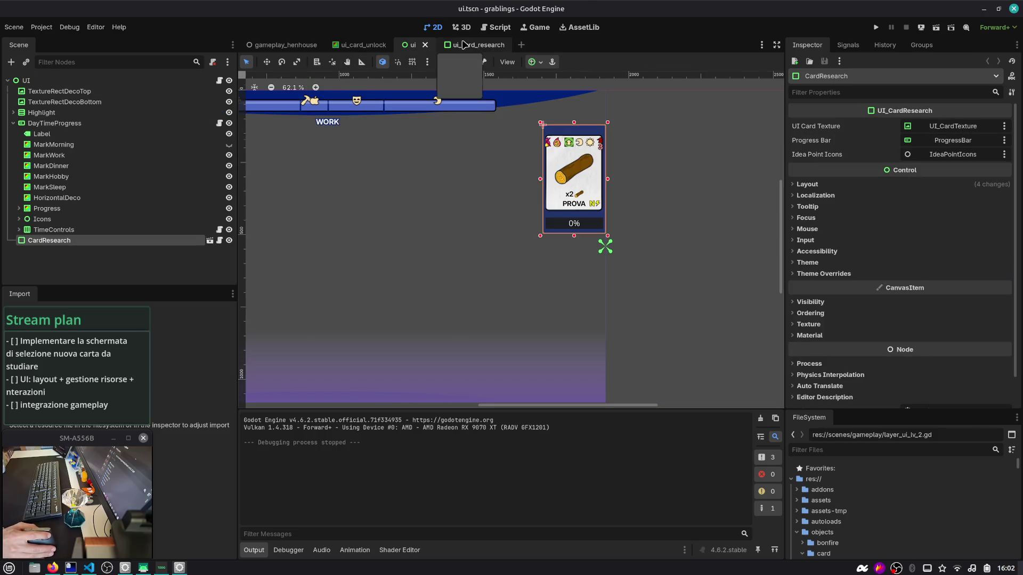
click(469, 45)
key(ctrl+F3)
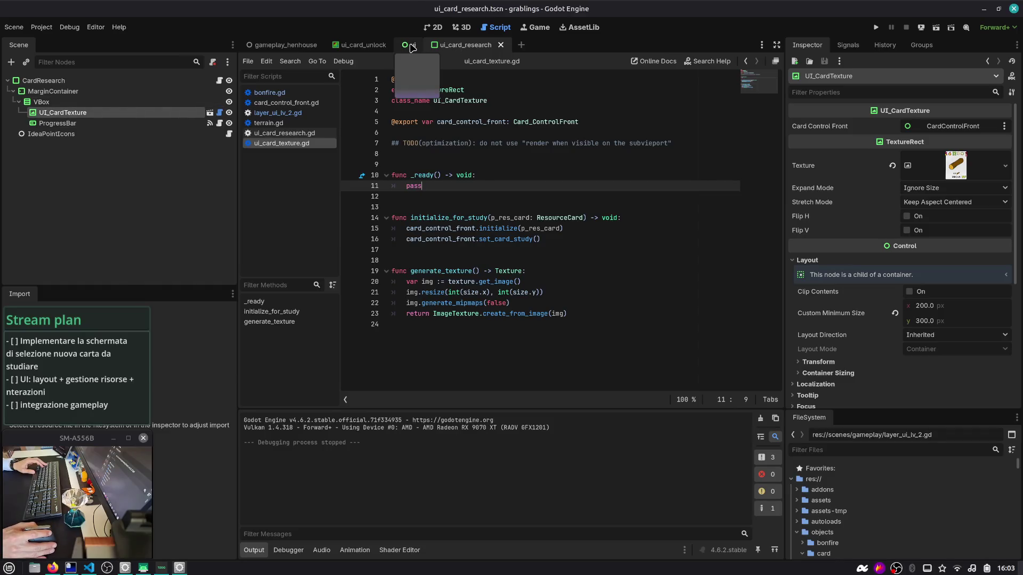
click(379, 46)
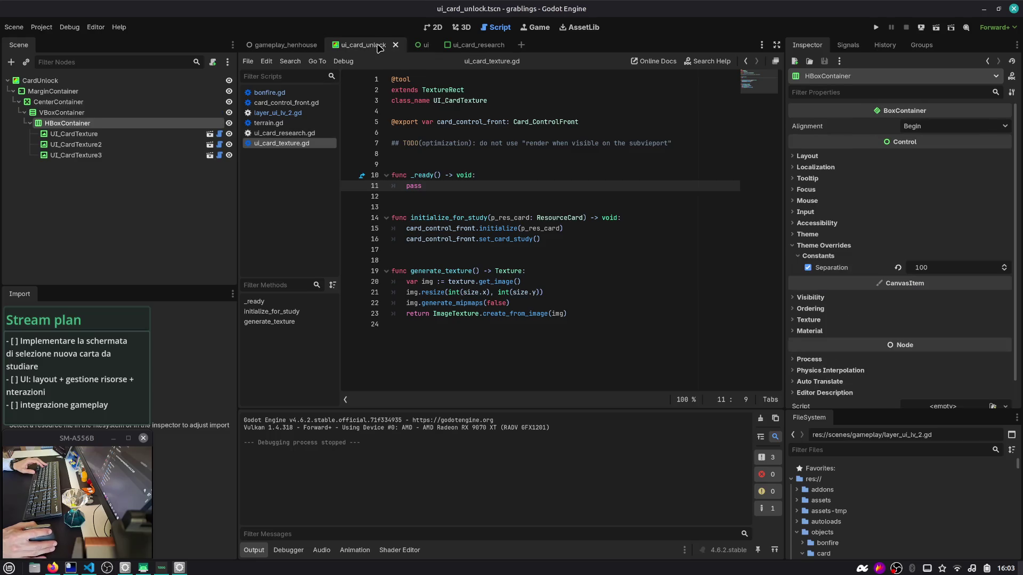
Select all three UI_CardTexture nodes and set their Custom Minimum Size x to 400.
click(430, 29)
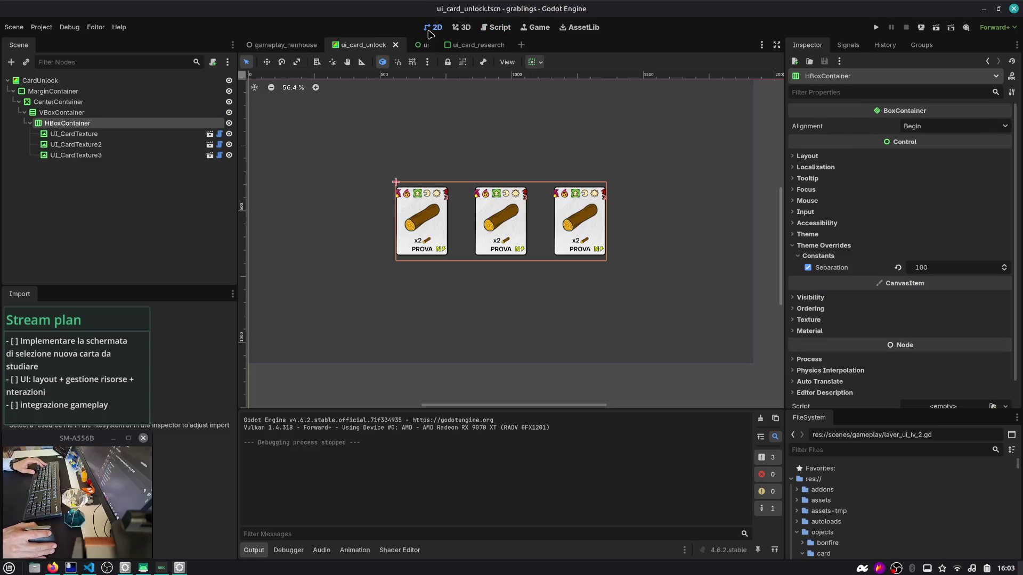
click(133, 134)
shift+click(133, 155)
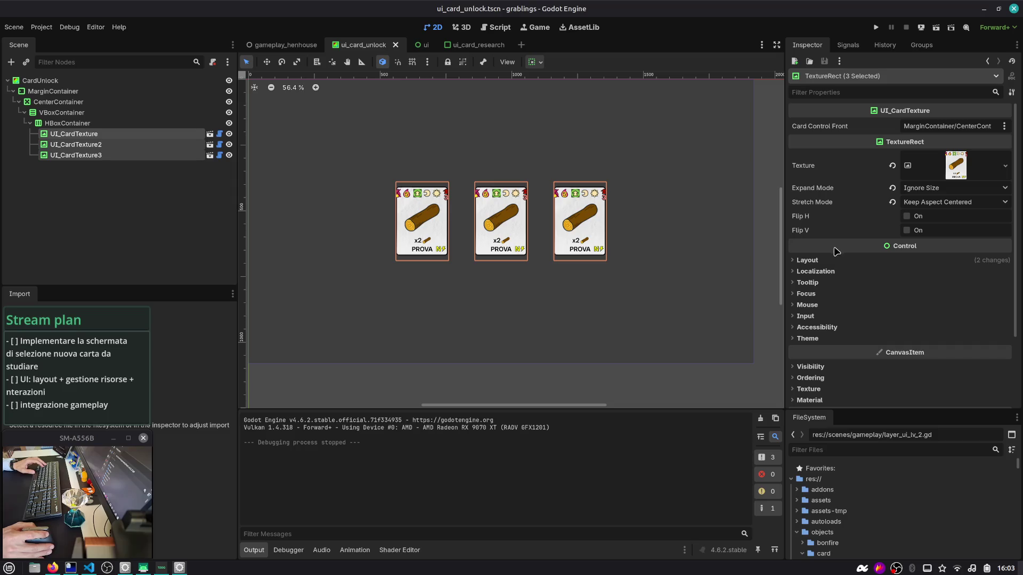
click(807, 260)
click(944, 290)
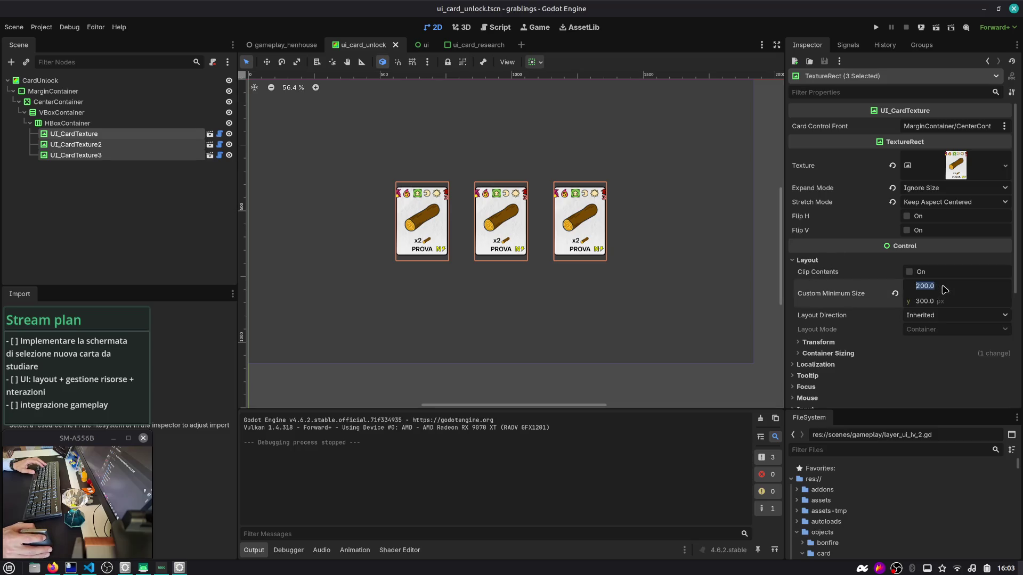
text(400)
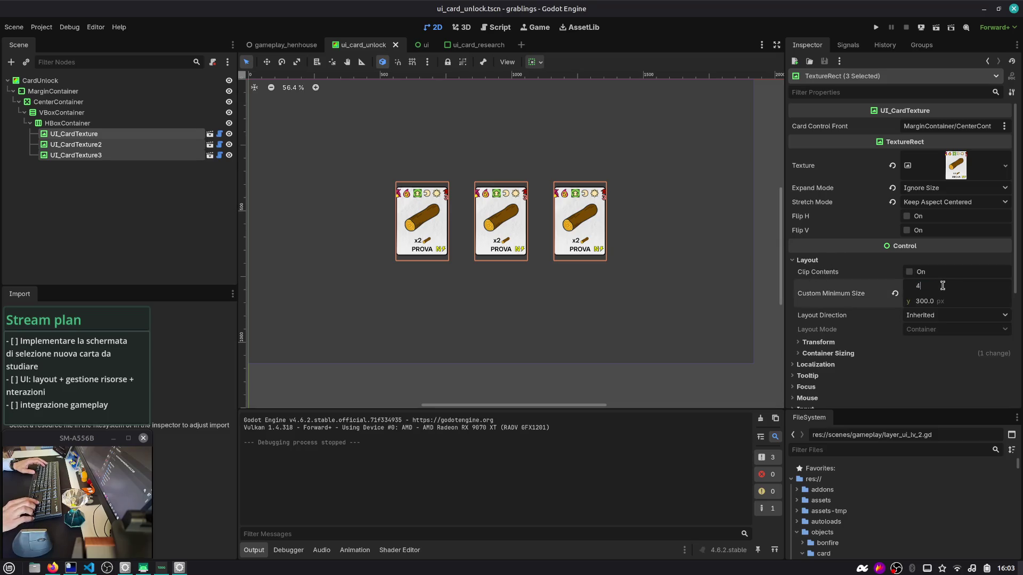
key(Tab)
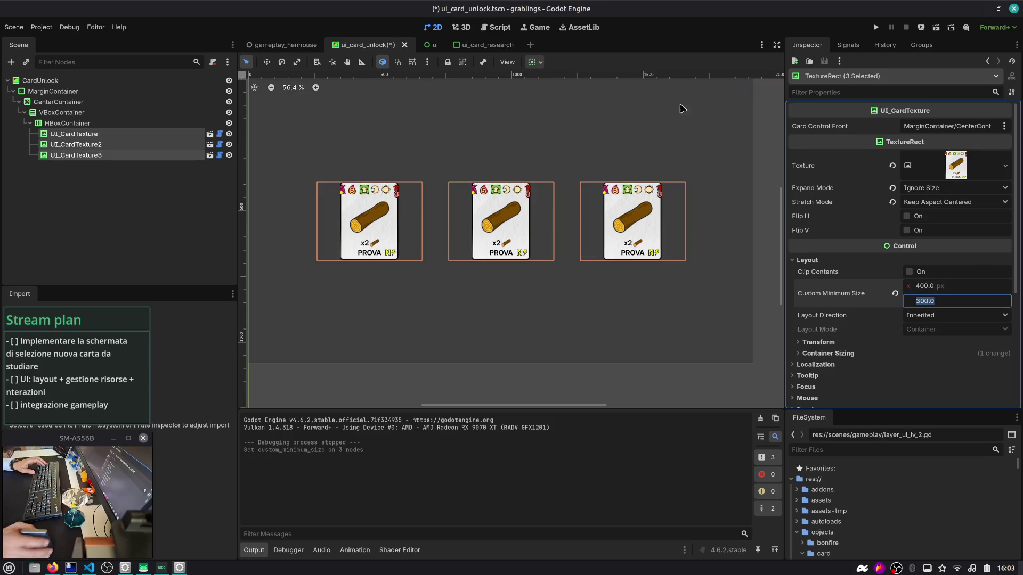
click(480, 45)
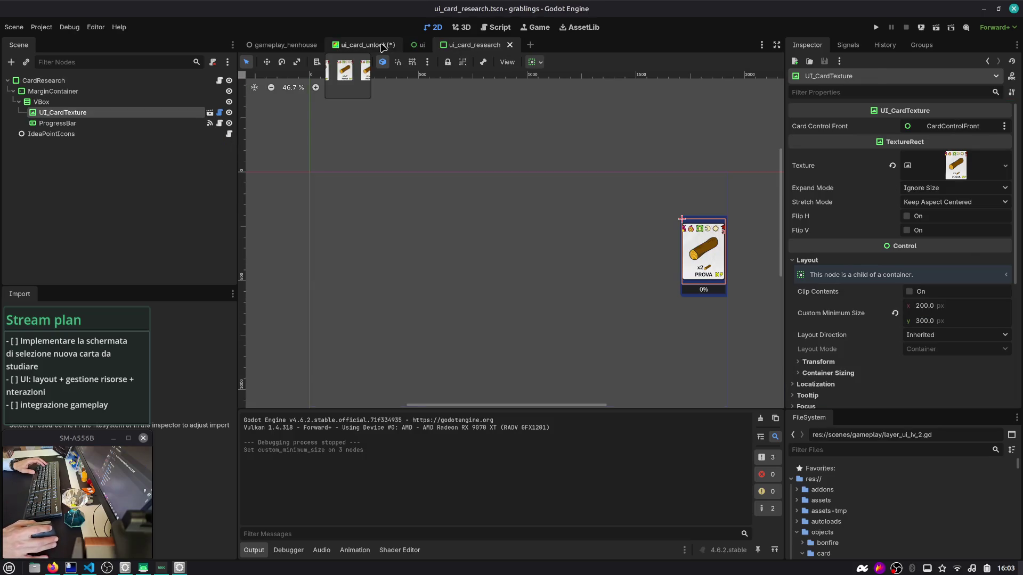
Open the UI_CardTexture scene and compare it with the card research scene.
click(367, 45)
double_click(189, 133)
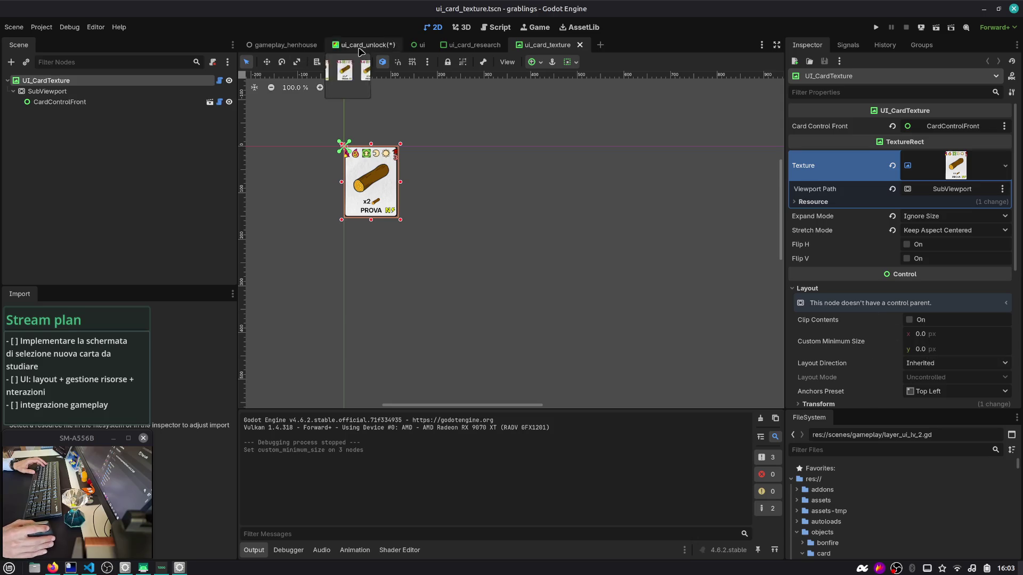
click(457, 46)
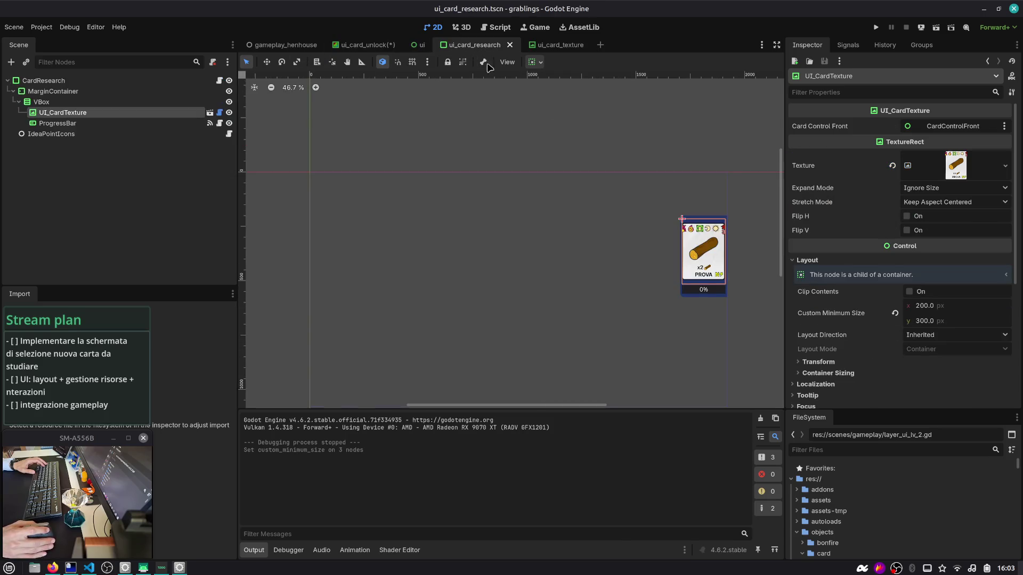
click(554, 45)
Set the card texture's Custom Minimum Size to 200 × 265 and save the scene.
click(946, 334)
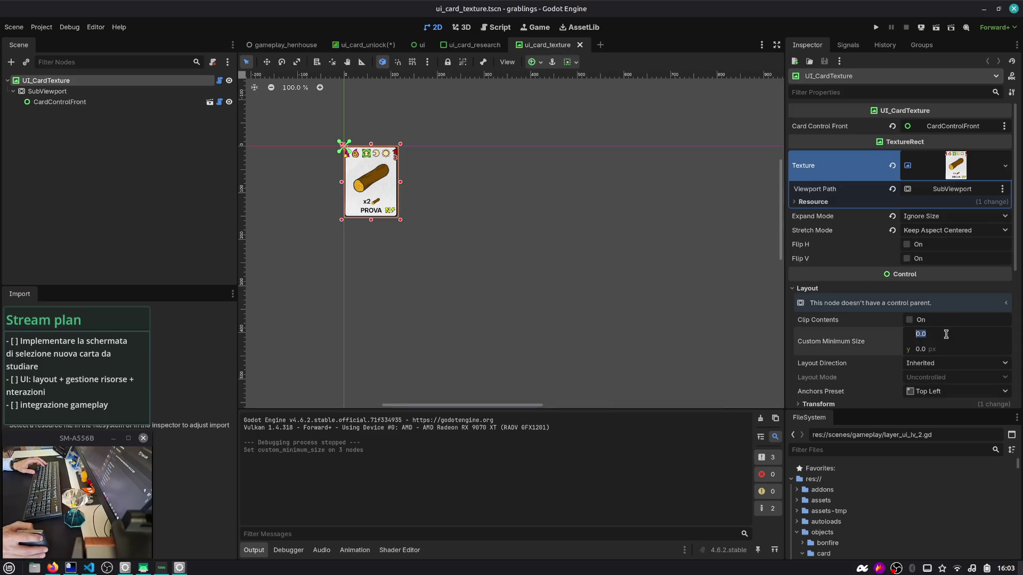
text(200)
key(Return)
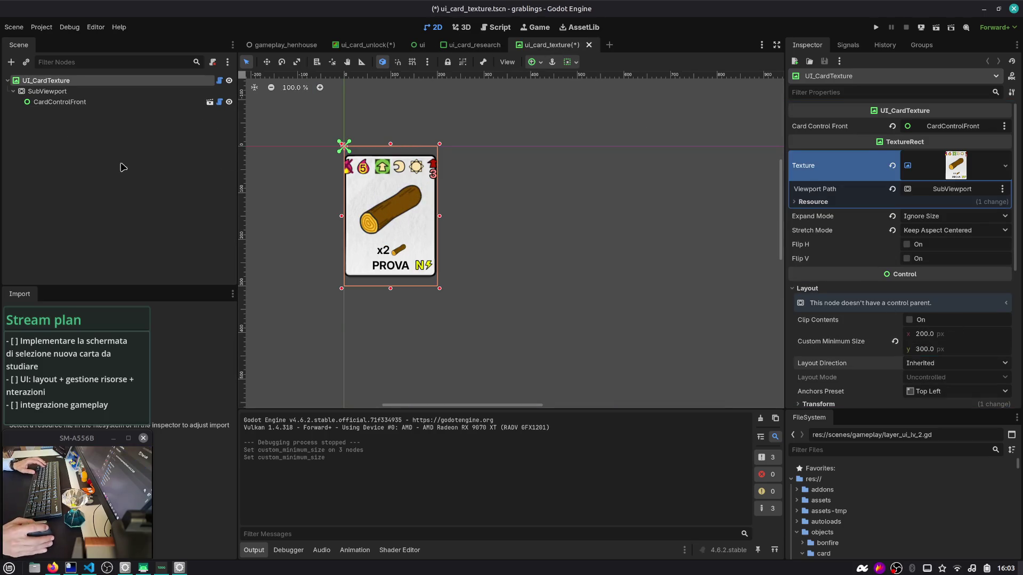
key(ctrl+s)
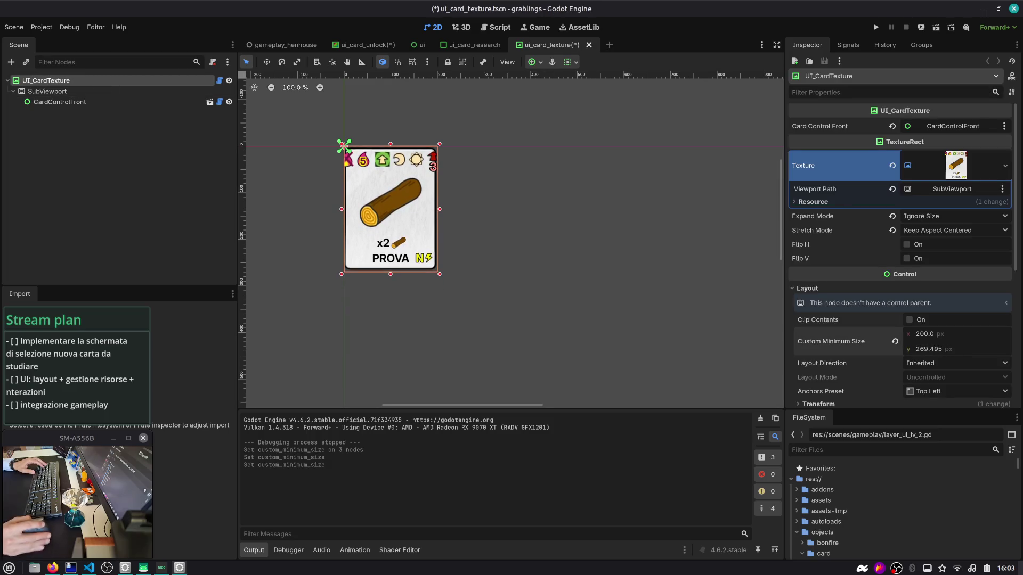
click(969, 347)
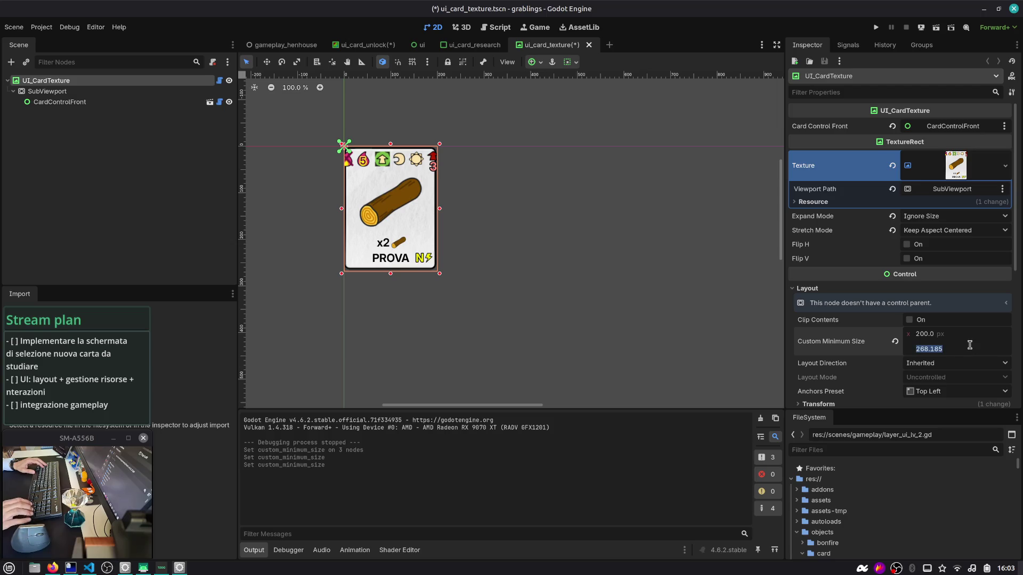
text(265)
key(Return)
scroll(405, 198, up, 5)
click(424, 368)
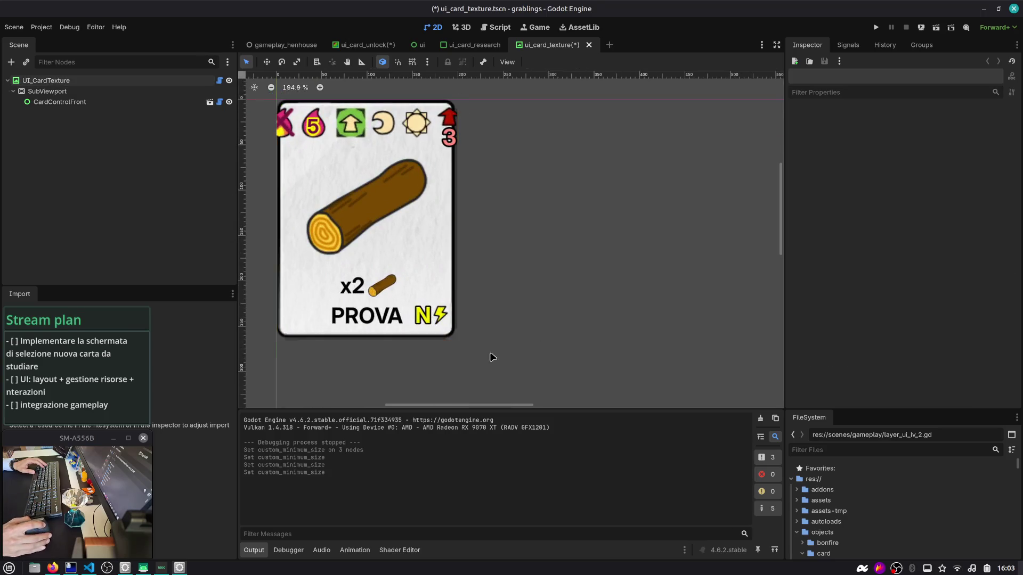
scroll(425, 373, up, 2)
scroll(436, 333, down, 4)
key(ctrl+s)
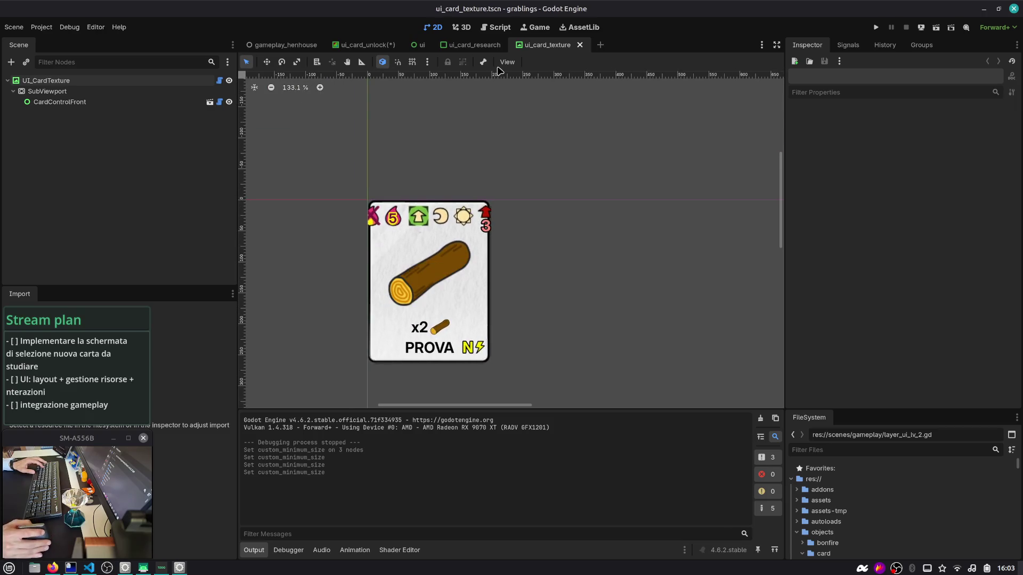
Close the card research and card texture scene tabs.
click(467, 46)
scroll(651, 247, up, 4)
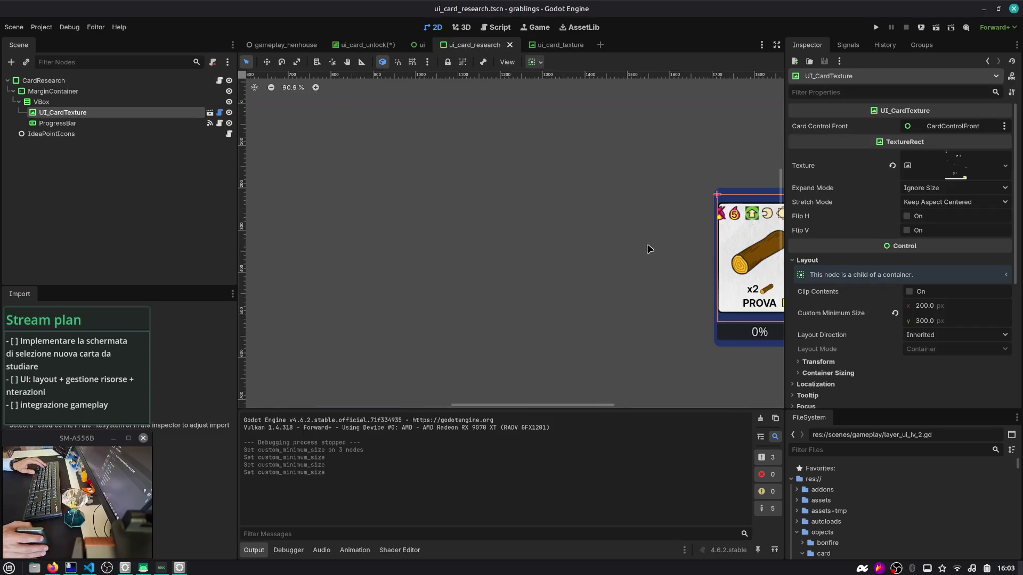
drag(719, 266, 497, 230)
scroll(514, 202, up, 4)
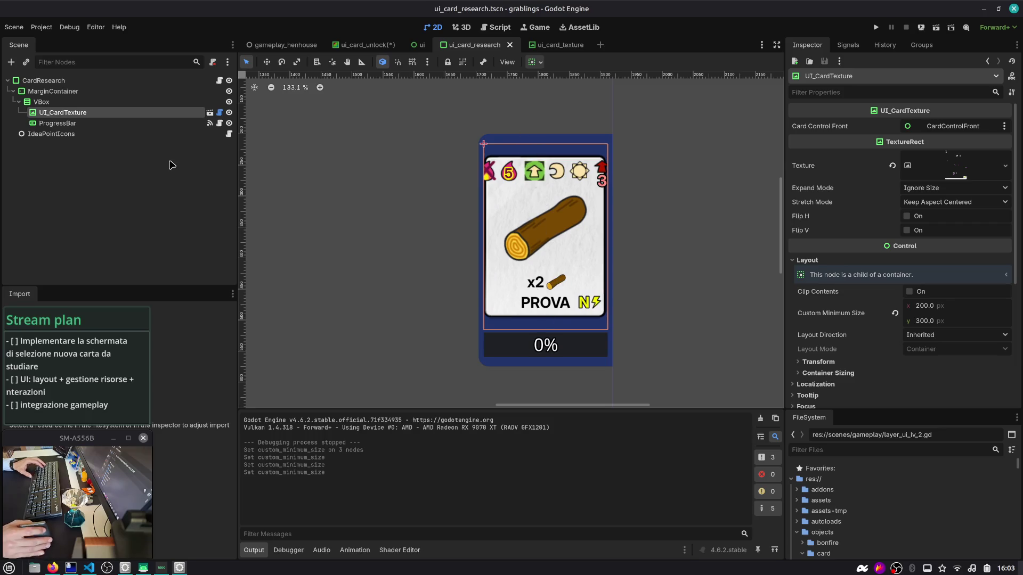
middle_click(483, 44)
click(479, 46)
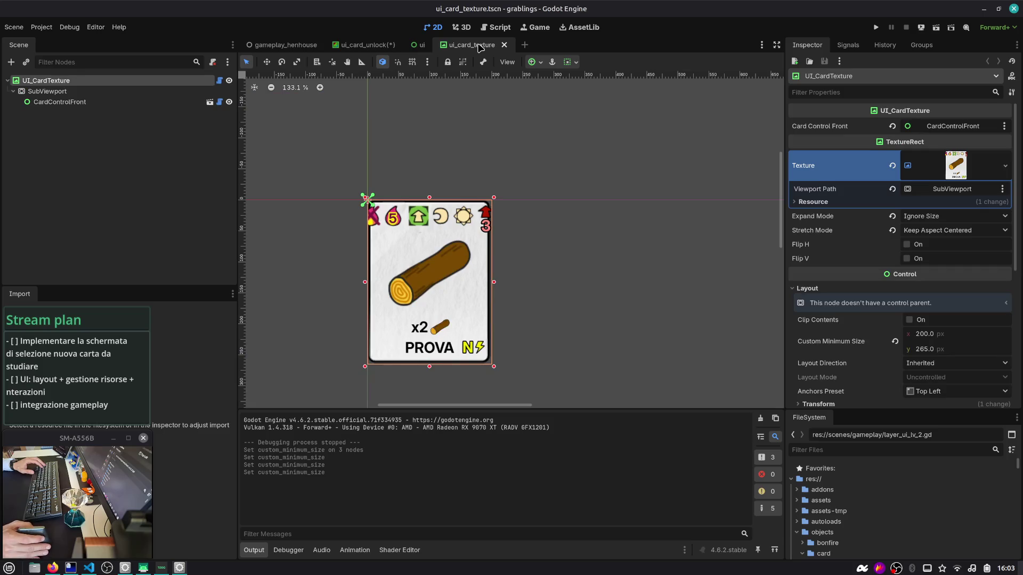
middle_click(479, 46)
In ui_card_unlock, select all three cards, reset their custom minimum size, and save.
click(364, 45)
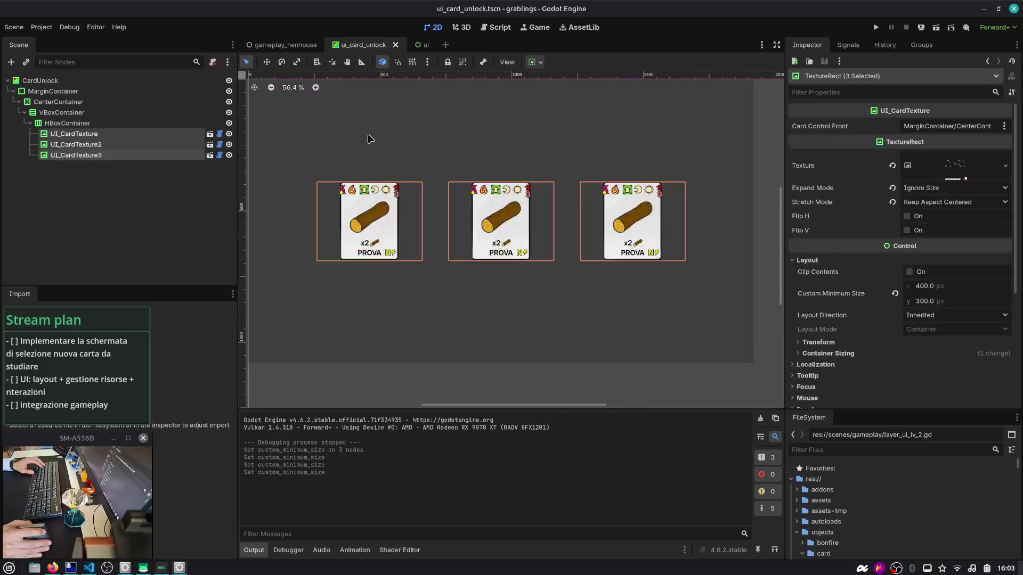
scroll(377, 167, down, 5)
click(155, 177)
click(110, 134)
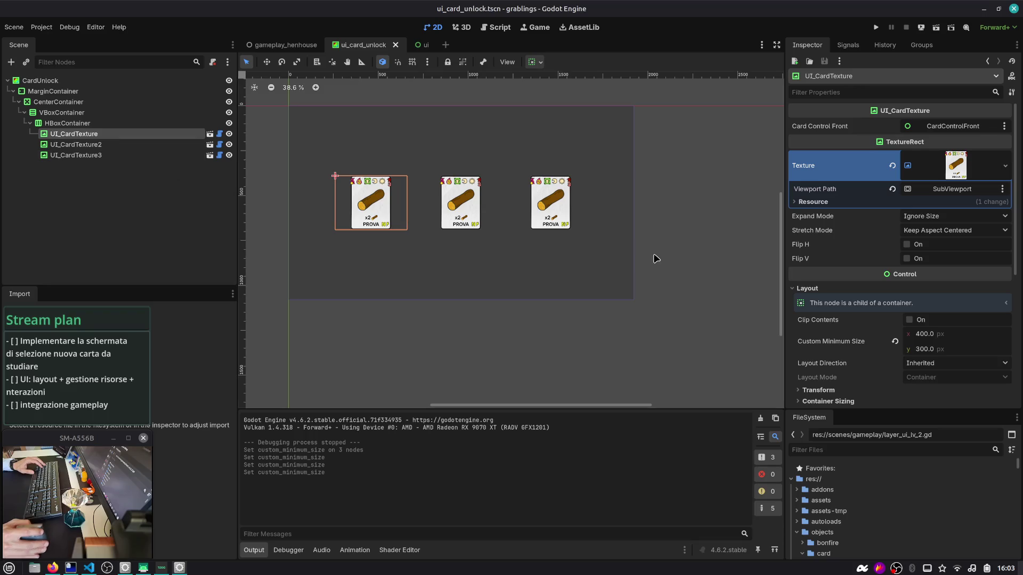
shift+click(182, 158)
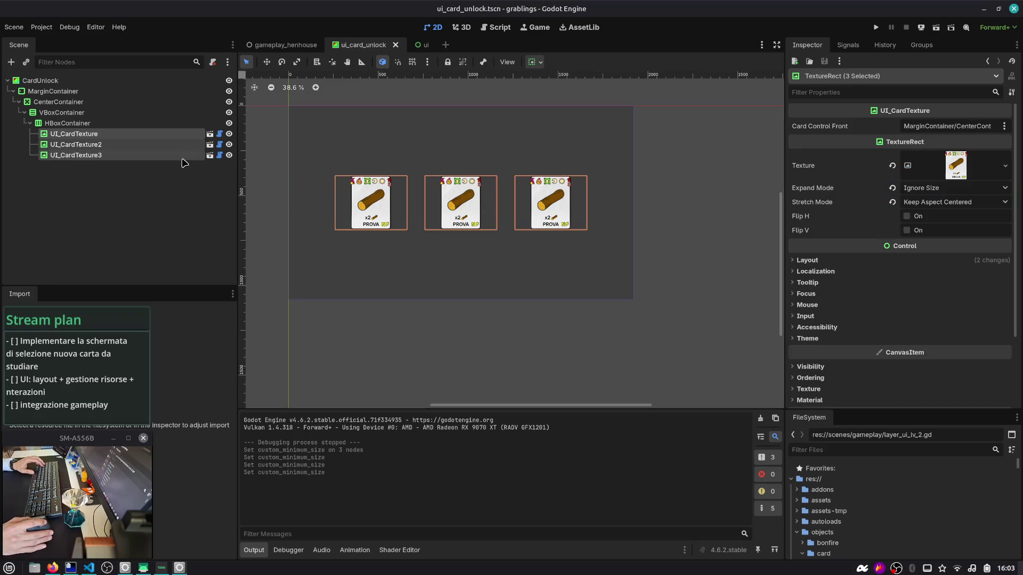
click(841, 261)
click(894, 294)
key(ctrl+s)
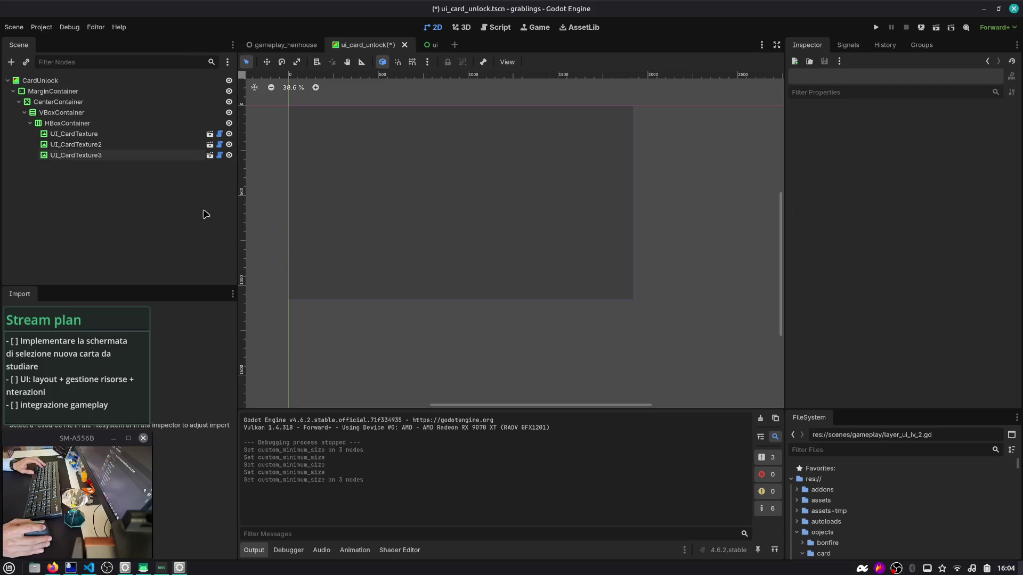
Revert each card's minimum size override one by one, then save again.
click(156, 133)
click(895, 341)
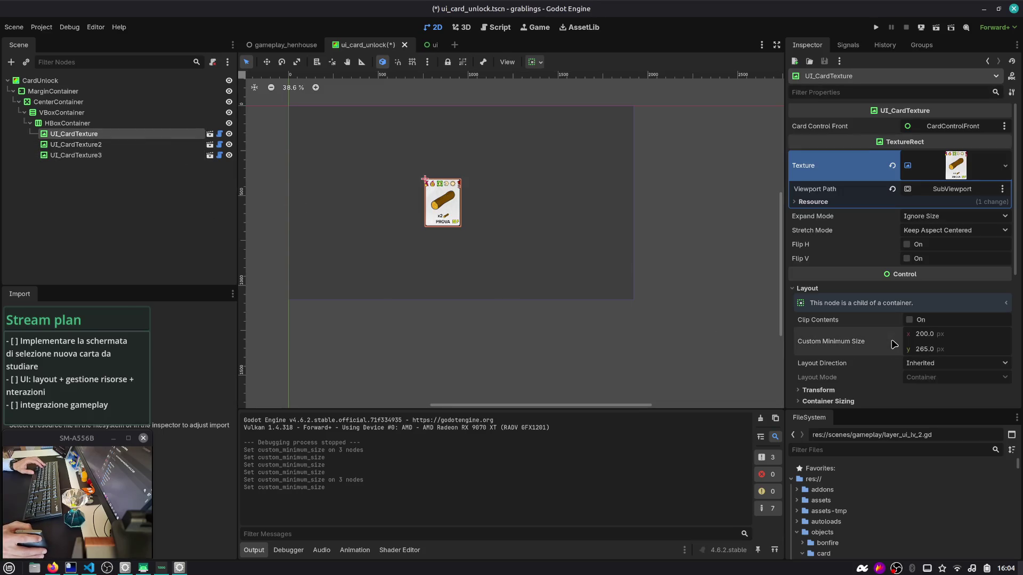
click(144, 145)
click(844, 261)
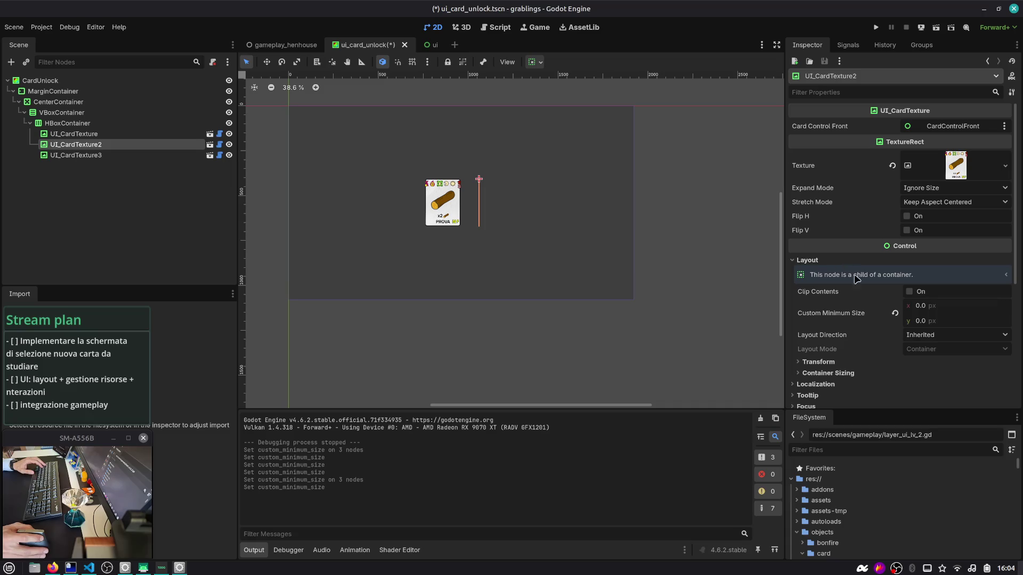
click(896, 314)
click(88, 155)
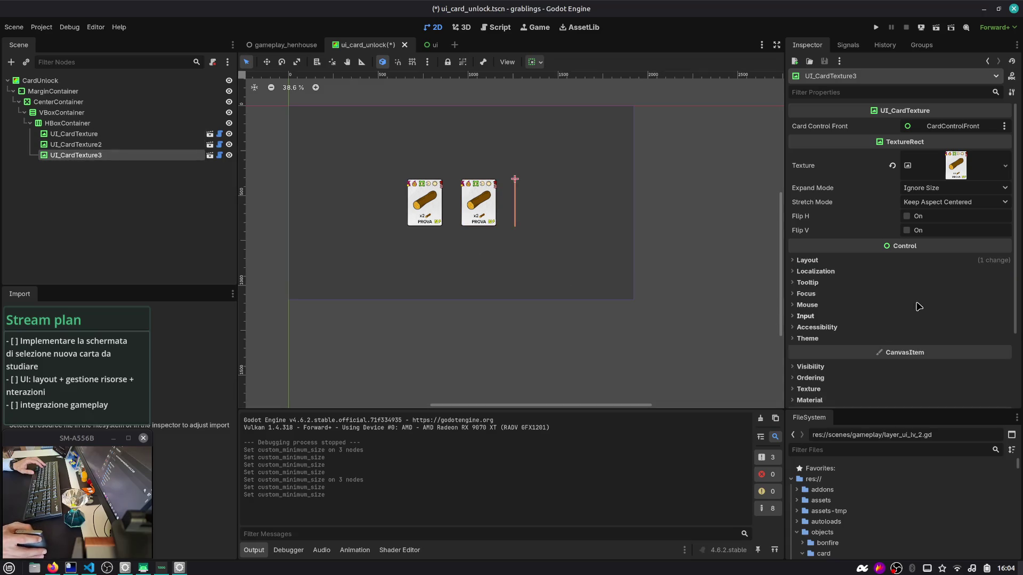
click(894, 261)
click(895, 315)
click(143, 210)
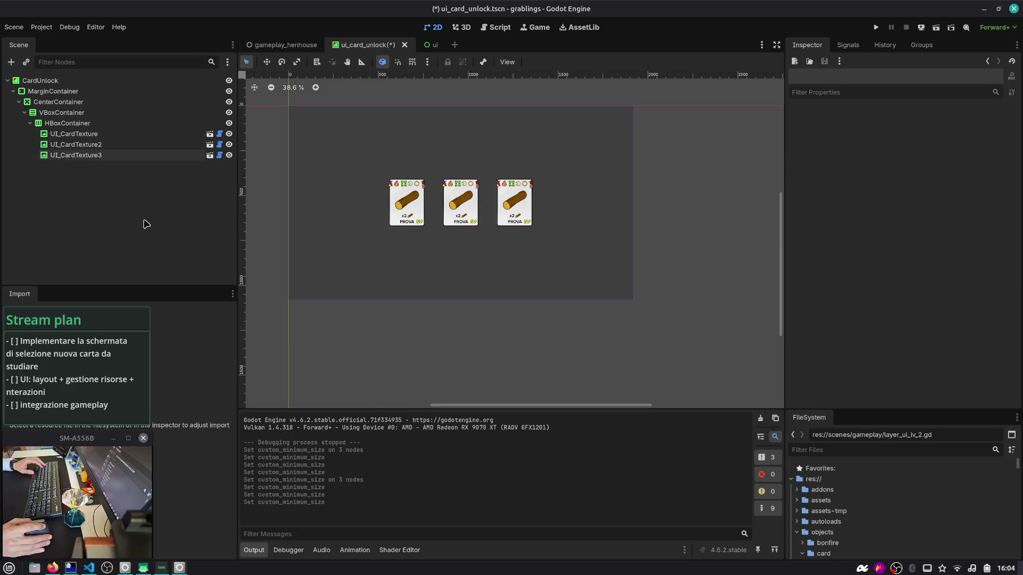
key(ctrl+s)
Inspect the card textures, then their row container and the CenterContainer.
click(75, 134)
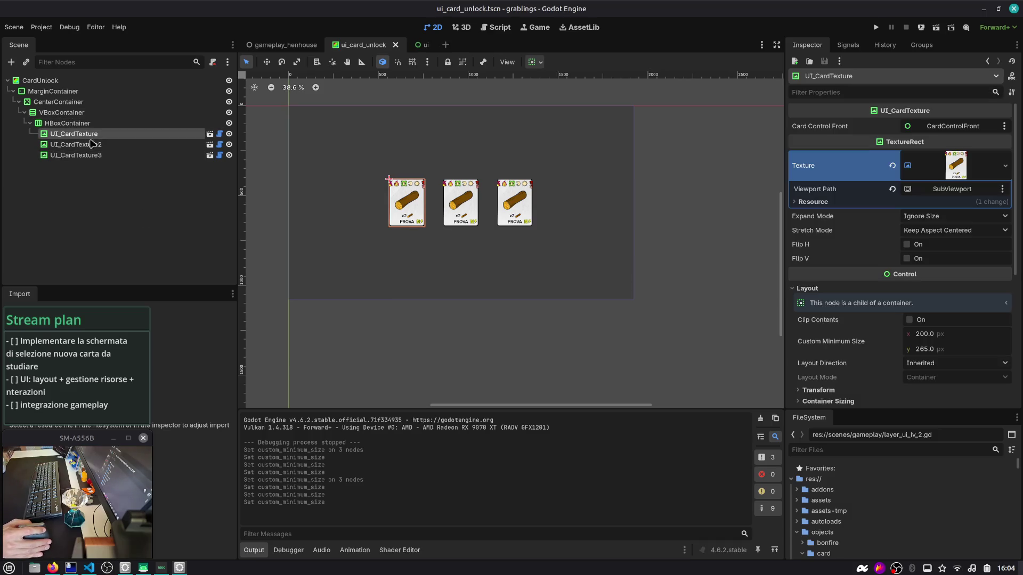
shift+click(105, 158)
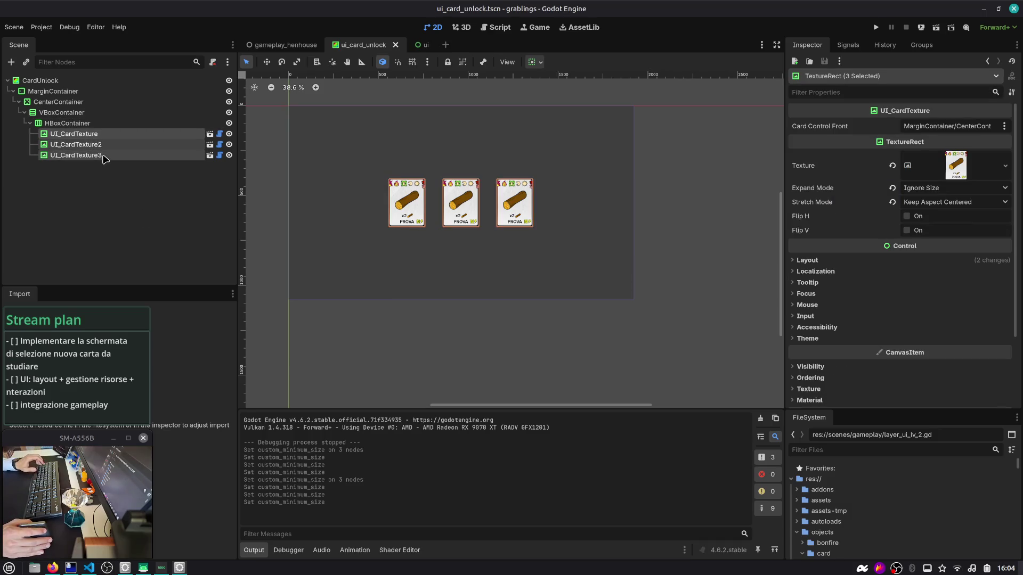
click(67, 123)
click(59, 102)
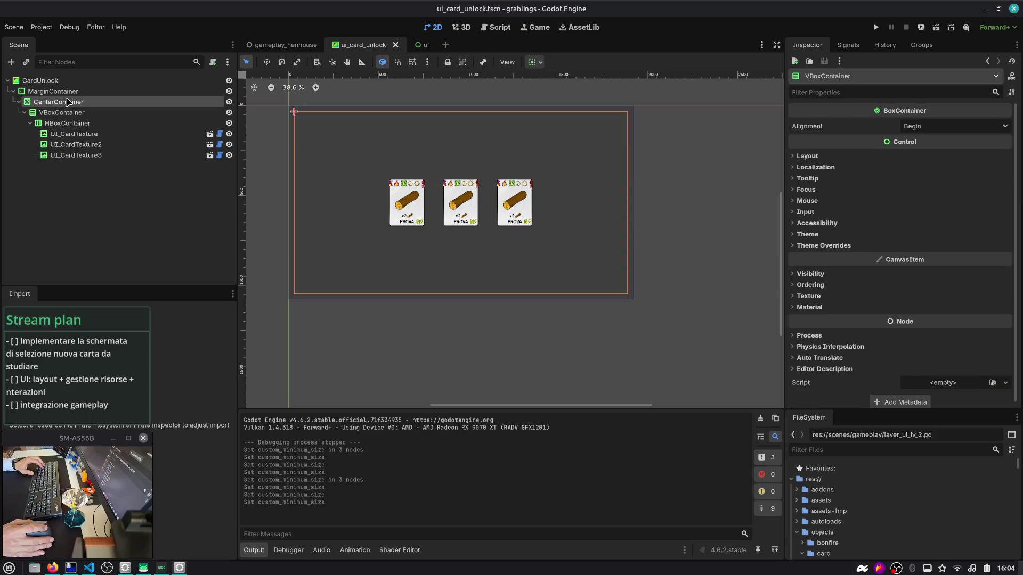
Give the MarginContainer margin constant overrides of 200 on all four sides.
click(67, 92)
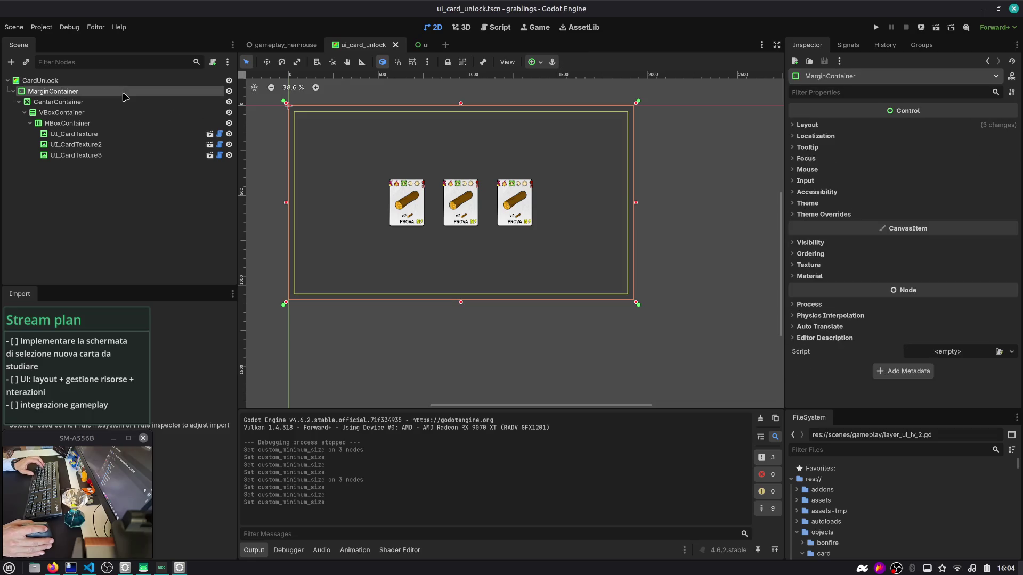
click(842, 215)
click(842, 214)
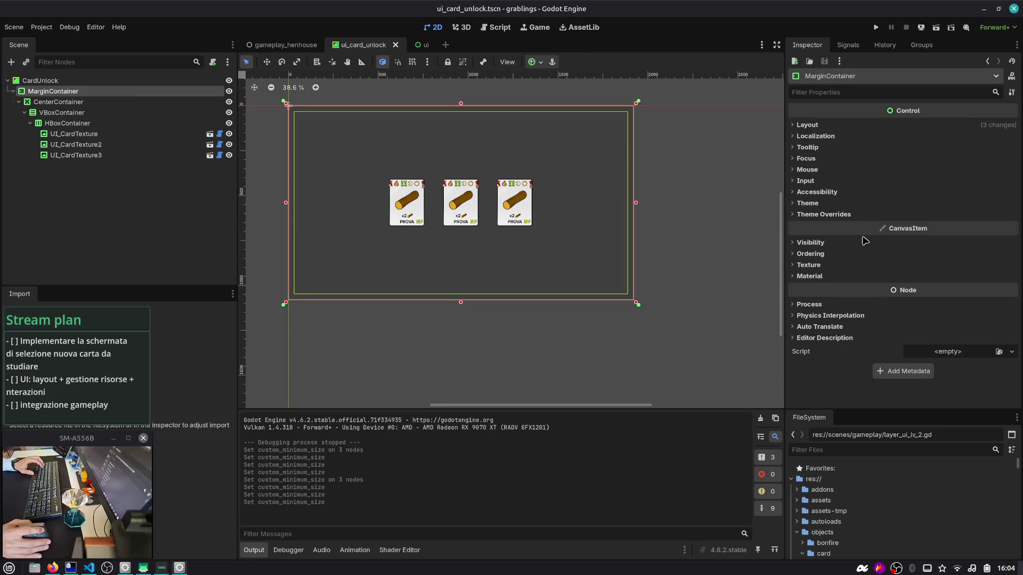
click(842, 215)
click(828, 225)
click(951, 242)
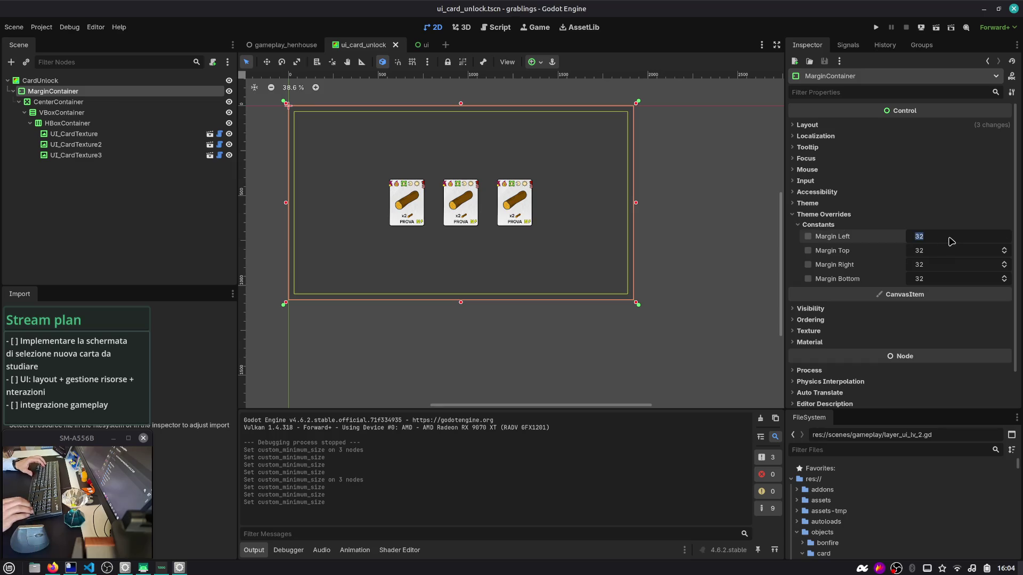
text(00)
key(Tab)
text(2)
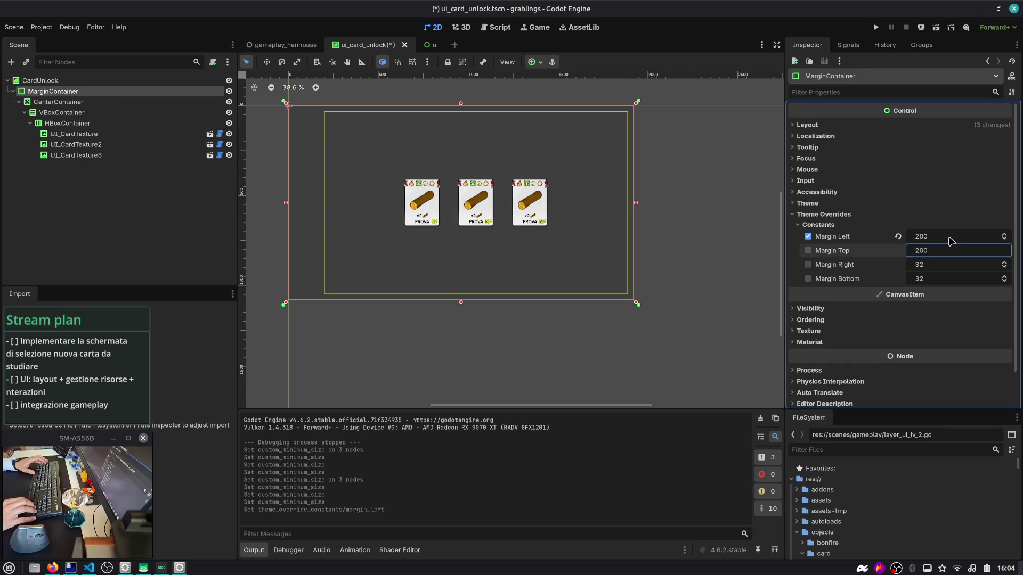
key(Tab)
text(200)
key(Tab)
text(200)
key(Tab)
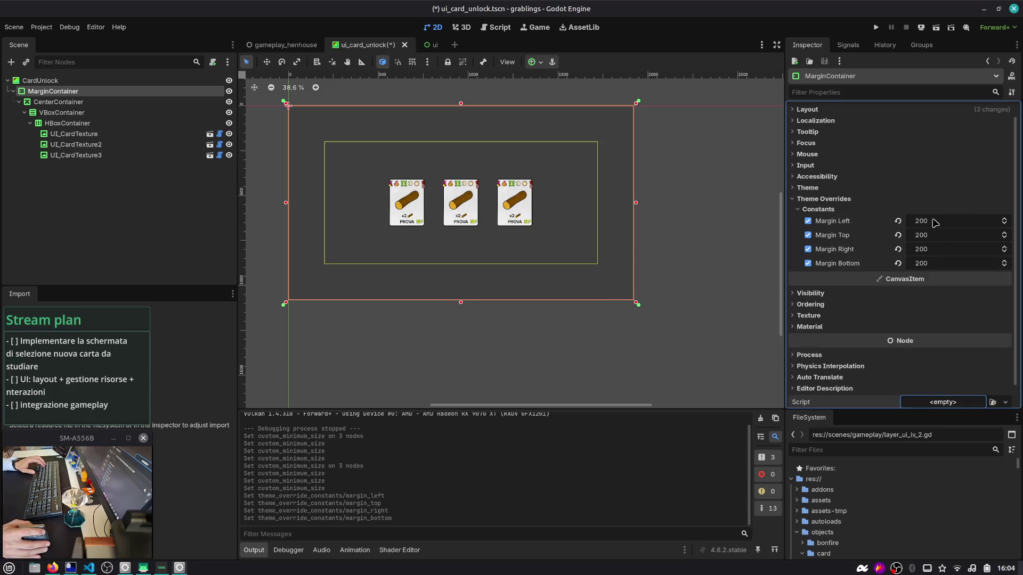
Raise the left margin to 300 and save the scene.
click(940, 224)
text(30)
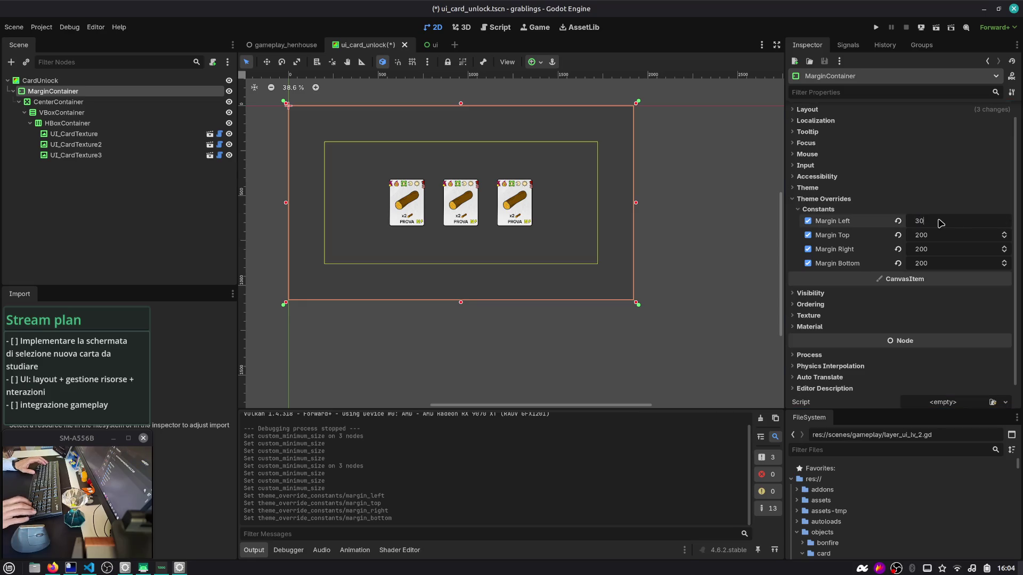
key(Return)
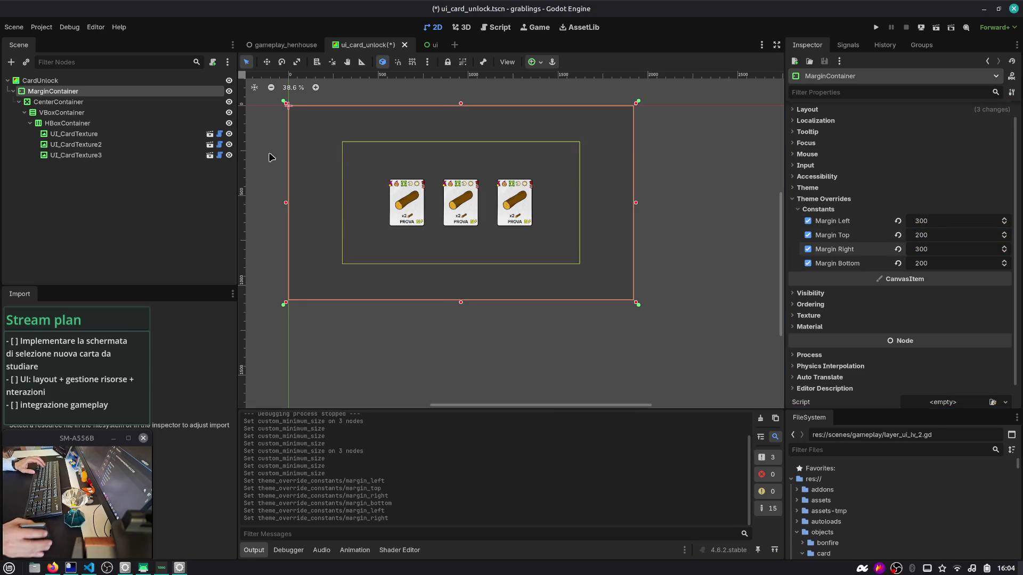
click(123, 173)
key(ctrl+s)
Collapse the card texture rows and reselect the containers up to the MarginContainer.
click(61, 113)
click(30, 123)
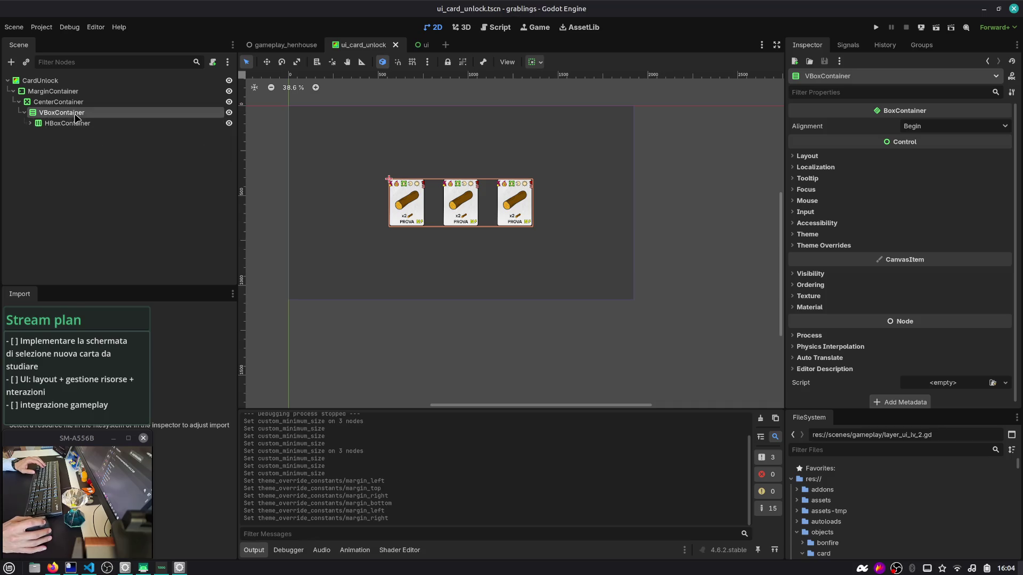
click(62, 118)
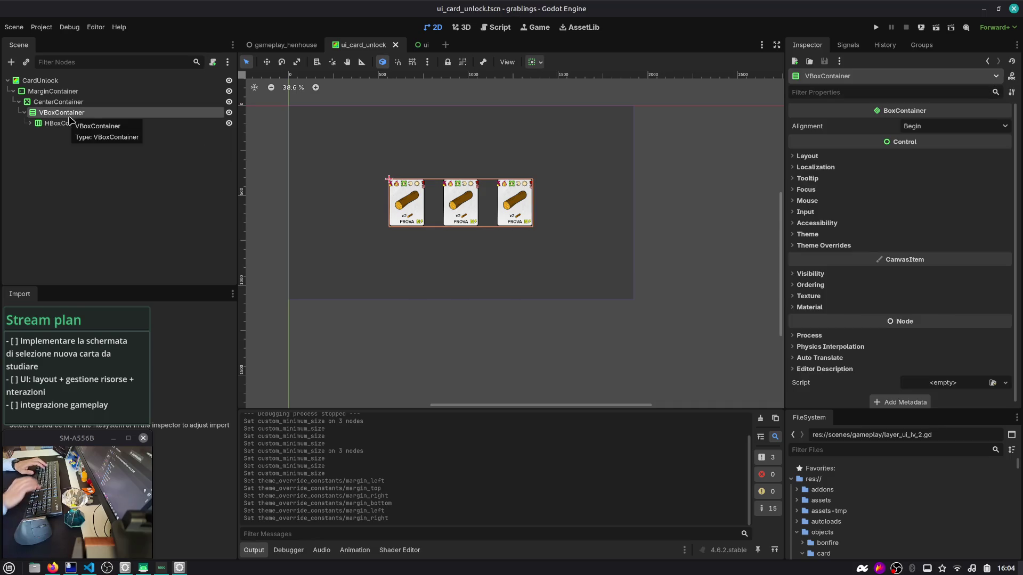
click(69, 101)
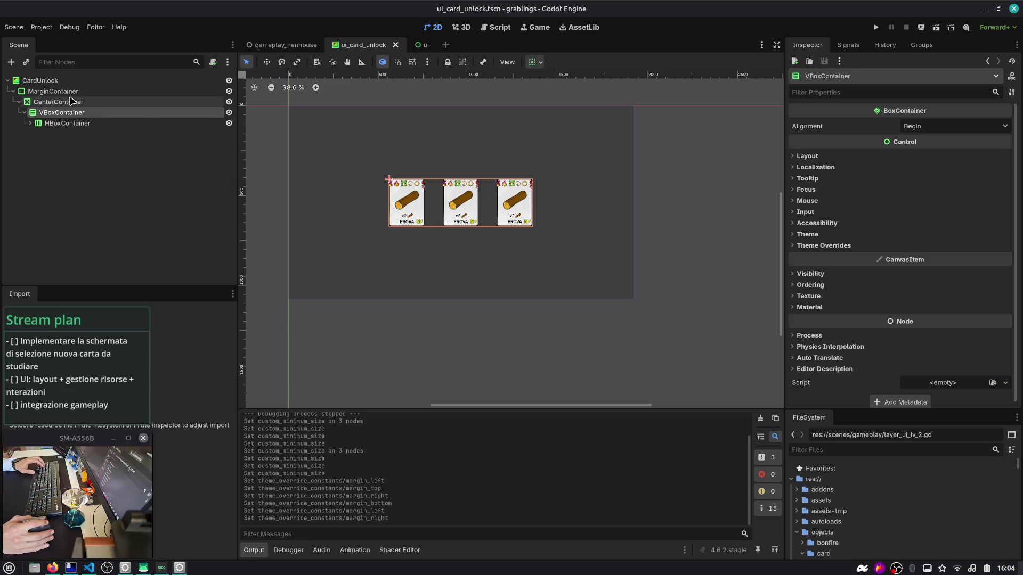
click(72, 91)
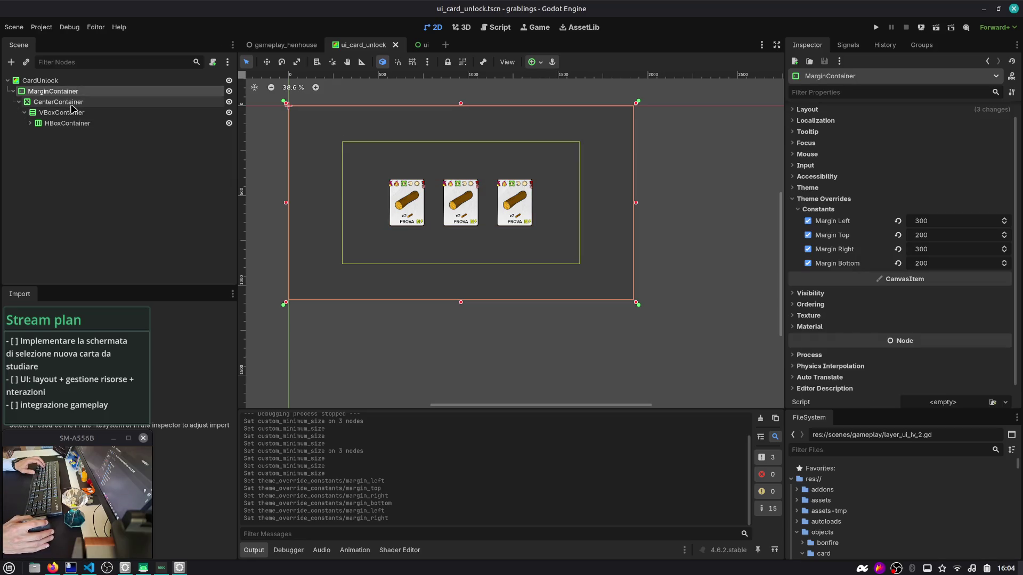
click(73, 94)
Add a PanelContainer node to the scene.
click(72, 102)
key(ctrl+a)
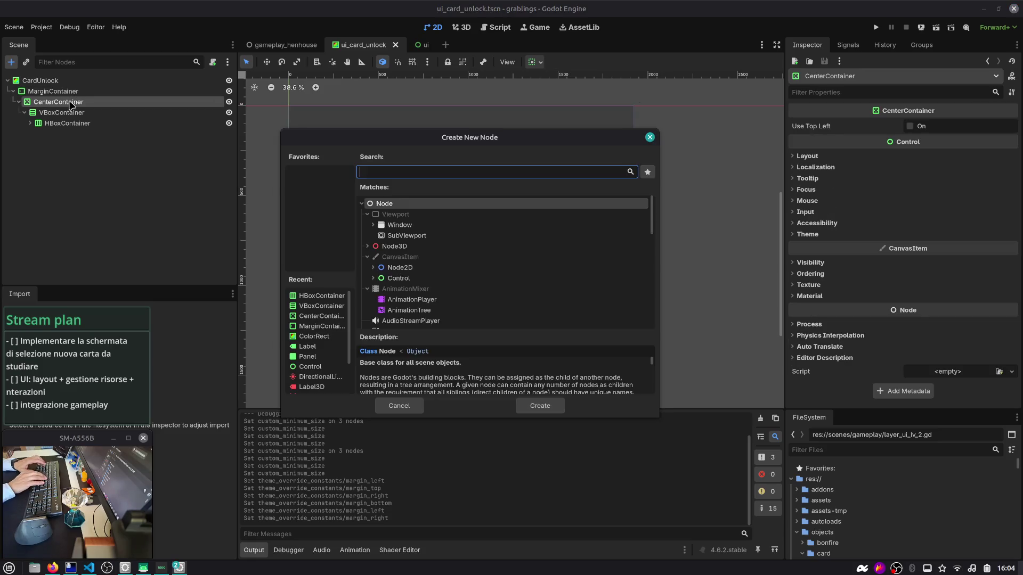
text(panel)
key(Down)
key(Down)
key(Return)
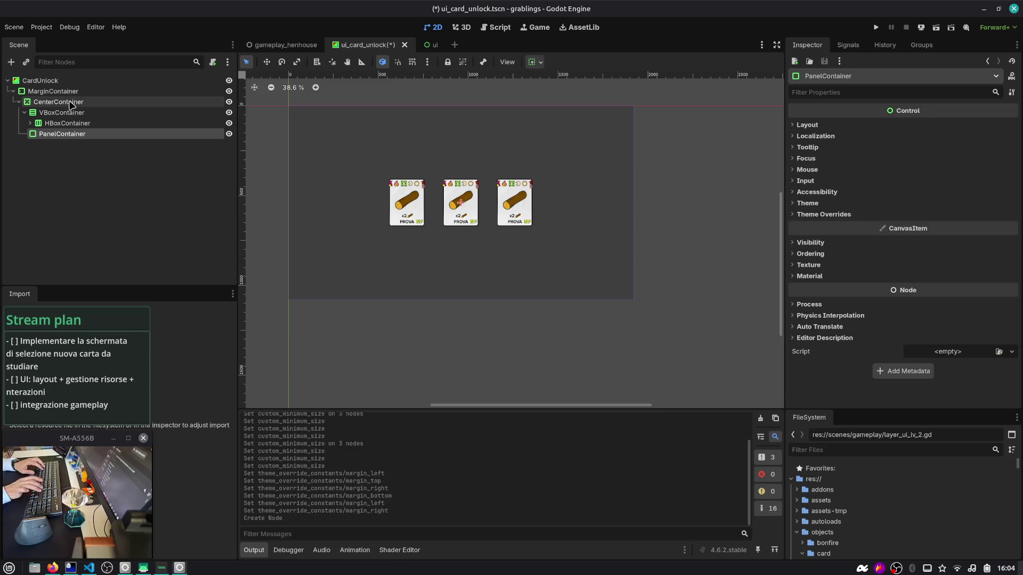
Place the PanelContainer under the MarginContainer with the CenterContainer nested inside, then save.
mouse_move(70, 104)
mouse_down()
mouse_move(83, 133)
mouse_move(72, 138)
mouse_move(63, 113)
mouse_move(65, 133)
mouse_up()
click(68, 114)
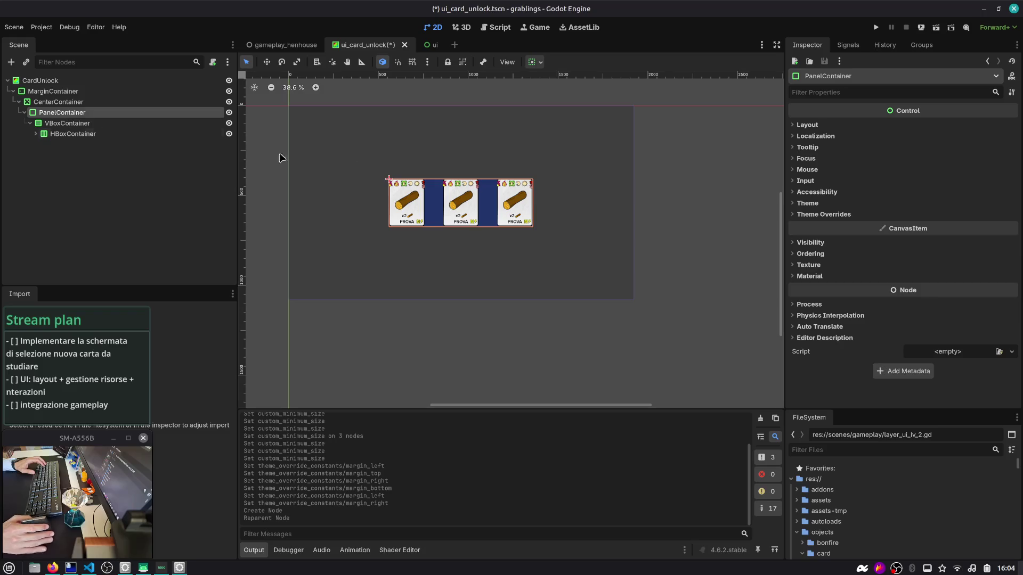
click(54, 102)
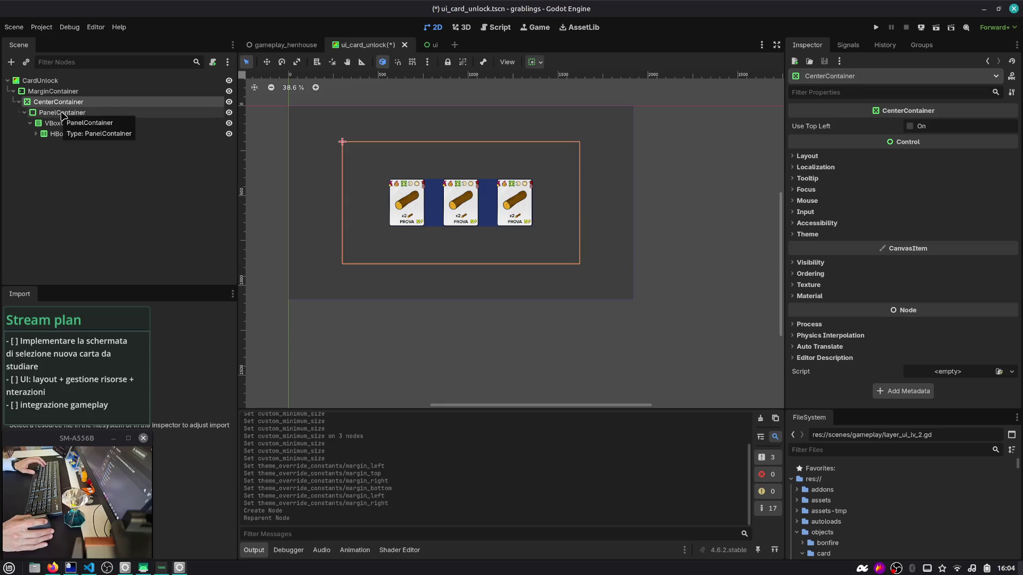
click(62, 113)
click(533, 63)
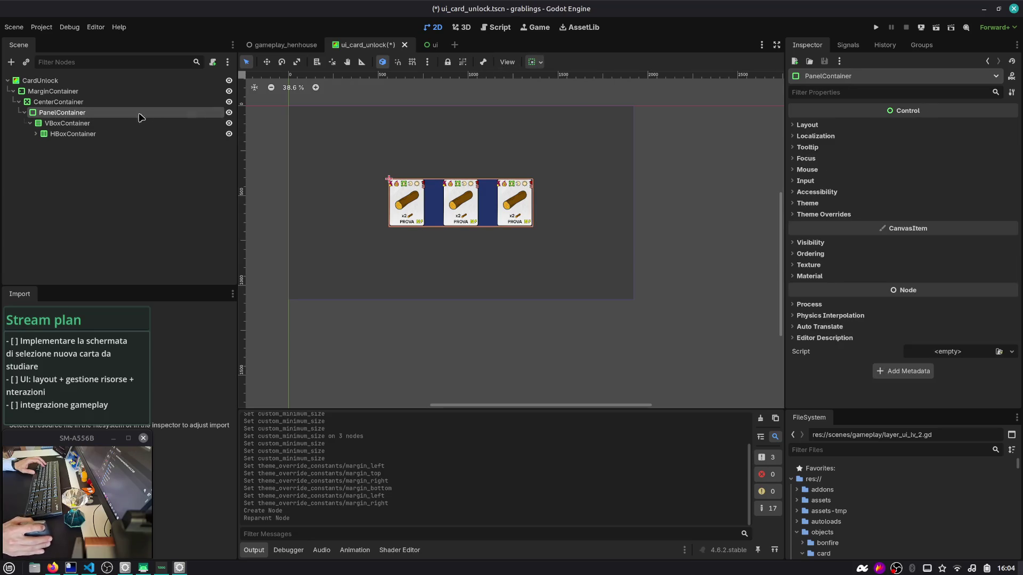
click(102, 101)
click(102, 92)
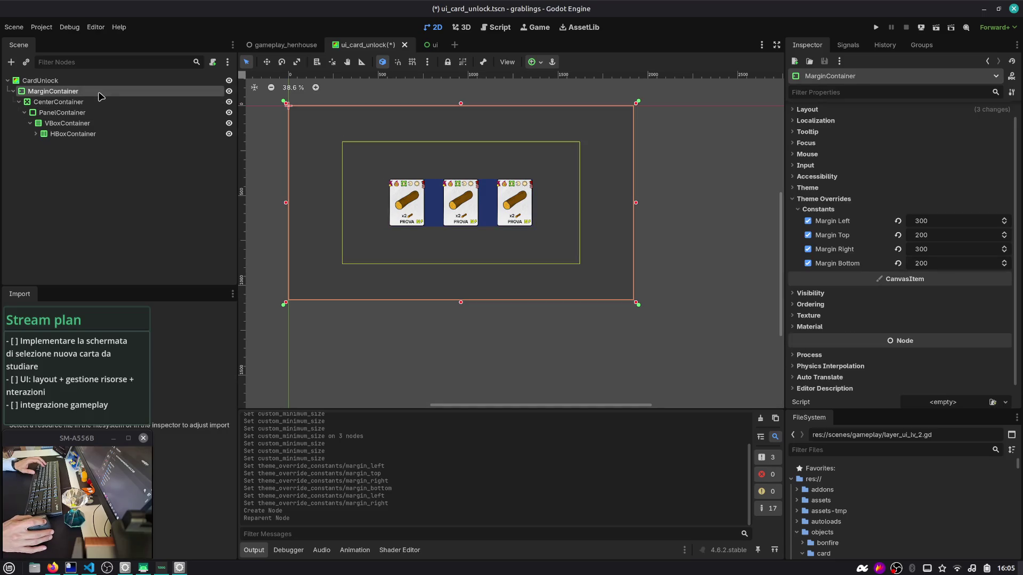
click(49, 115)
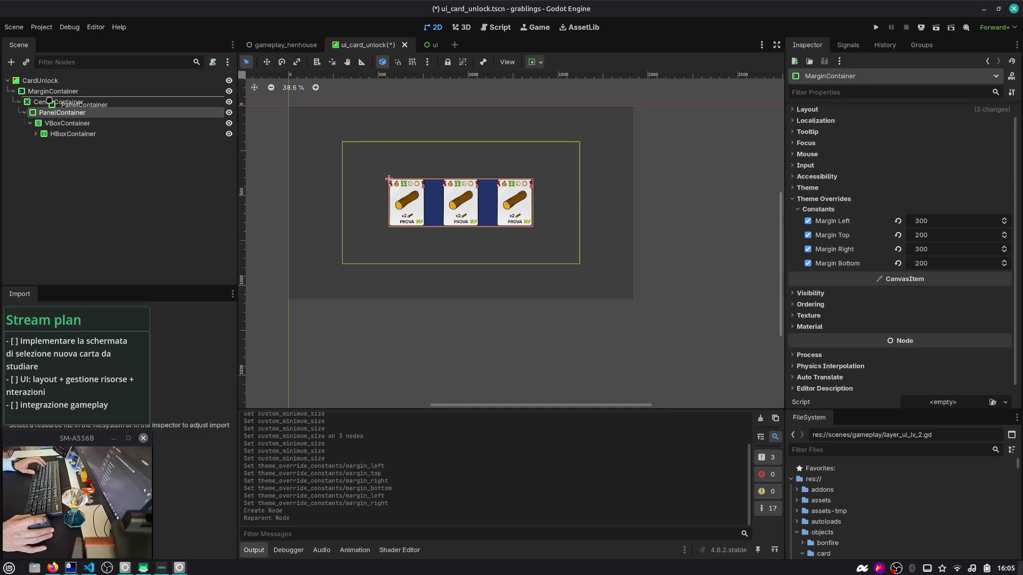
drag(49, 101, 63, 113)
click(71, 158)
key(ctrl+s)
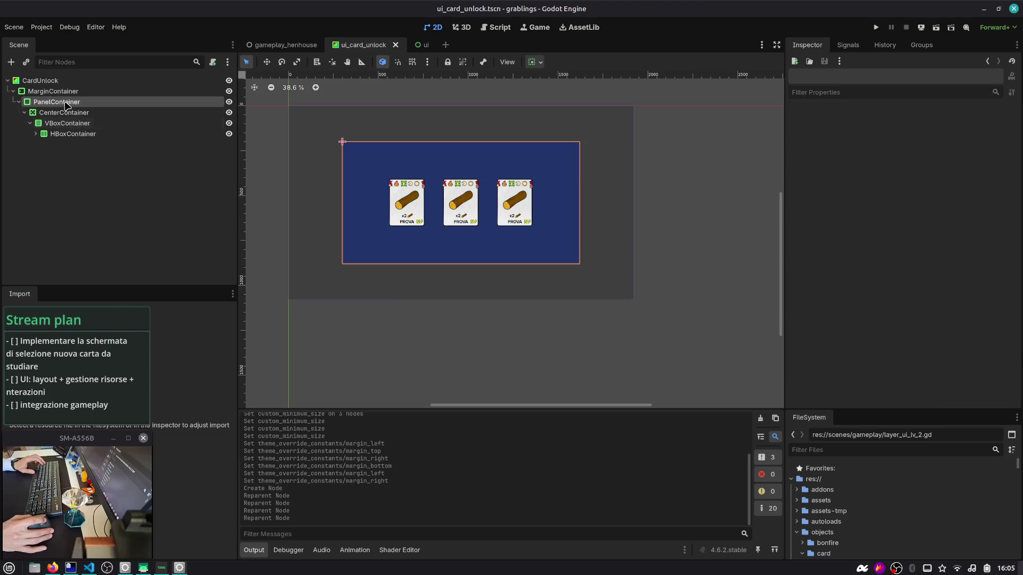
Review the container hierarchy and select the VBoxContainer, undoing an accidental duplicate.
click(67, 104)
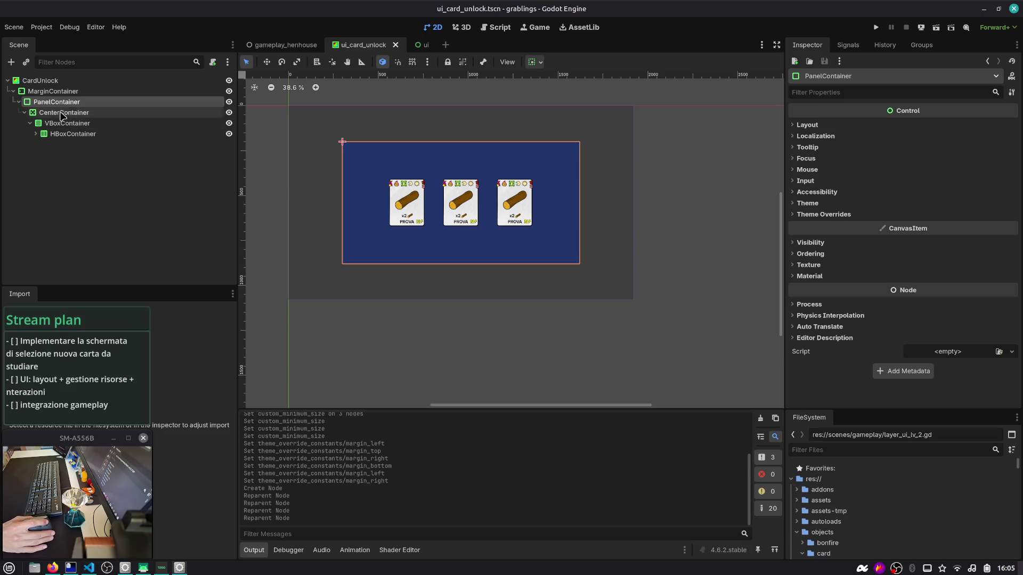
click(47, 121)
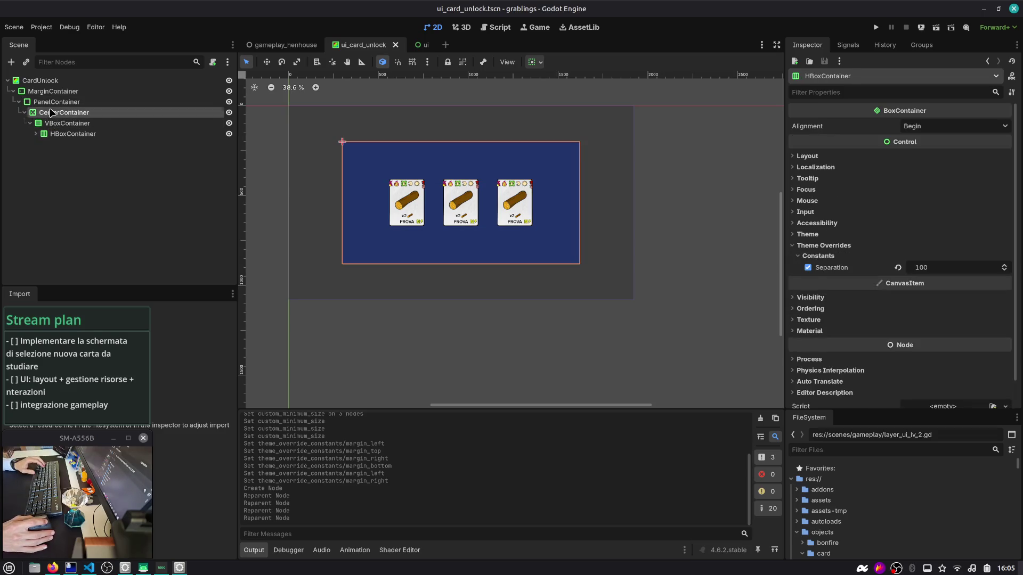
click(42, 112)
click(38, 105)
click(39, 112)
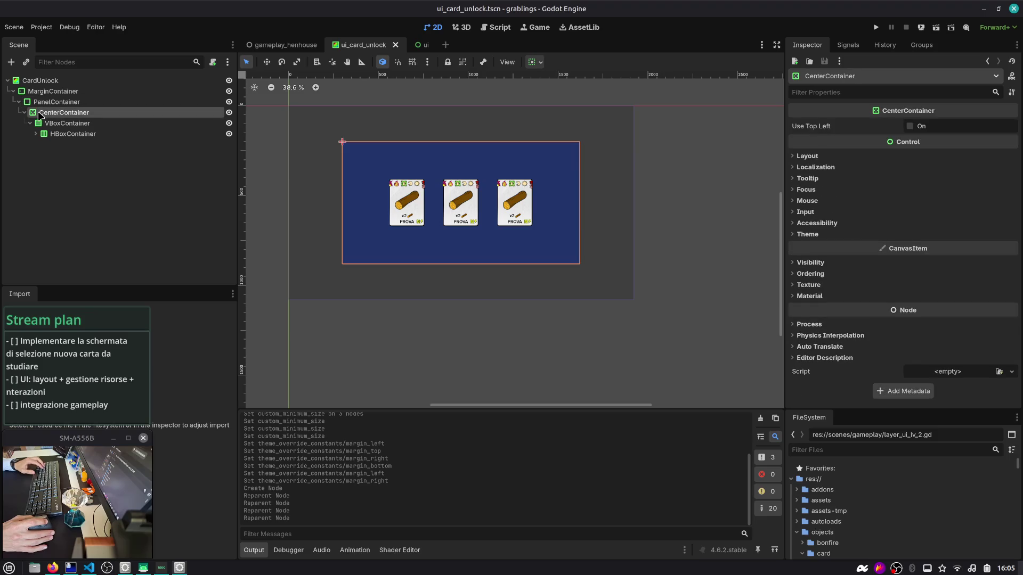
click(23, 114)
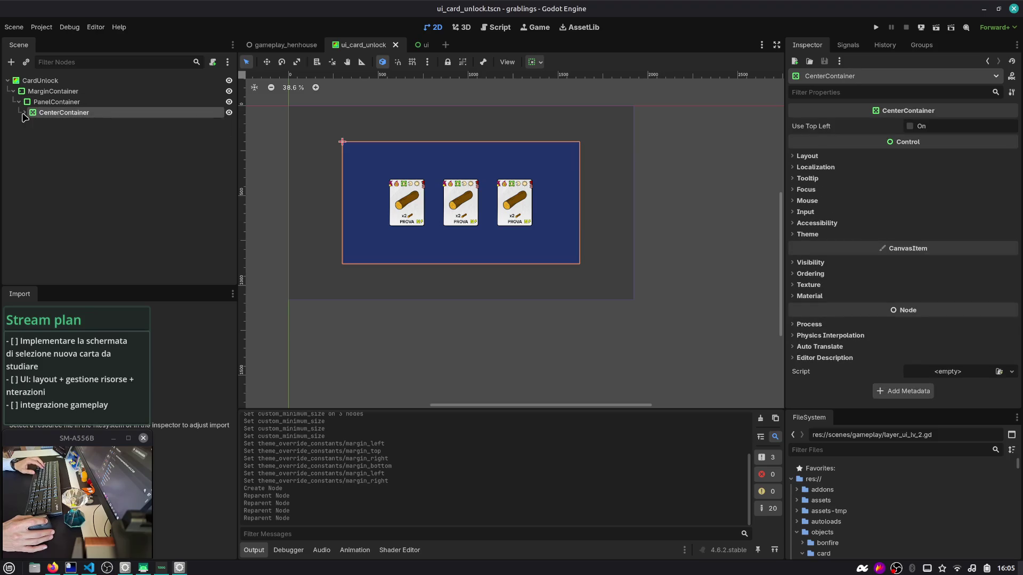
click(32, 102)
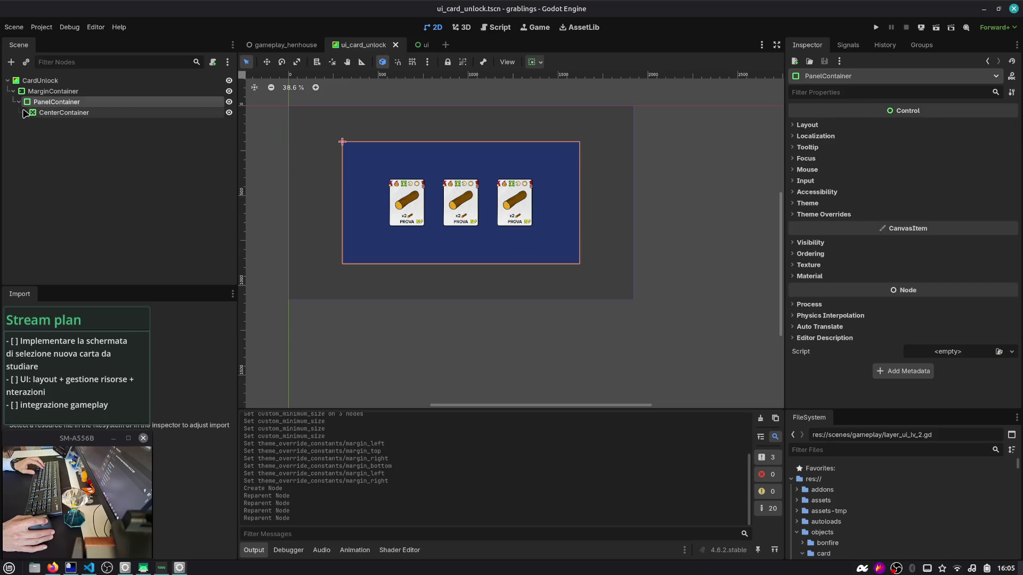
click(23, 113)
click(52, 124)
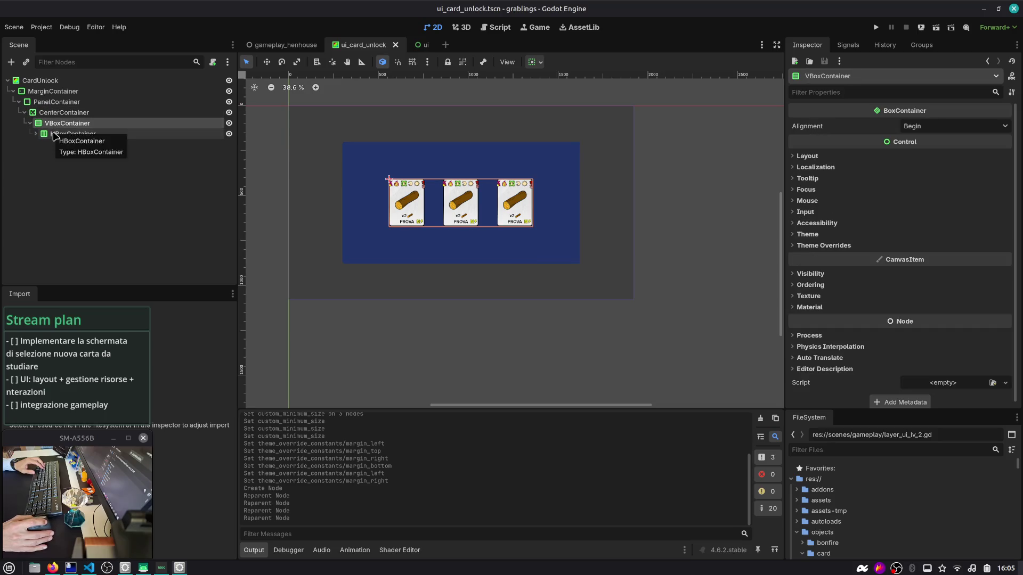
key(ctrl+d)
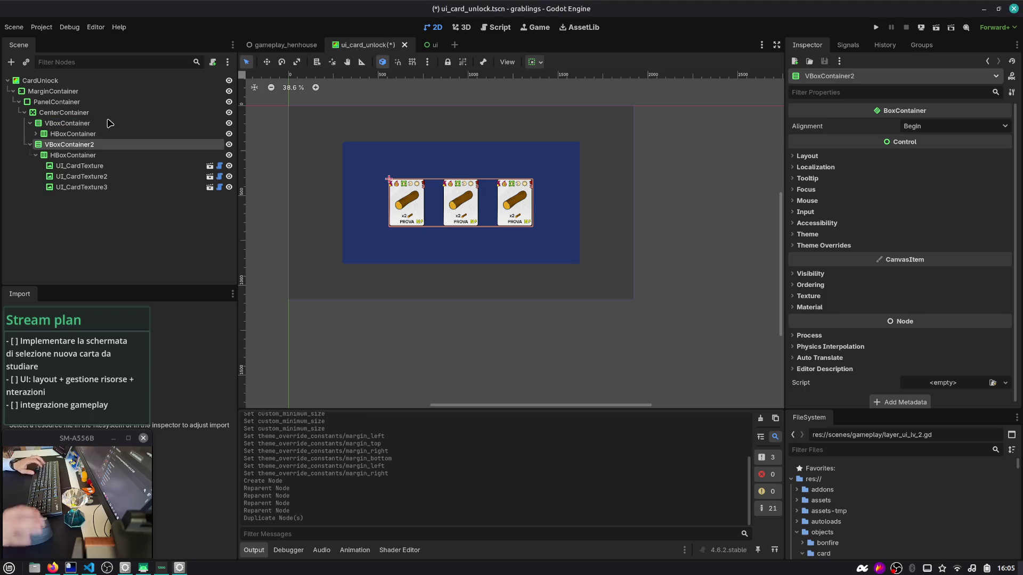
key(ctrl+z)
Add a Label node to the VBoxContainer and move it above the card row.
key(ctrl+a)
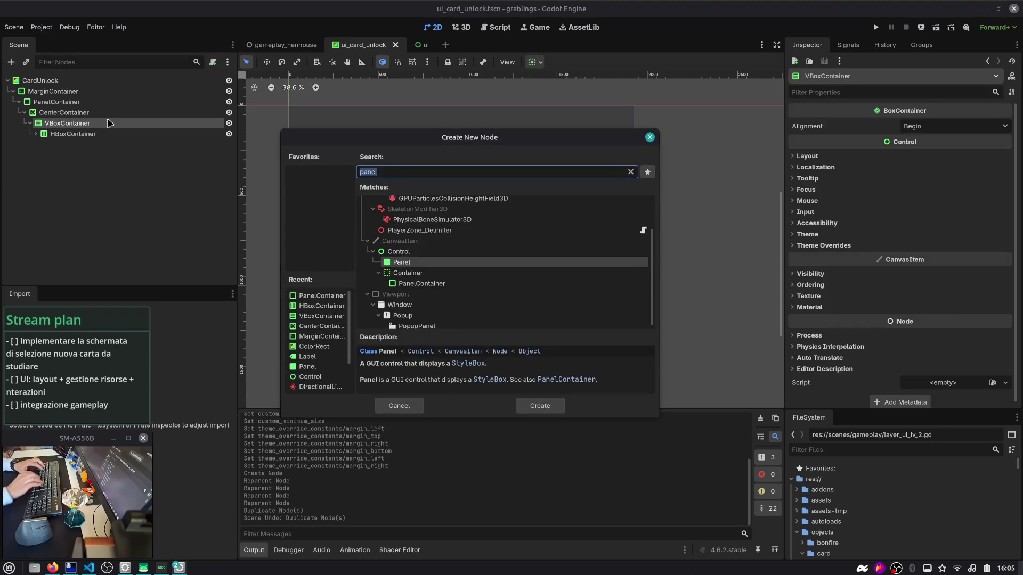
text(label)
key(Return)
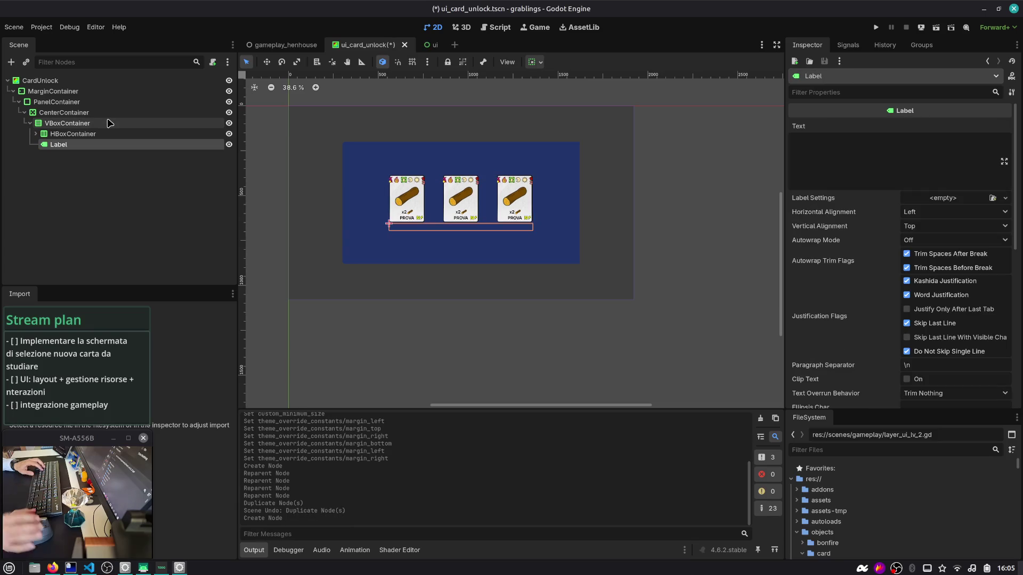
drag(89, 142, 98, 135)
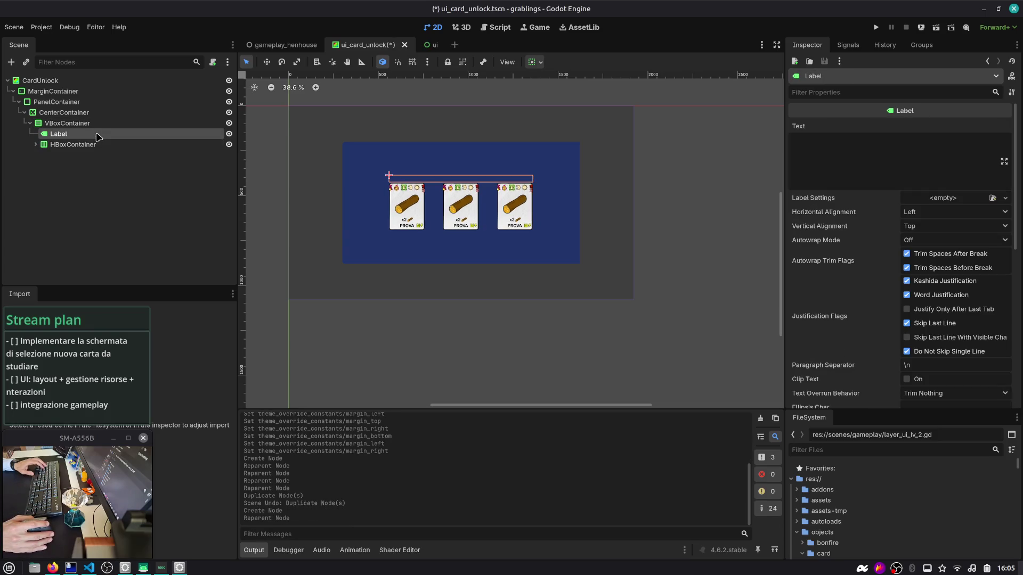
Set the VBoxContainer's Separation override to 80, then increase it further.
click(99, 123)
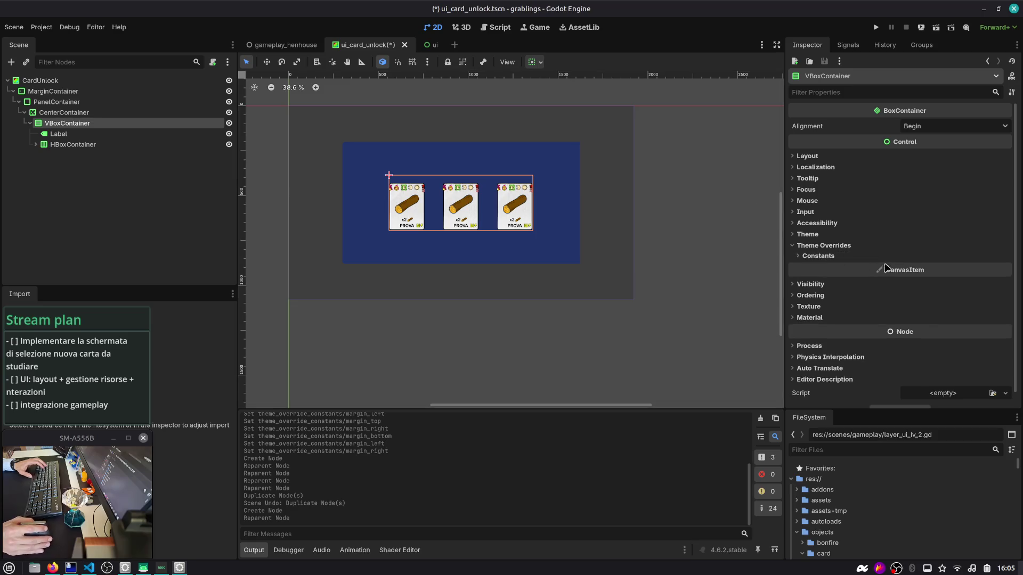
click(823, 256)
click(921, 268)
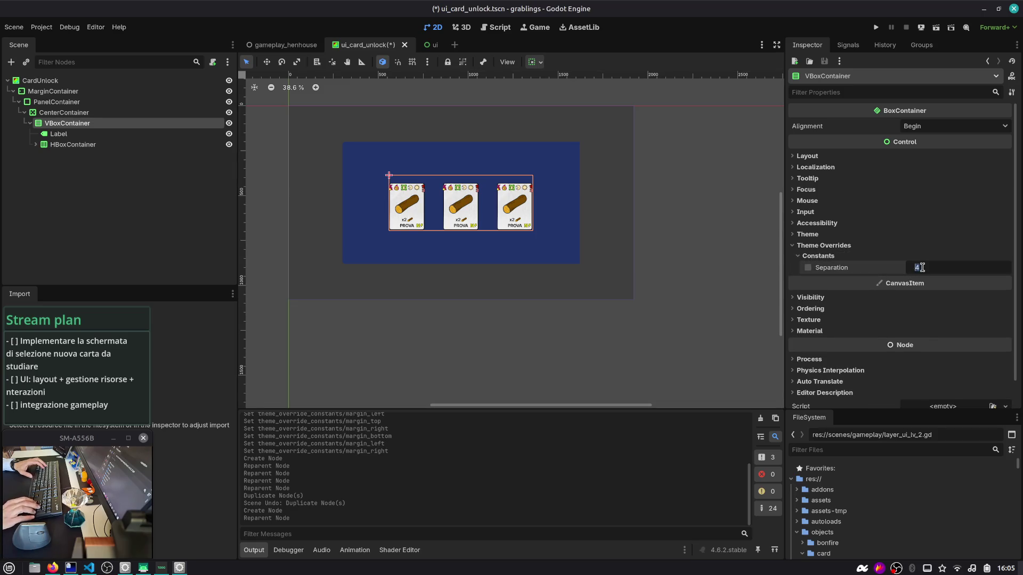
text(80)
key(Return)
click(922, 267)
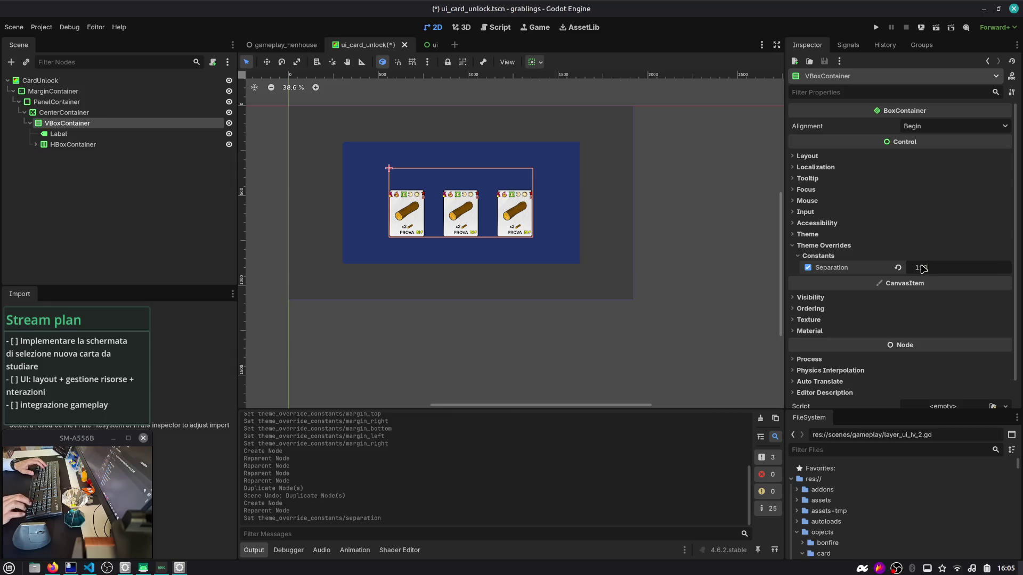
text(00)
key(Return)
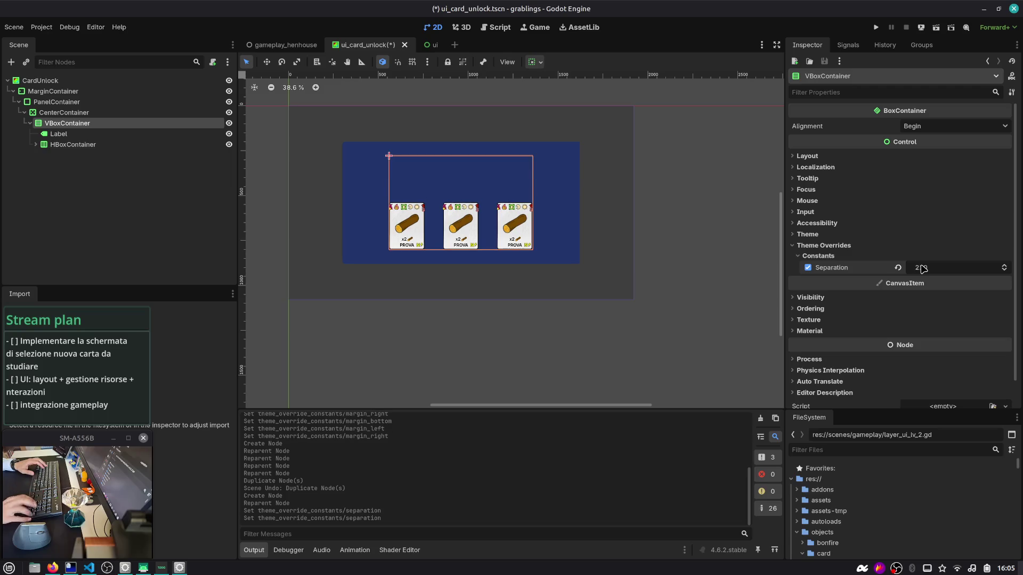
click(93, 136)
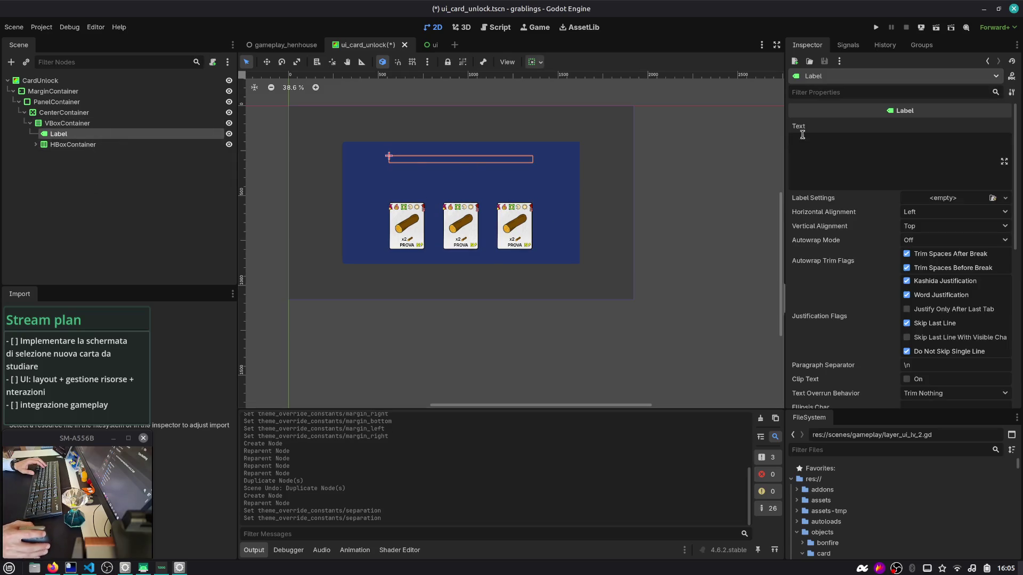
Set the label text to 'Choose a card to study', save, and centre it horizontally.
click(858, 144)
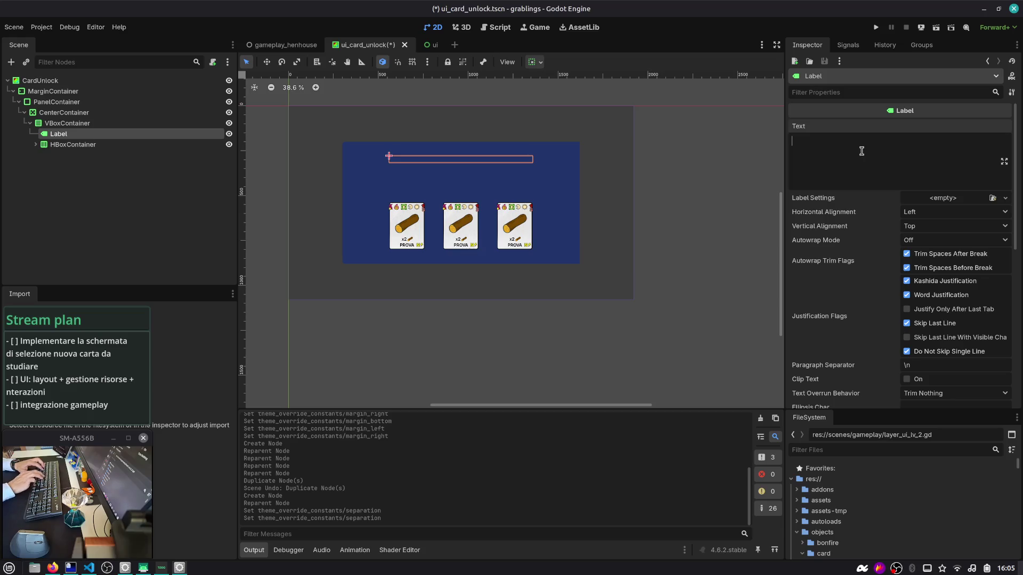
text(Choos)
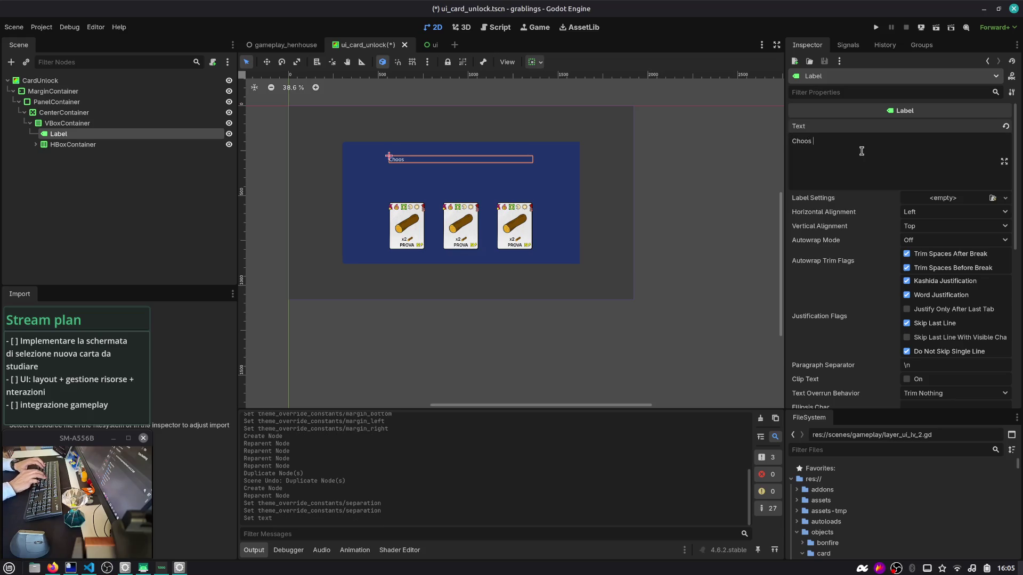
text(e a card t)
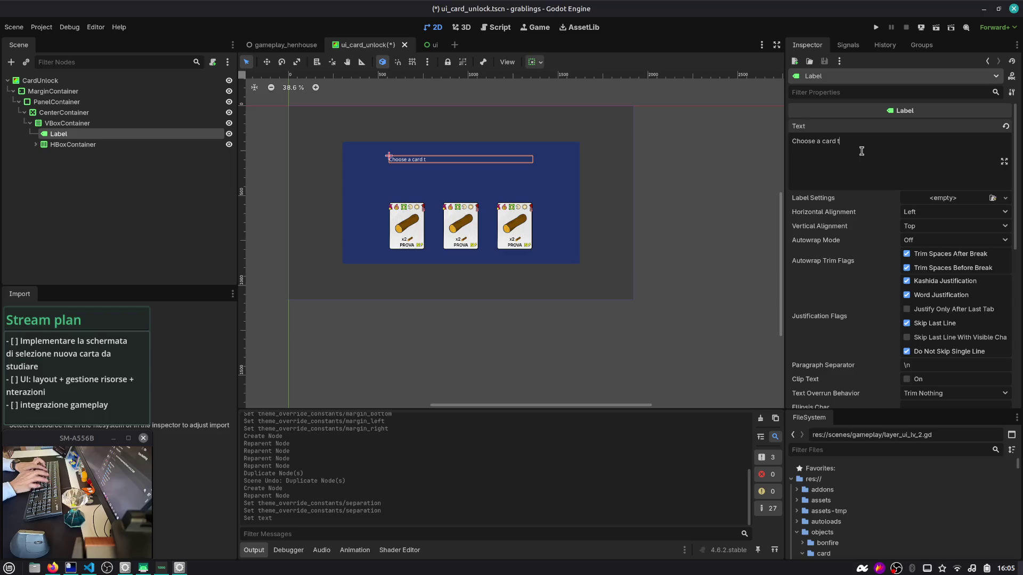
text(o study)
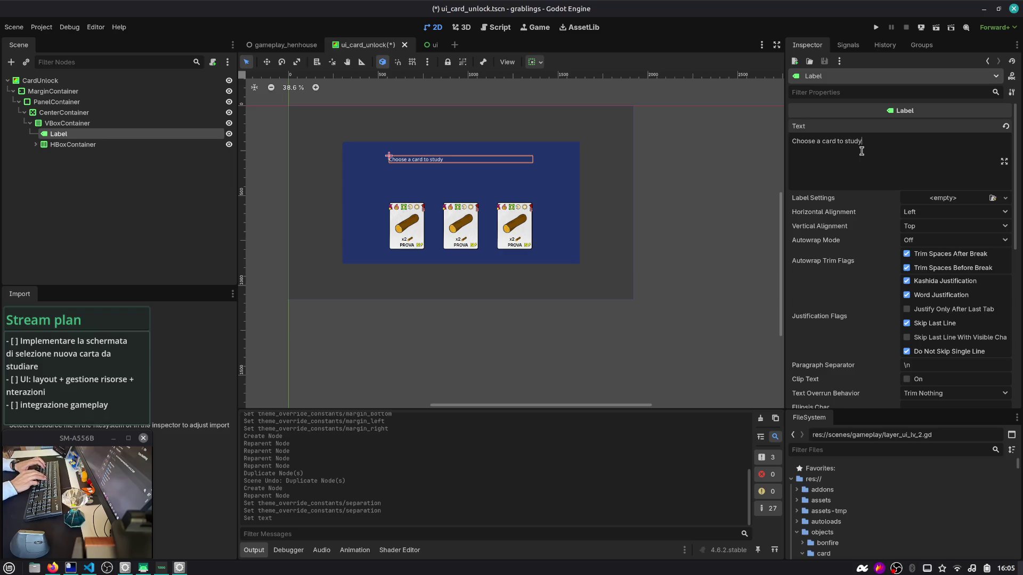
key(ctrl+s)
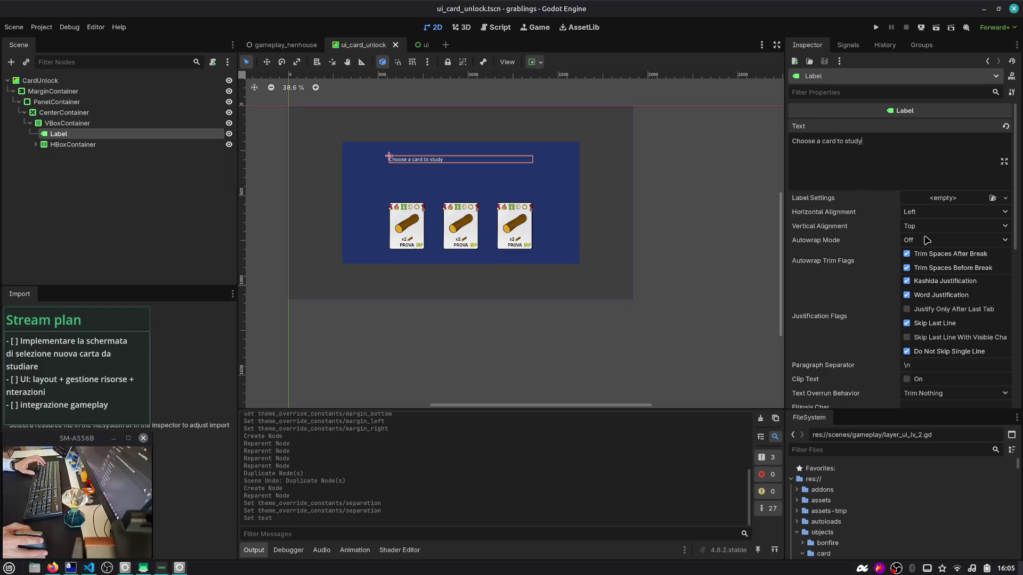
click(930, 212)
click(930, 238)
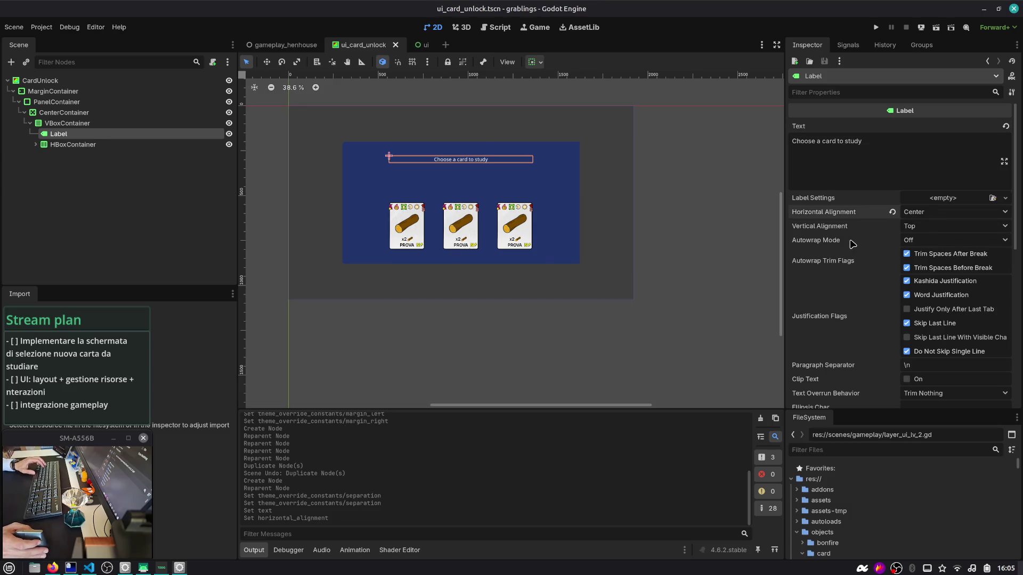
scroll(850, 266, down, 5)
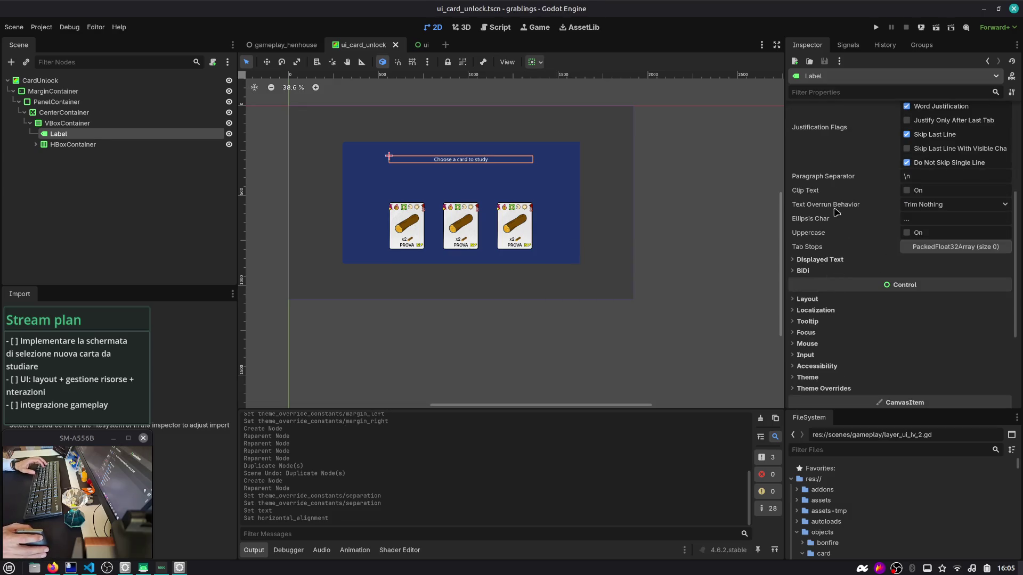
Run the current scene to preview it, then open the Slay the Spire 2 video.
click(935, 27)
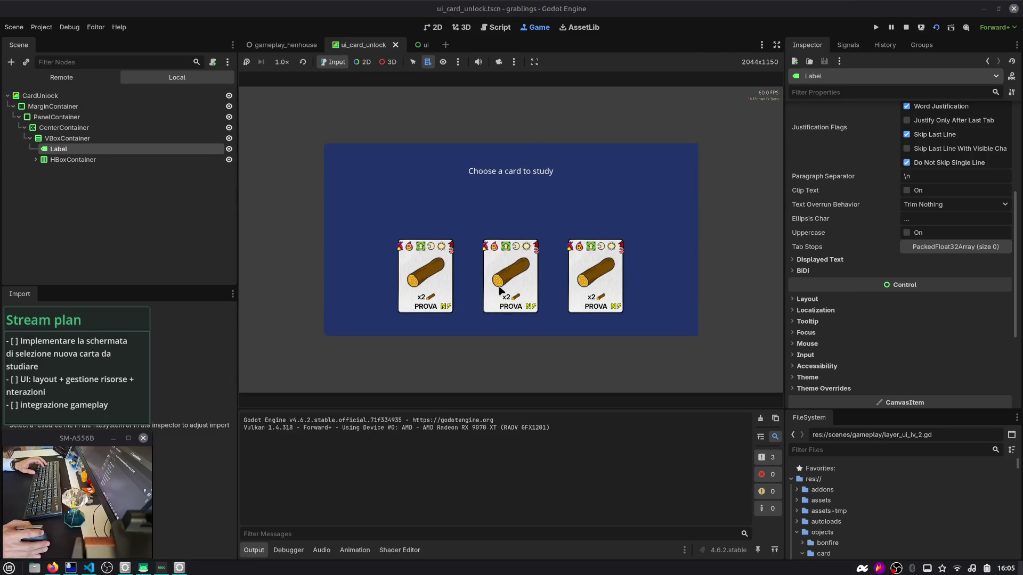
key(alt+Tab)
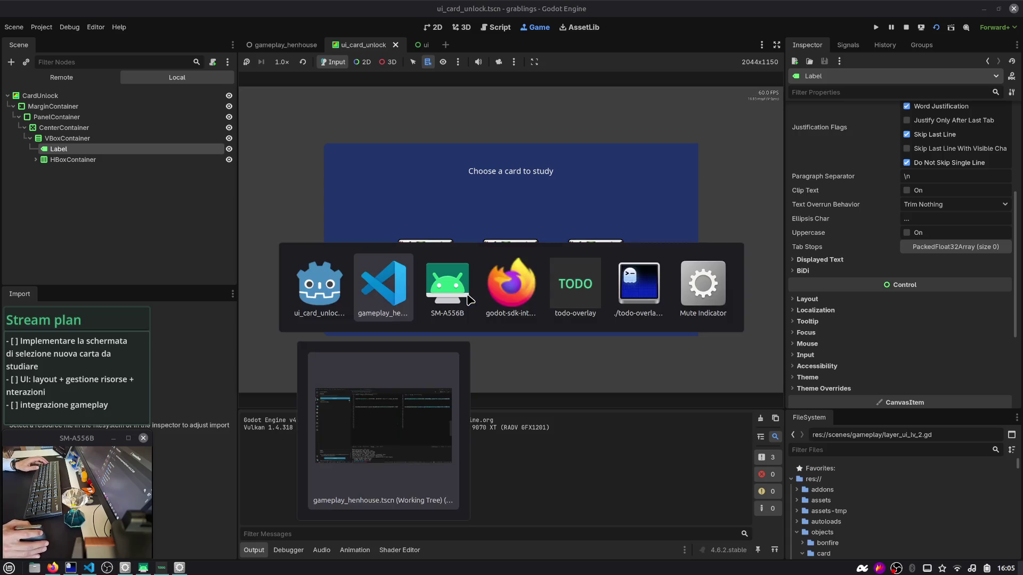
click(501, 29)
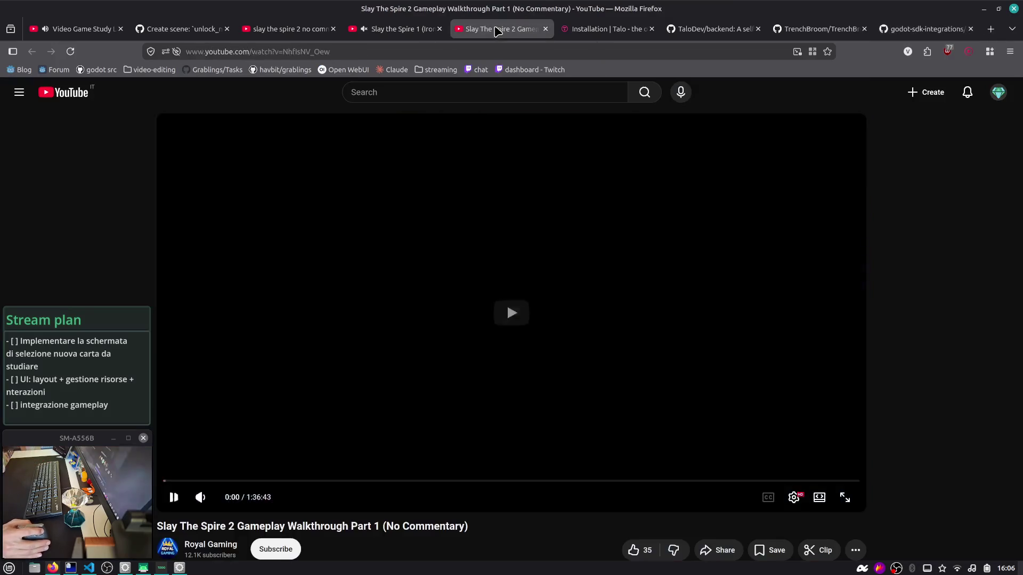
Seek the Slay the Spire 1 video to its Choose a Card screen at 22:58 and pause.
click(397, 28)
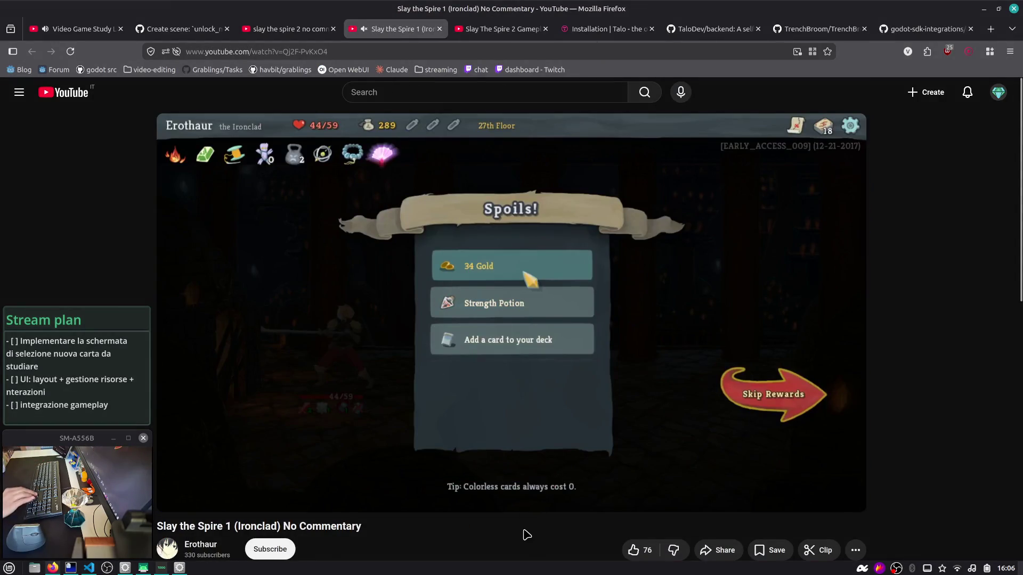
key(j)
key(Left)
key(Left)
key(Left)
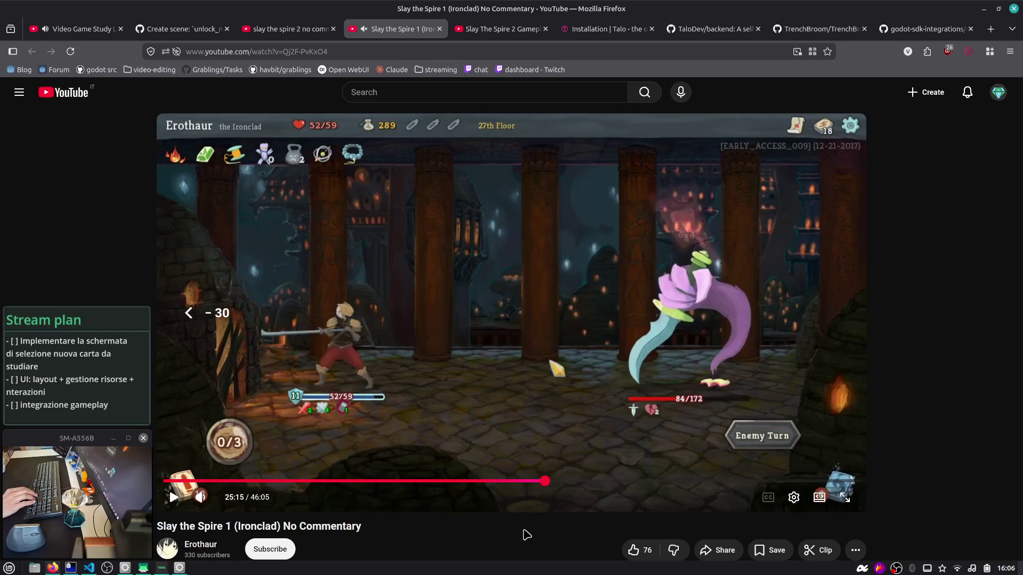
key(Left)
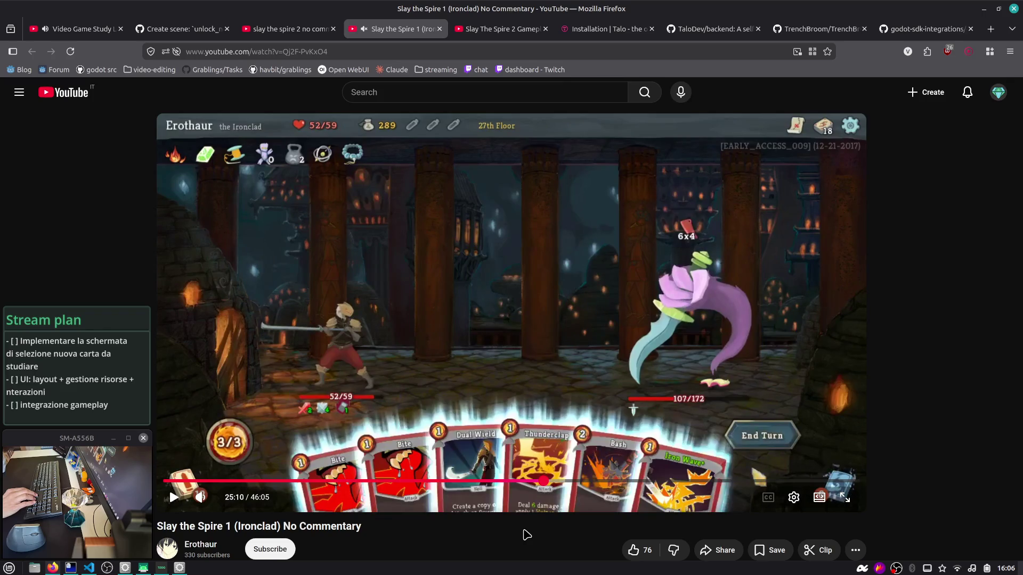
key(Left)
key(Left)
key(Left)
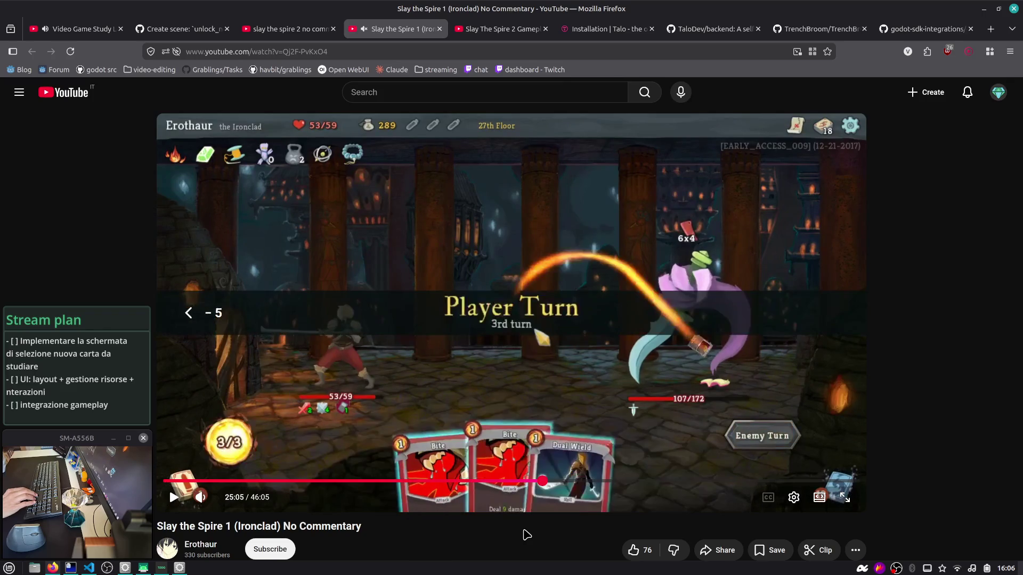
key(Left)
key(Left)
key(Left)
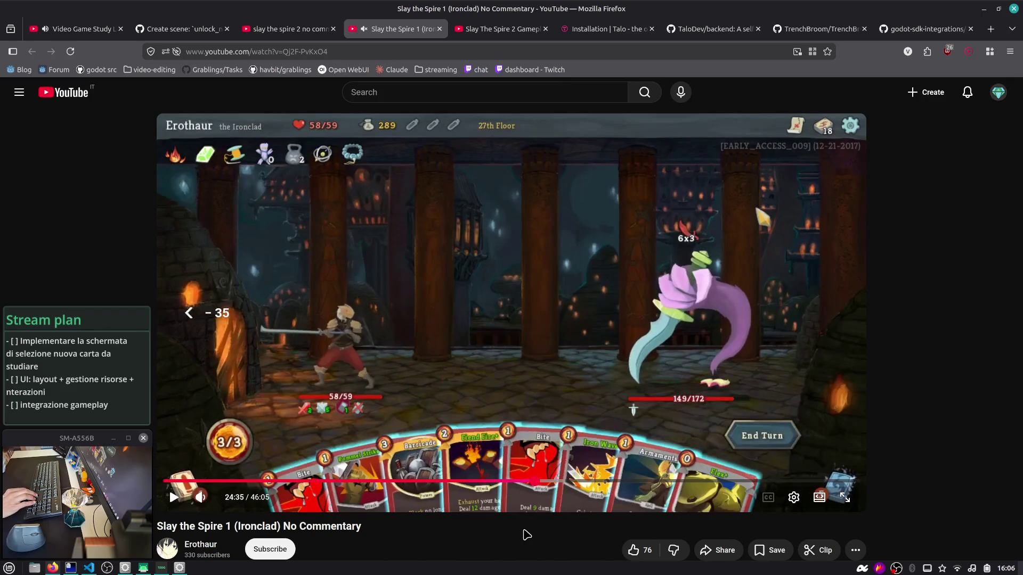
key(Left)
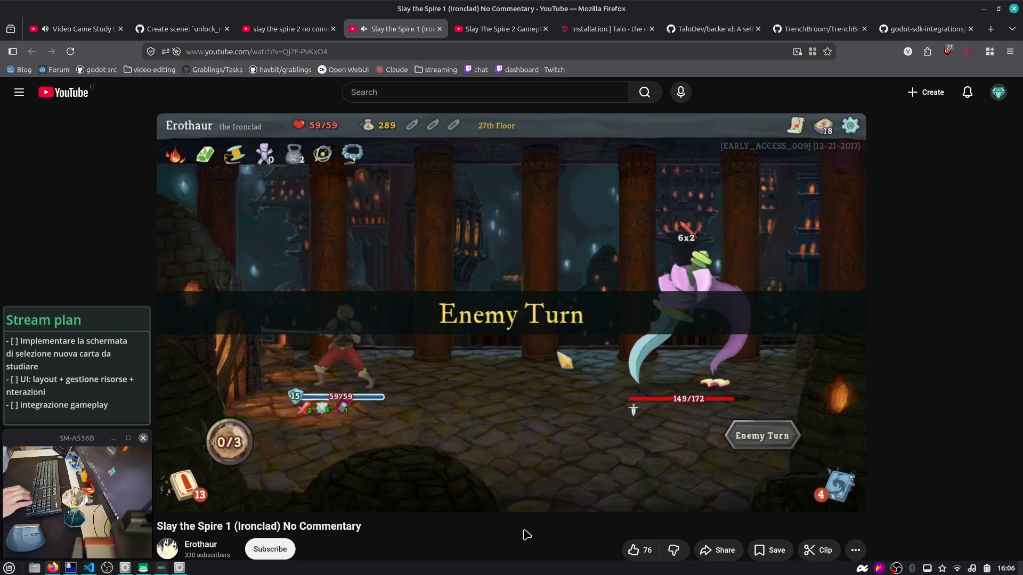
key(Left)
key(Left)
key(Left)
key(Right)
key(Right)
key(Right)
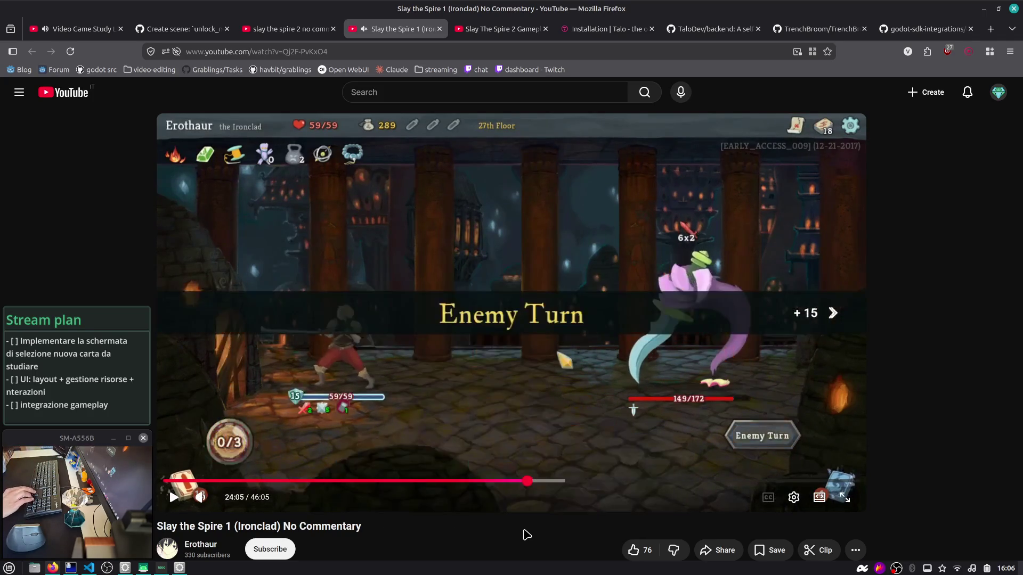
key(Right)
key(Right)
key(Right)
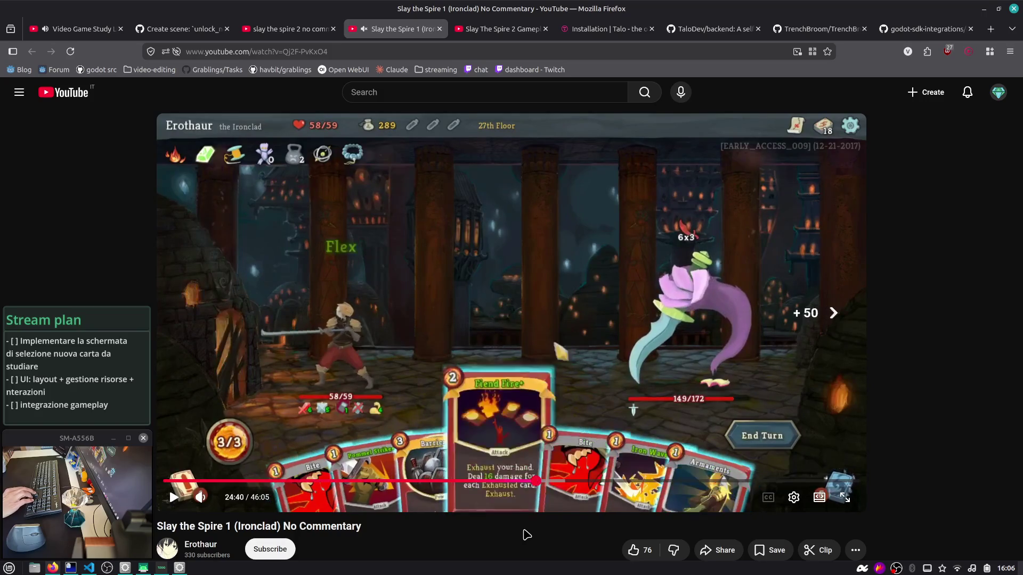
key(Right)
key(Right)
mouse_move(527, 481)
mouse_down()
mouse_move(526, 443)
mouse_move(514, 443)
mouse_move(530, 501)
mouse_move(511, 511)
mouse_move(512, 460)
mouse_up()
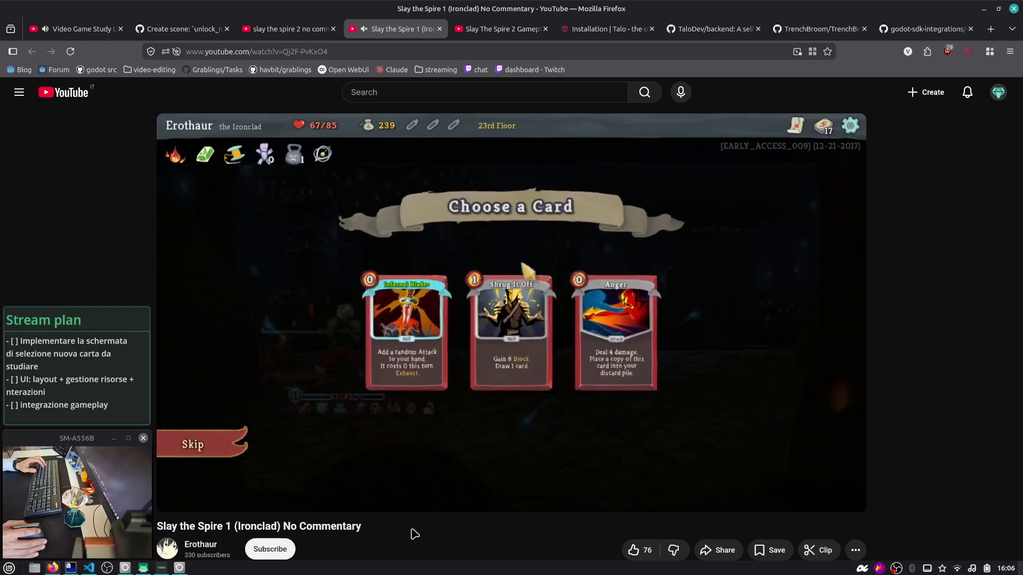
click(450, 274)
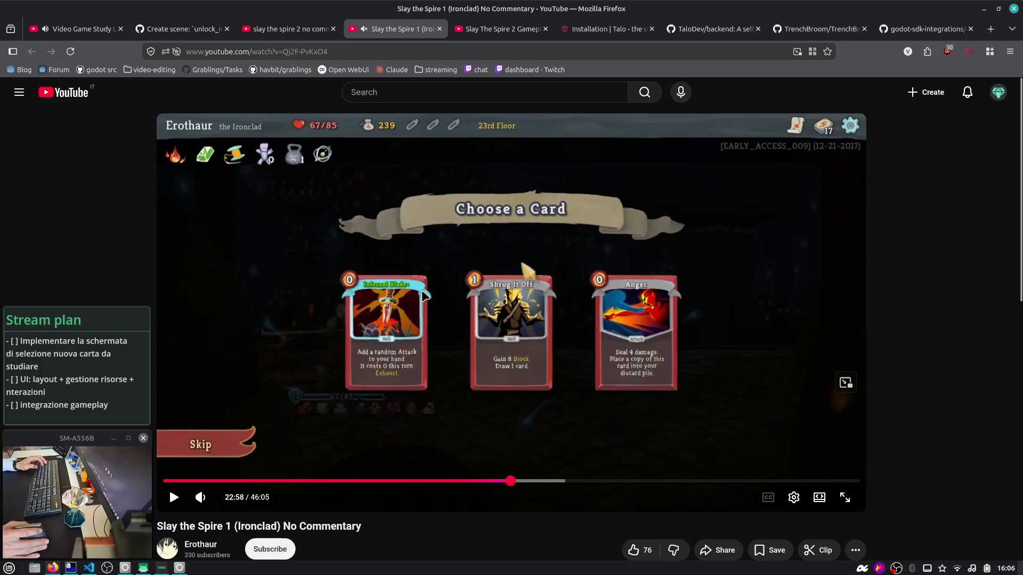
key(alt+Tab)
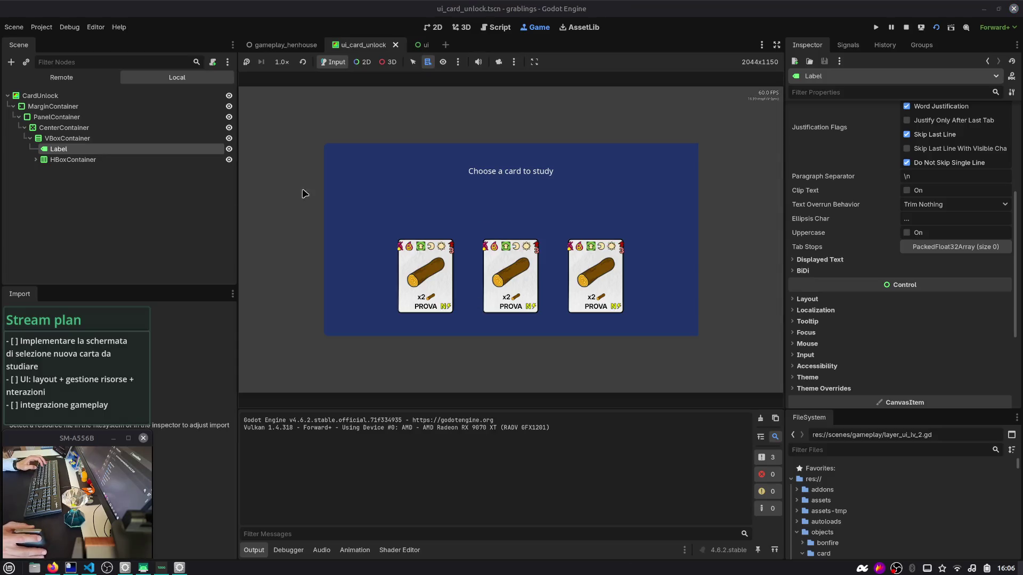
Expand the title Label's Theme Overrides and browse its Styles, Colors and Constants sections.
click(133, 161)
click(134, 152)
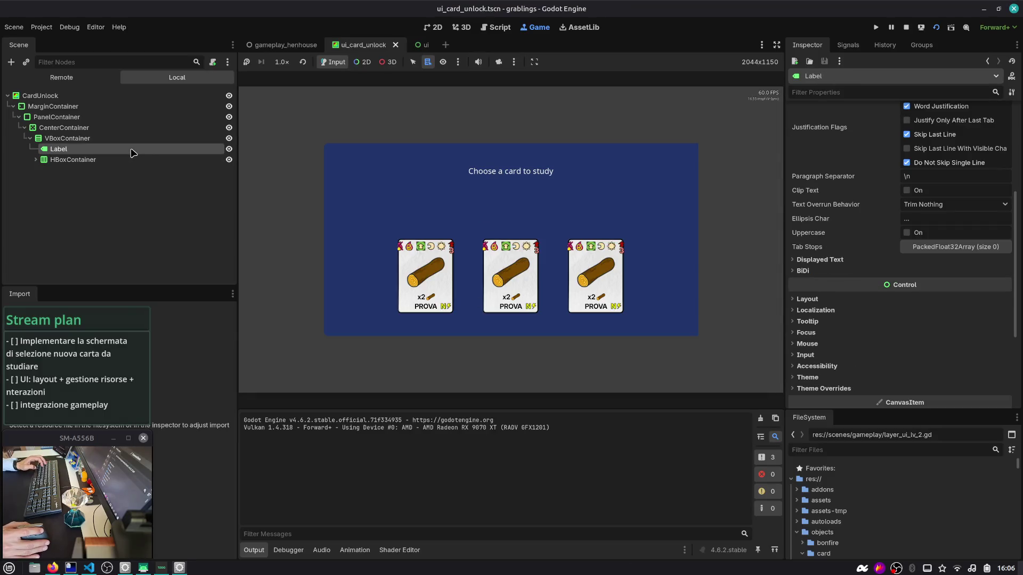
click(137, 138)
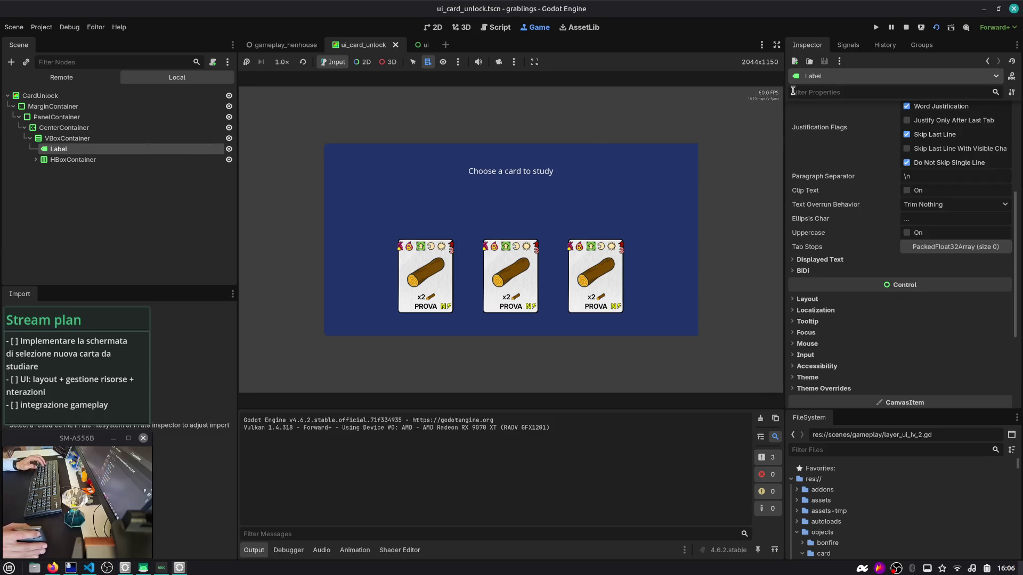
mouse_move(795, 138)
scroll(813, 220, down, 3)
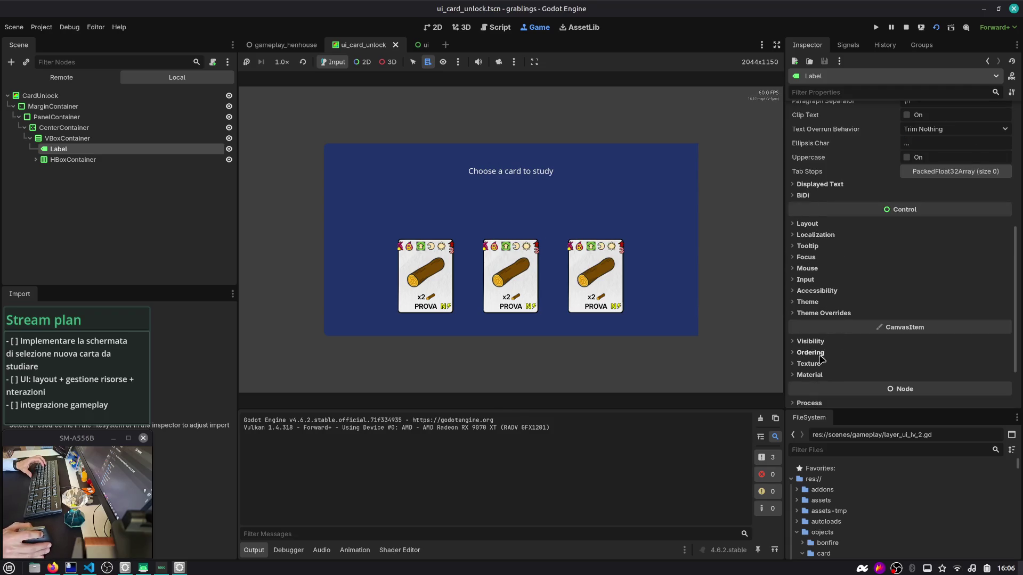
click(807, 302)
click(807, 302)
click(823, 313)
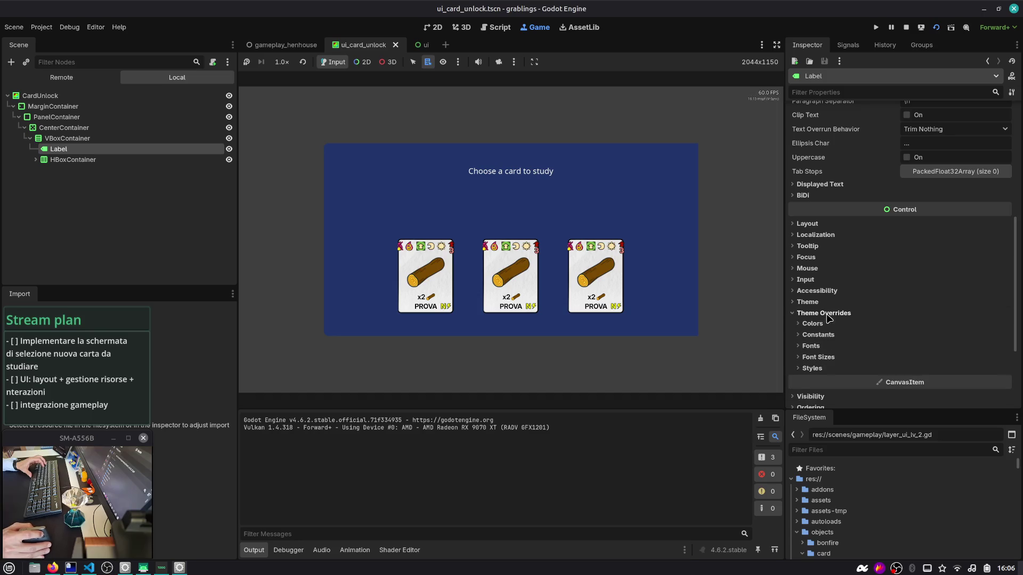
click(812, 368)
scroll(816, 368, down, 3)
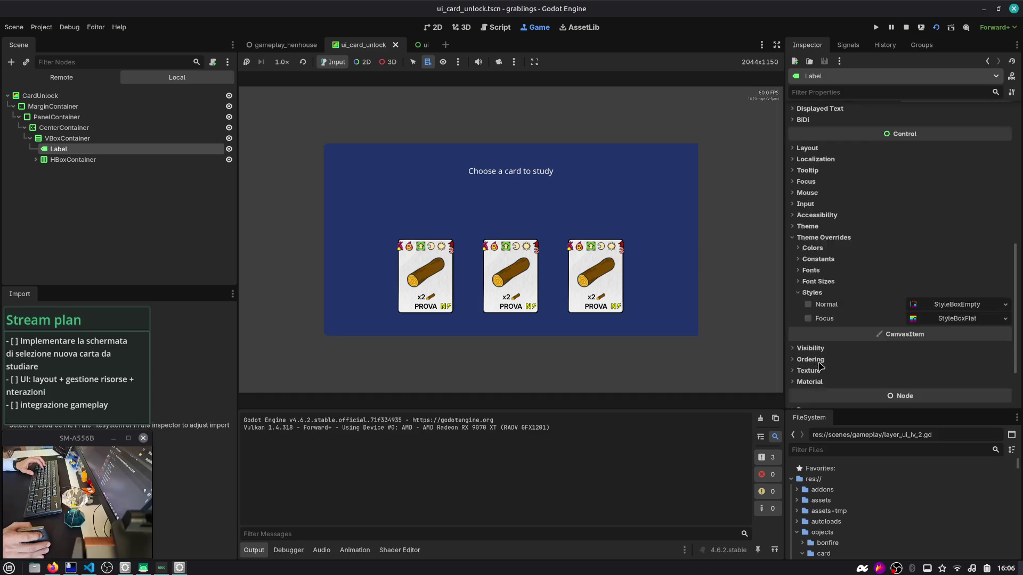
click(825, 293)
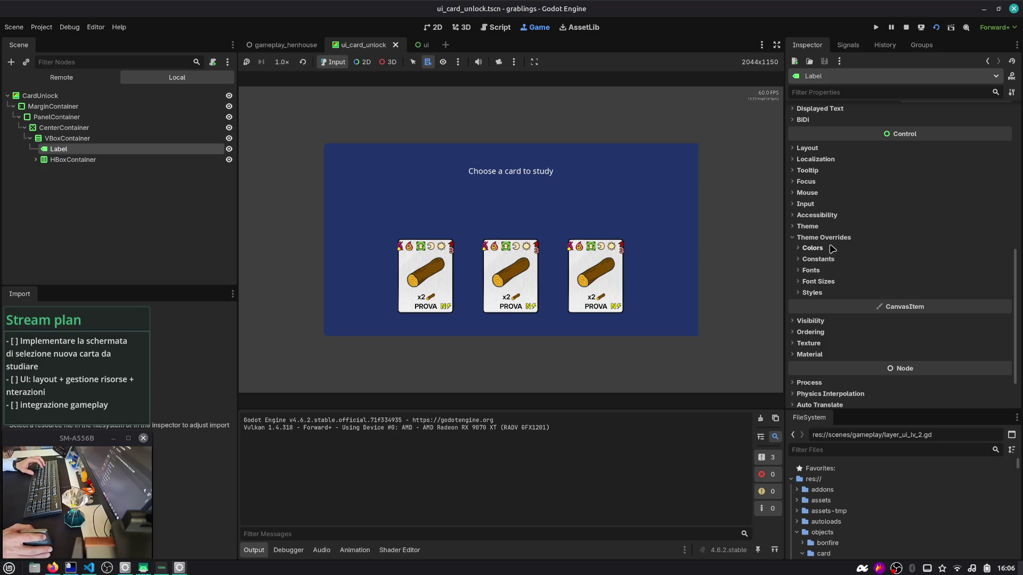
click(832, 248)
click(832, 248)
click(834, 260)
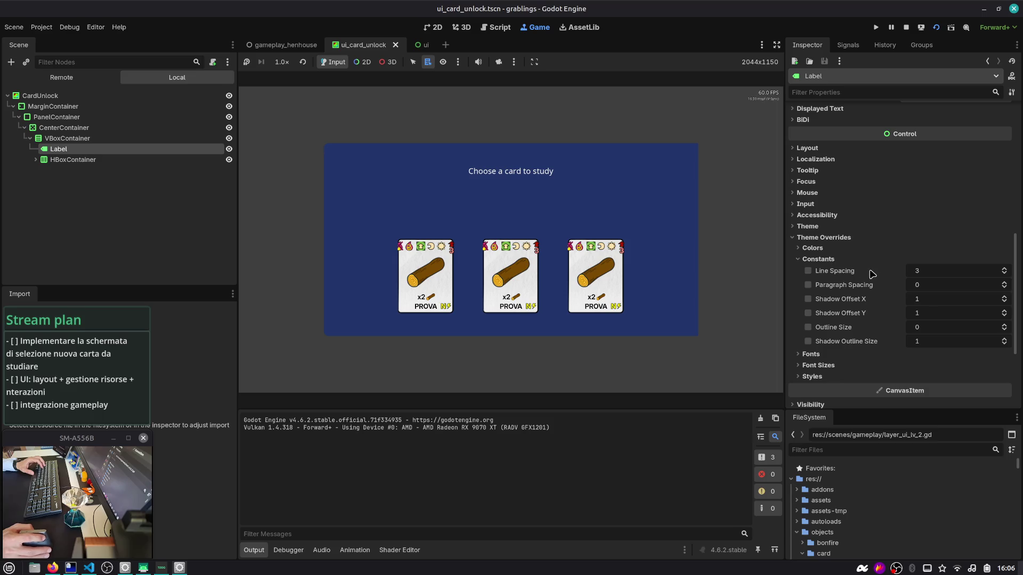
click(831, 259)
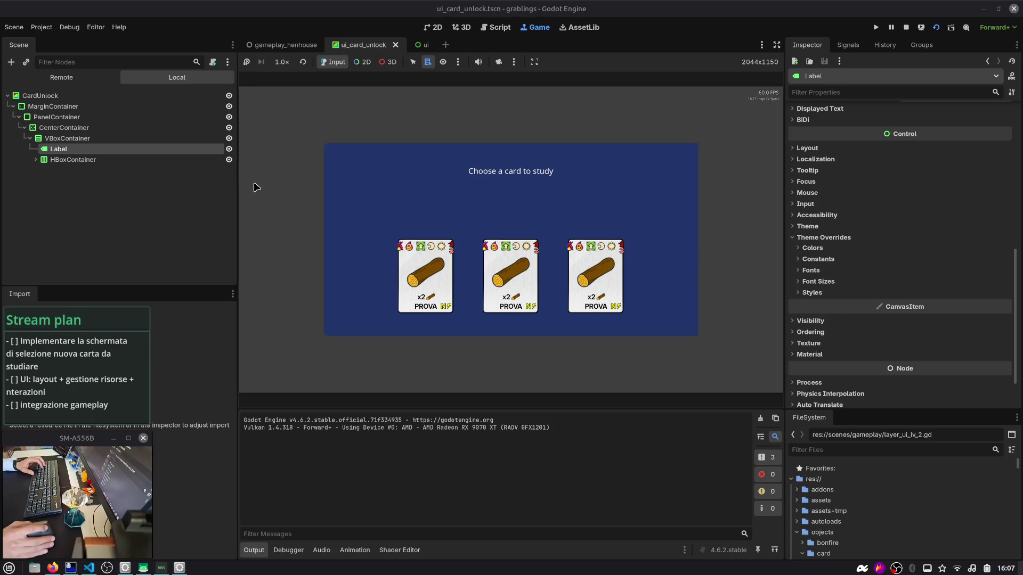
Reselect the title Label and open its Font Sizes override field for editing.
click(91, 160)
click(102, 149)
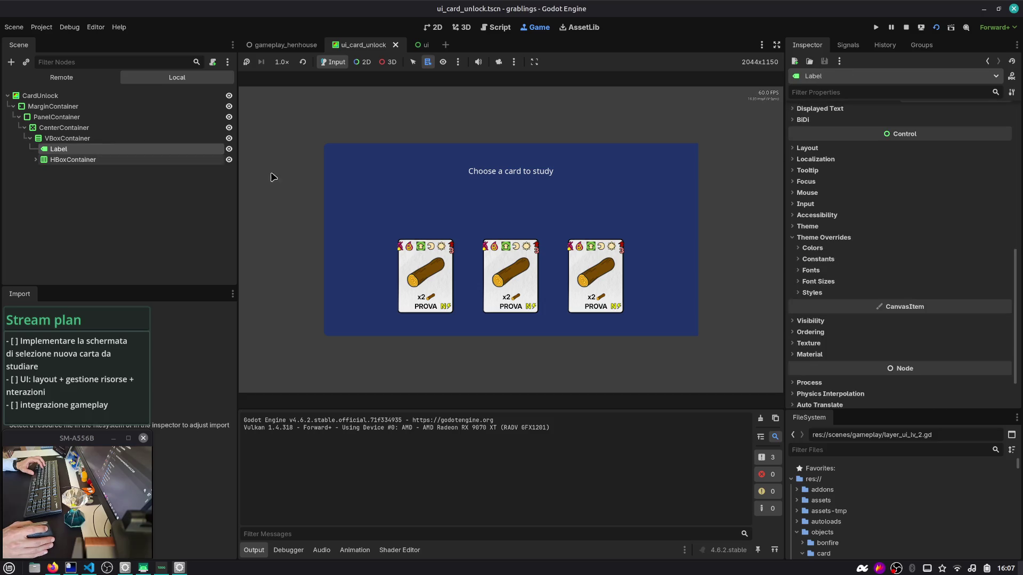
click(808, 237)
click(808, 238)
click(815, 293)
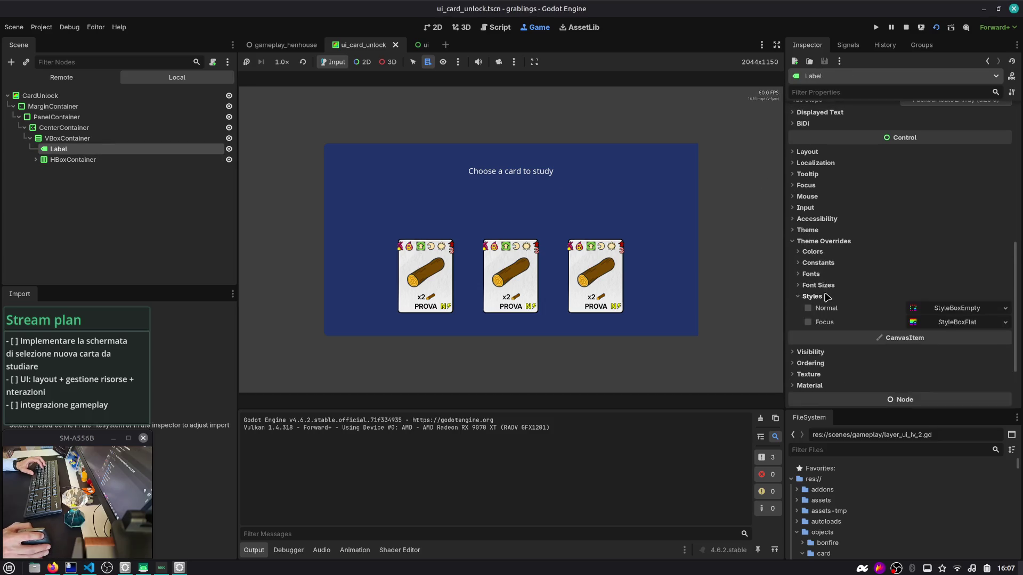
scroll(828, 297, down, 2)
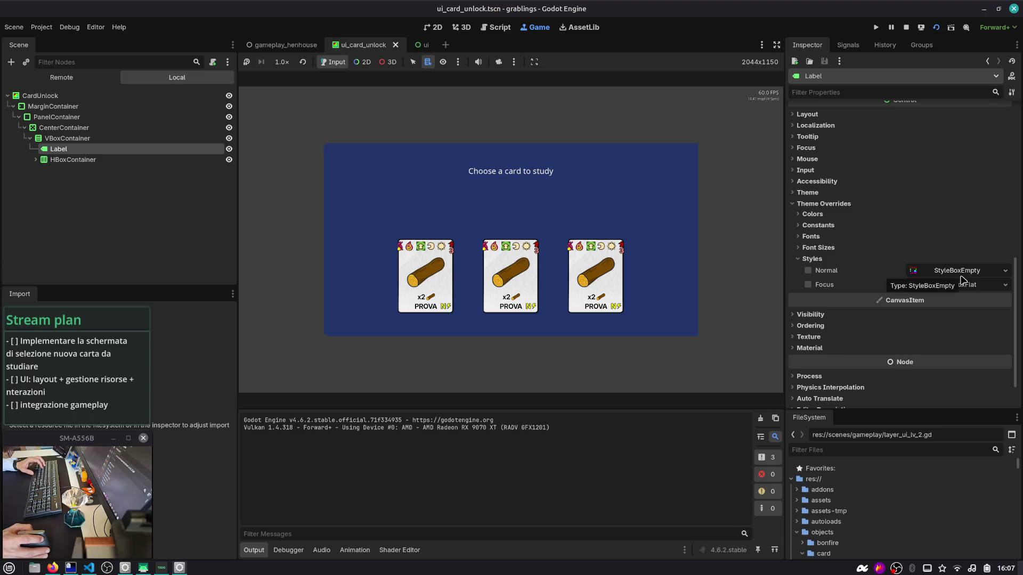
click(927, 247)
click(932, 258)
Set the title Label's font size override to 40 and save the scene.
text(60)
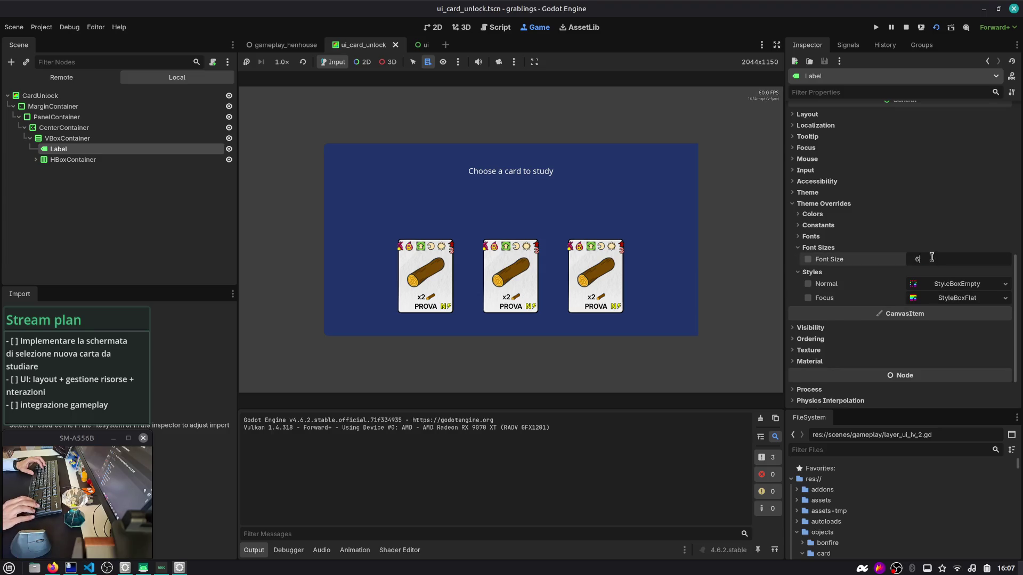
key(Return)
double_click(931, 257)
text(40)
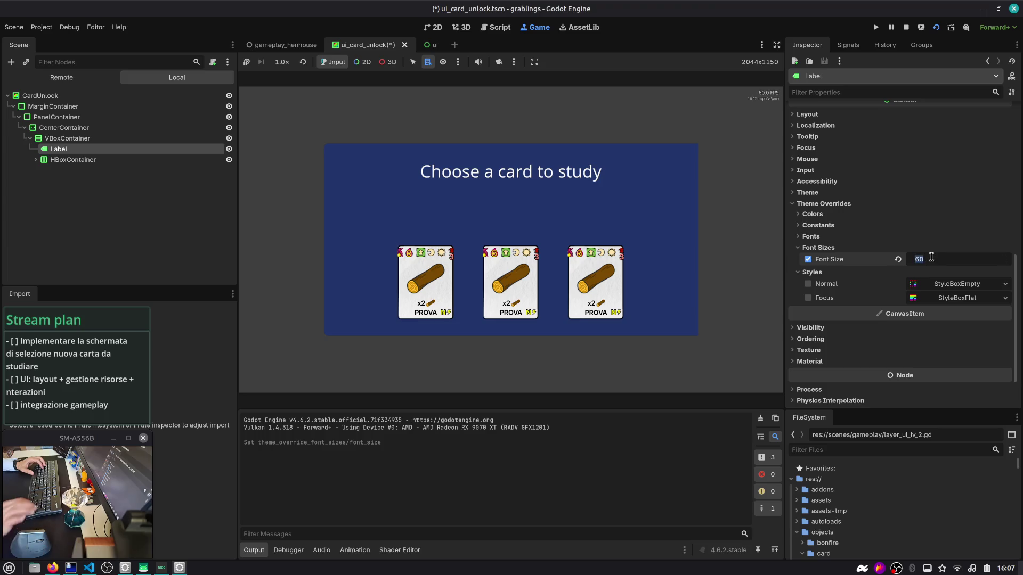
key(Return)
key(ctrl+s)
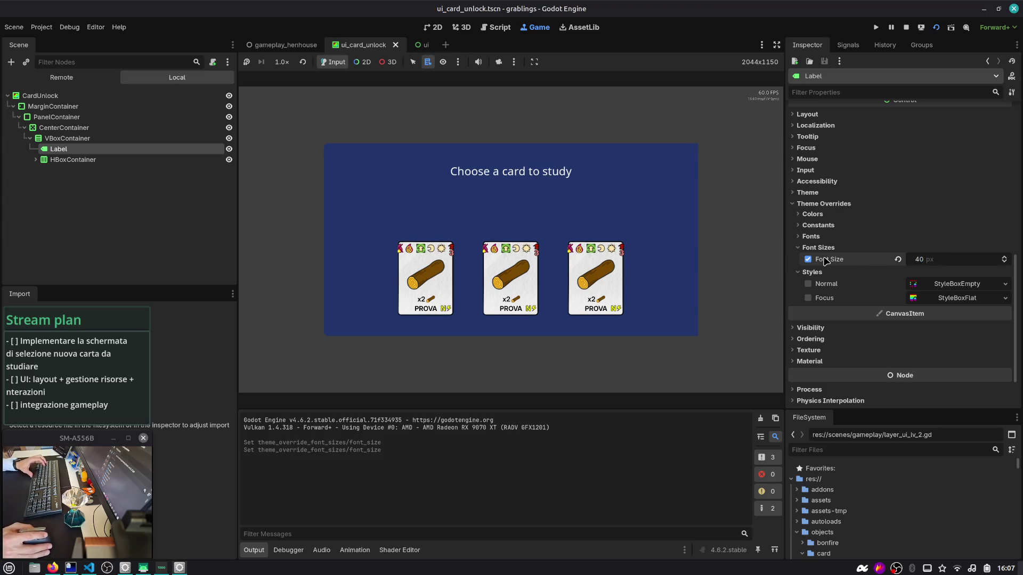
Set the VBoxContainer's separation to 140 and save the card unlock scene.
click(73, 159)
click(67, 138)
double_click(914, 267)
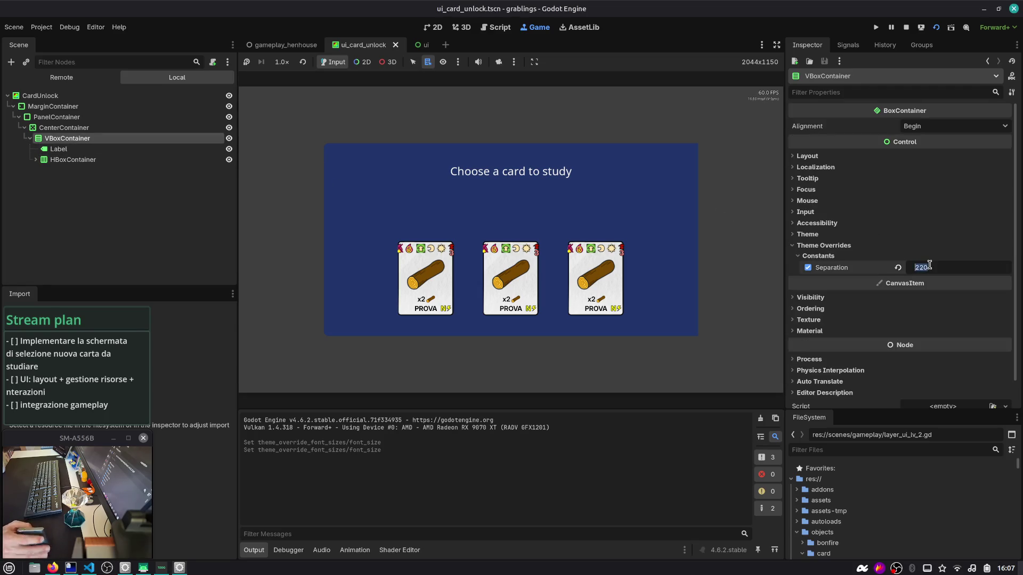
text(160)
key(Return)
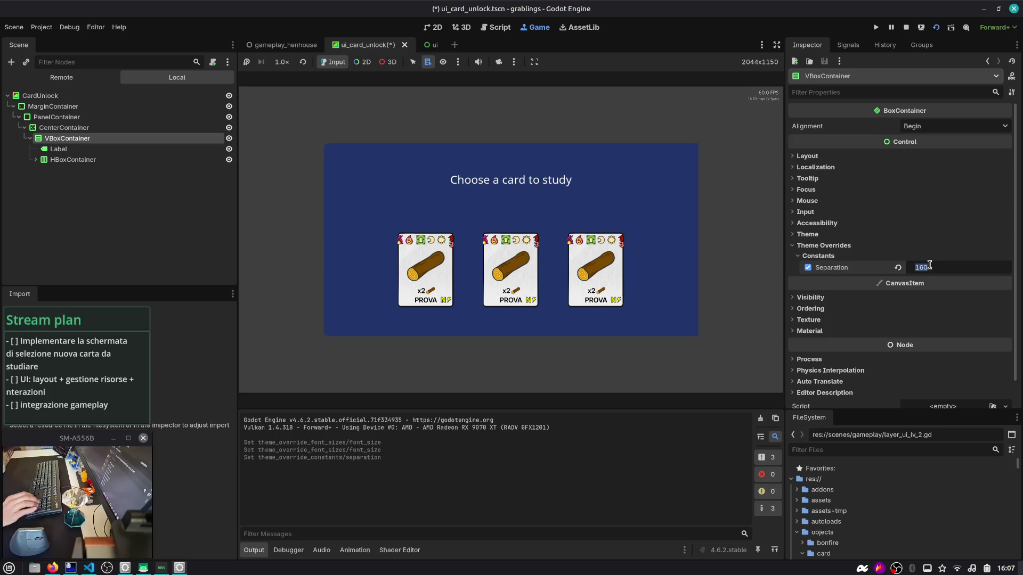
text(4)
key(Return)
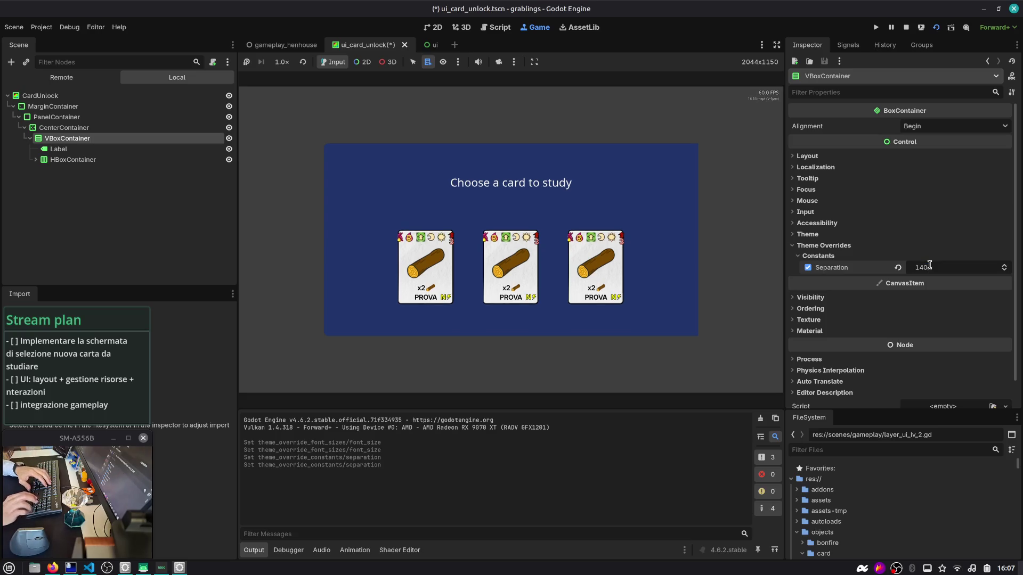
key(ctrl+s)
Stop the running game preview and check the MarginContainer's margins.
click(193, 196)
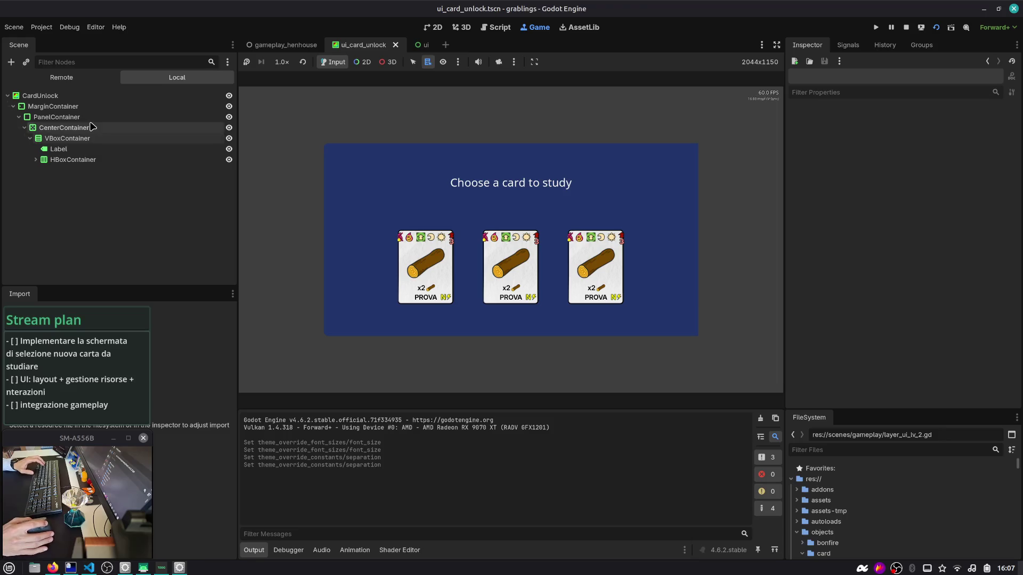
click(56, 117)
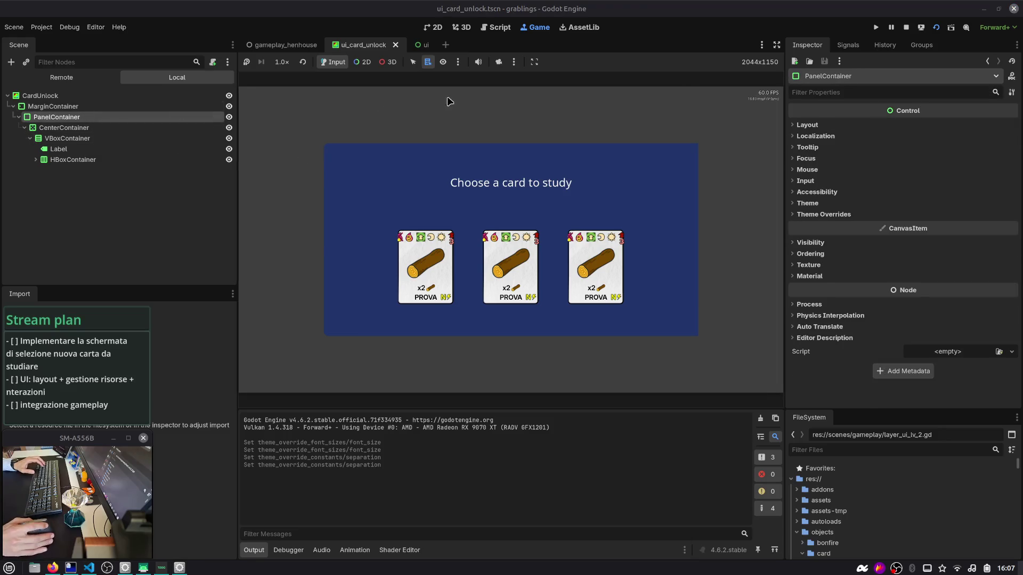
click(906, 27)
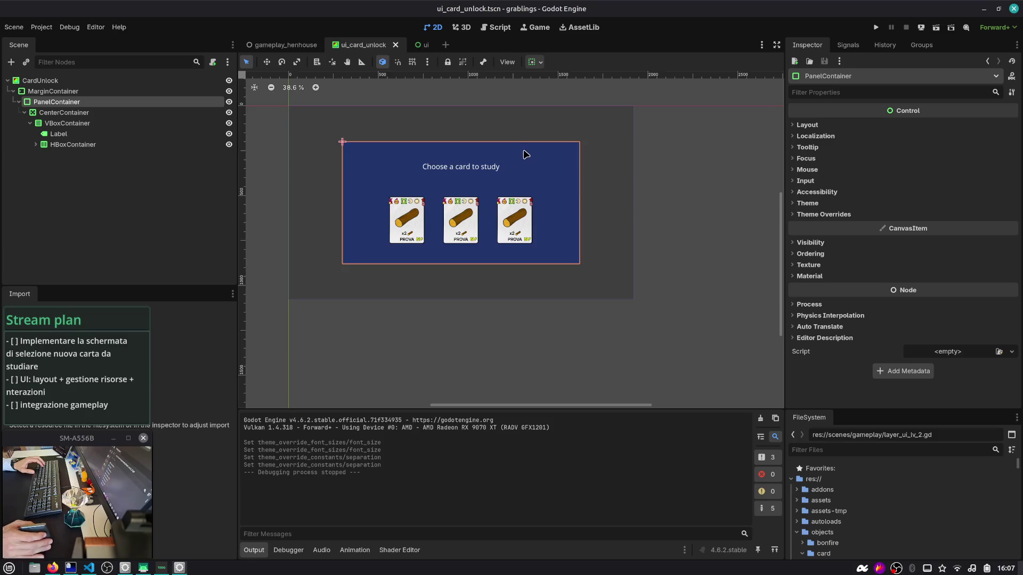
scroll(526, 154, down, 2)
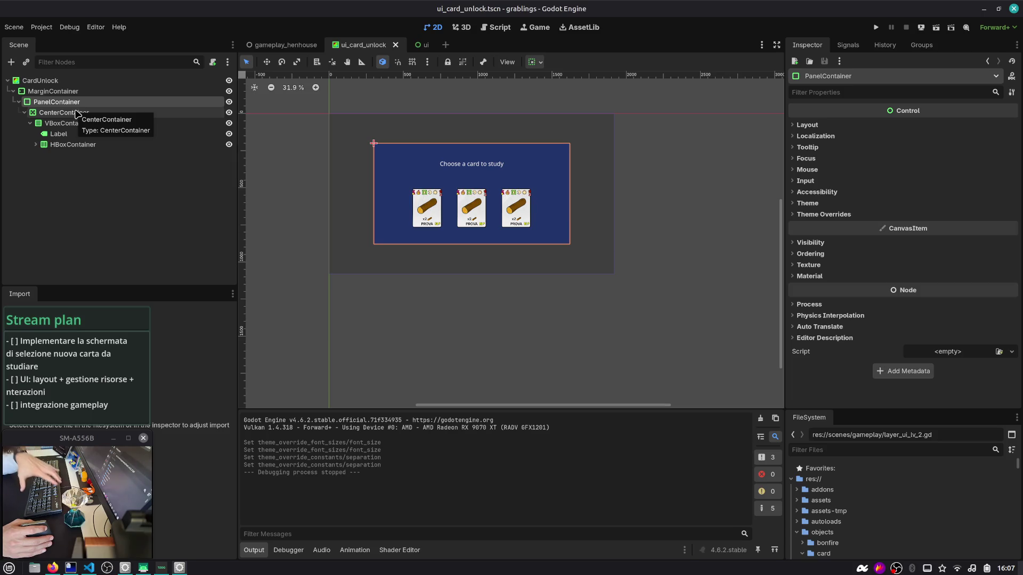
click(68, 92)
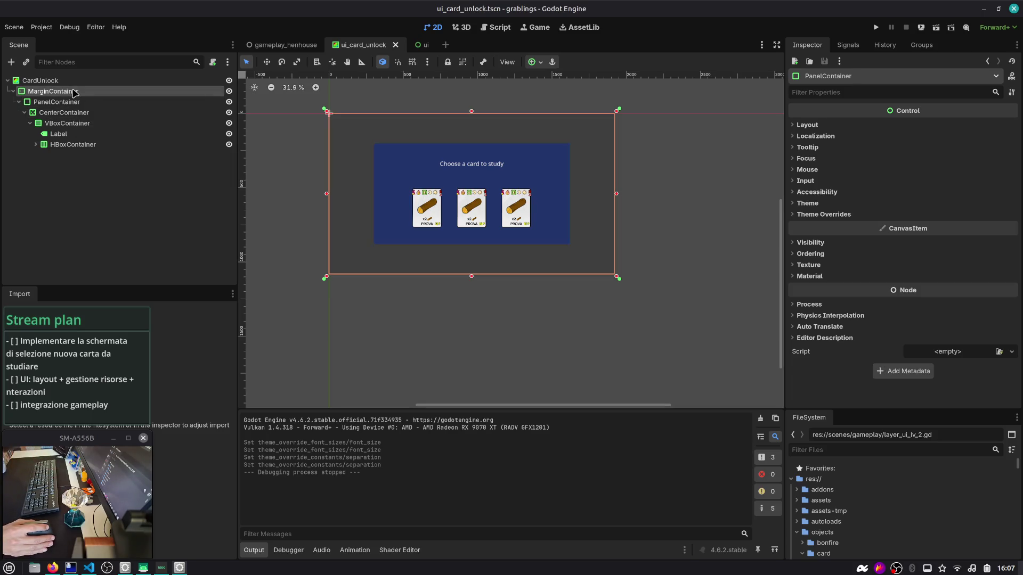
click(74, 102)
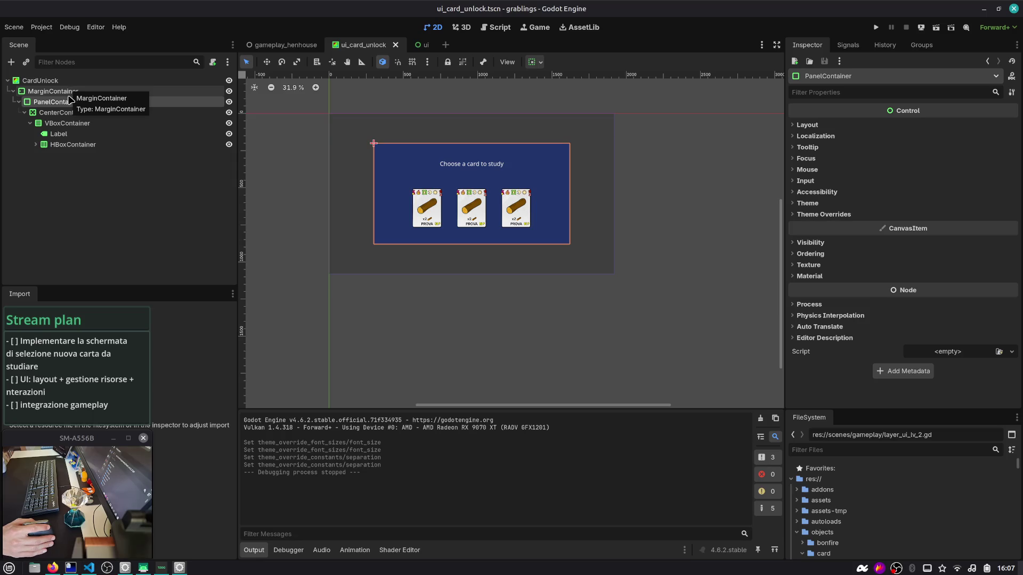
Review the CenterContainer, VBoxContainer, title Label and CardUnlock root, then switch to the ui scene.
click(43, 113)
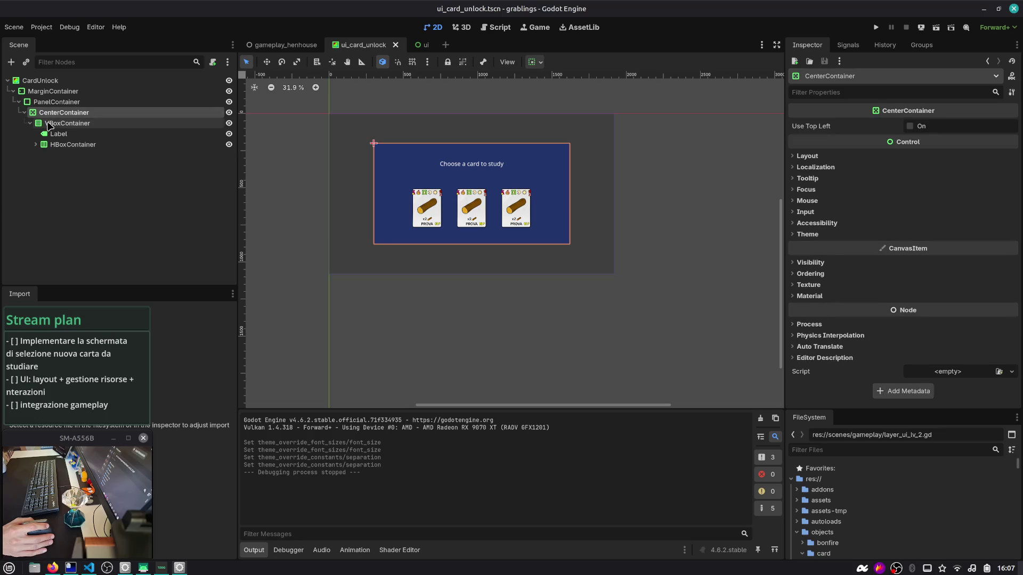
click(47, 124)
click(56, 135)
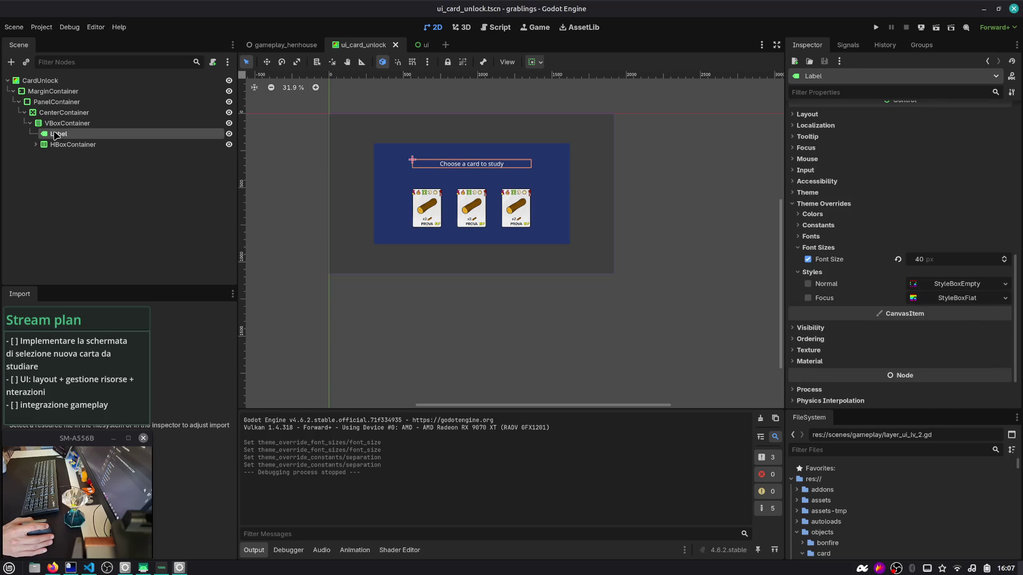
click(58, 81)
click(72, 135)
scroll(436, 184, up, 3)
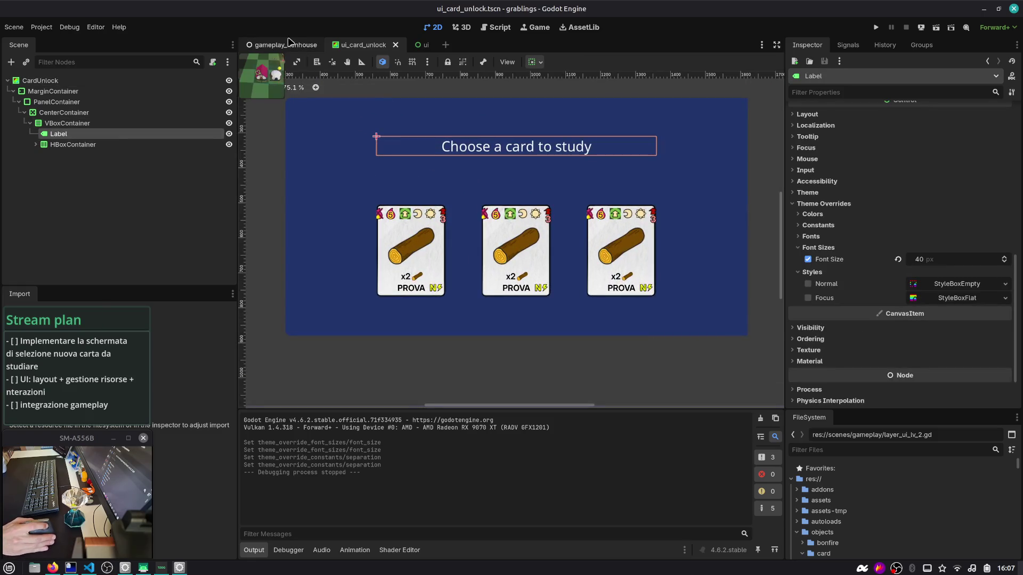
scroll(444, 145, up, 2)
scroll(445, 145, up, 2)
click(414, 46)
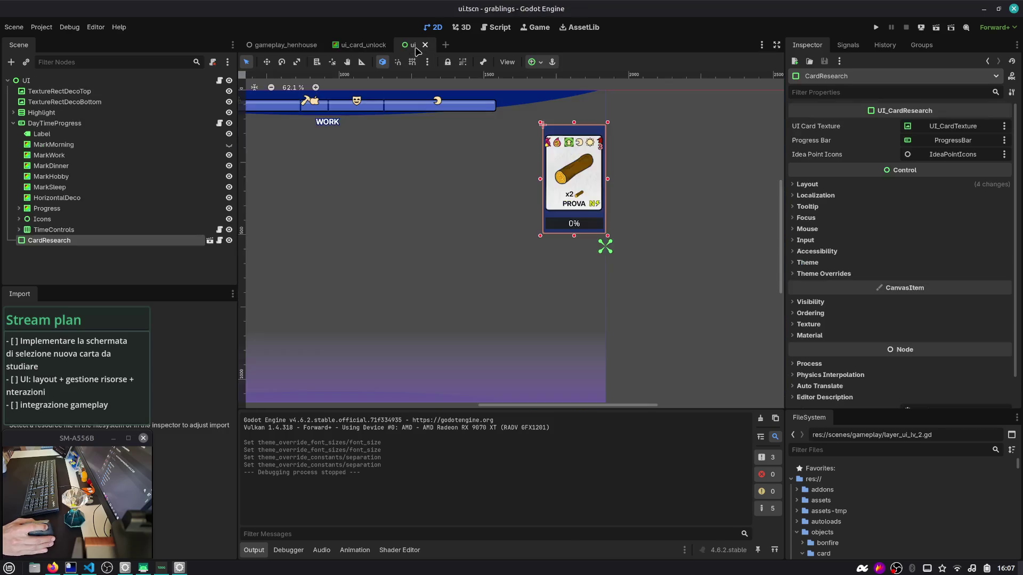
Pan across the ui canvas and select the WORK label node.
scroll(471, 146, up, 2)
scroll(605, 281, down, 2)
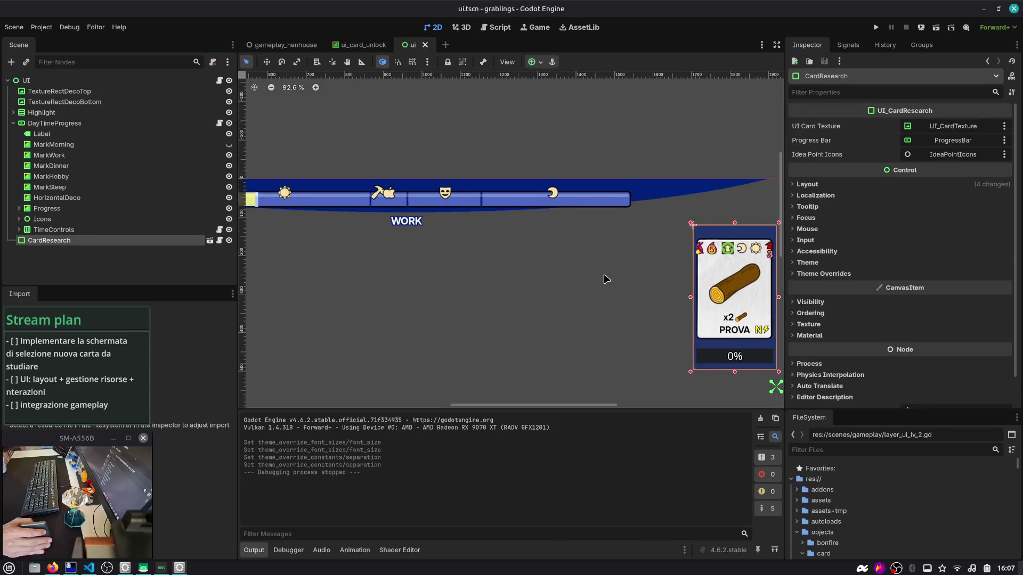
scroll(397, 224, up, 3)
scroll(397, 224, up, 2)
scroll(441, 235, down, 3)
mouse_move(441, 236)
mouse_down()
mouse_move(755, 240)
mouse_move(250, 240)
mouse_move(480, 214)
mouse_up()
click(479, 213)
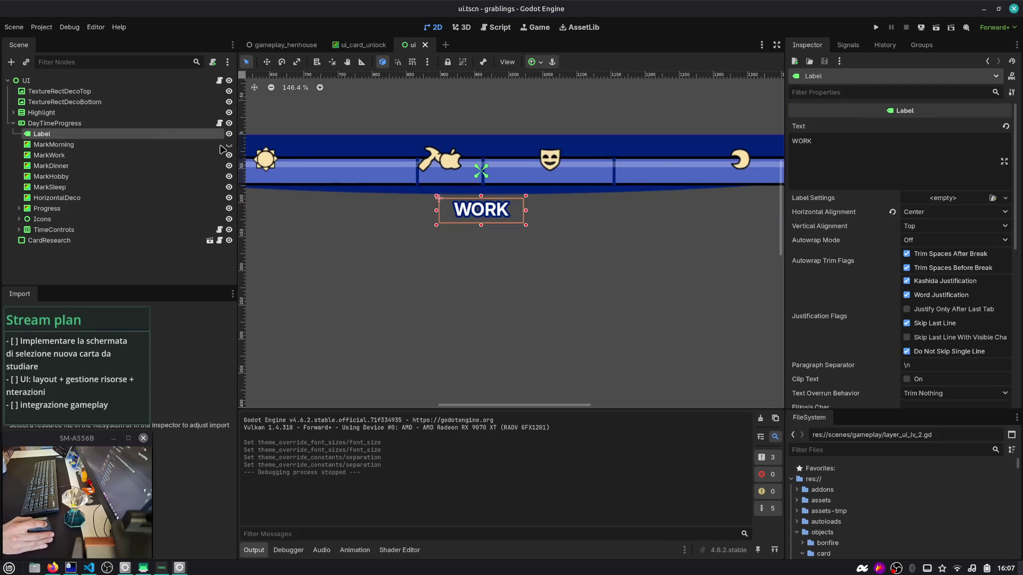
scroll(873, 309, down, 5)
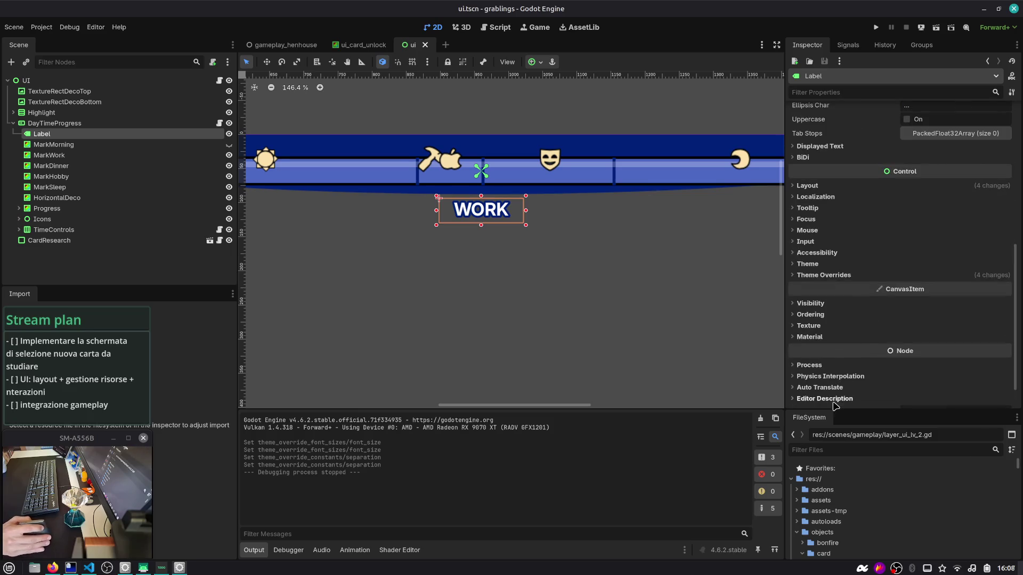
scroll(848, 267, down, 1)
Show the WORK label's colour overrides, then choose Save Branch as Scene for it.
click(844, 229)
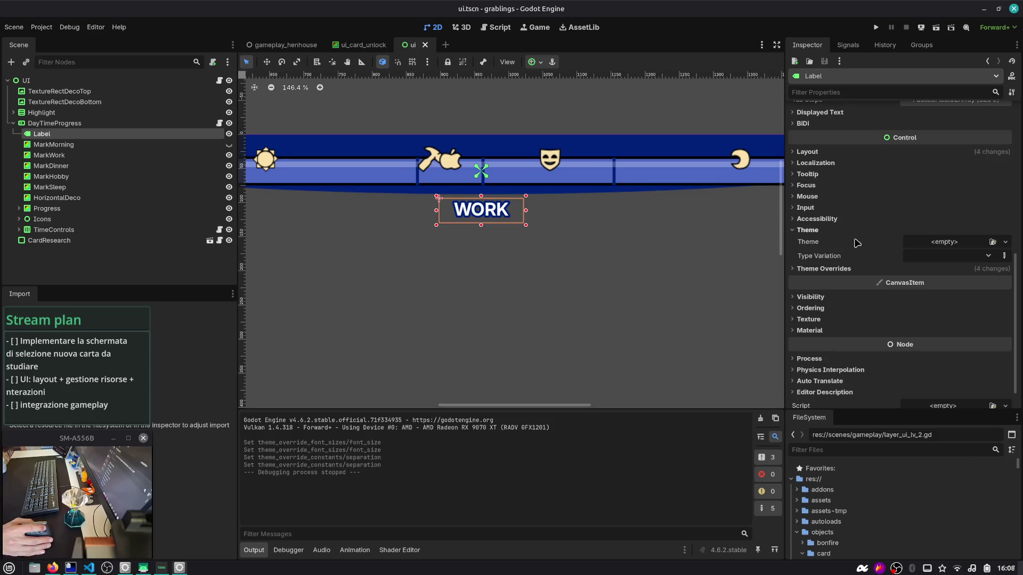
click(847, 268)
click(843, 279)
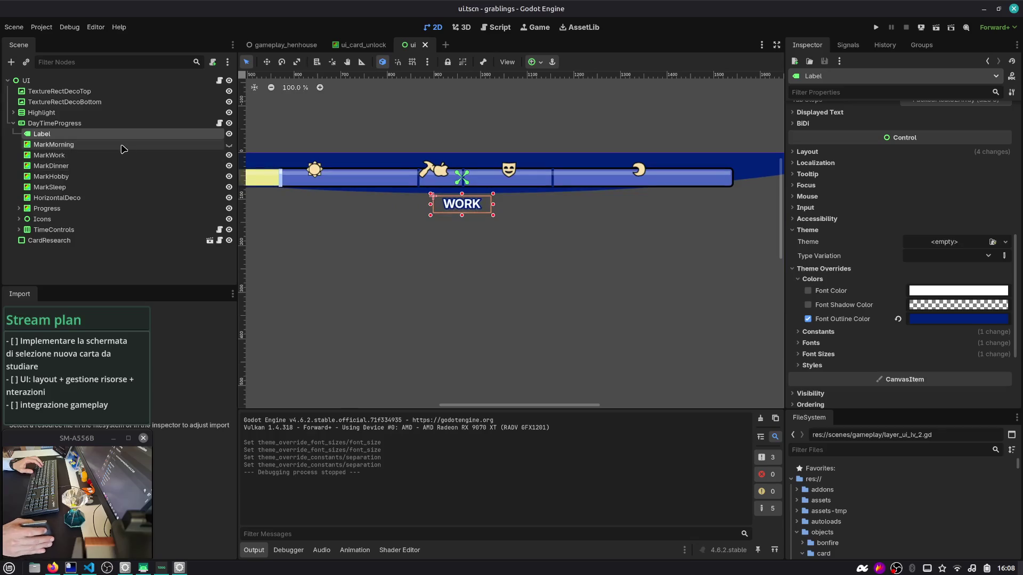
right_click(118, 134)
click(190, 332)
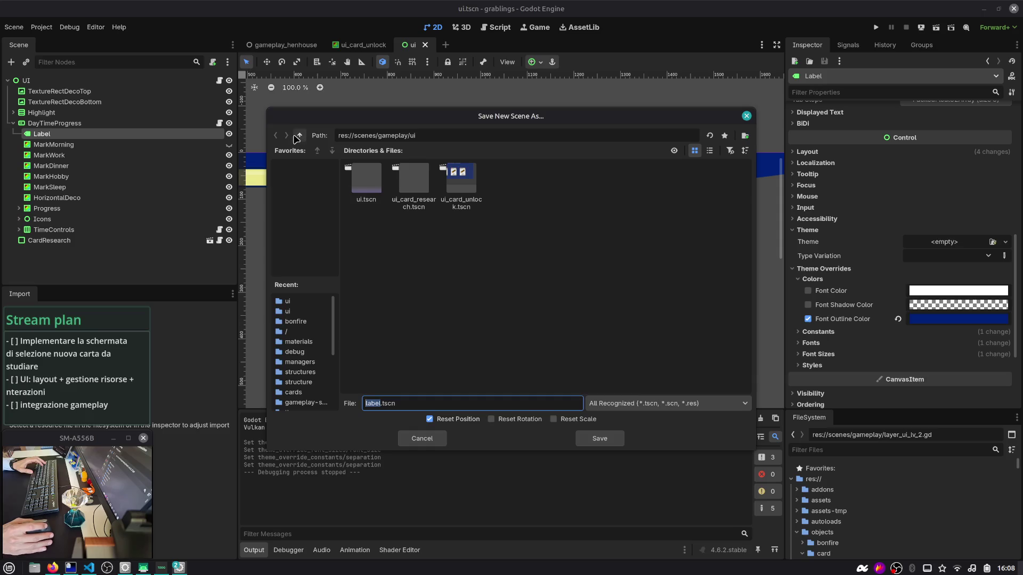
Create an objects/ui/typography folder and save the WORK label branch there as text_outline.tscn.
click(302, 136)
click(301, 136)
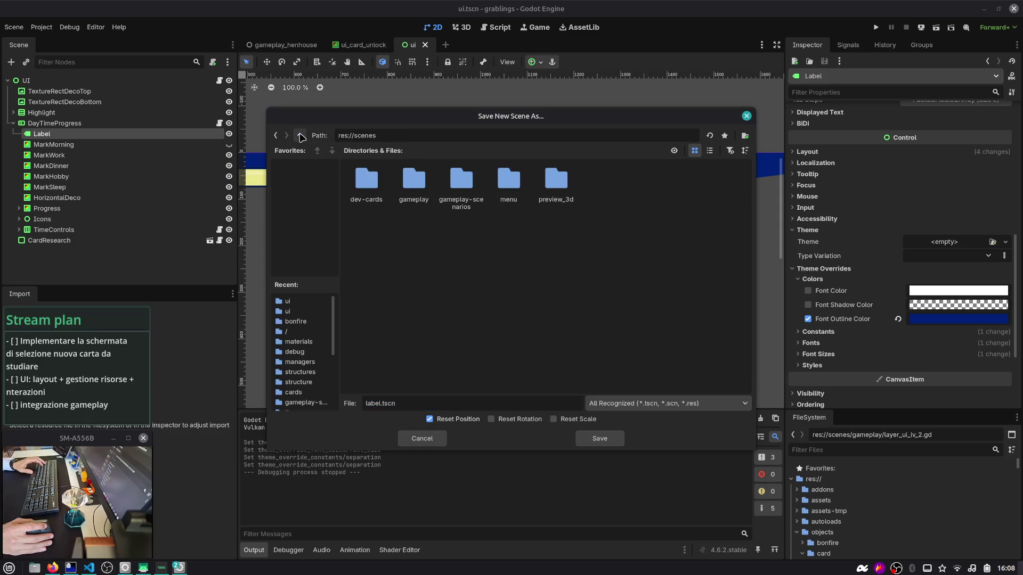
click(299, 136)
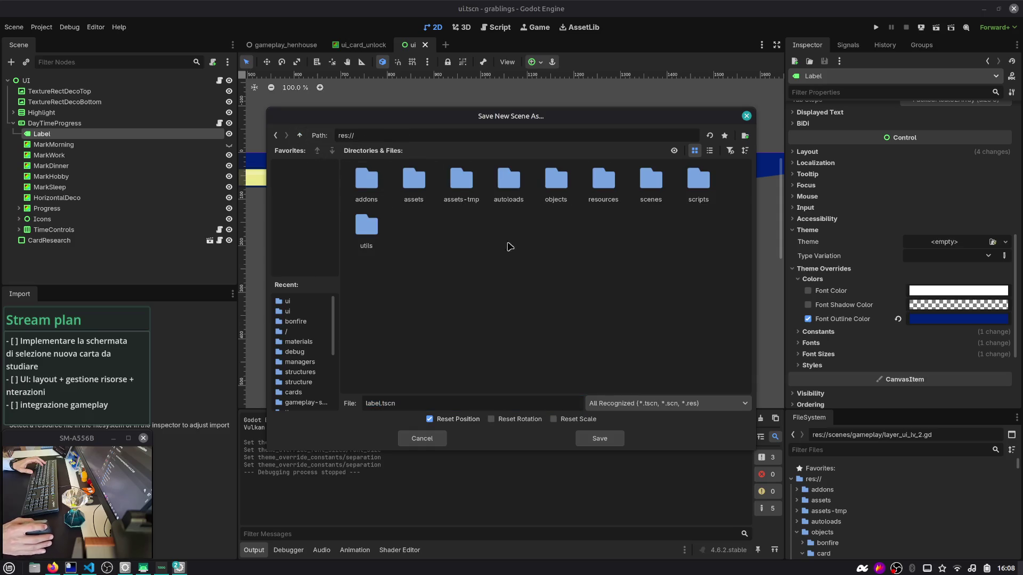
double_click(557, 181)
double_click(699, 184)
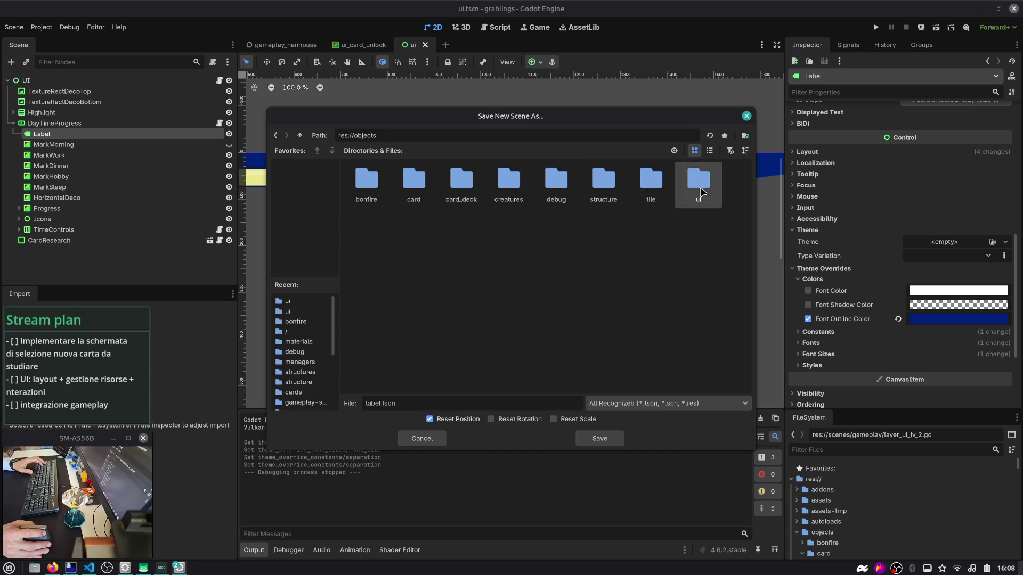
right_click(525, 221)
click(542, 224)
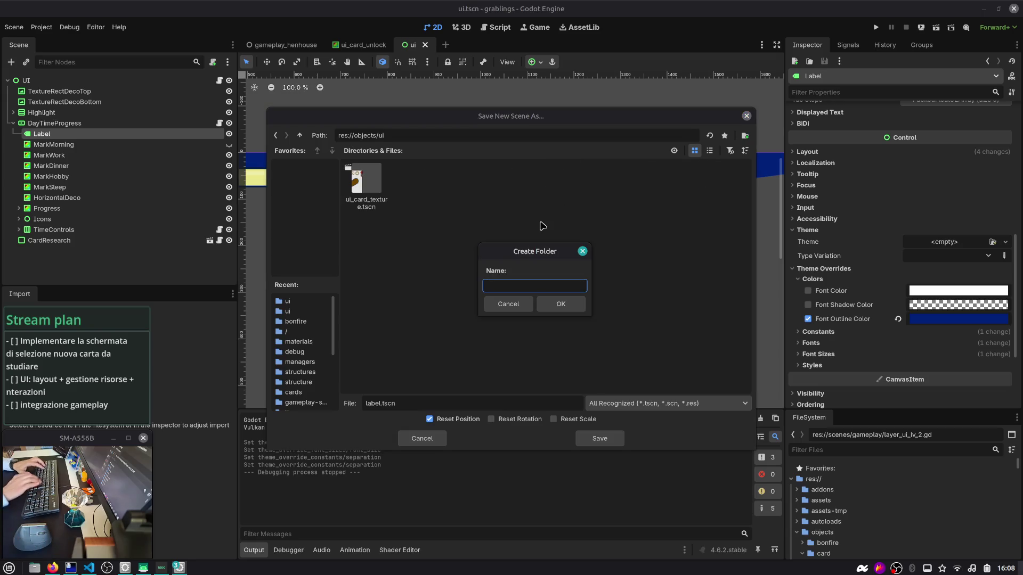
text(typography)
key(Return)
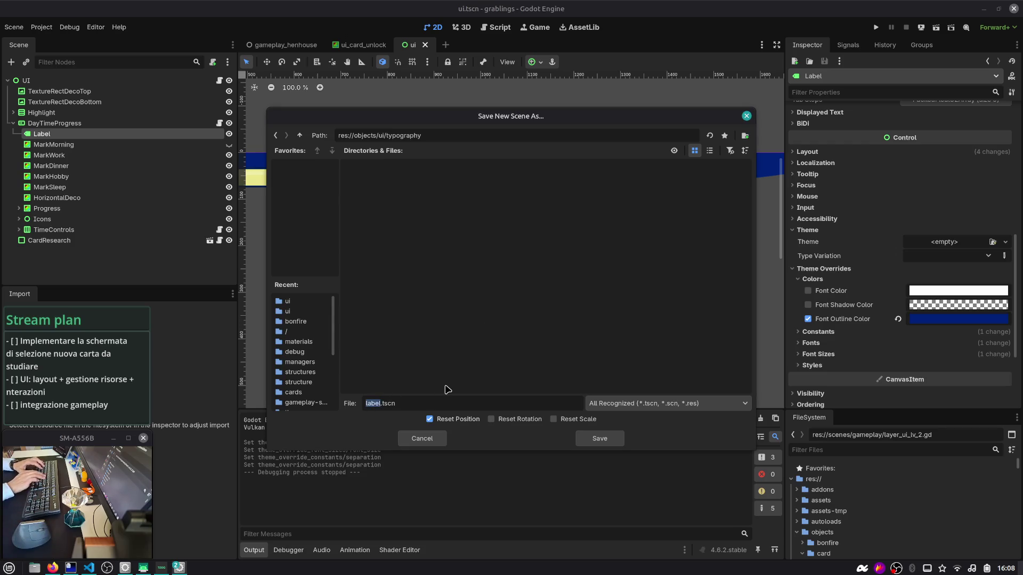
text(t_)
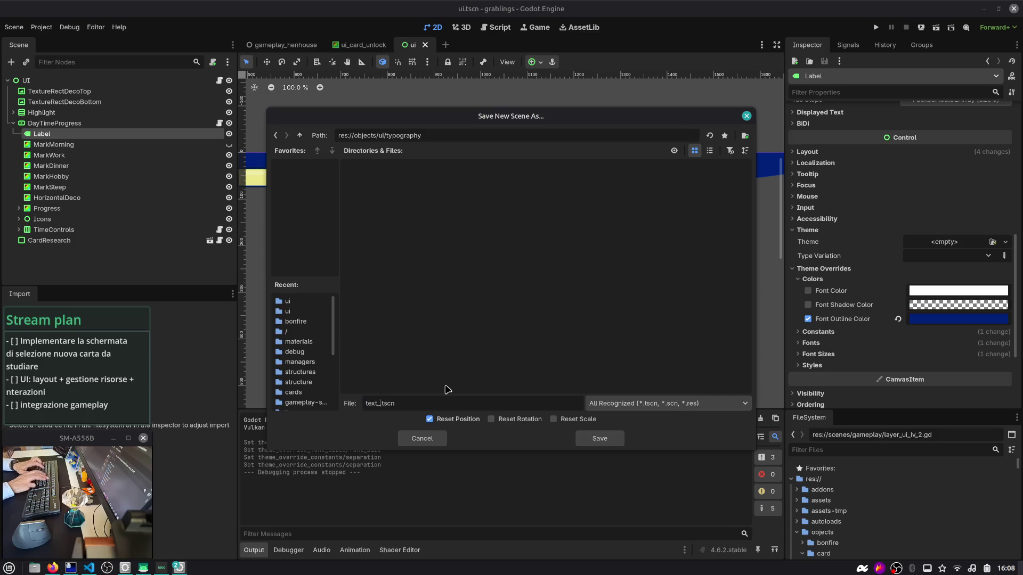
text(outlin)
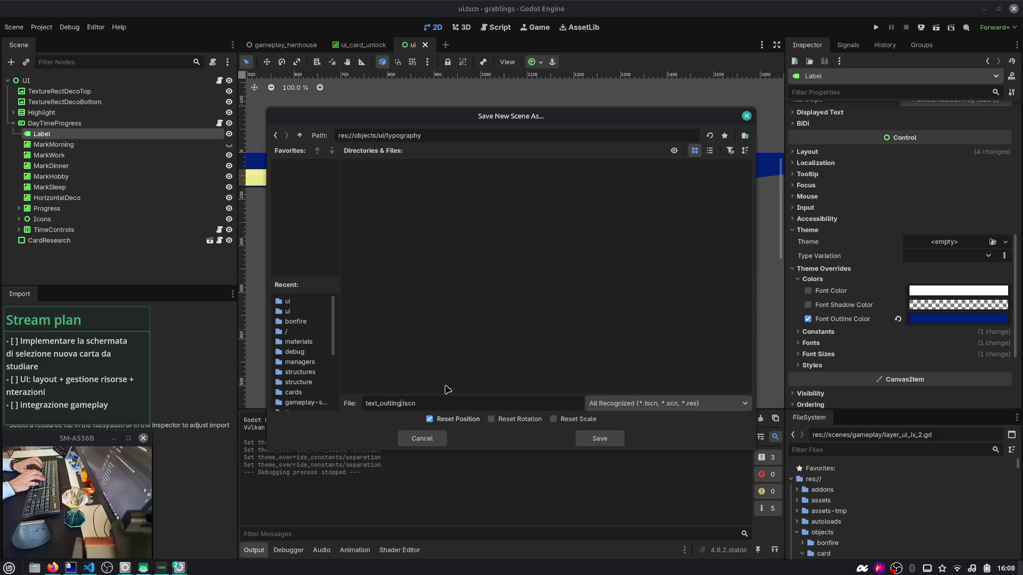
text(e)
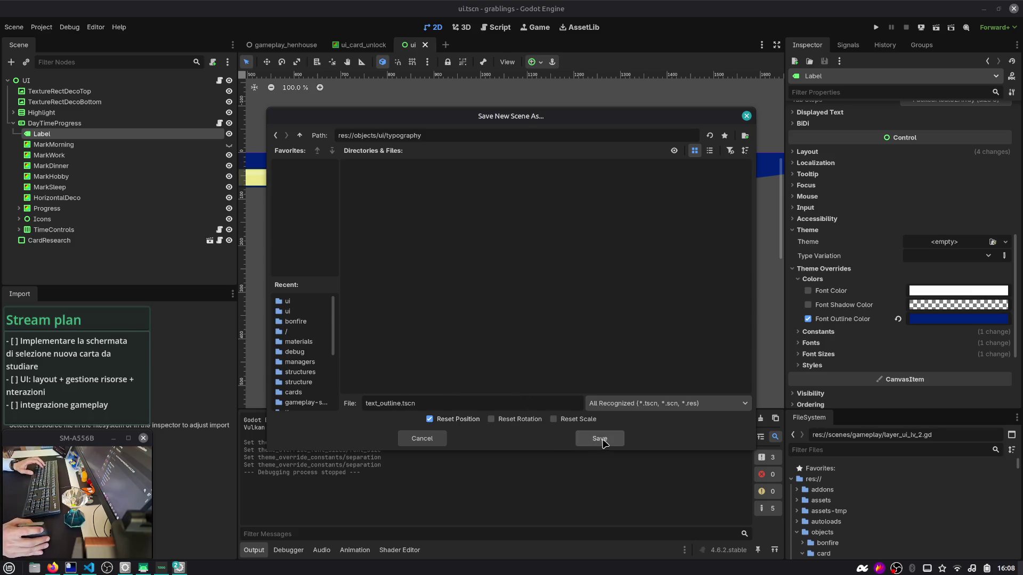
click(600, 439)
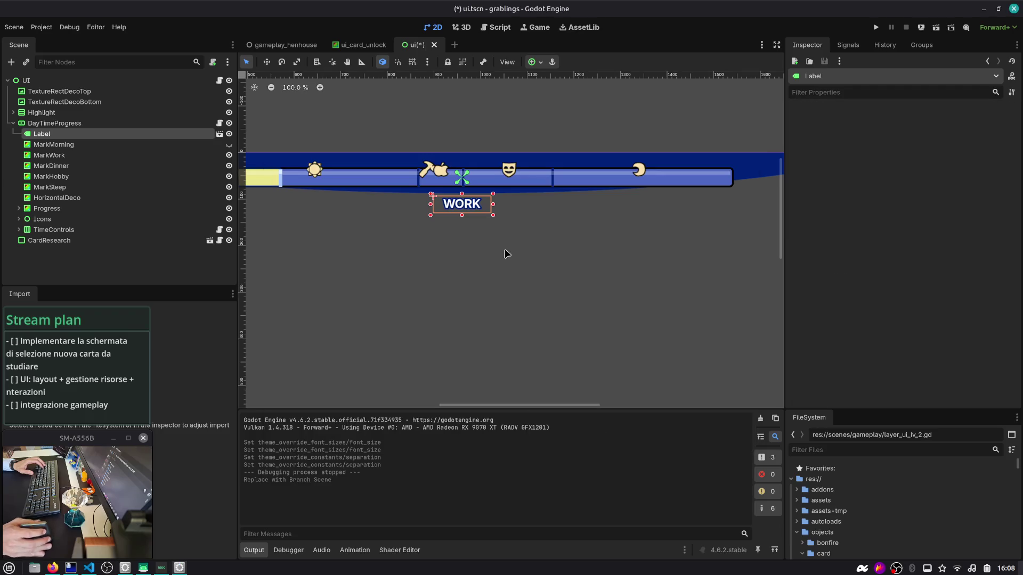
Rename the instanced Label to LabelTextOutline and save the ui scene.
key(ctrl+s)
double_click(183, 138)
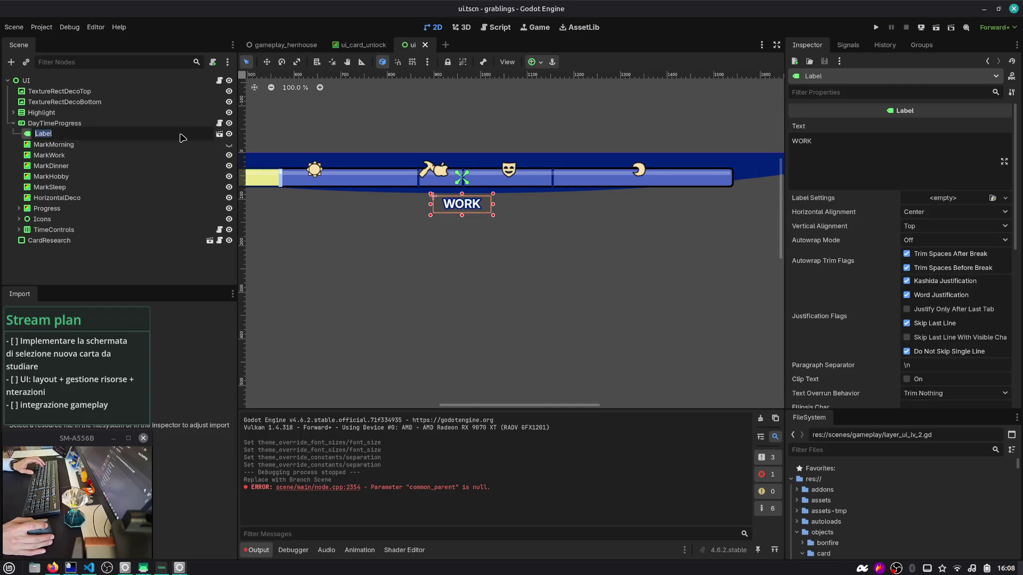
key(End)
text(Te)
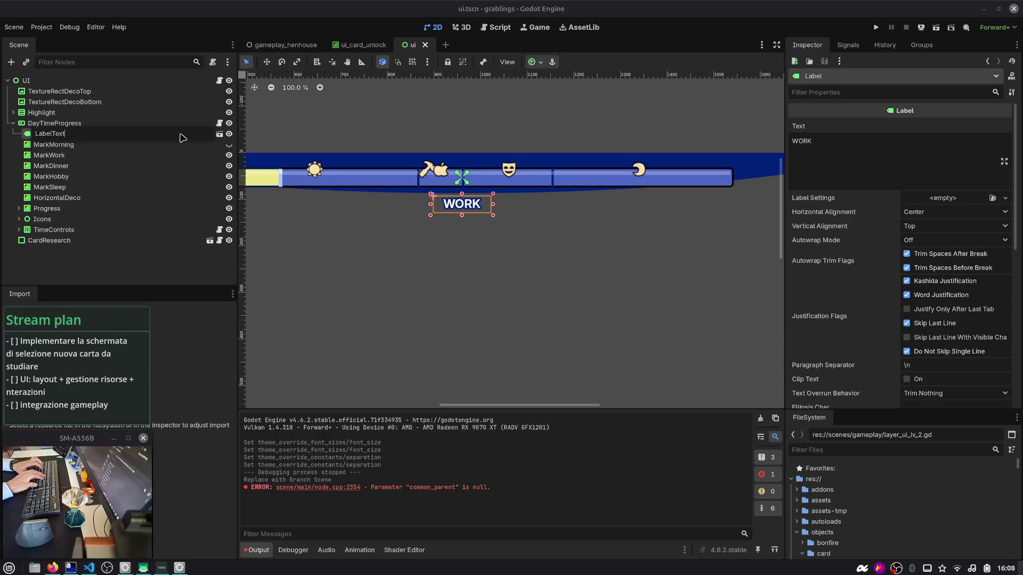
text(xtOutline)
key(Return)
key(ctrl+s)
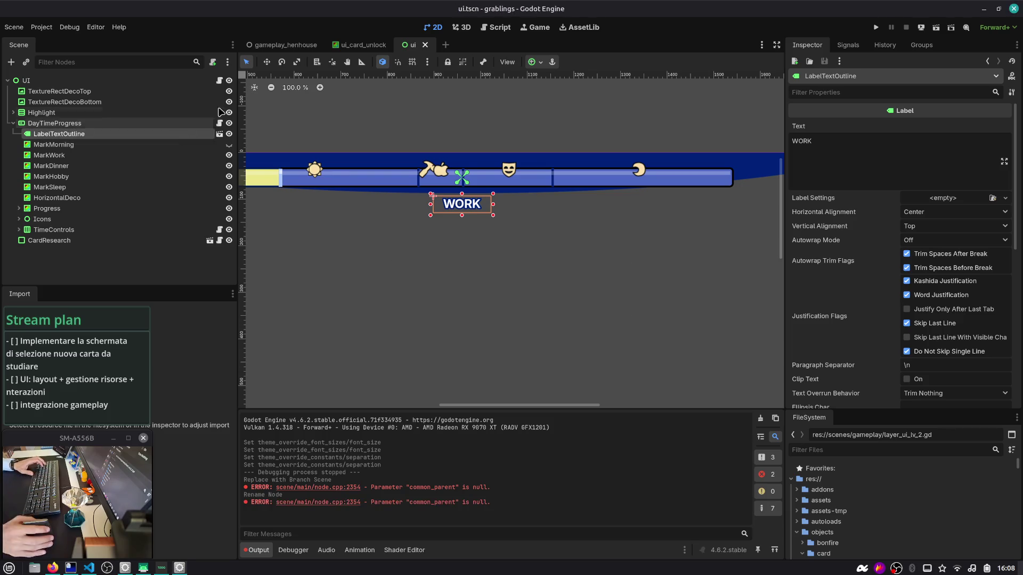
Close the ui scene, select ui_card_unlock's VBoxContainer and bring up the Select Scene picker.
middle_click(411, 46)
scroll(435, 161, down, 9)
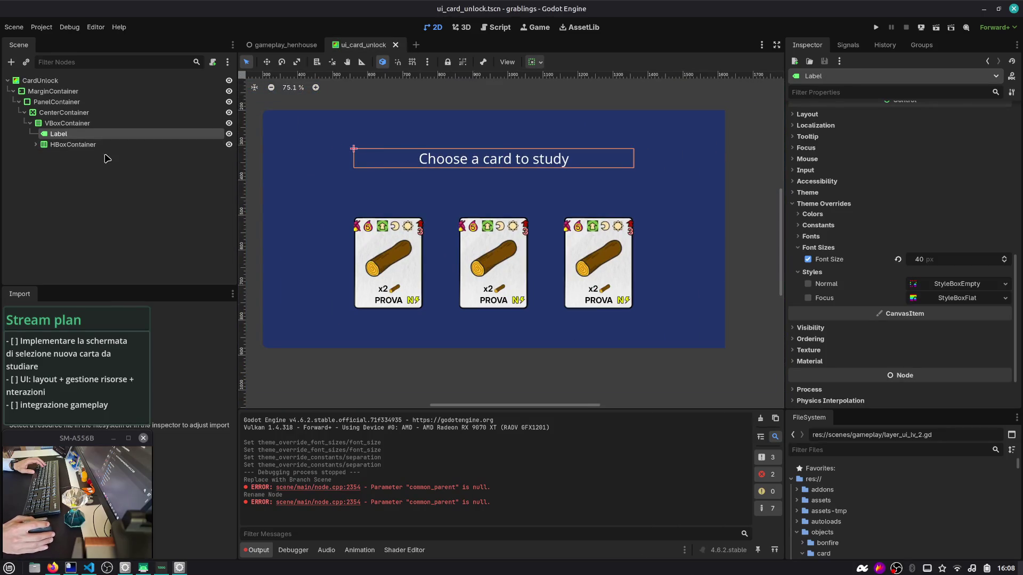
click(101, 137)
scroll(530, 189, up, 3)
click(530, 189)
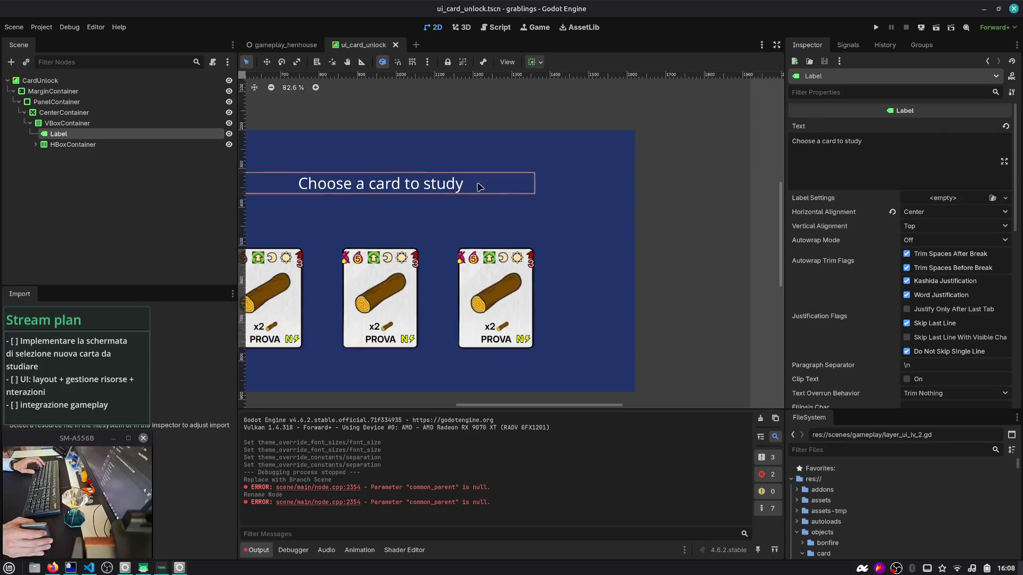
scroll(478, 188, down, 3)
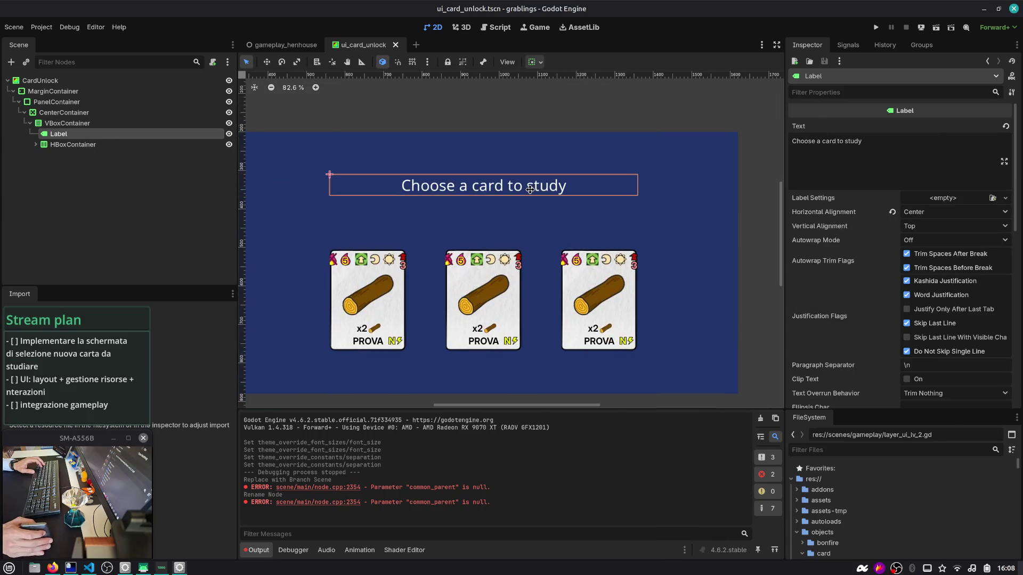
click(99, 124)
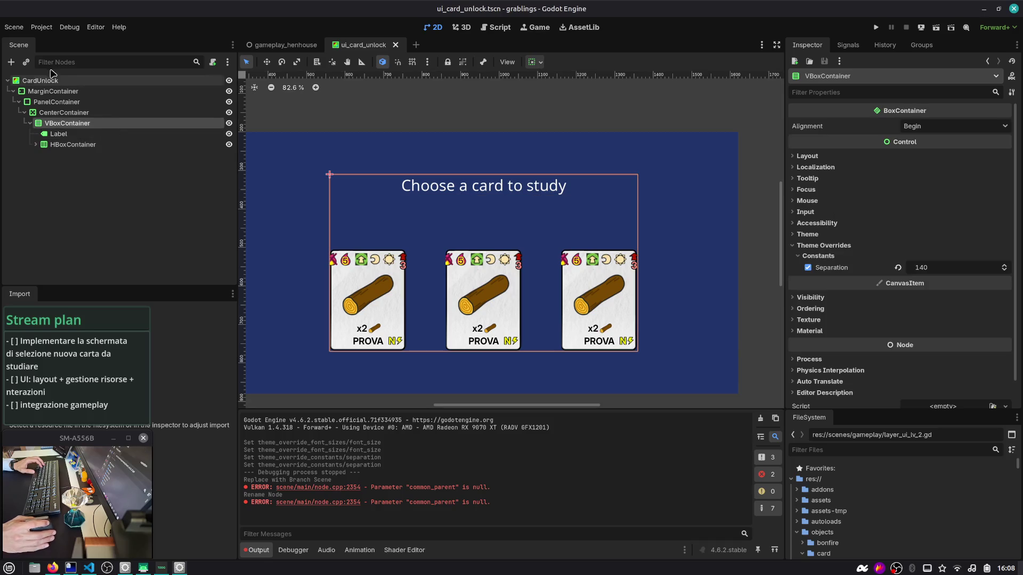
key(ctrl+shift+o)
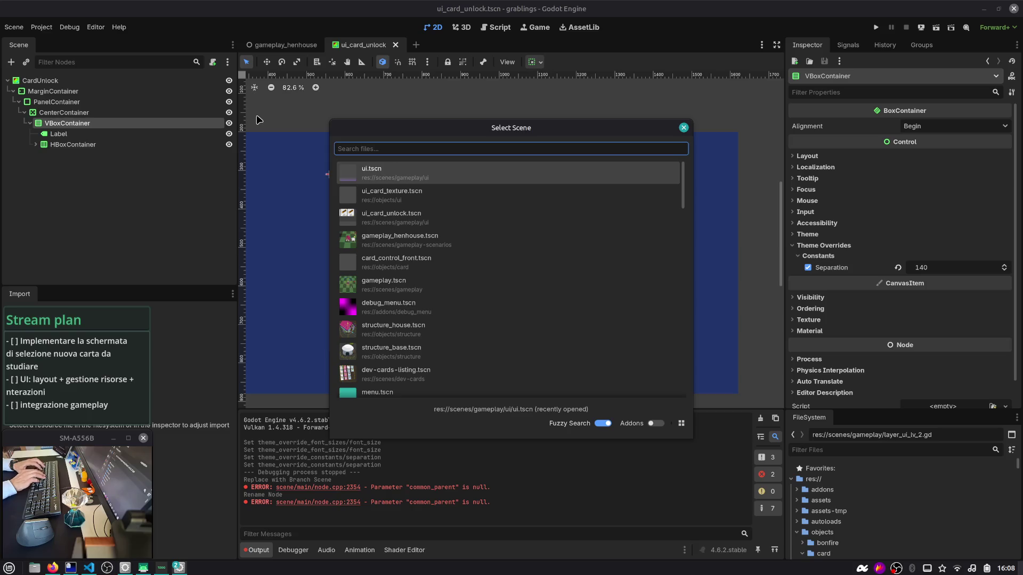
Instance the text_outline label scene and move it between the title and the cards.
text(label)
key(Down)
key(Return)
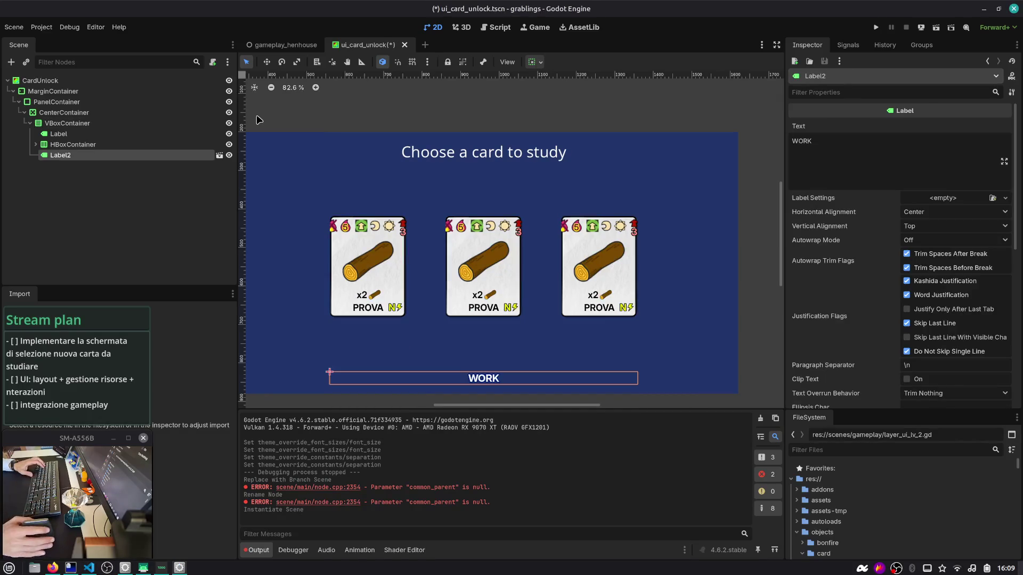
drag(123, 156, 80, 146)
Copy the title's text into Label2 so it reads 'Choose a card to study'.
click(81, 137)
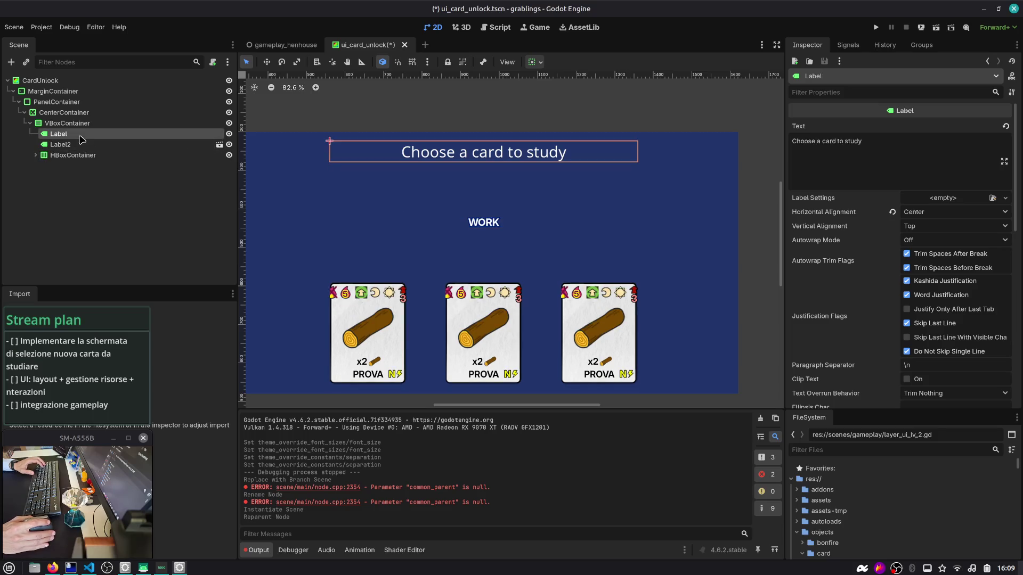
triple_click(884, 143)
key(ctrl+c)
click(61, 144)
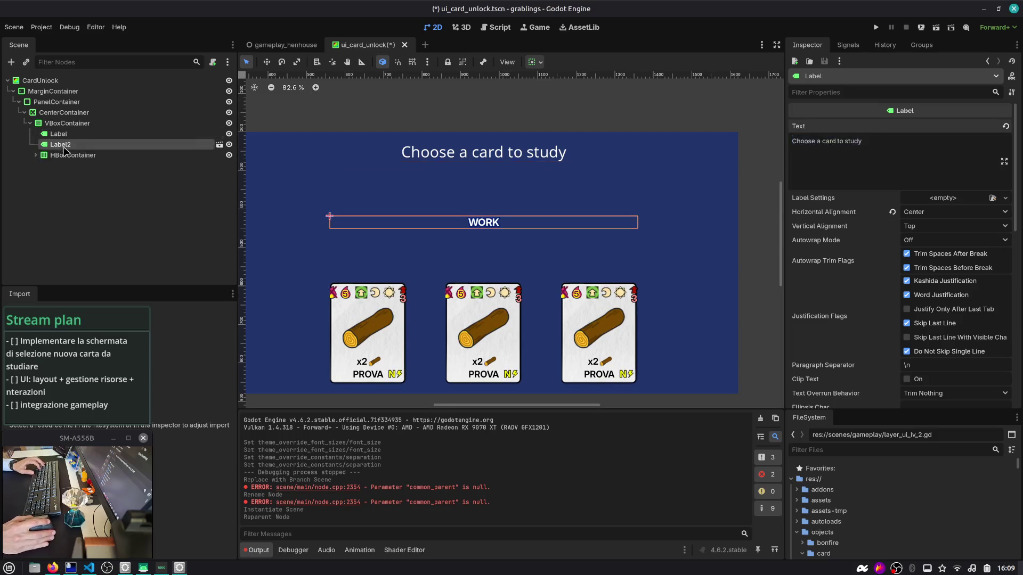
triple_click(873, 151)
key(ctrl+v)
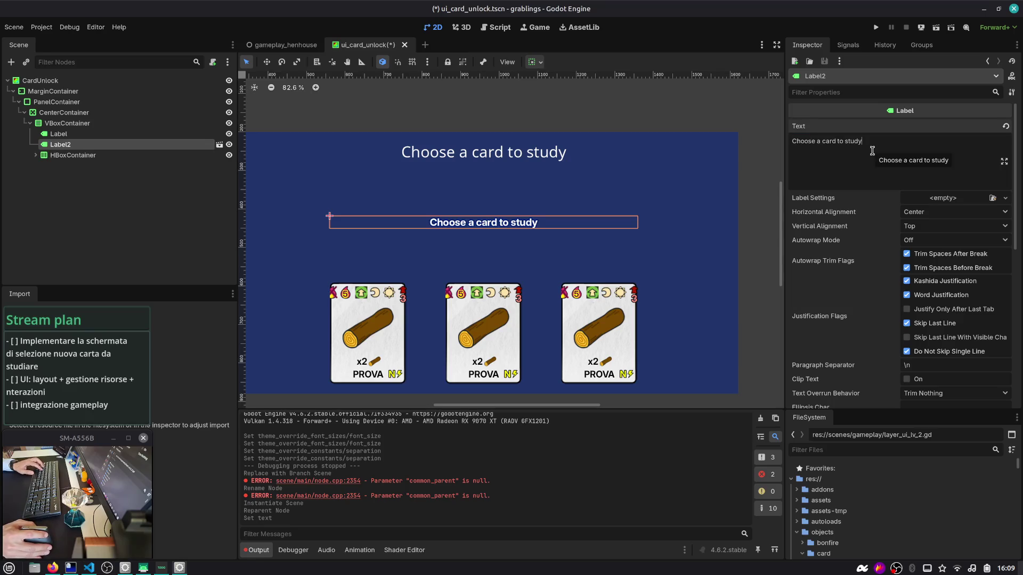
Look over the updated scene and reselect the original title Label.
key(alt+Tab)
key(alt+Tab)
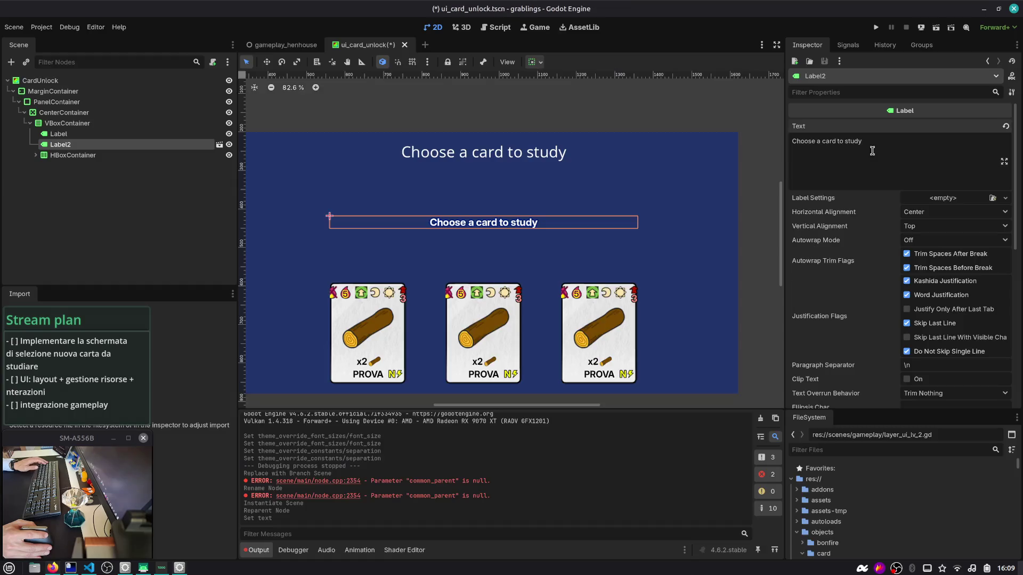
scroll(481, 166, up, 8)
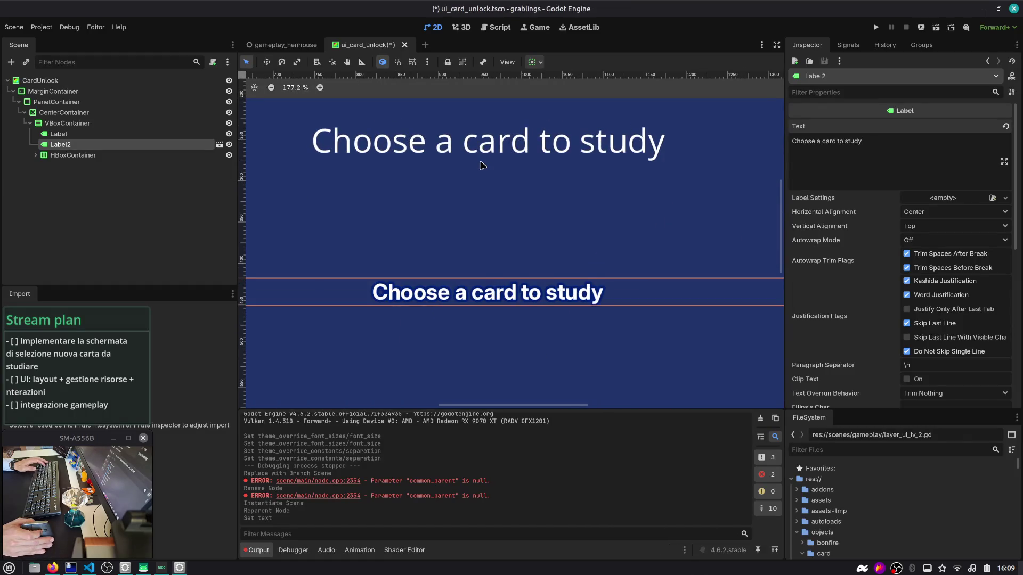
scroll(455, 160, down, 7)
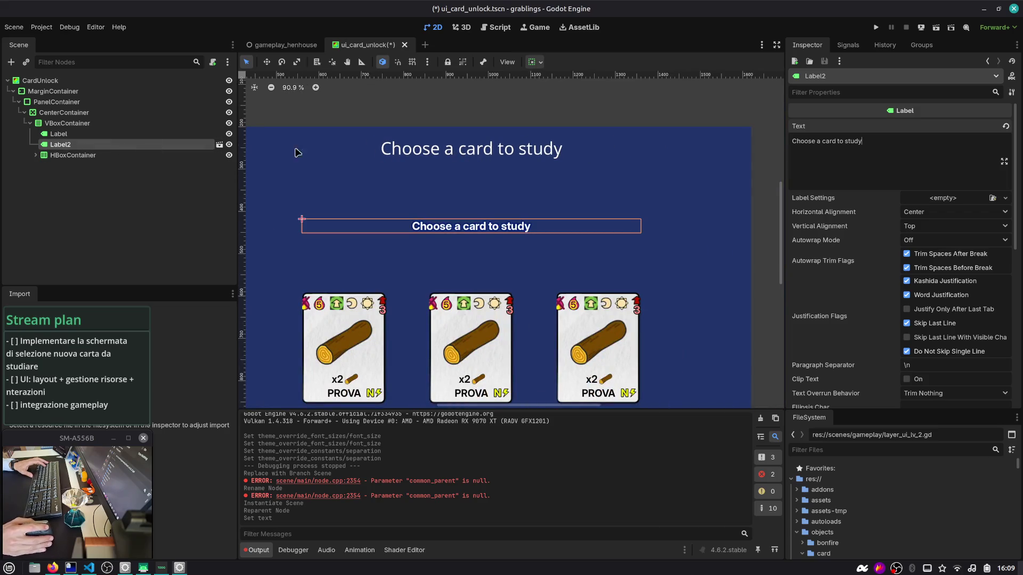
scroll(906, 219, down, 10)
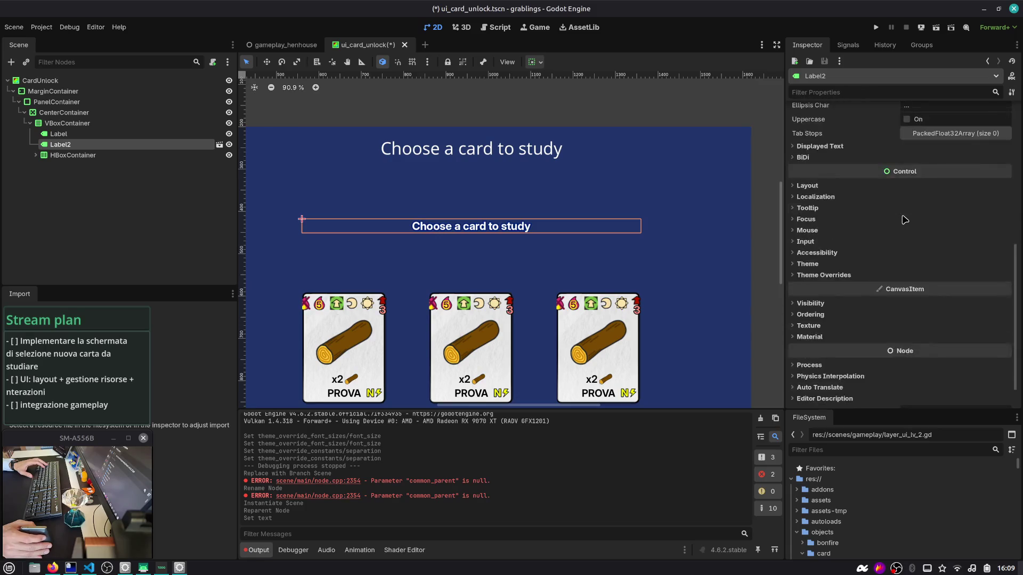
scroll(906, 218, up, 9)
scroll(906, 219, up, 1)
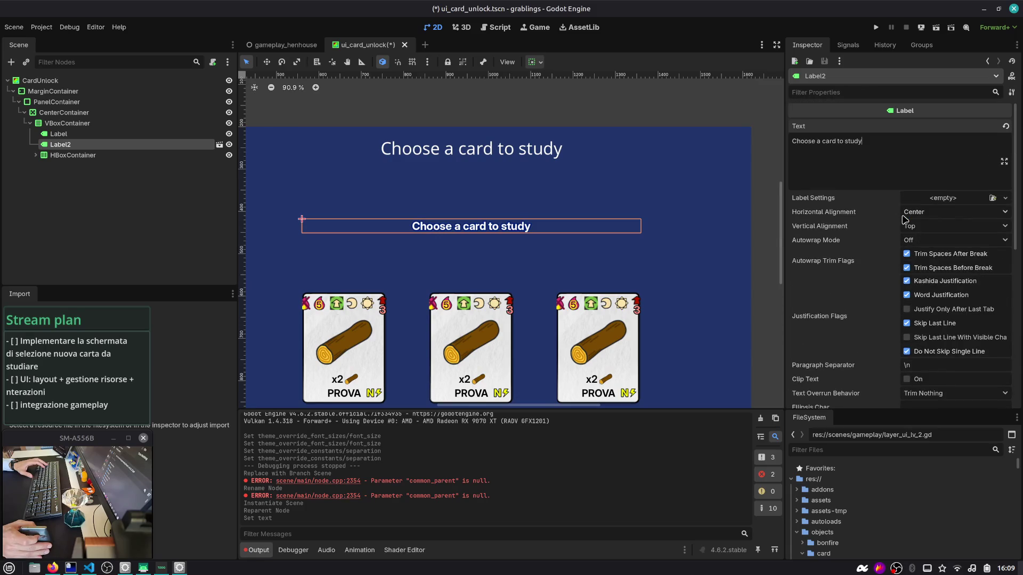
scroll(904, 219, down, 7)
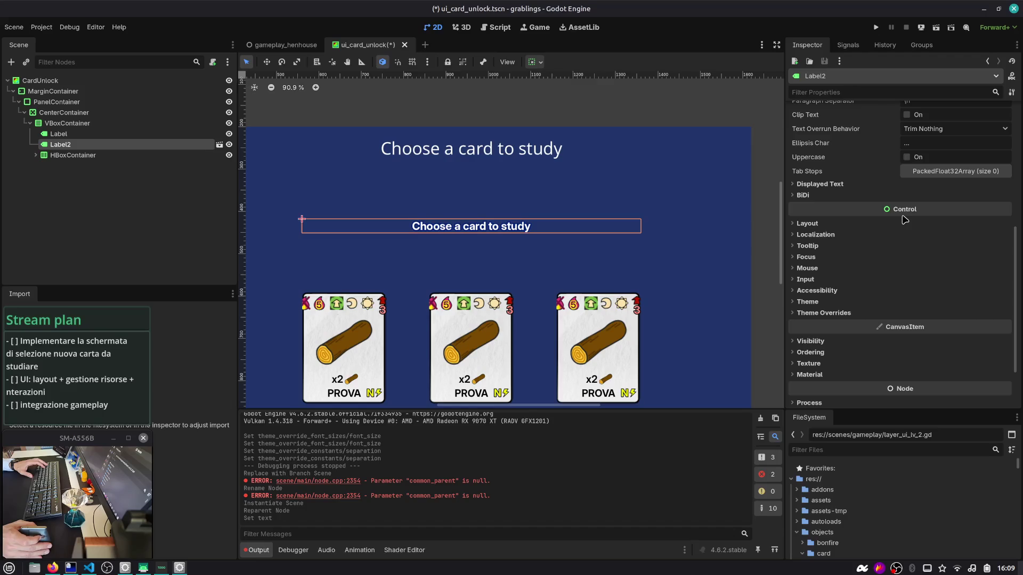
scroll(905, 219, down, 2)
click(59, 134)
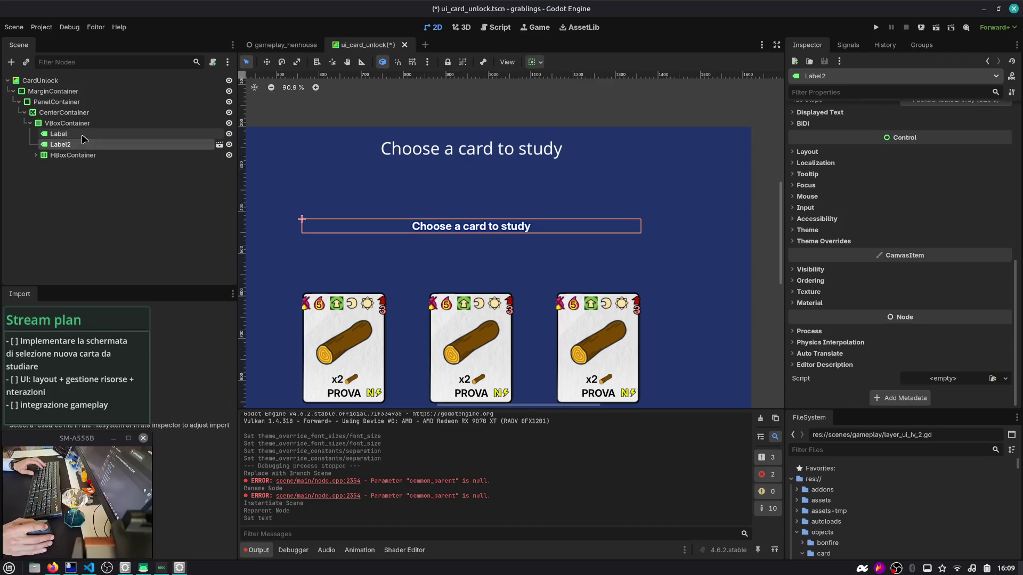
scroll(825, 213, down, 3)
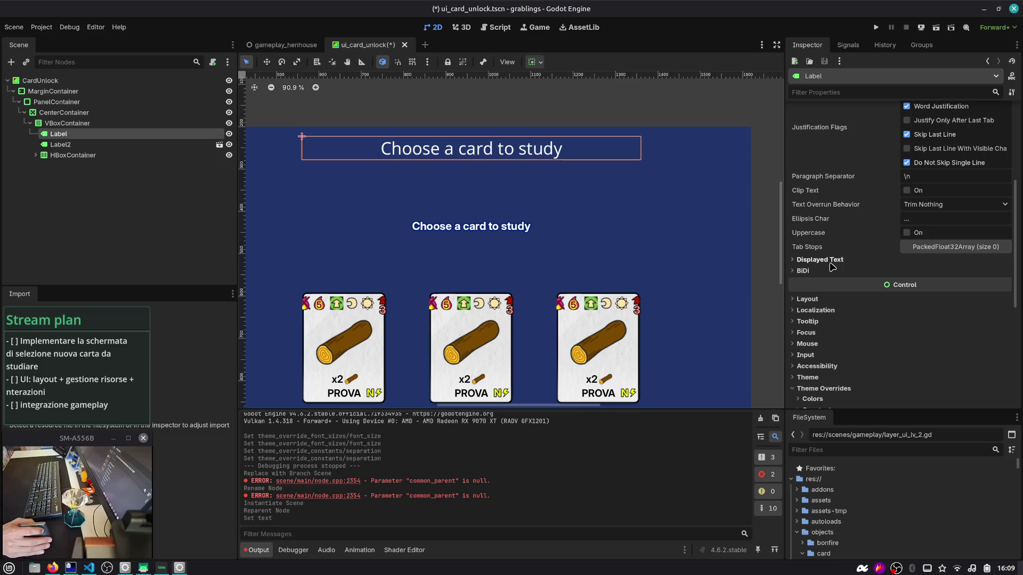
Review the original title label's text properties and its 40 px font size.
click(830, 261)
click(810, 260)
click(804, 271)
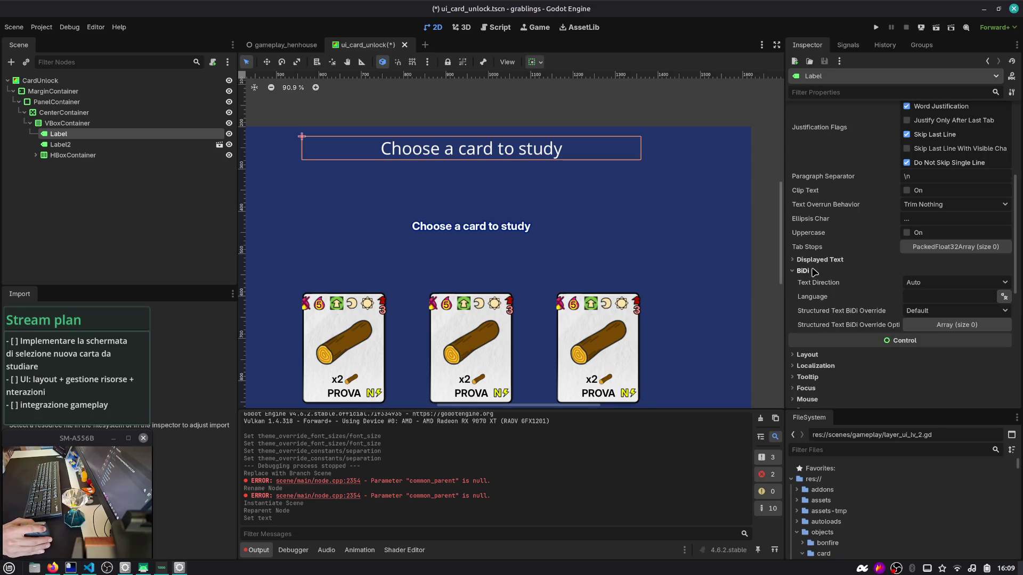
click(810, 272)
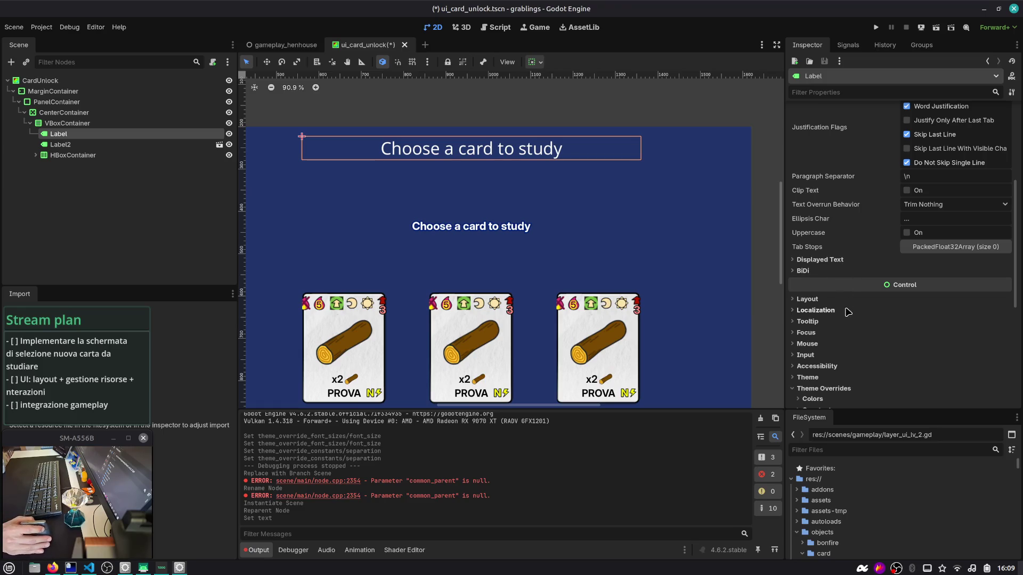
click(839, 261)
click(837, 260)
click(835, 271)
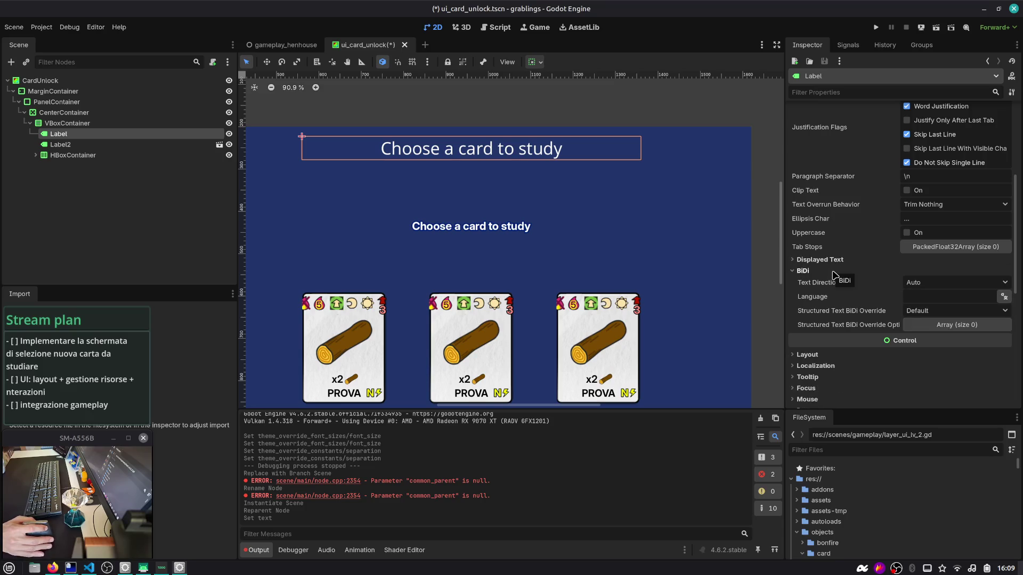
click(833, 272)
scroll(825, 302, down, 3)
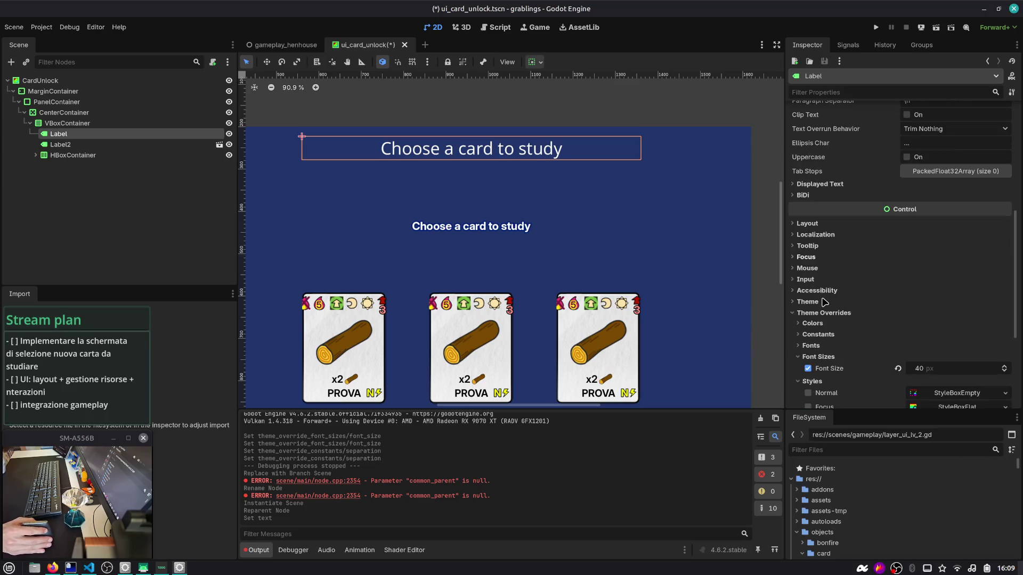
scroll(824, 302, down, 2)
click(921, 330)
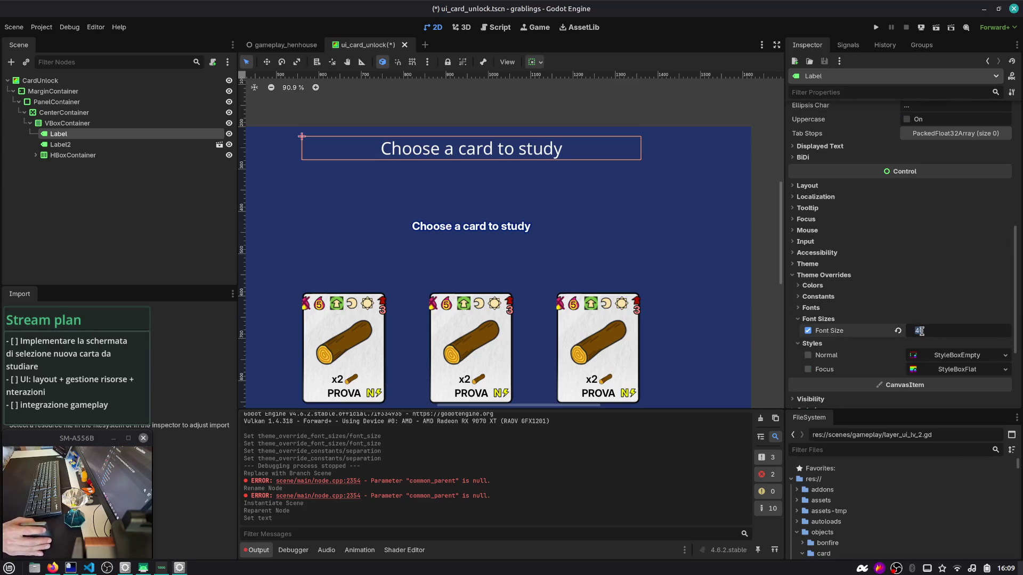
Give Label2 a 40 px font size override, using the 'size' Inspector filter.
click(174, 145)
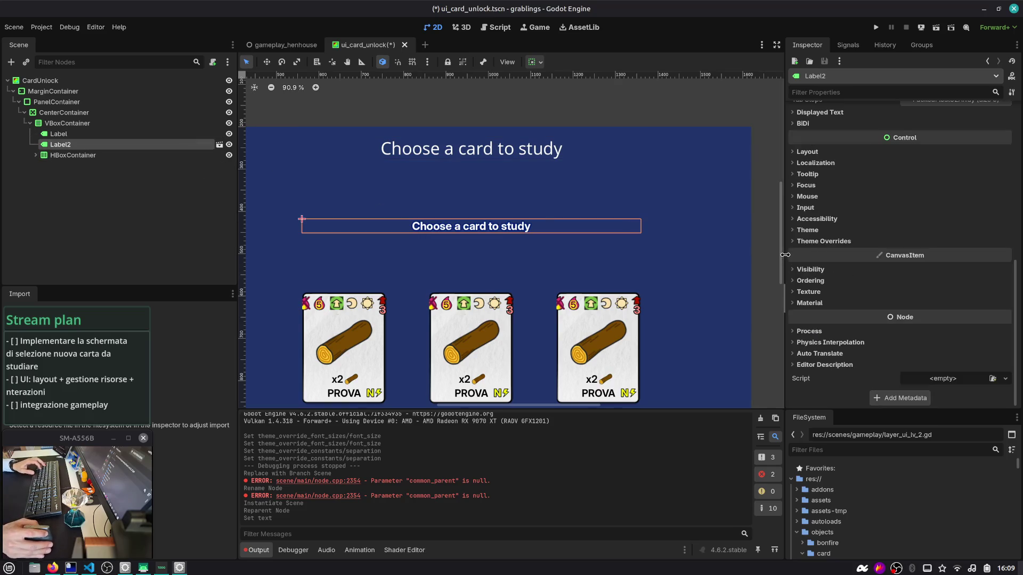
scroll(824, 282, up, 5)
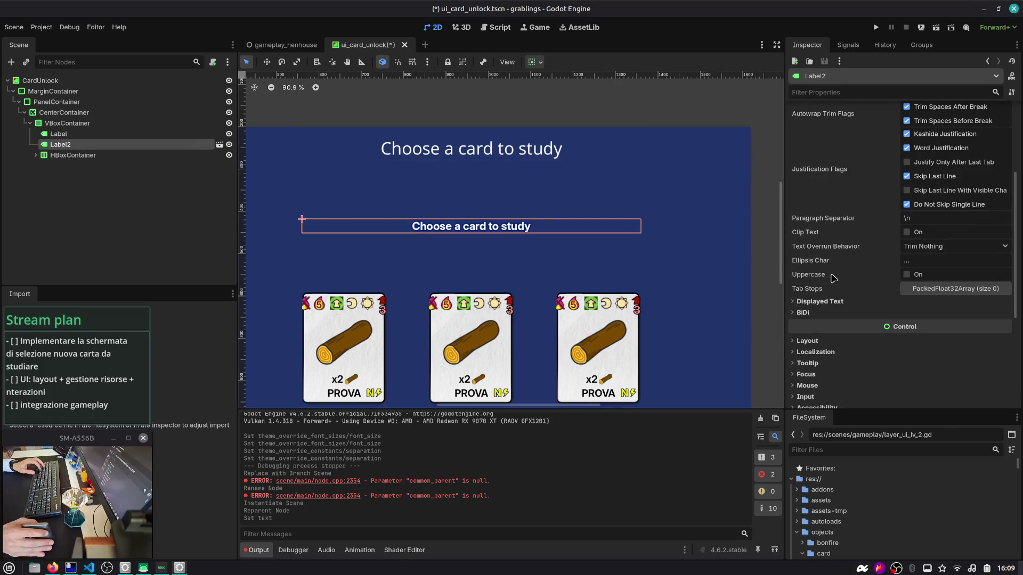
scroll(834, 279, down, 5)
click(873, 92)
text(size)
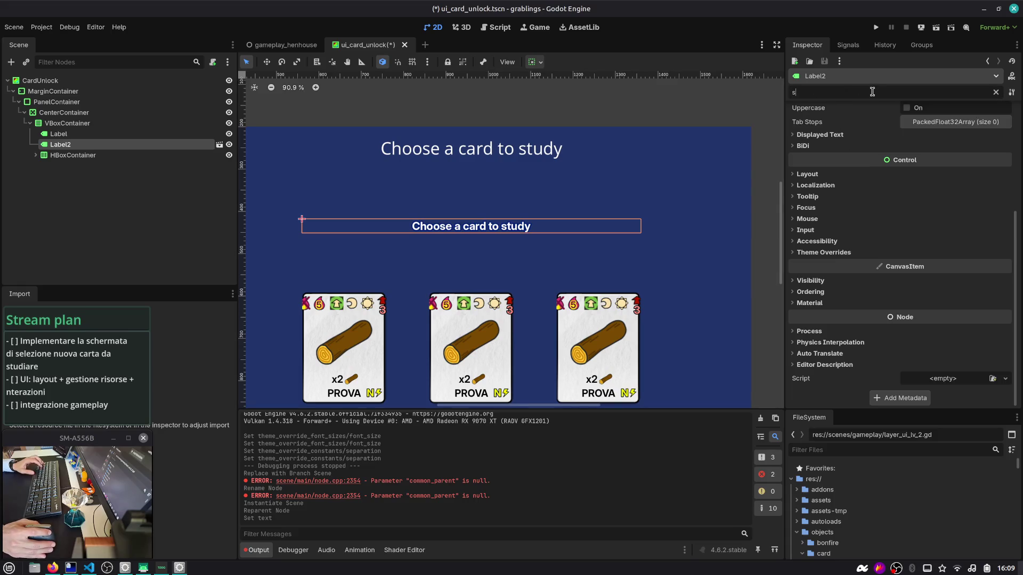
click(897, 141)
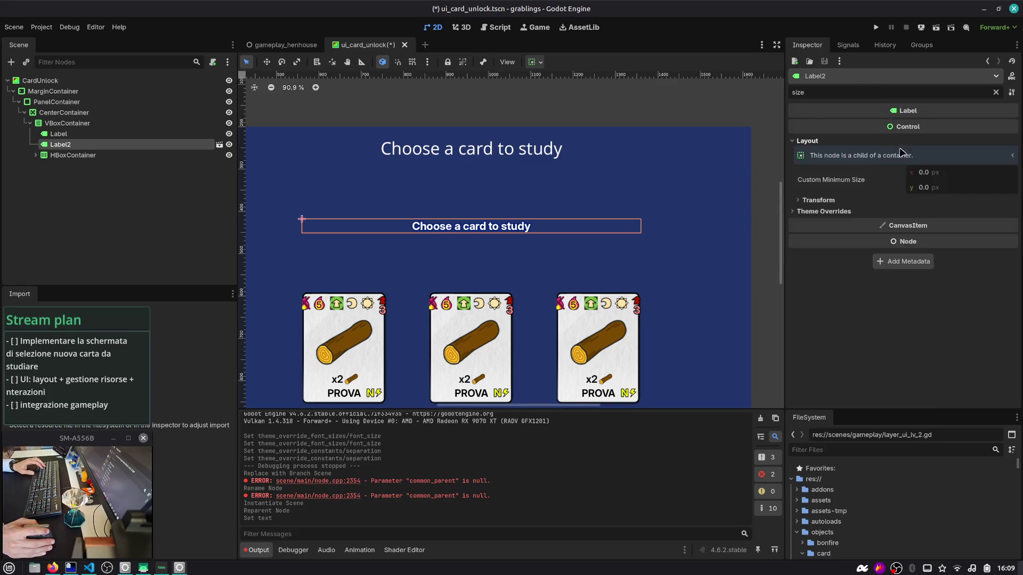
click(884, 201)
click(856, 240)
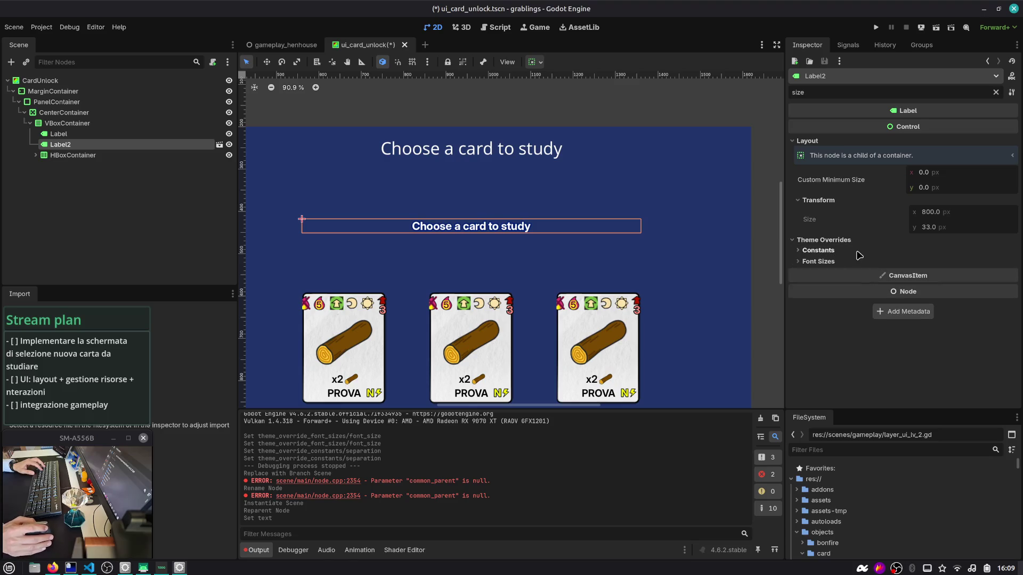
click(818, 261)
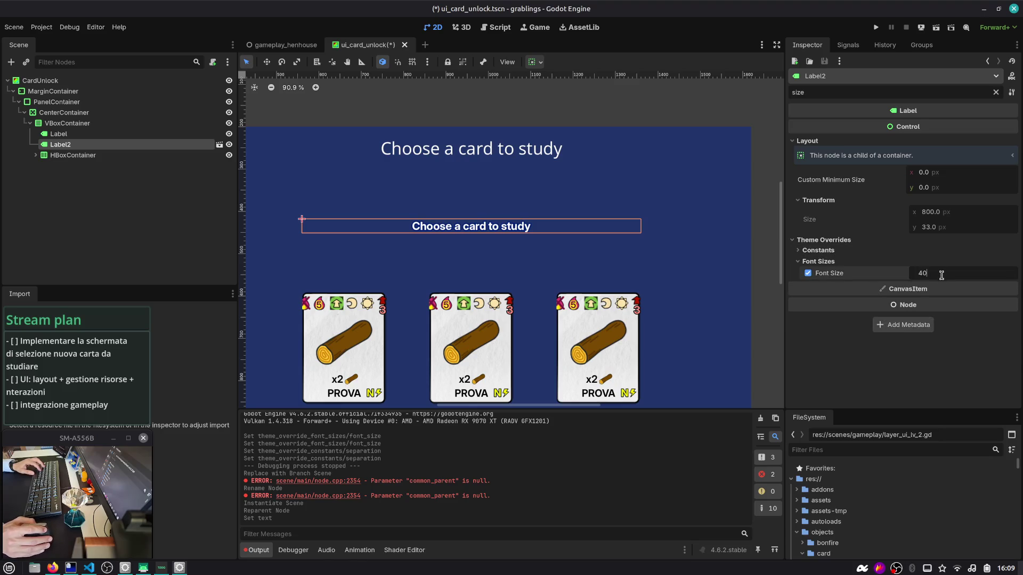
click(808, 272)
Delete the original plain title label and save the scene.
click(58, 133)
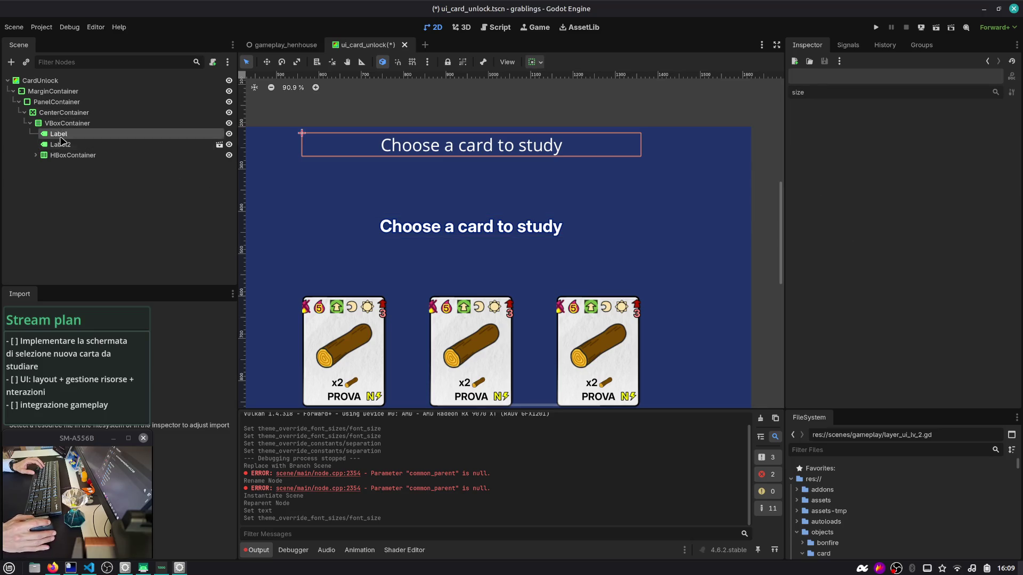
key(Delete)
key(Return)
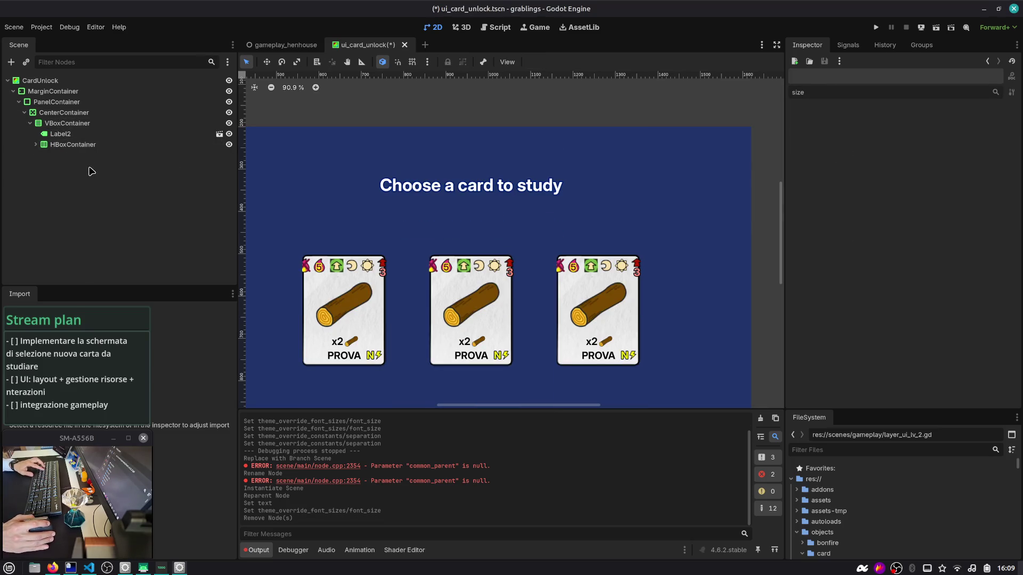
key(ctrl+s)
click(79, 136)
Rename Label2 to Label and save the card unlock scene.
double_click(79, 137)
key(BackSpace)
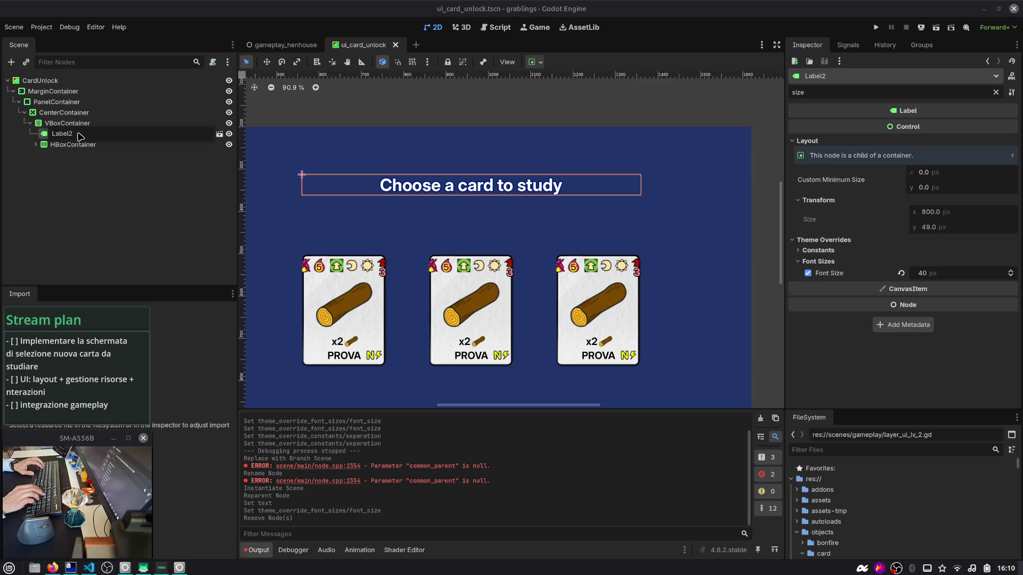
key(Return)
click(109, 173)
key(ctrl+s)
scroll(390, 200, down, 10)
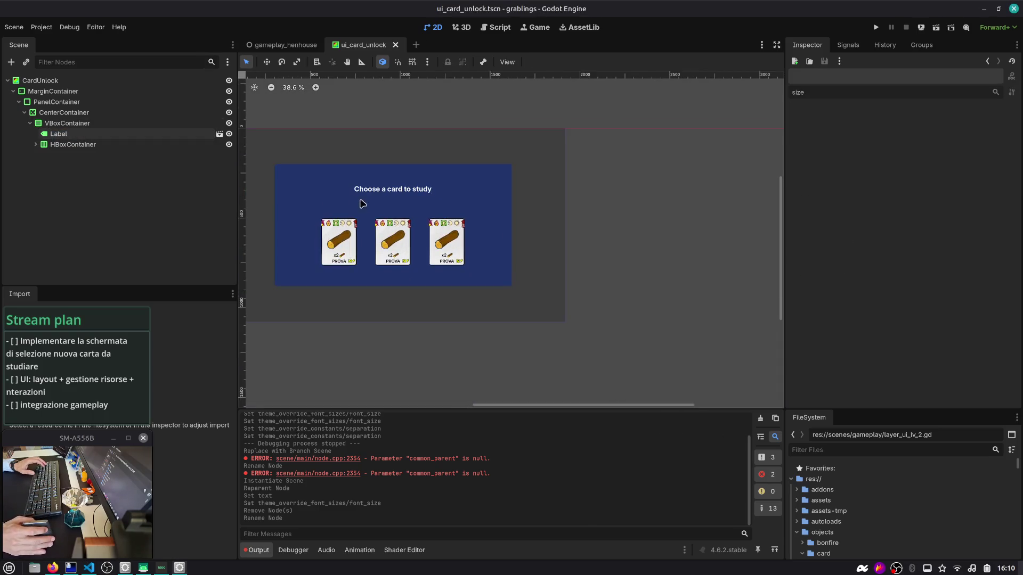
Reduce the VBoxContainer's separation from 140 to 84 and save.
click(112, 127)
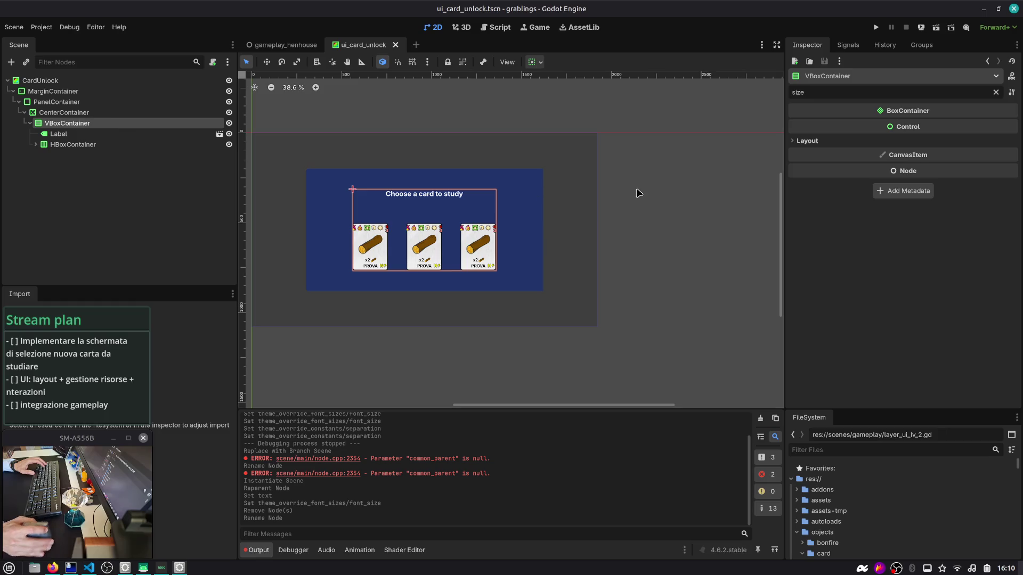
click(837, 144)
click(882, 202)
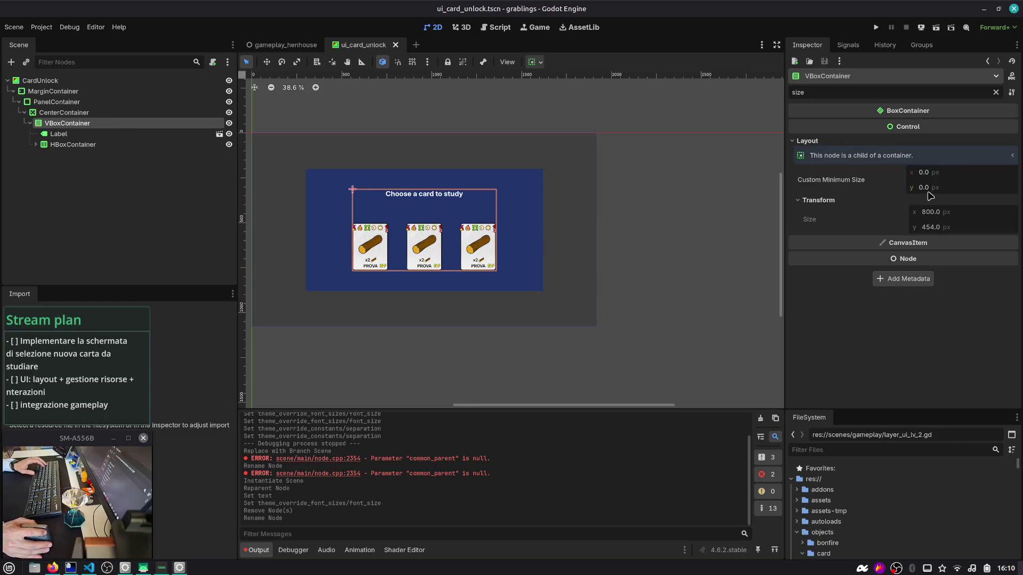
click(995, 92)
scroll(864, 255, down, 5)
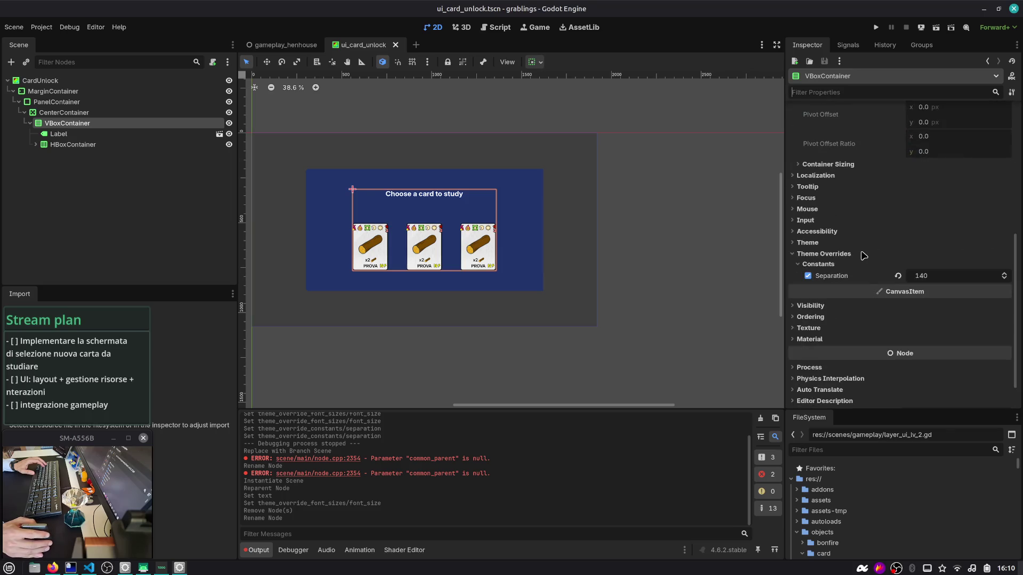
mouse_move(921, 277)
mouse_down()
mouse_move(879, 277)
mouse_move(951, 279)
mouse_up()
key(ctrl+s)
click(189, 184)
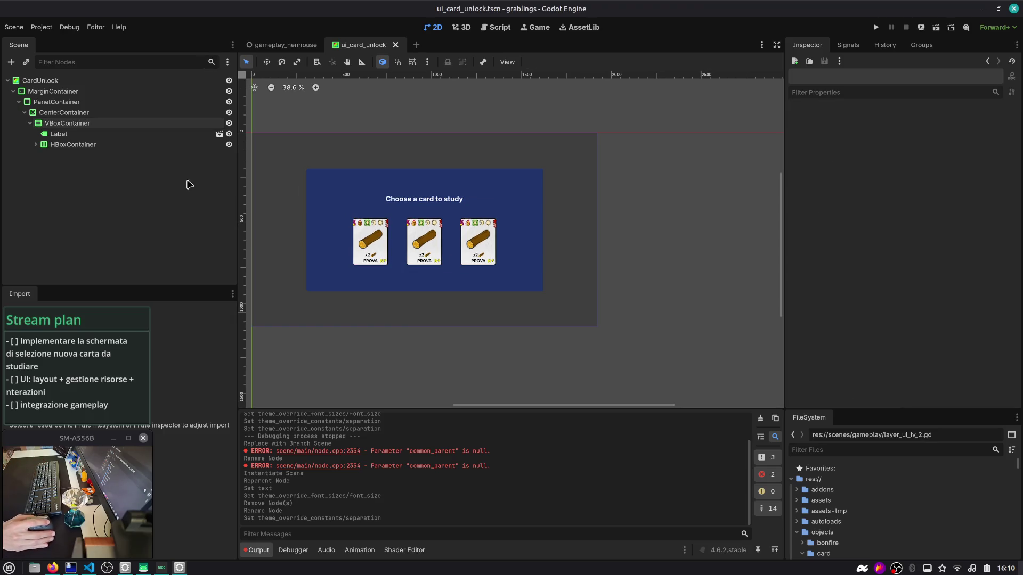
Check the MarginContainer's margins and save the scene again.
click(66, 124)
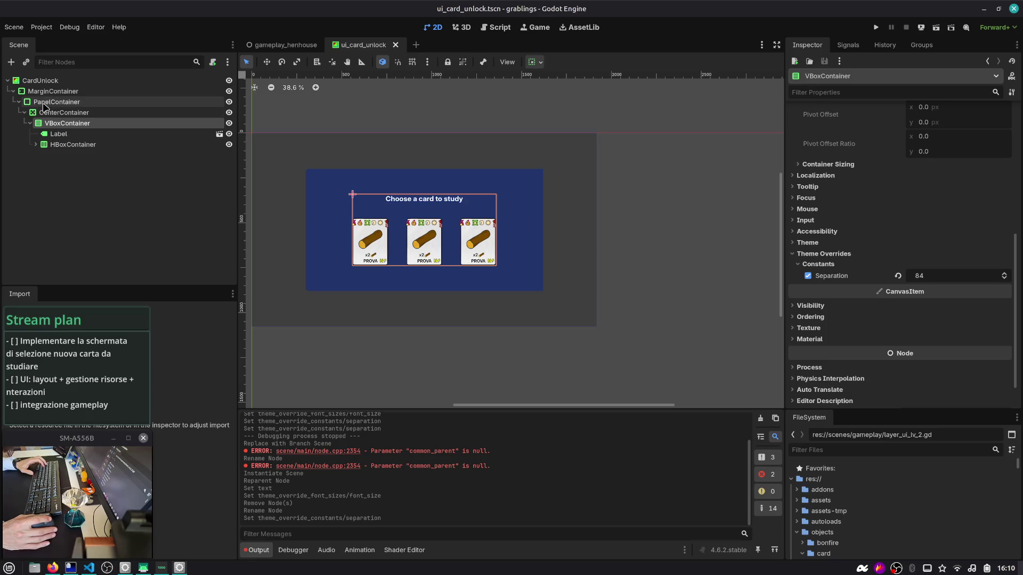
click(53, 91)
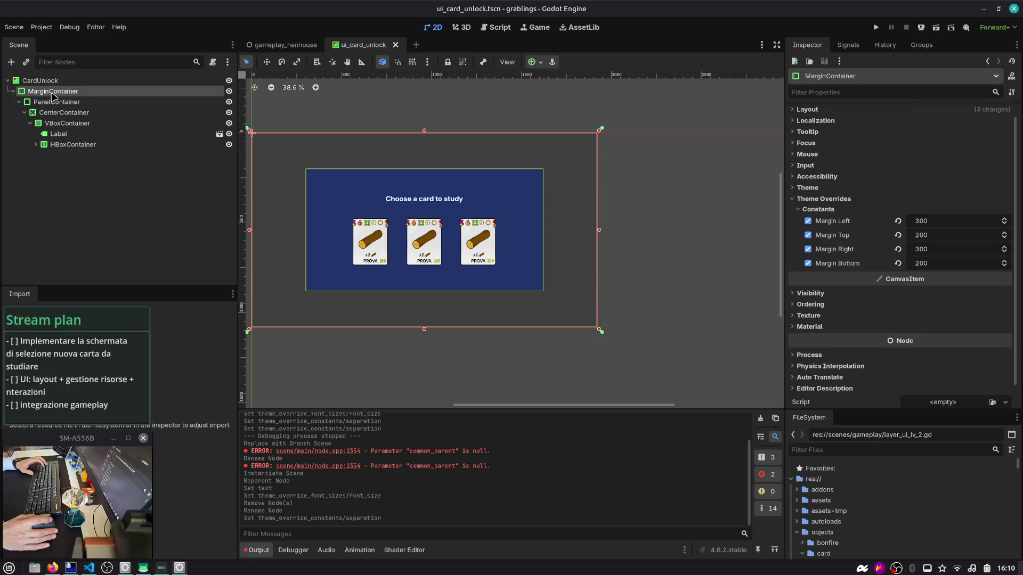
key(ctrl+s)
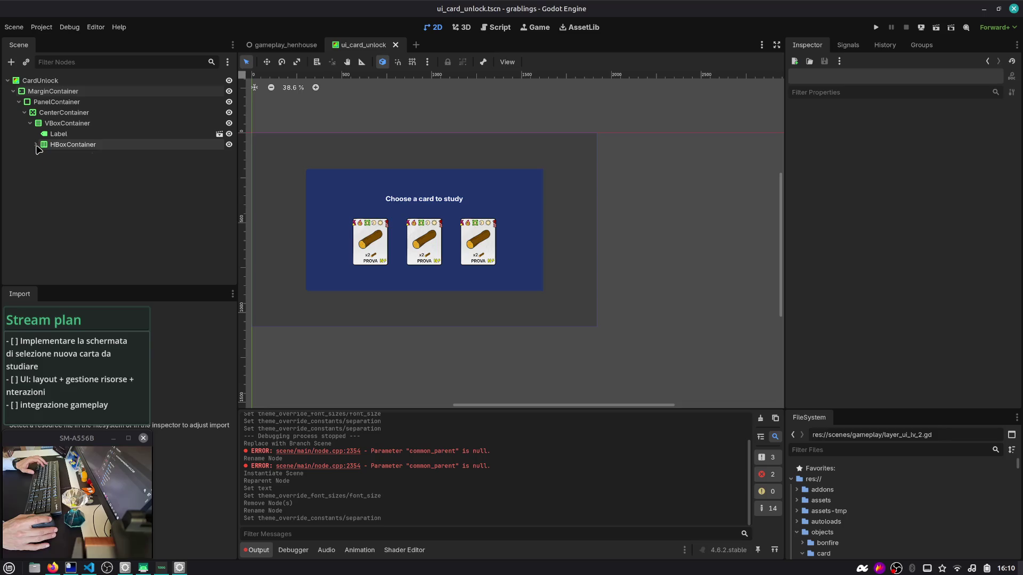
click(36, 145)
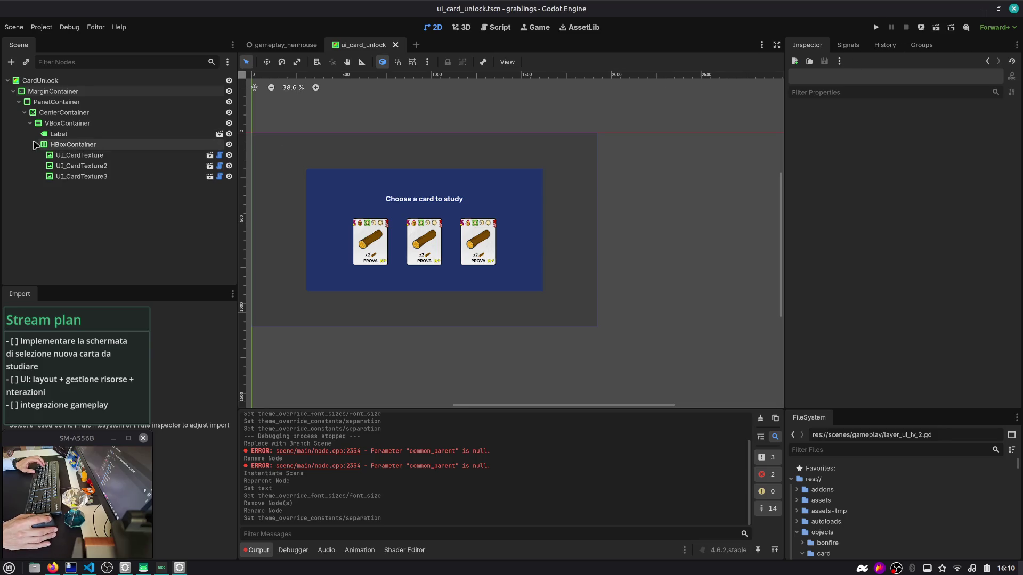
Add a Control spacer under VBoxContainer with minimum height 21.49 and save.
click(35, 144)
click(68, 123)
key(ctrl+a)
text(c)
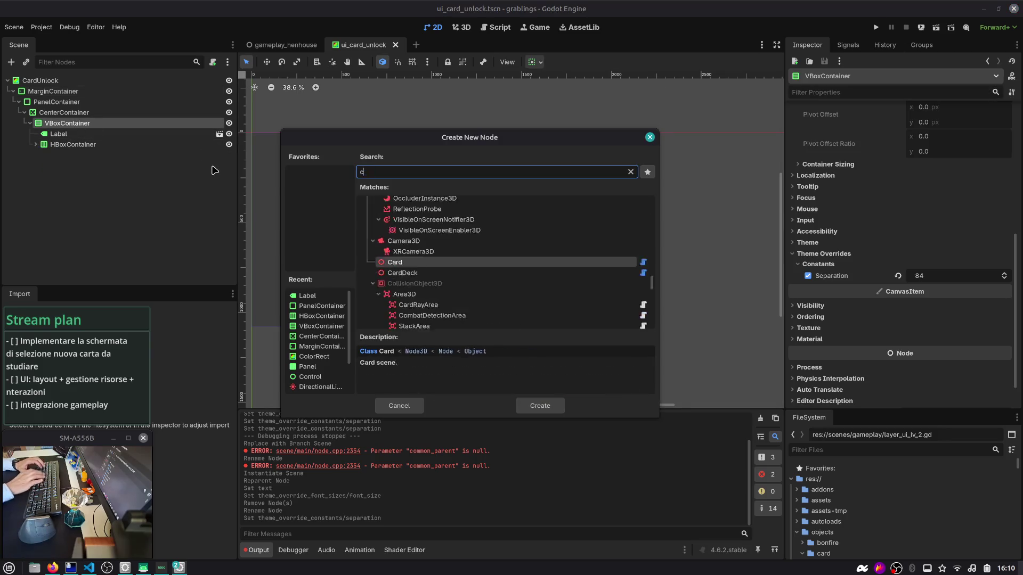
text(ont)
key(Return)
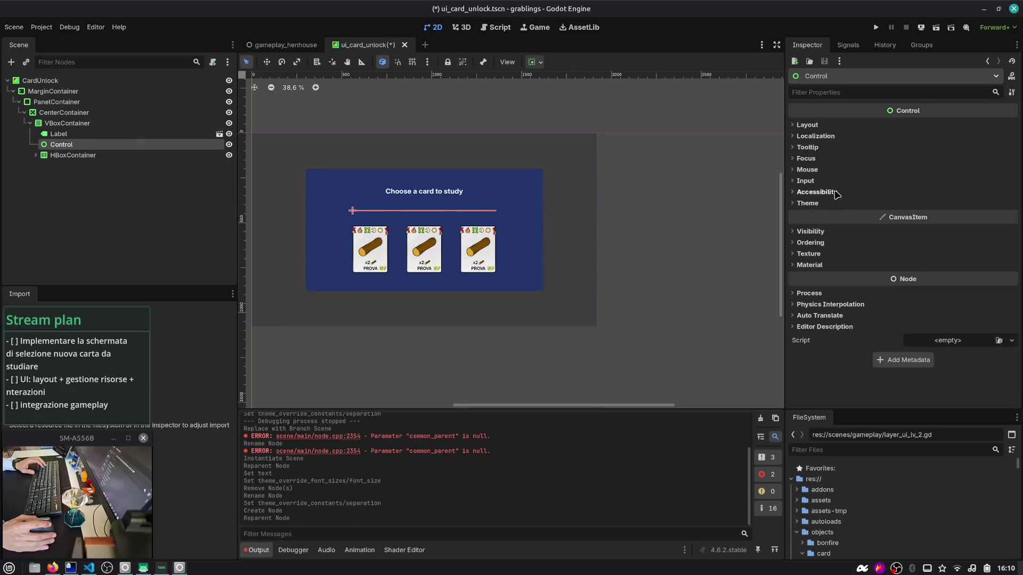
click(807, 125)
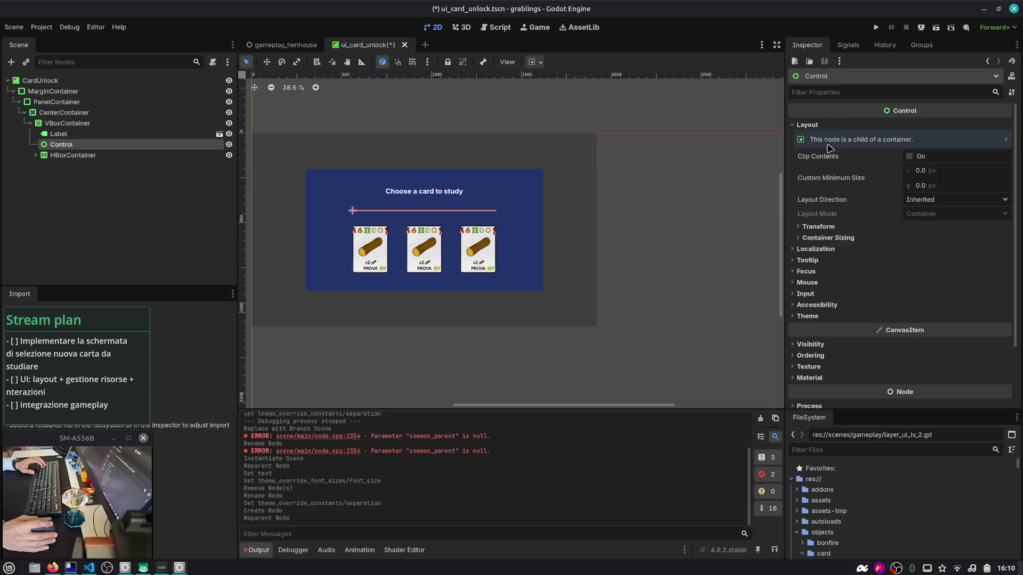
mouse_move(919, 184)
mouse_down()
mouse_move(953, 183)
mouse_move(943, 184)
mouse_up()
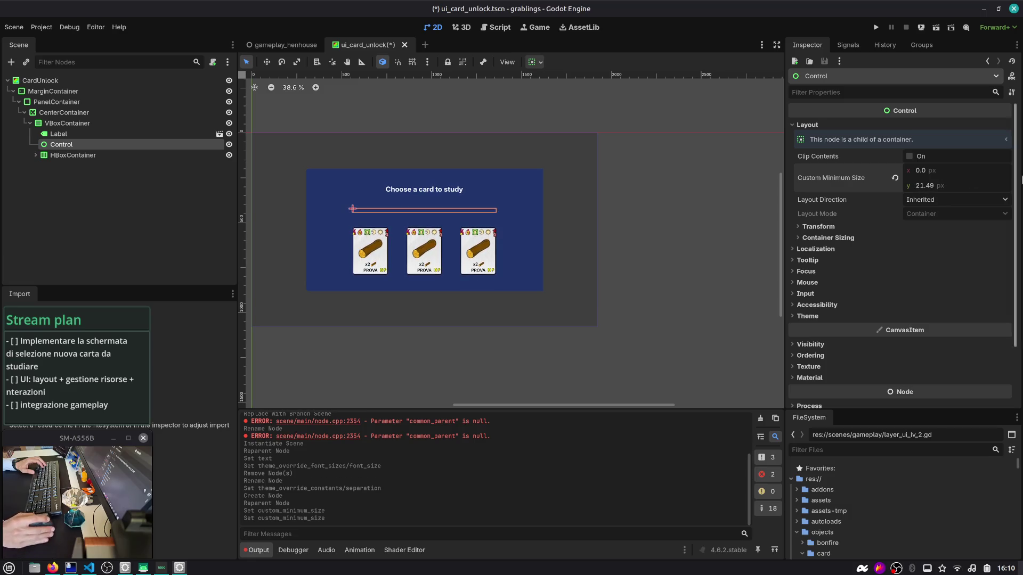
key(ctrl+s)
click(130, 183)
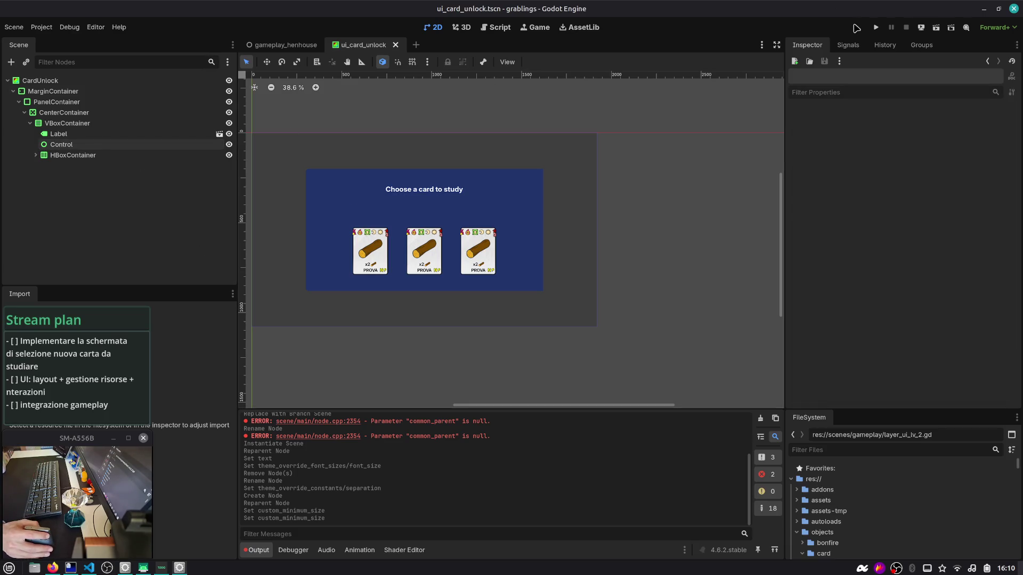
Run the current scene to preview it, then stop it.
click(936, 29)
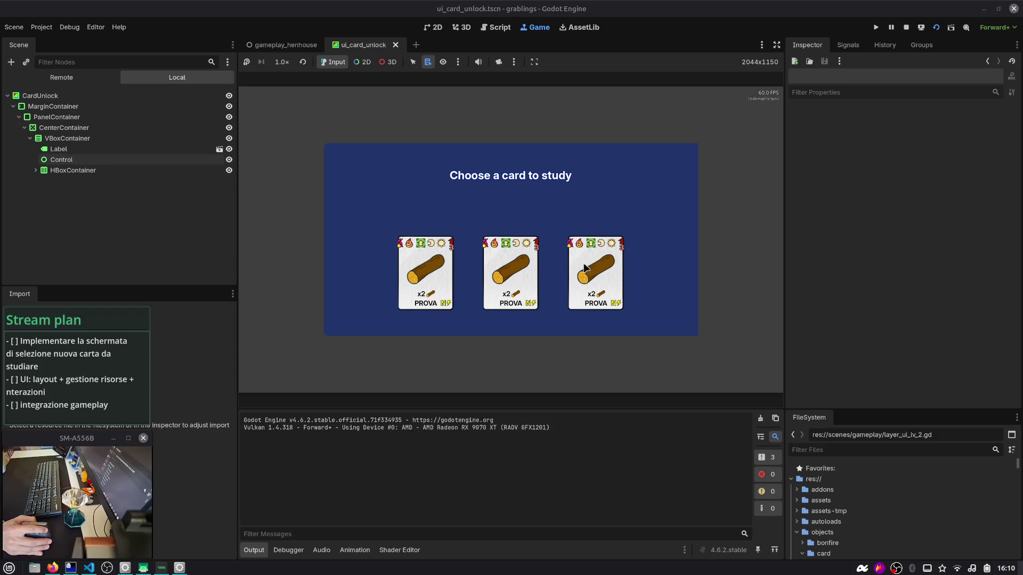
click(905, 27)
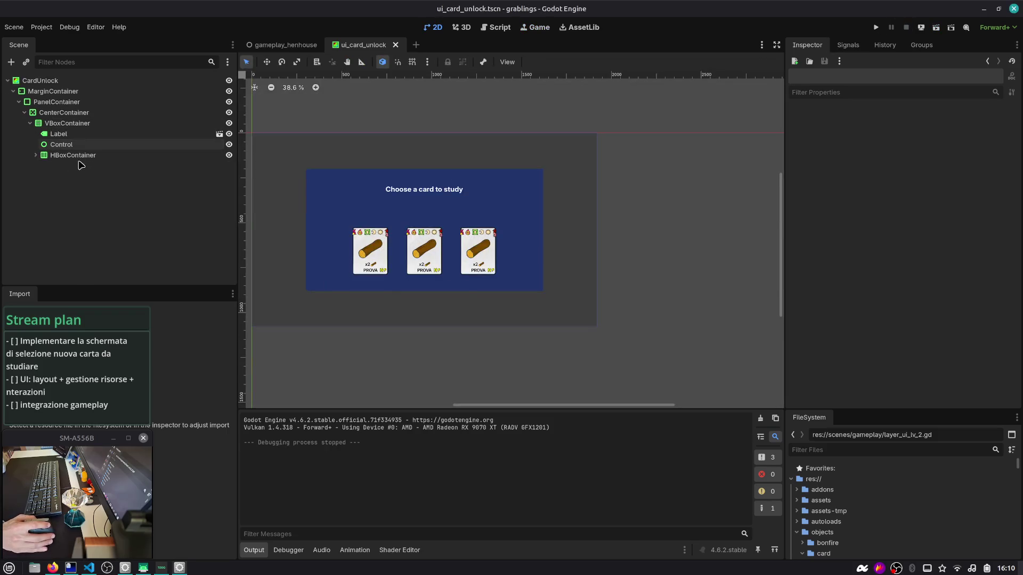
click(35, 155)
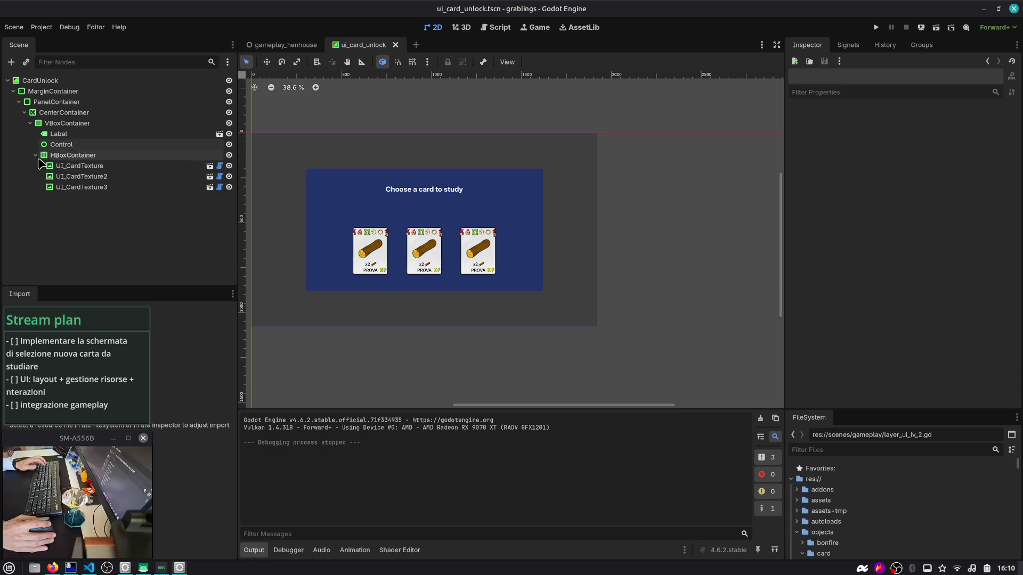
Tick the 'create the Control nodes layout' task in the unlock_new_card.tscn GitHub issue.
key(alt+Tab)
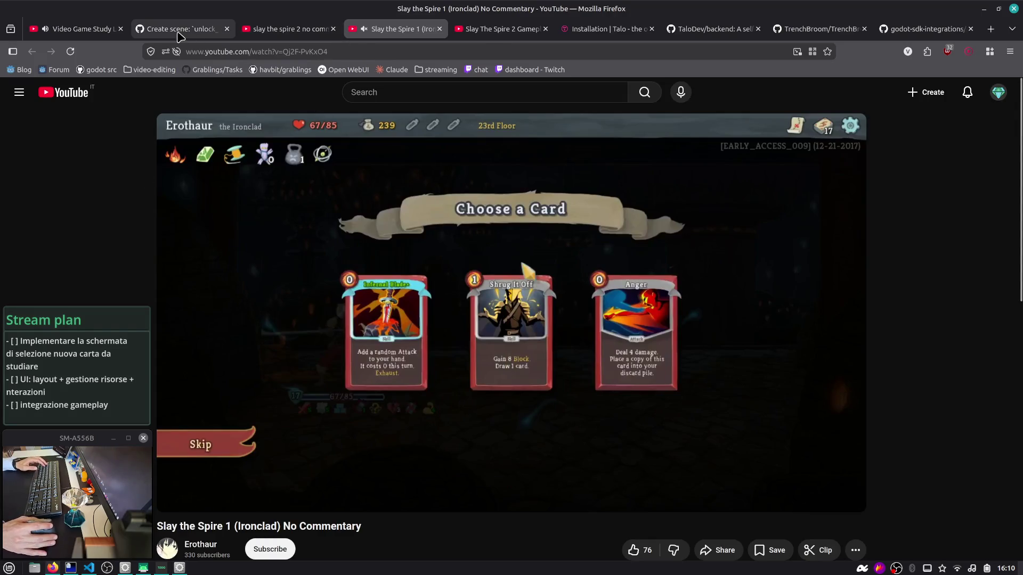
click(180, 30)
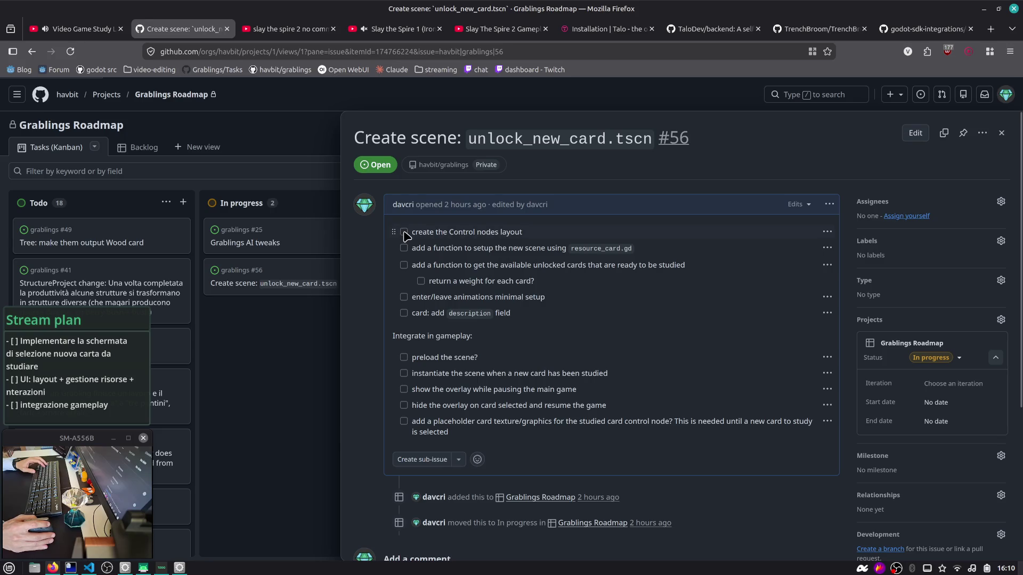
click(404, 232)
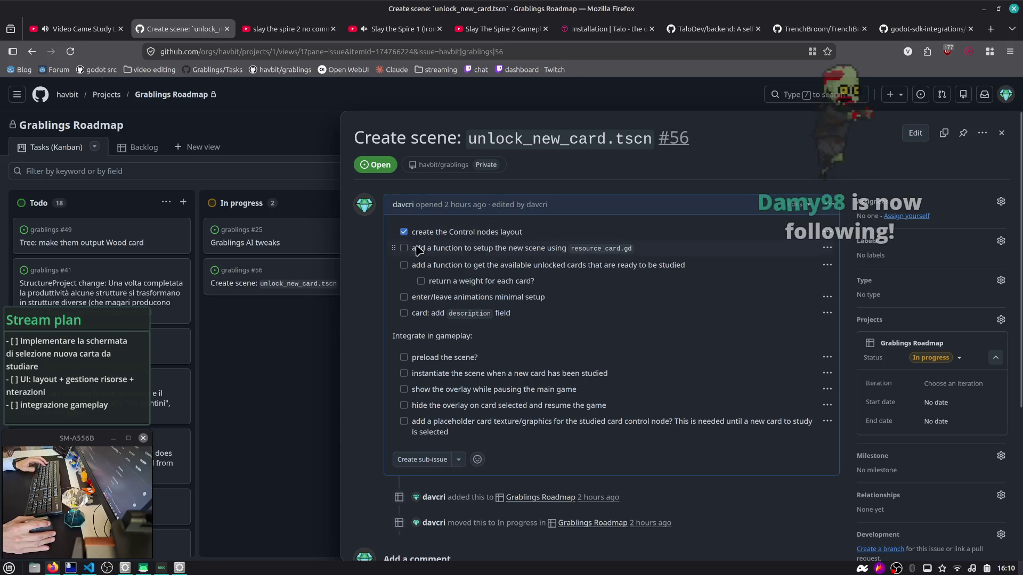
key(alt+Tab)
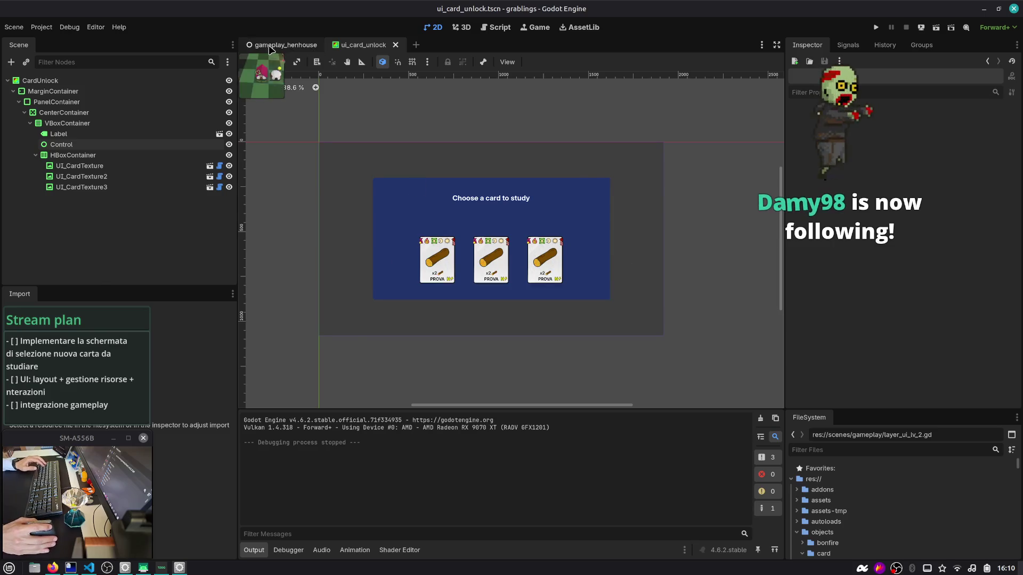
Close the gameplay_henhouse scene and open gameplay.tscn.
click(270, 46)
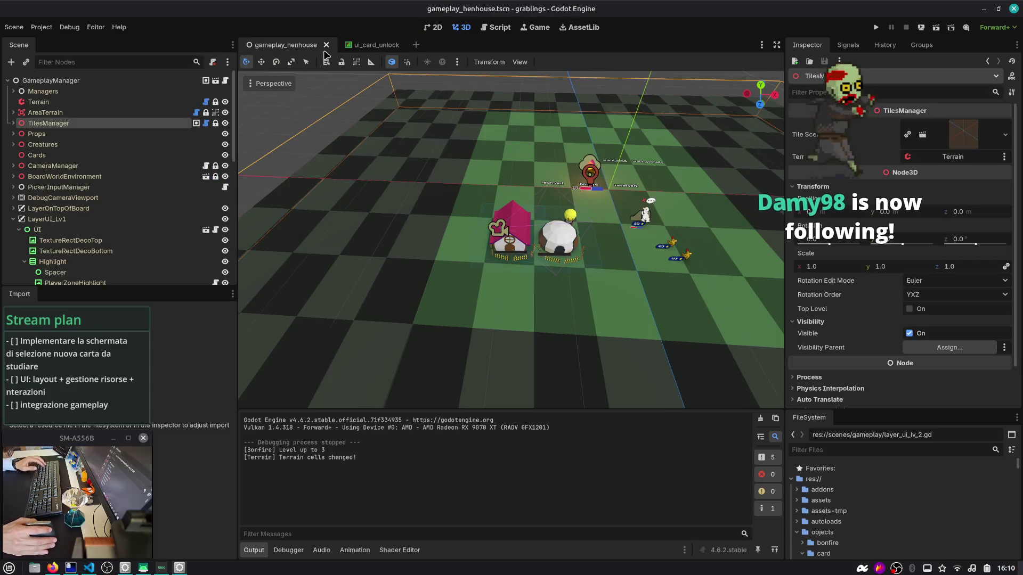
click(13, 219)
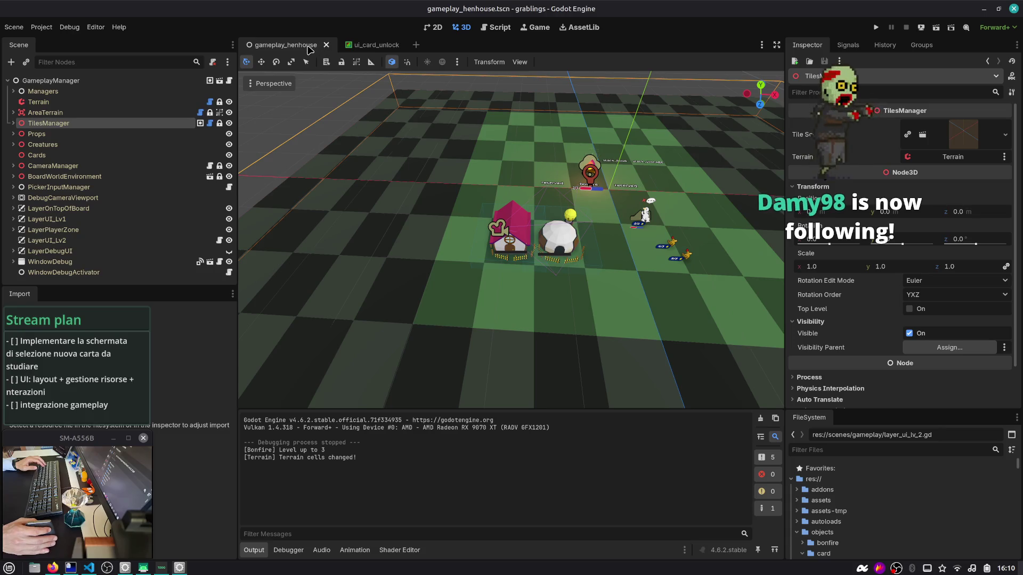
middle_click(309, 46)
key(ctrl+shift+o)
key(Escape)
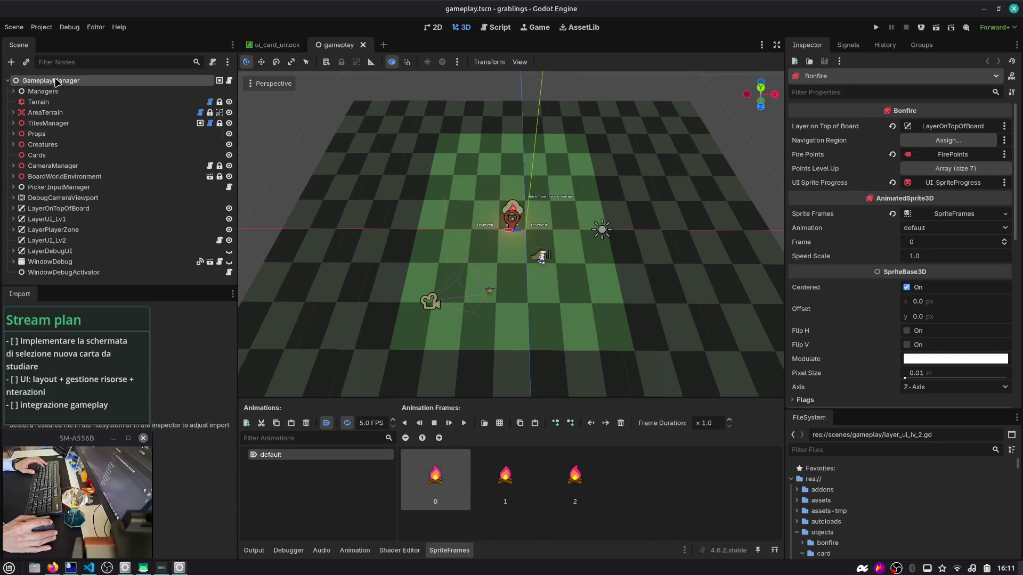
Open ui.tscn in the editor from LayerUI_Lv1's UI node.
click(56, 81)
click(24, 243)
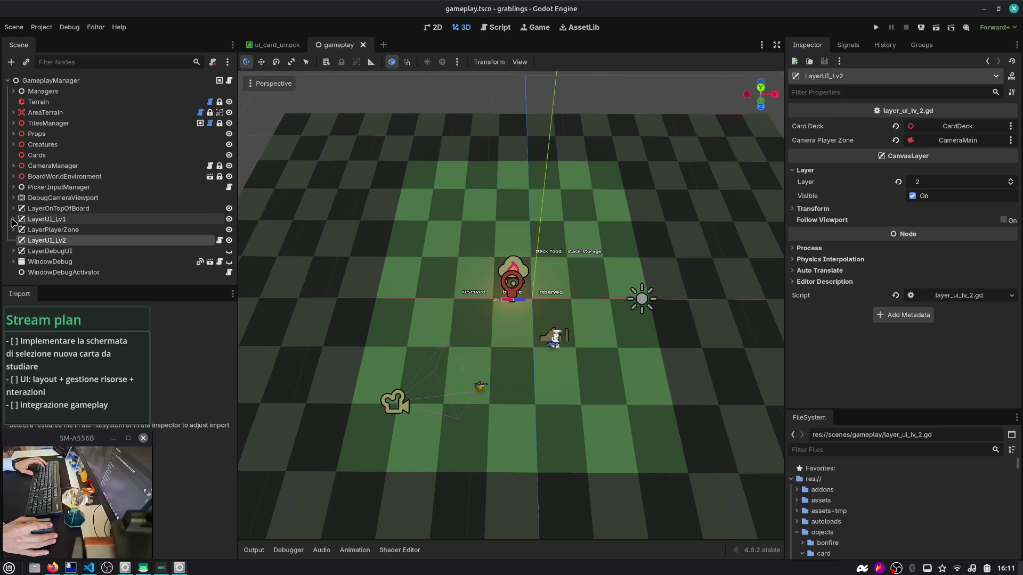
click(13, 220)
click(19, 230)
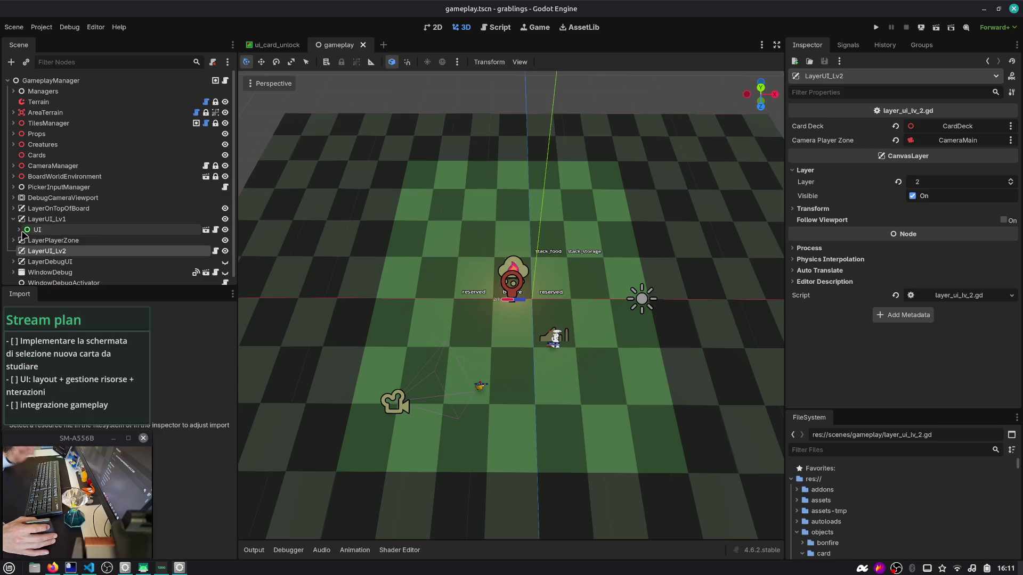
click(206, 229)
scroll(401, 163, down, 8)
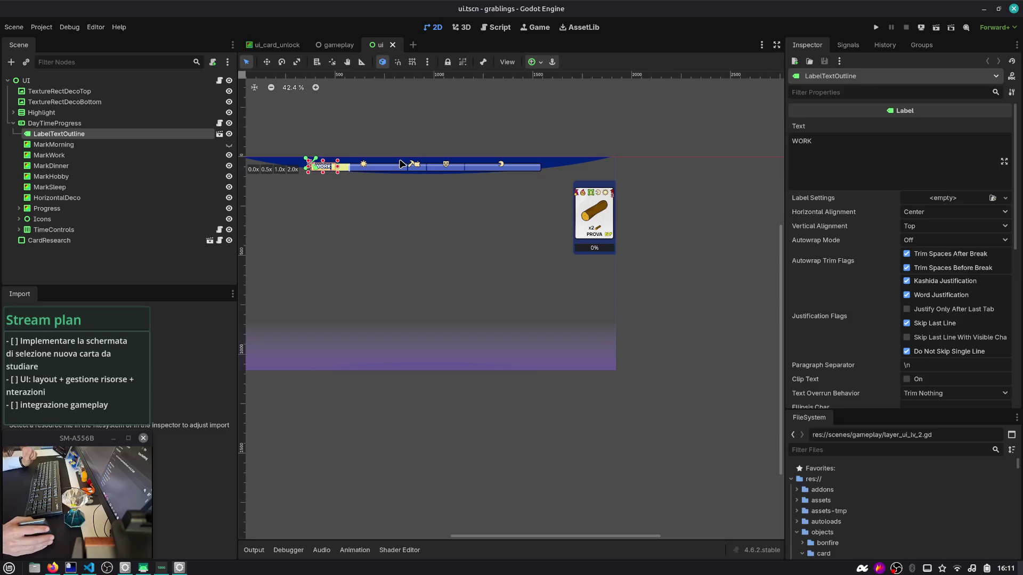
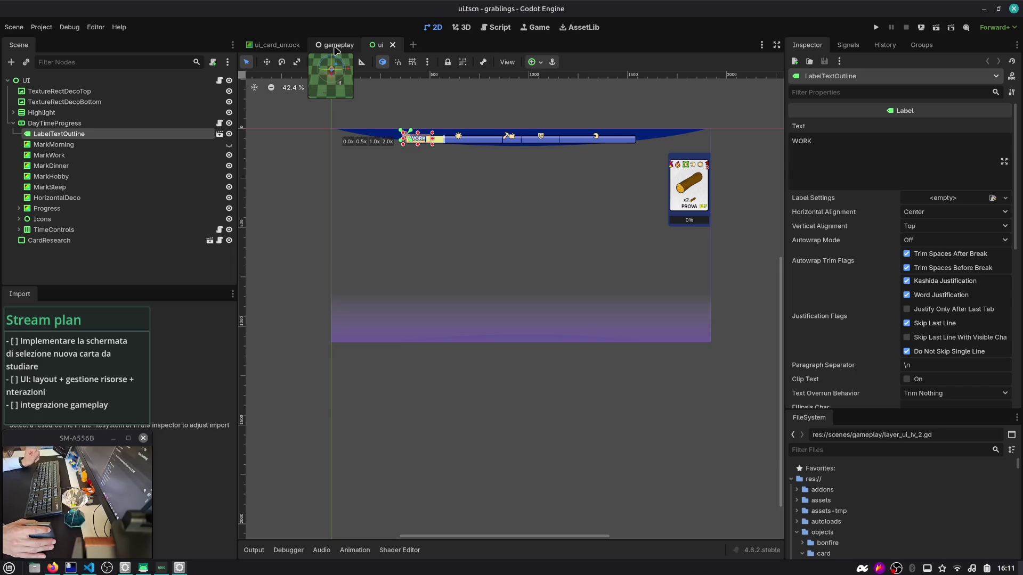
Switch to the gameplay scene and open Select Scene to instance a child scene.
click(335, 47)
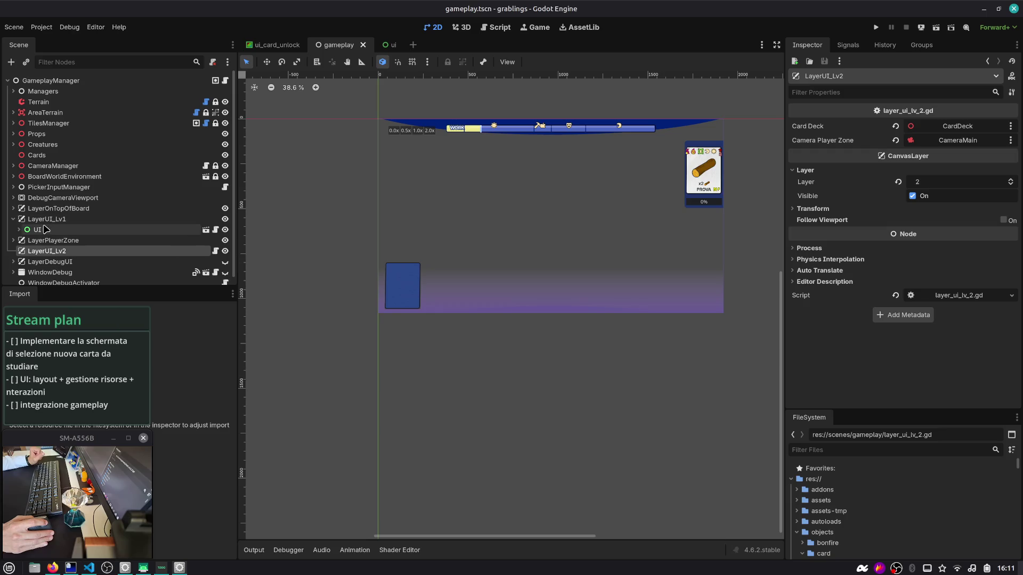
scroll(45, 226, down, 1)
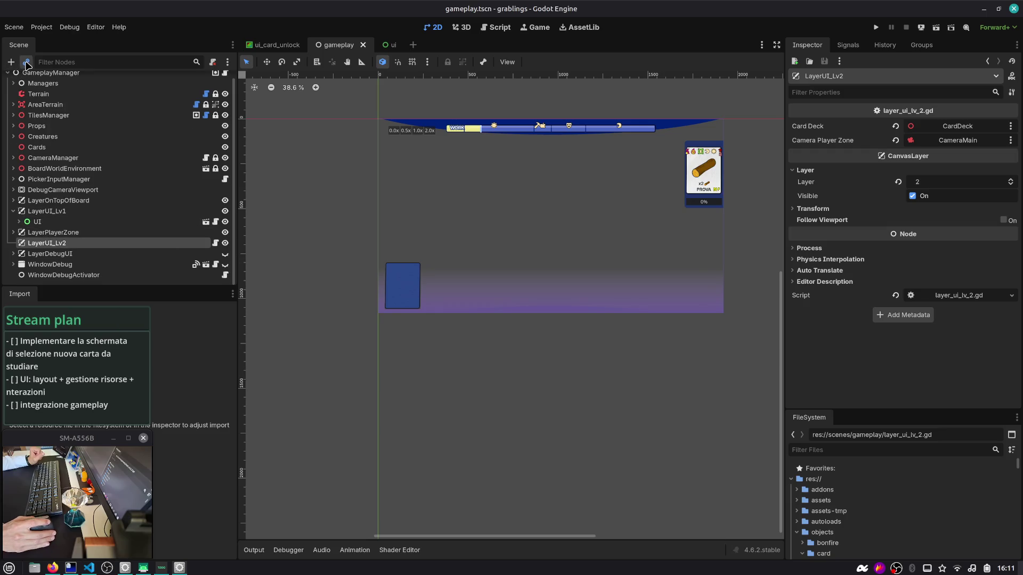
click(27, 62)
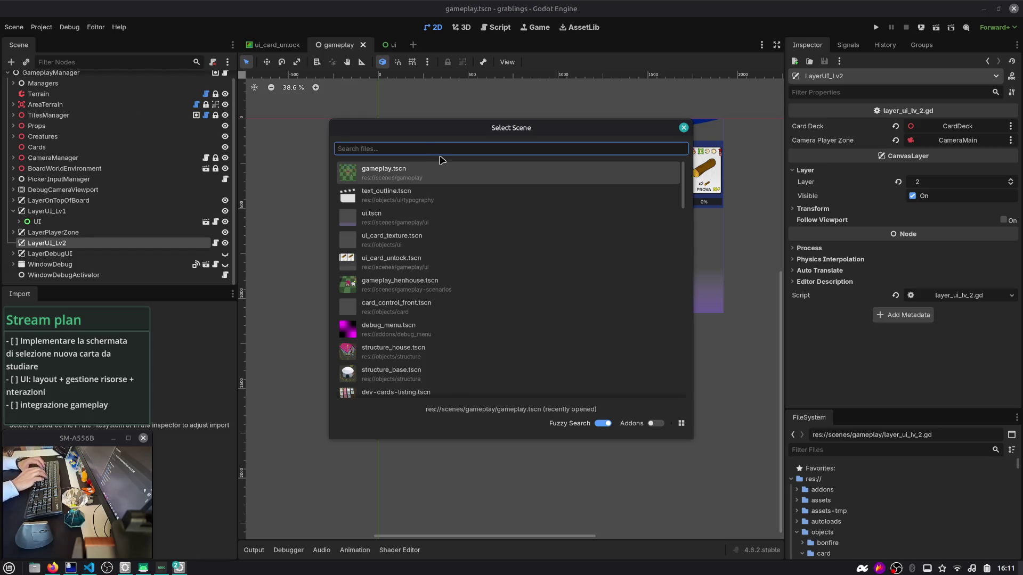
Instance ui_card_unlock.tscn under LayerUI_Lv2 by searching 'unlock', then save the gameplay scene.
text(unlock)
key(Return)
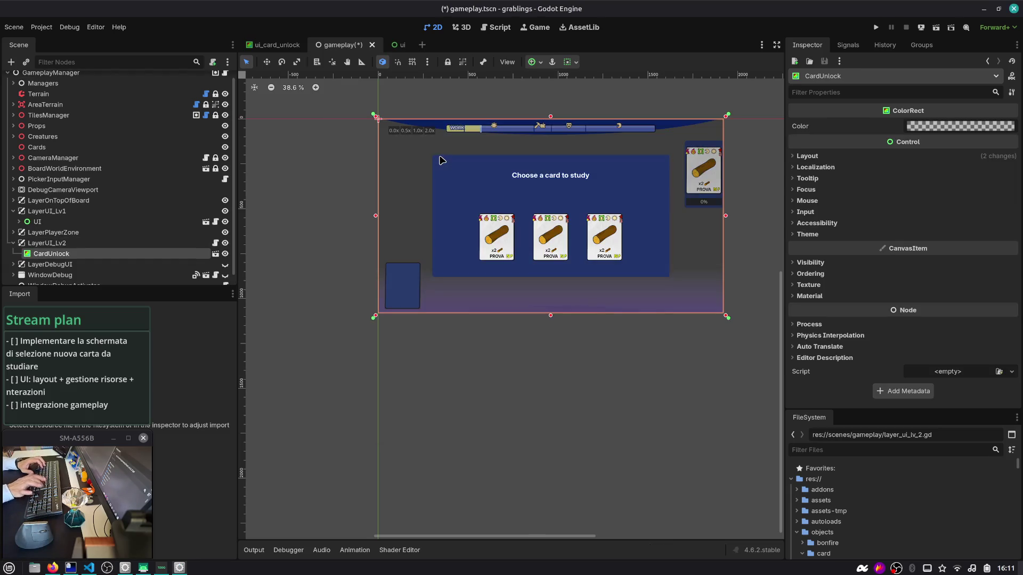
scroll(670, 195, up, 2)
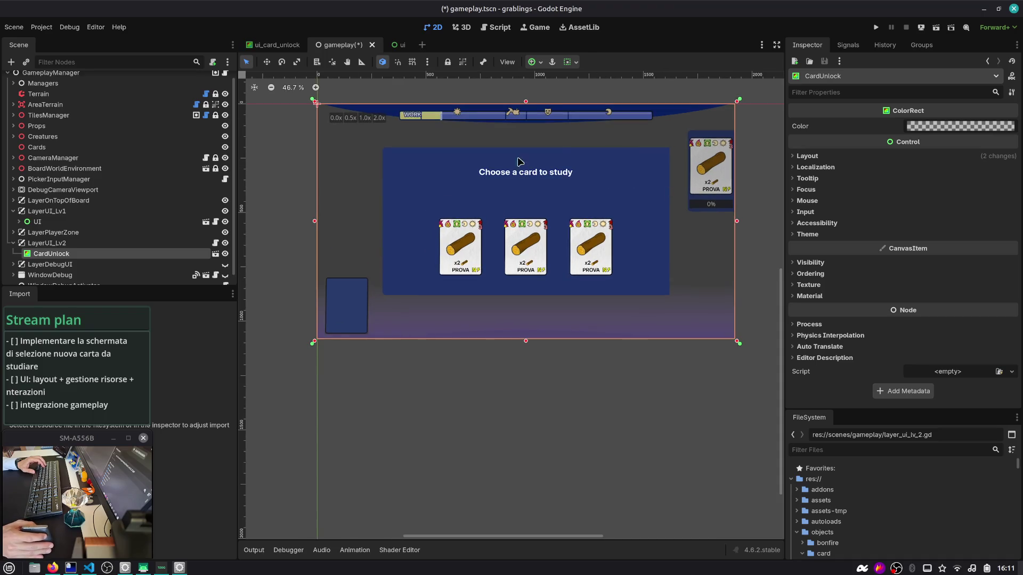
key(ctrl+s)
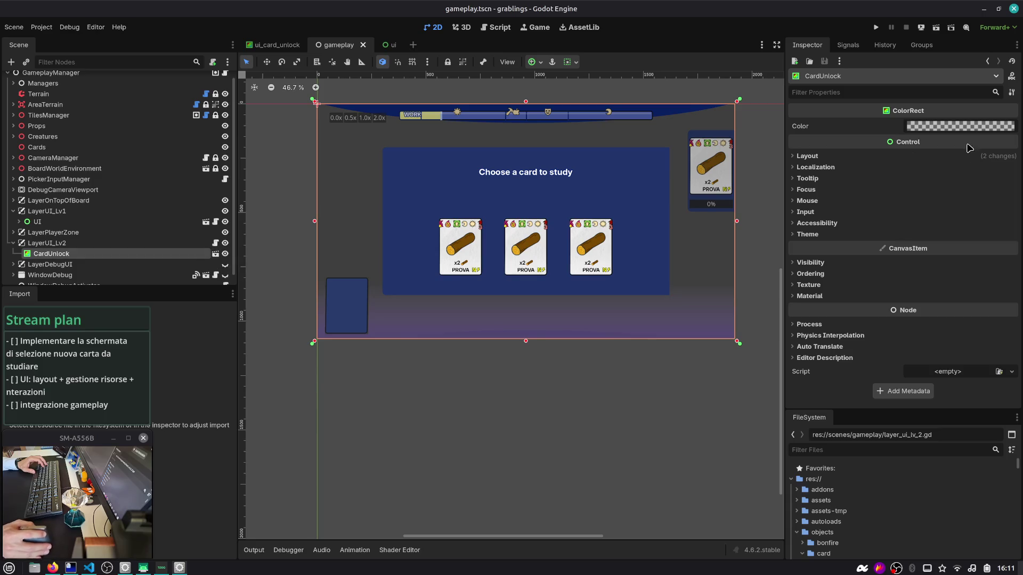
Set the CardUnlock backdrop to black with Value 0 and reduced alpha, then switch to ui_card_unlock.
click(972, 129)
mouse_move(934, 366)
mouse_down()
mouse_move(1000, 357)
mouse_move(961, 364)
mouse_up()
click(949, 361)
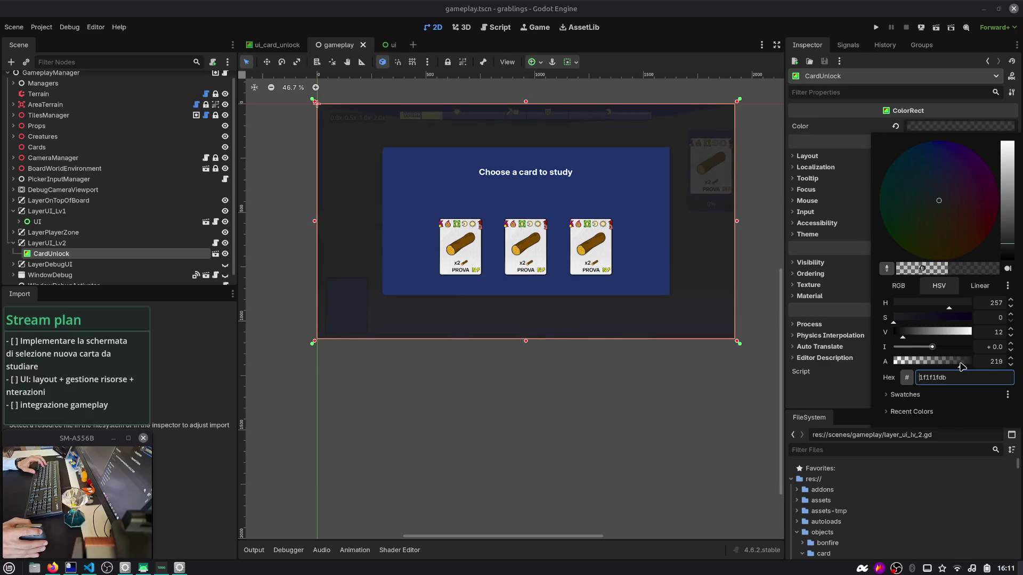
mouse_move(1011, 238)
mouse_down()
mouse_move(1009, 266)
mouse_move(1008, 253)
mouse_move(963, 290)
mouse_up()
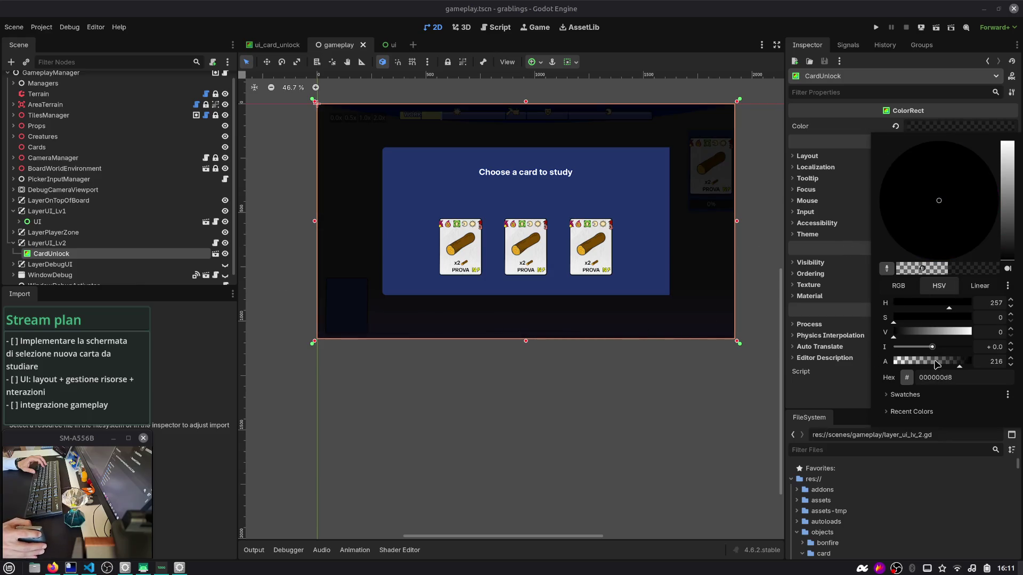
drag(937, 365, 943, 364)
click(126, 253)
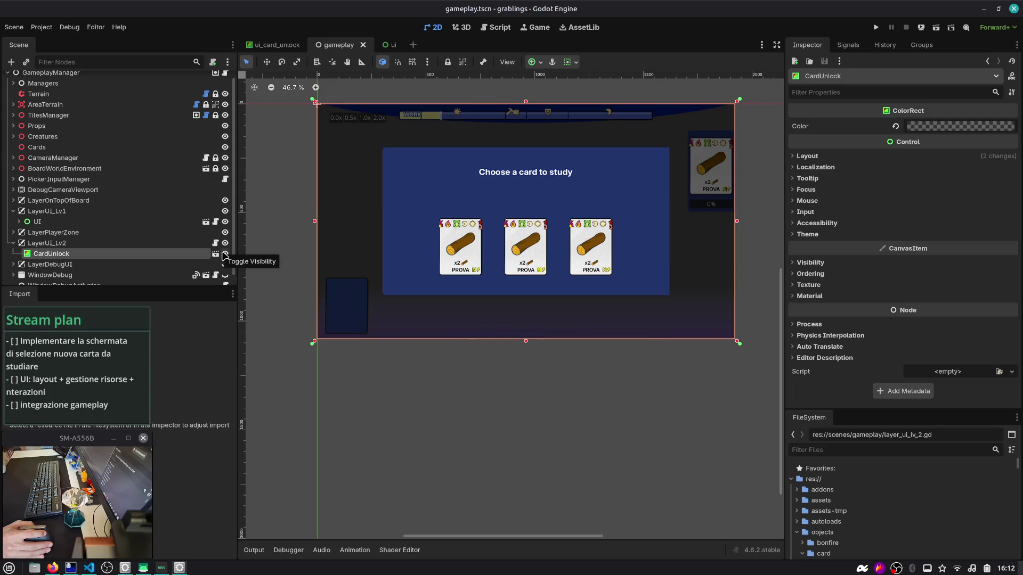
click(216, 254)
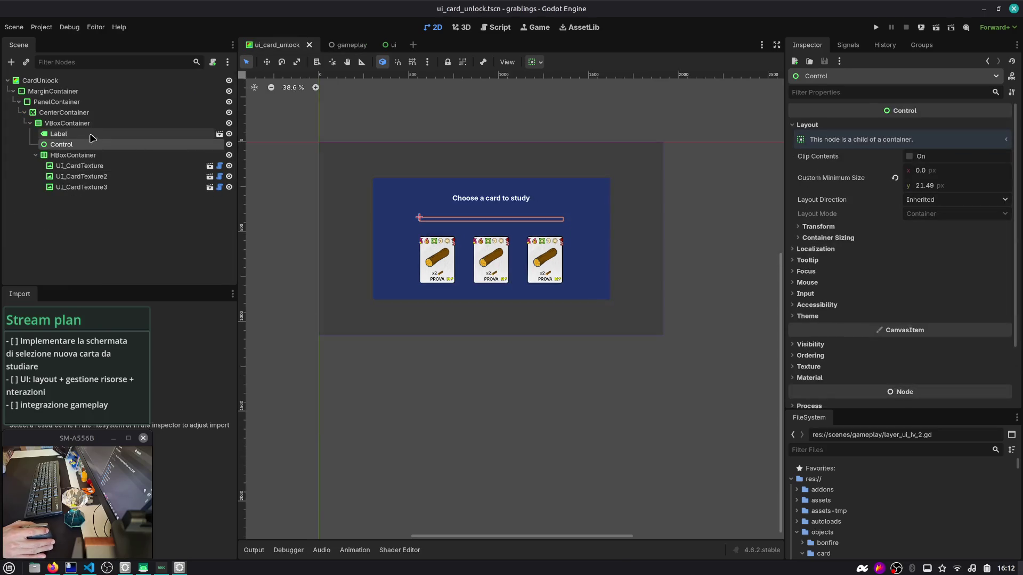
Set the top spacer Control's Custom Minimum Size y to 0.
click(939, 186)
text(0)
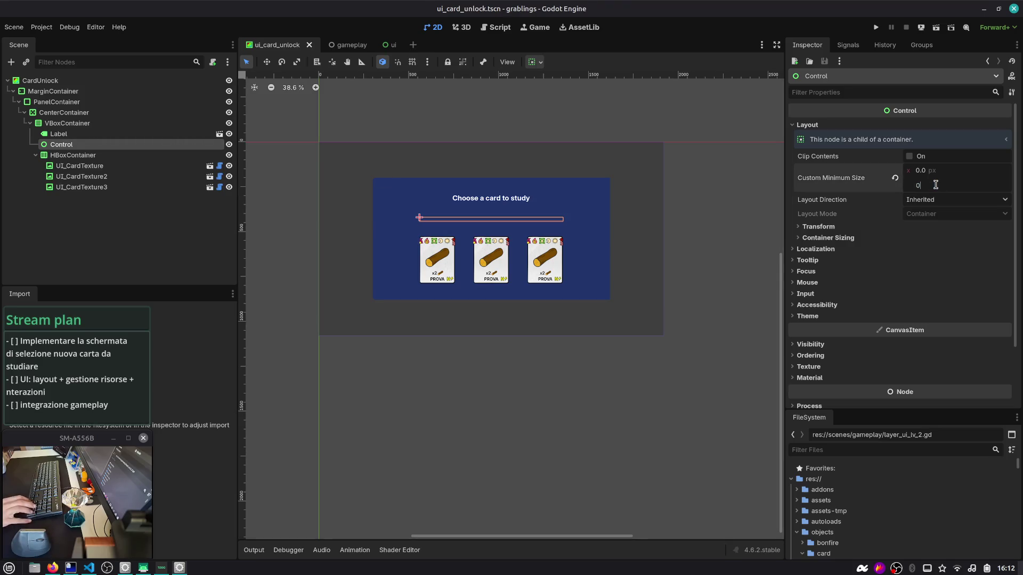
key(Return)
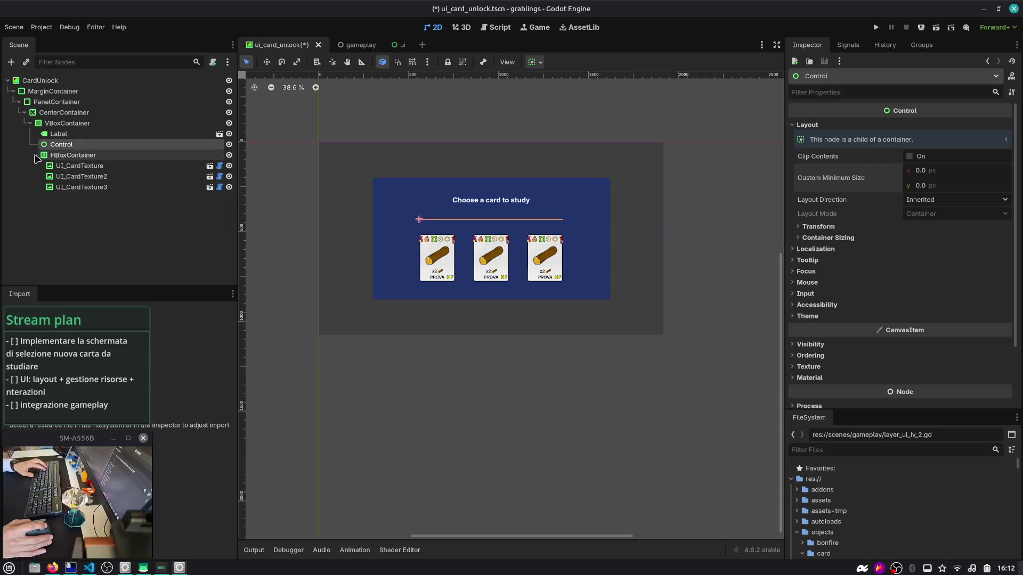
Add a Control2 spacer under VBoxContainer with a 16 px minimum height, and save.
click(35, 155)
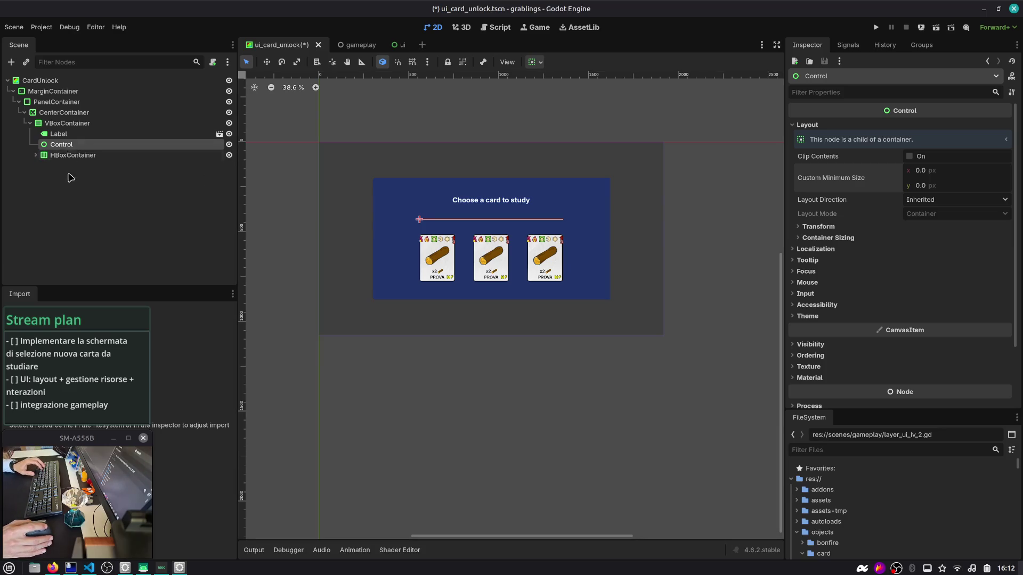
click(69, 124)
key(ctrl+v)
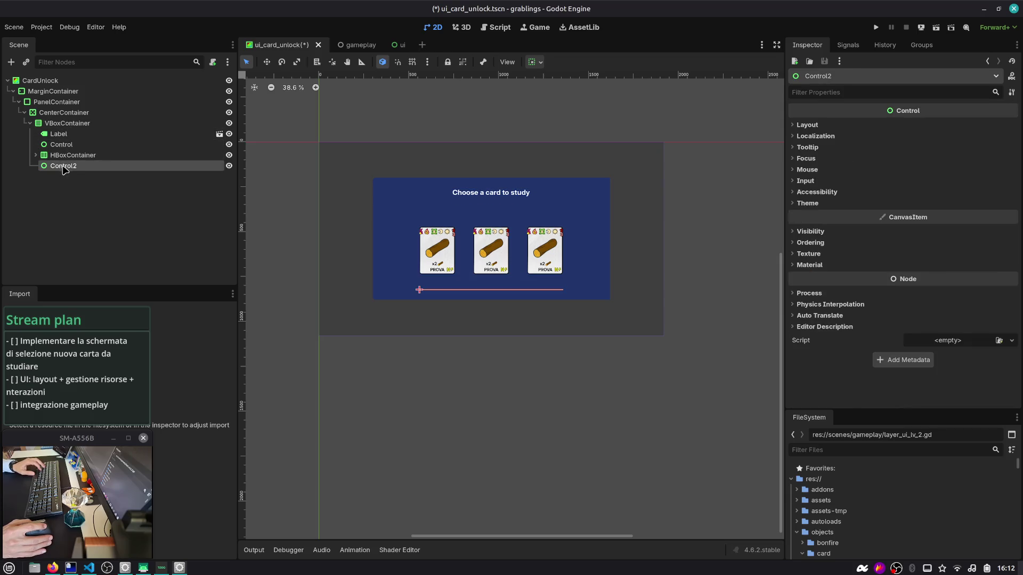
click(807, 203)
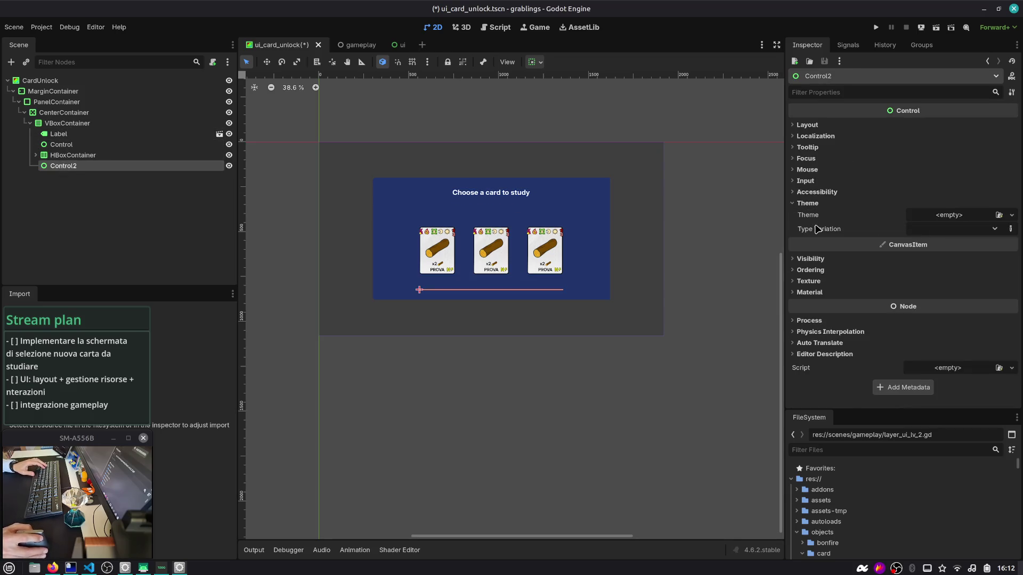
click(810, 292)
click(810, 292)
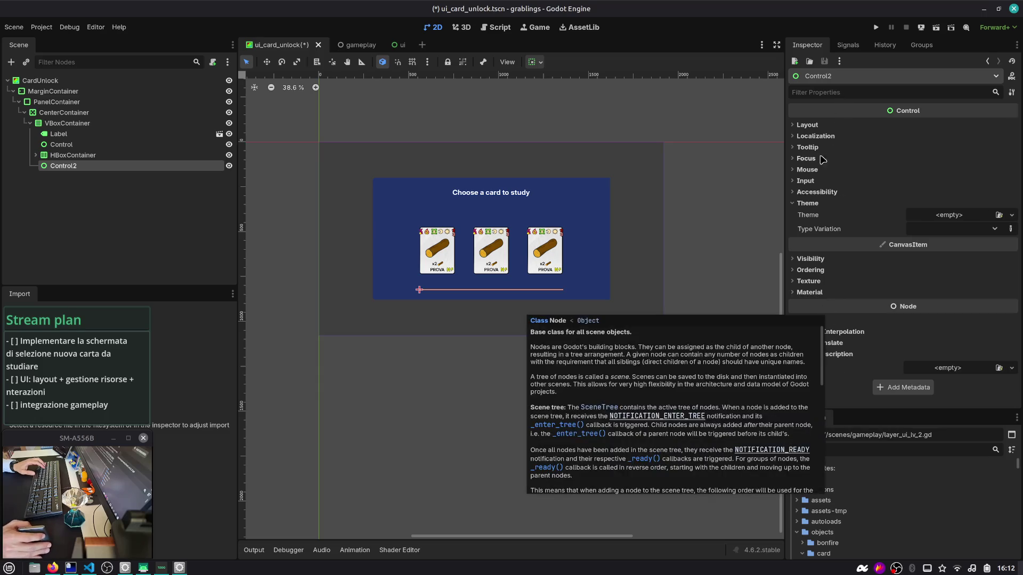
click(830, 126)
mouse_move(935, 186)
mouse_down()
mouse_move(956, 186)
mouse_move(879, 180)
mouse_up()
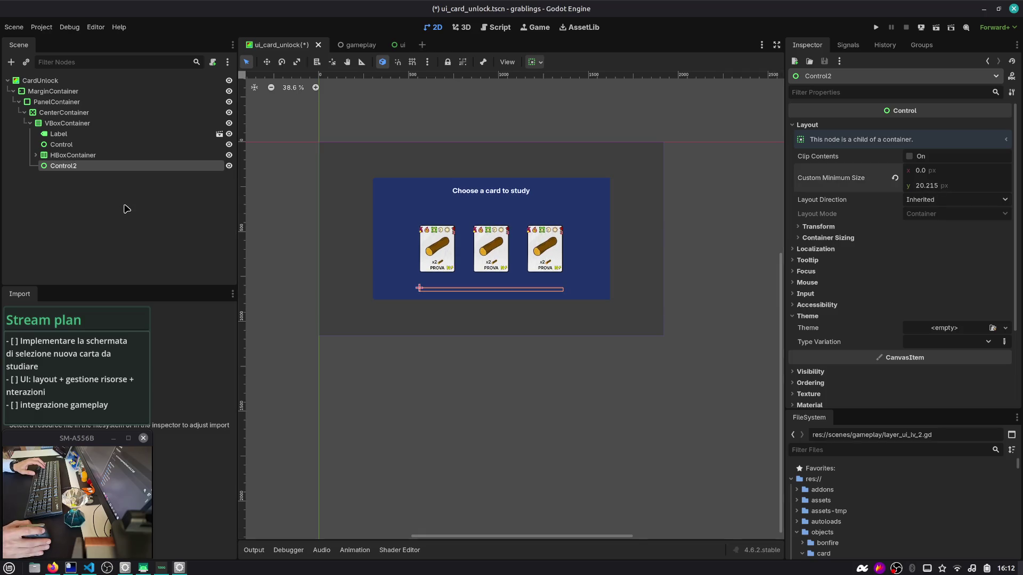
key(ctrl+s)
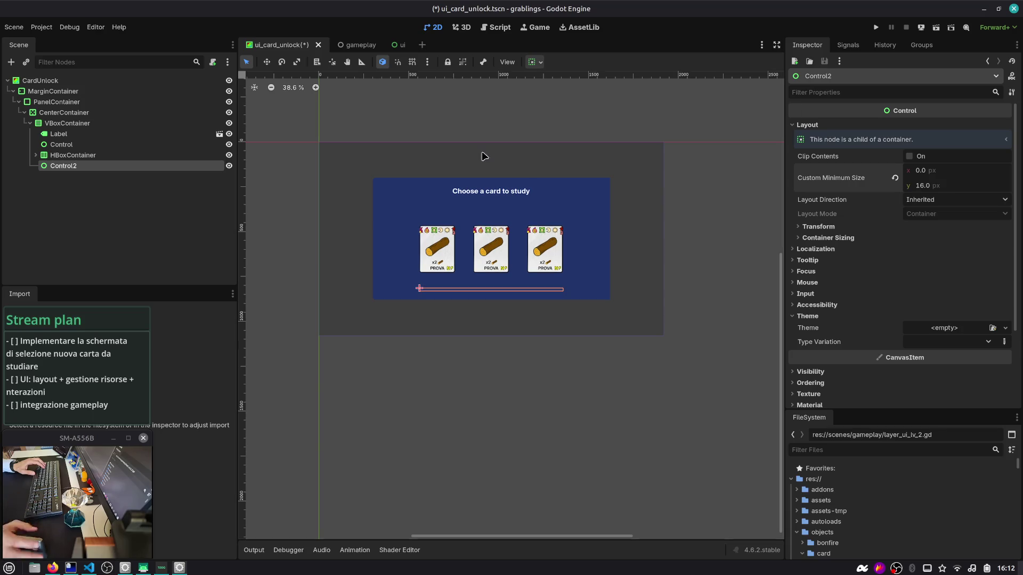
Check the three card texture nodes in HBoxContainer, save, and glance at the ui scene.
click(148, 215)
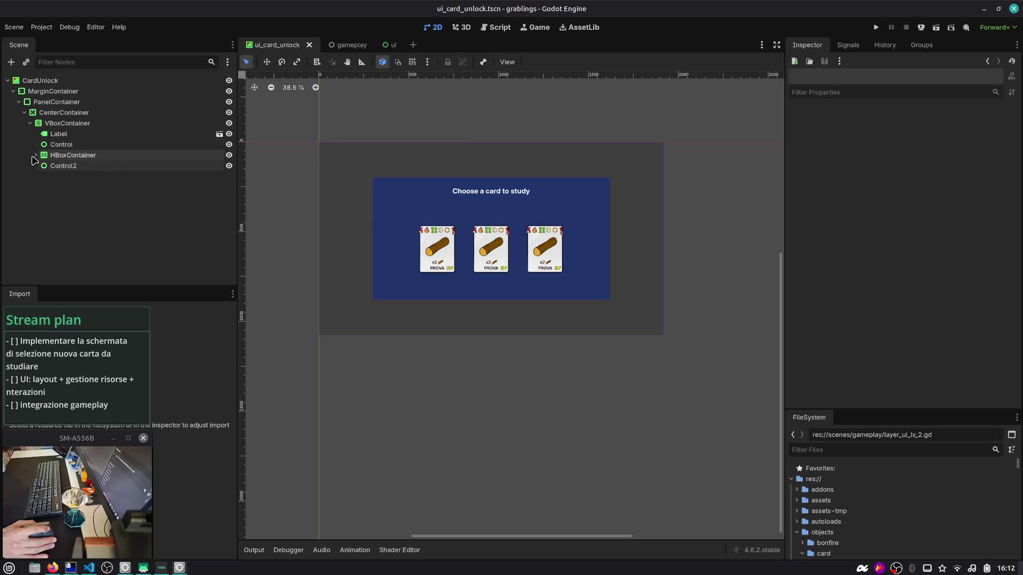
click(36, 155)
click(80, 165)
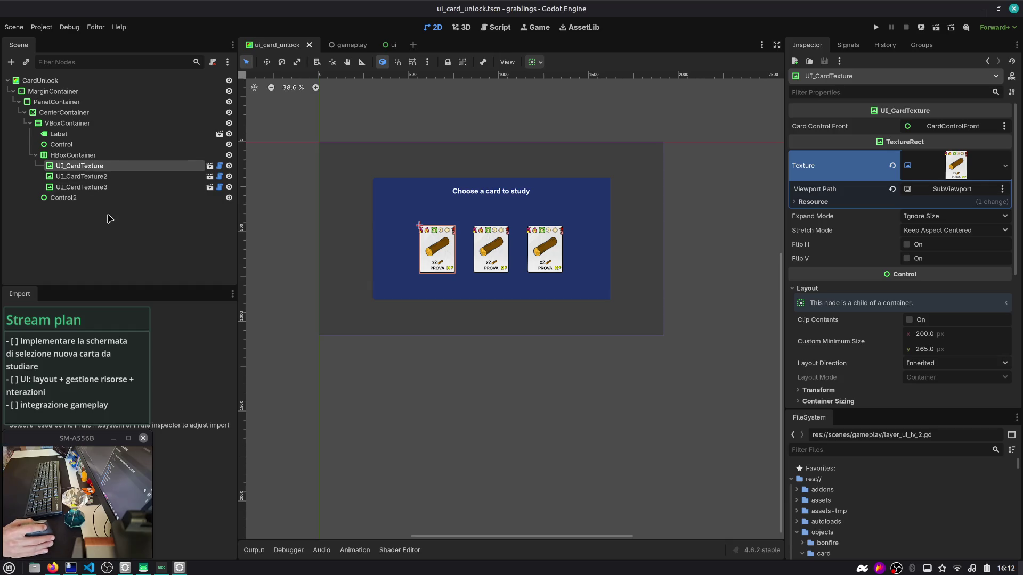
key(ctrl+s)
click(390, 44)
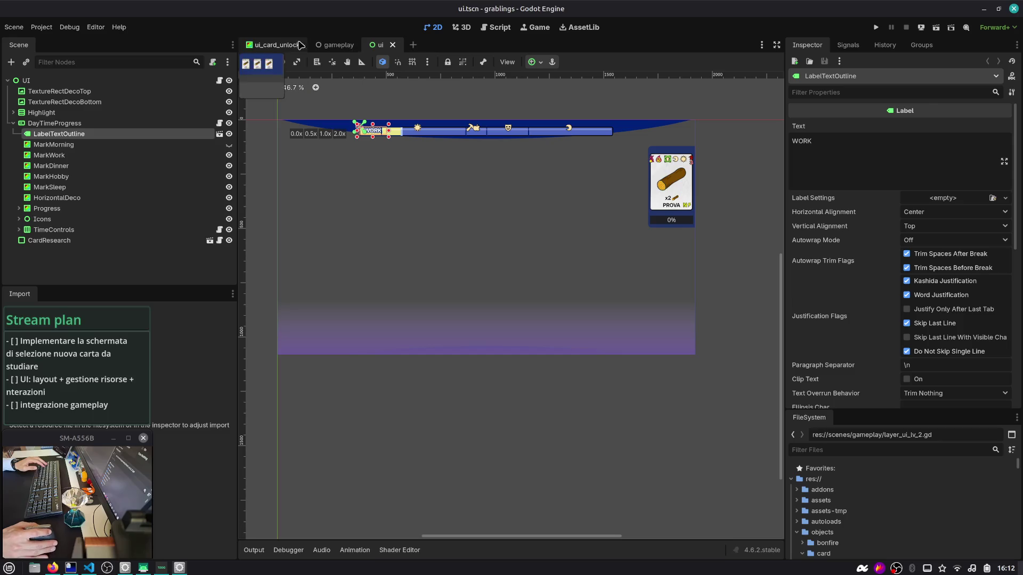
click(274, 45)
click(114, 217)
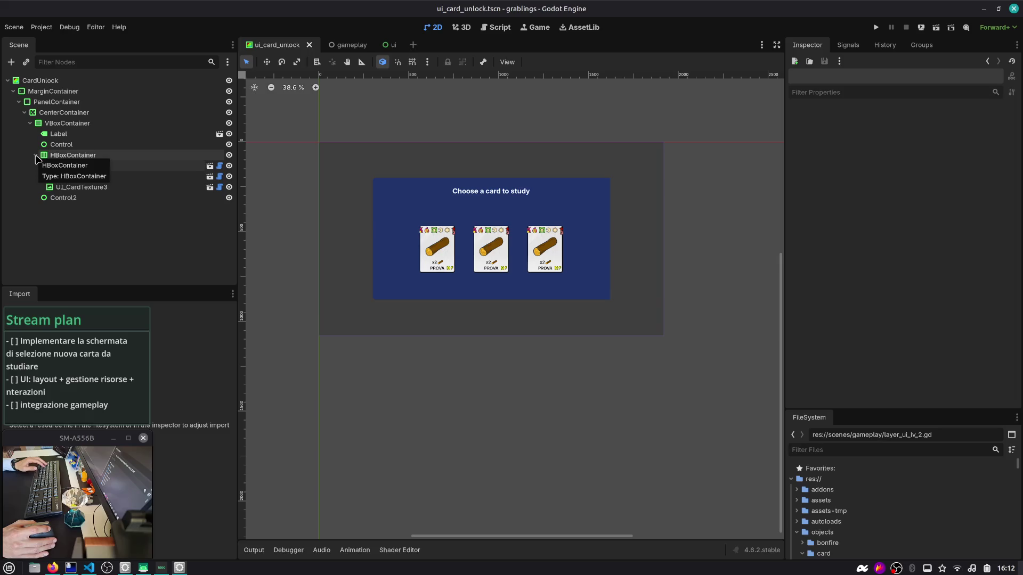
click(36, 155)
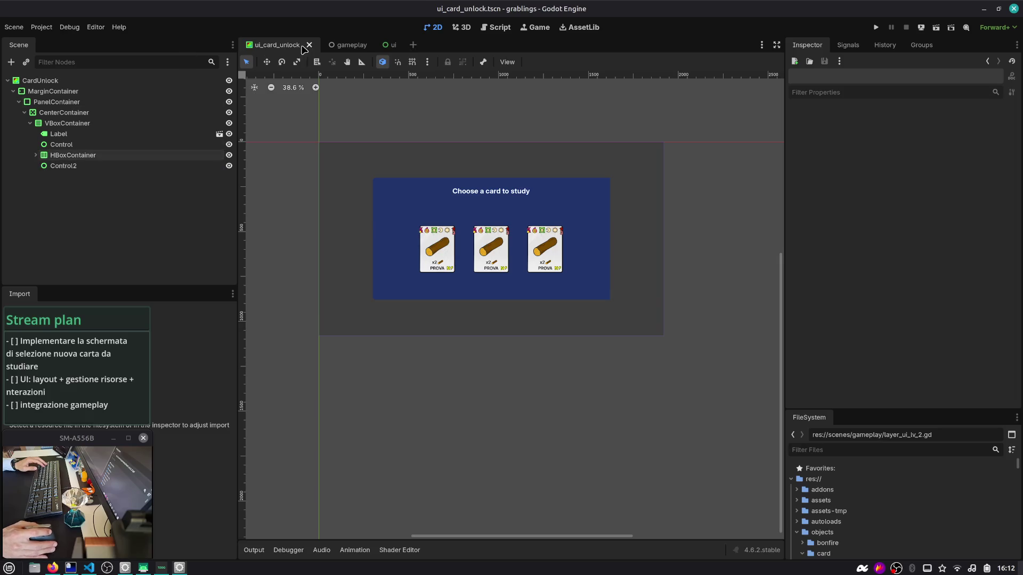
Add an AnimationPlayer child to CardUnlock, then run the game from the gameplay scene.
click(116, 82)
key(ctrl+a)
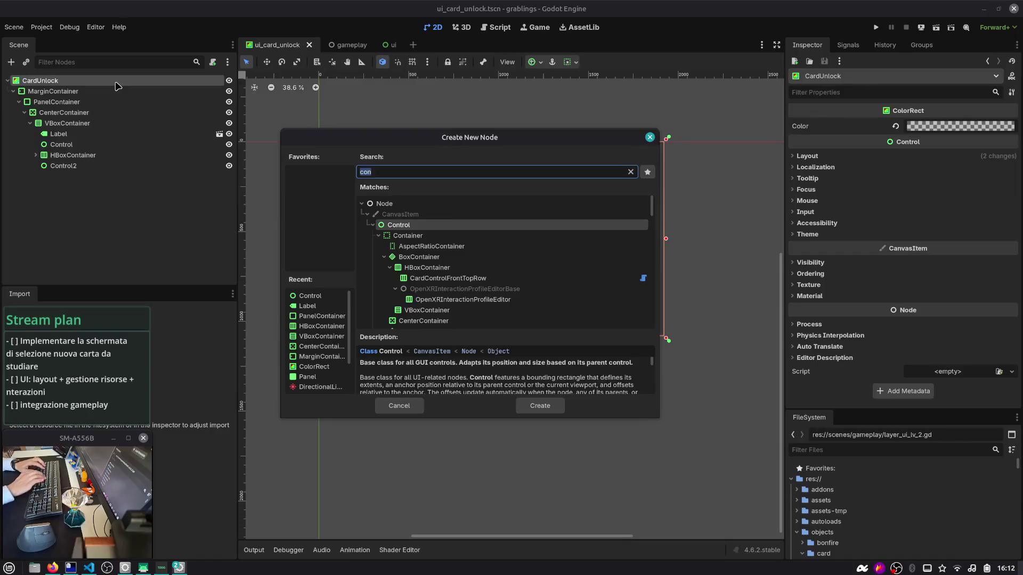
text(anima)
key(Up)
key(Return)
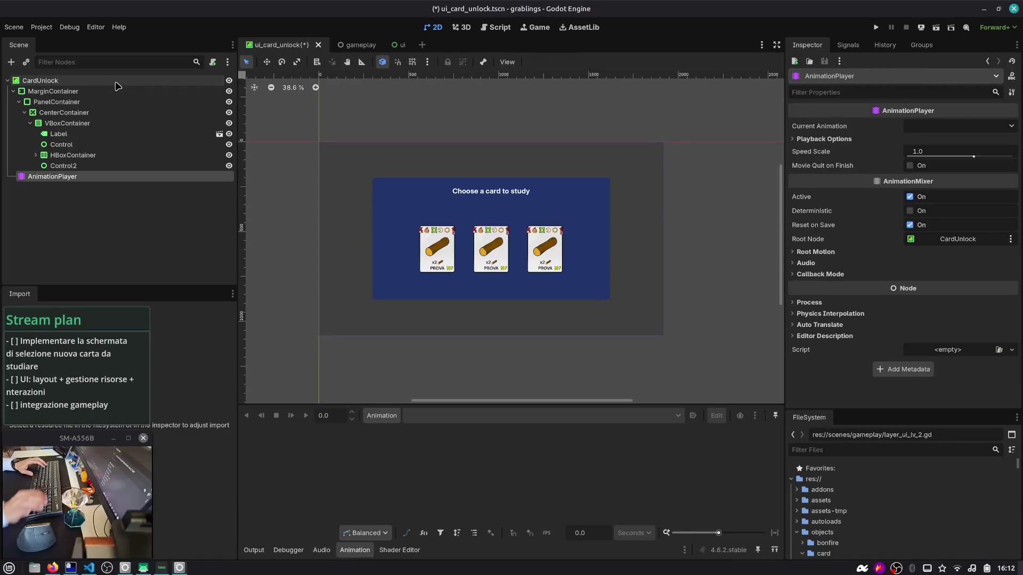
click(13, 92)
click(48, 126)
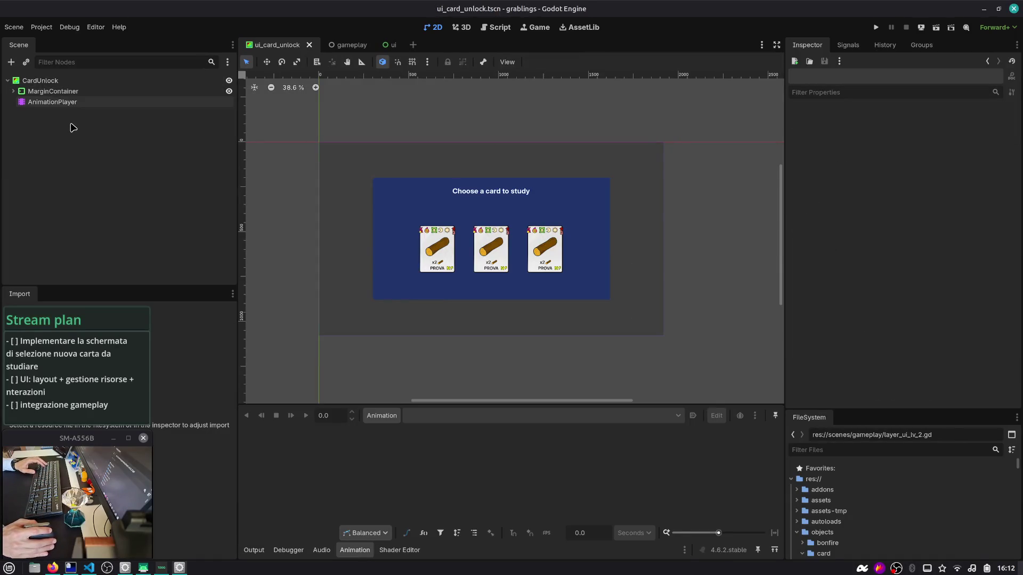
click(78, 102)
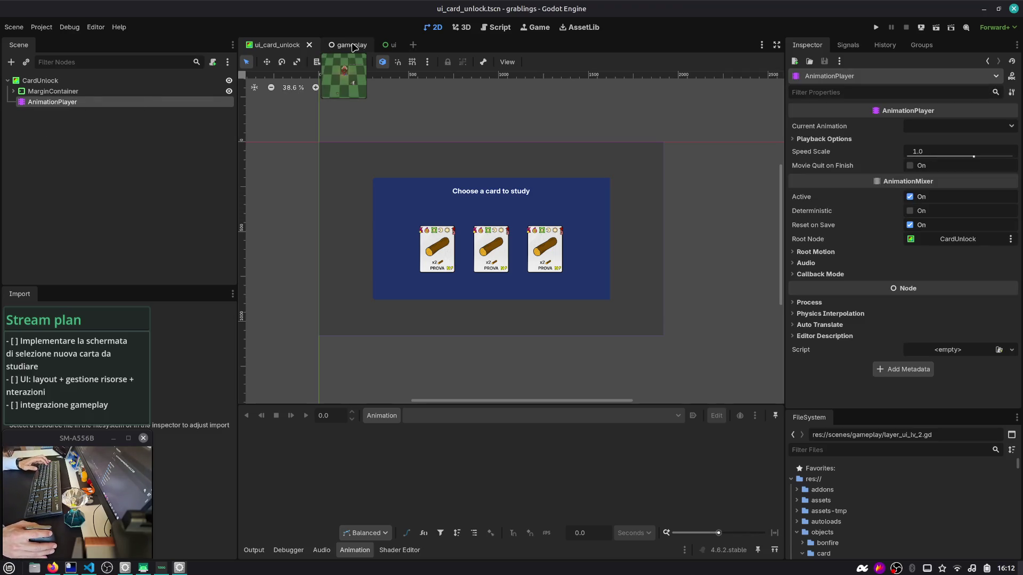
click(339, 45)
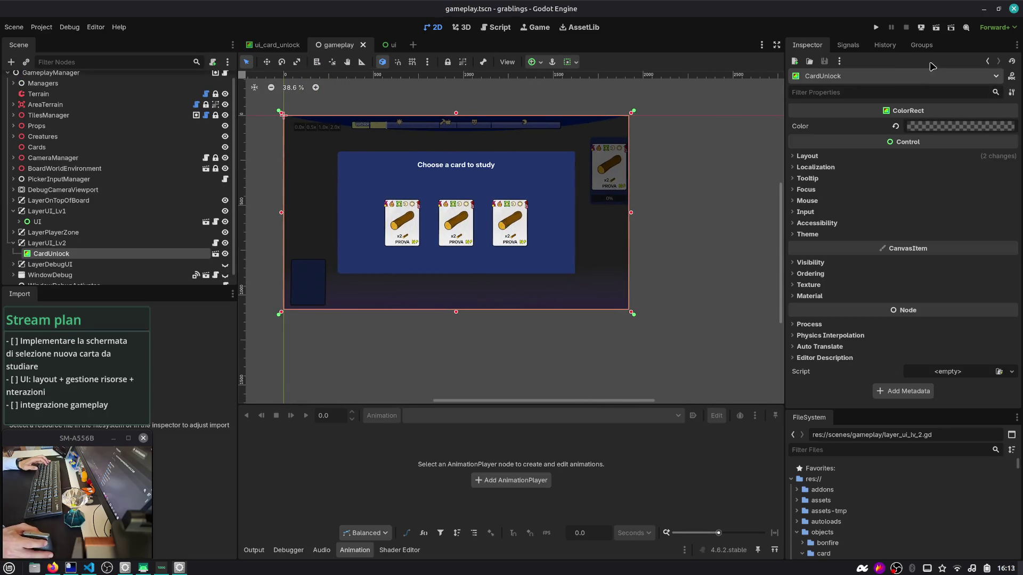
click(936, 28)
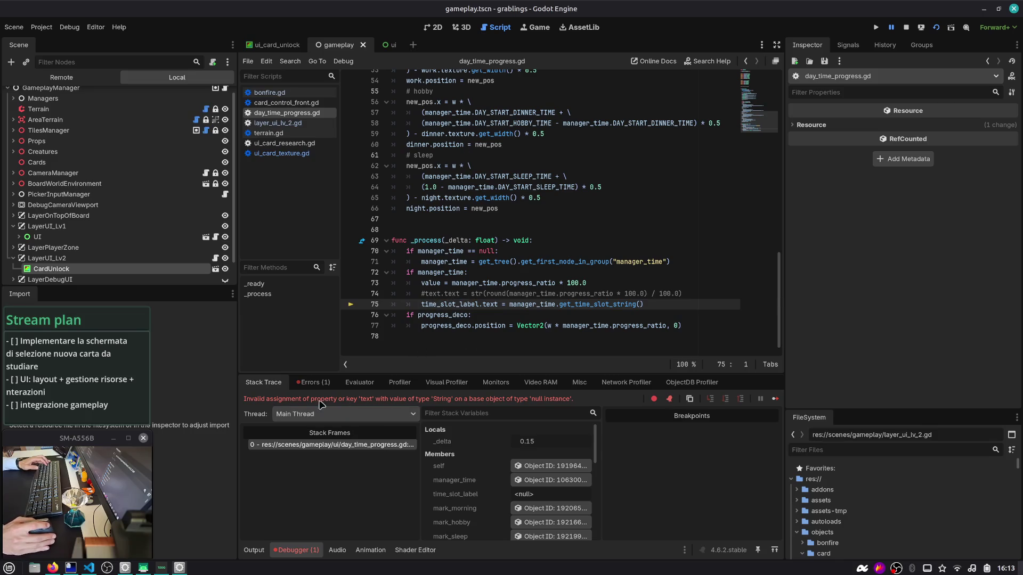
Examine the null-instance error on line 75, then inspect DayTimeProgress in the ui scene.
drag(272, 399, 393, 399)
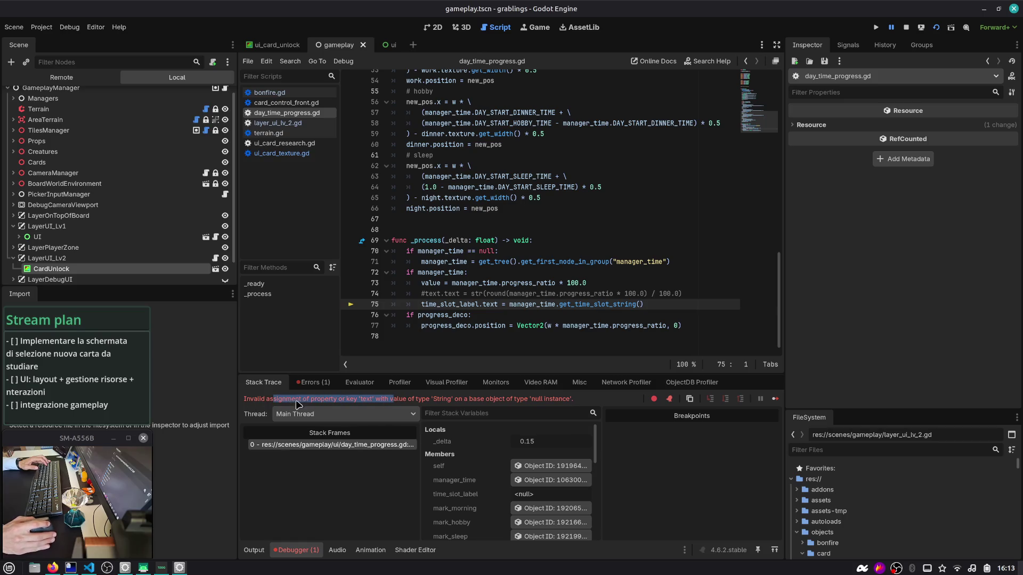
click(347, 403)
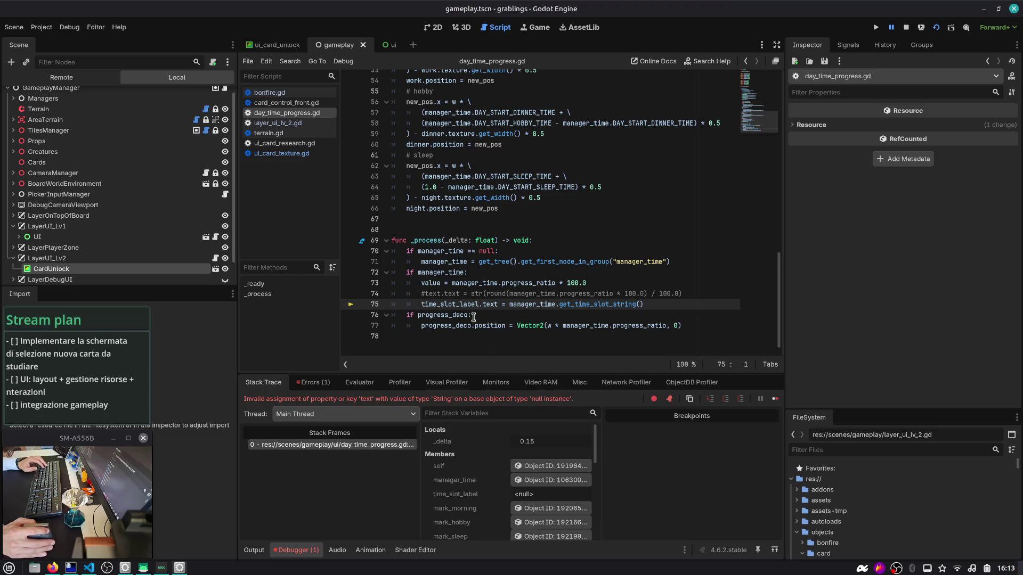
double_click(467, 307)
double_click(542, 306)
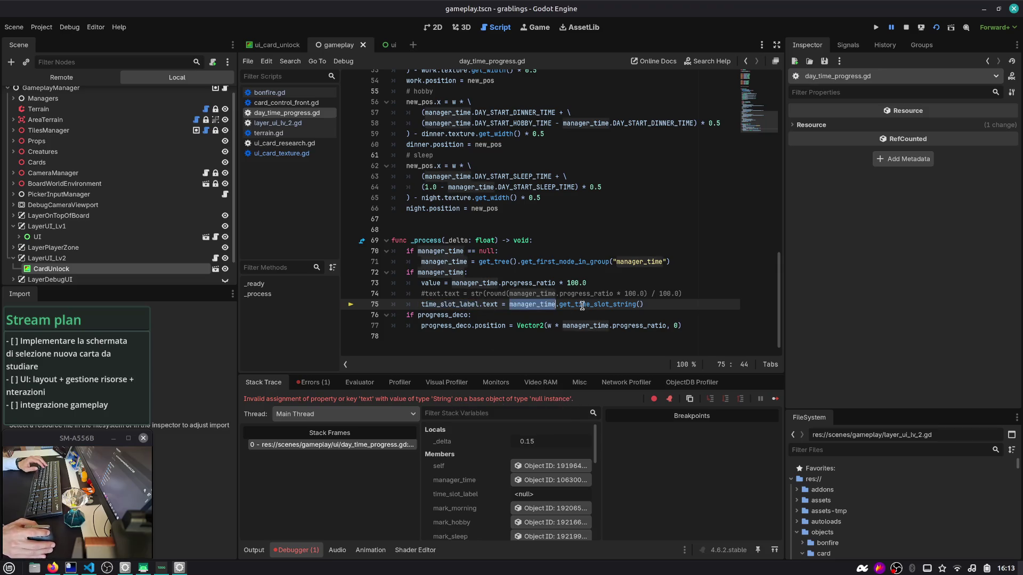
double_click(583, 306)
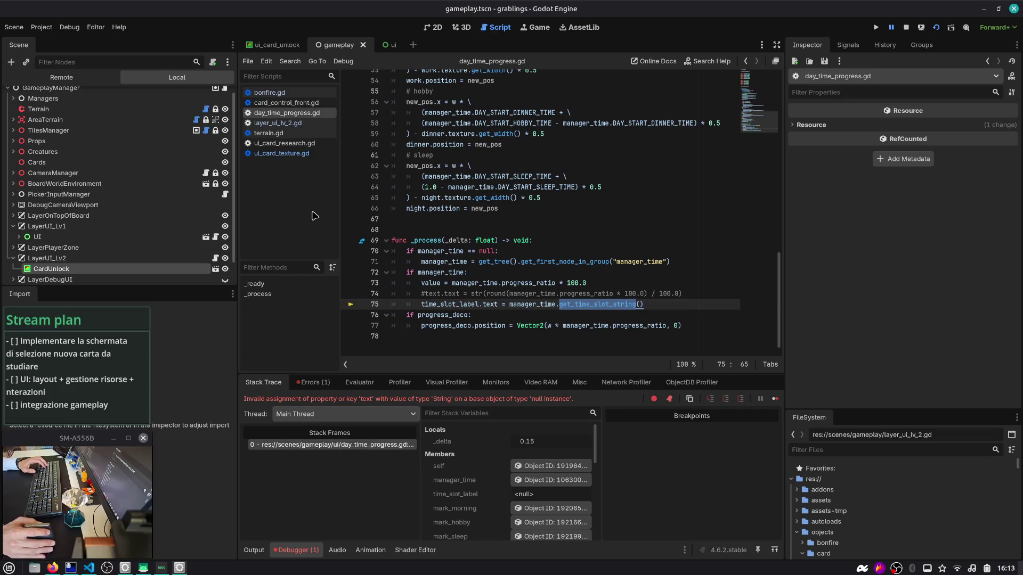
click(205, 238)
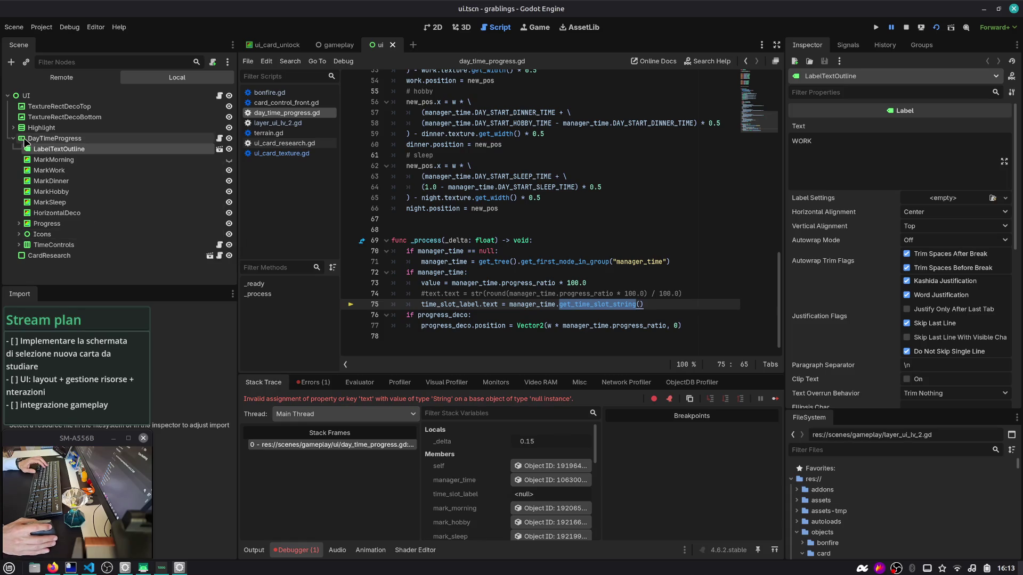
click(218, 139)
click(229, 139)
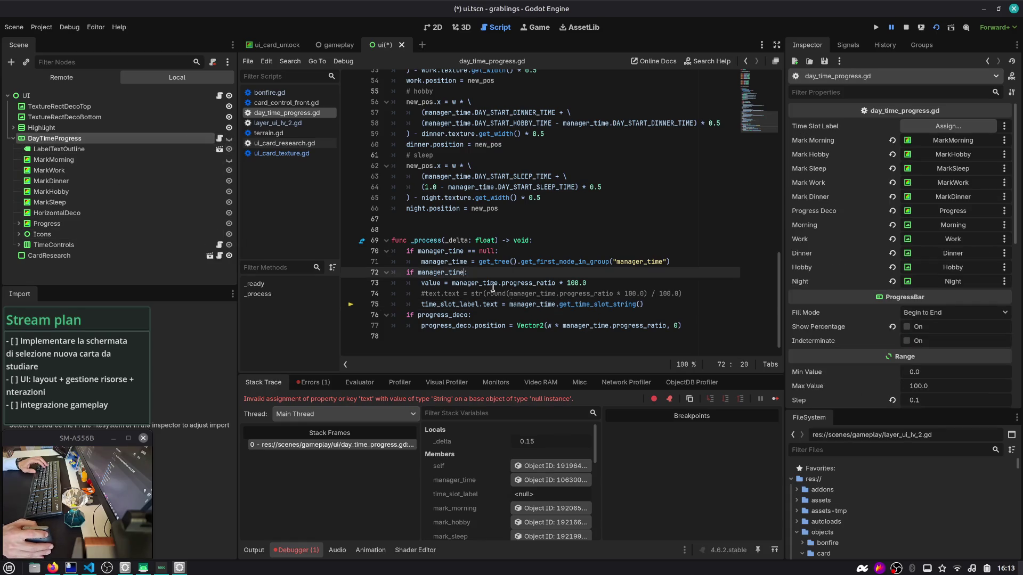
Trace manager_time and the time_slot_label line in day_time_progress.gd.
click(530, 307)
scroll(529, 301, up, 15)
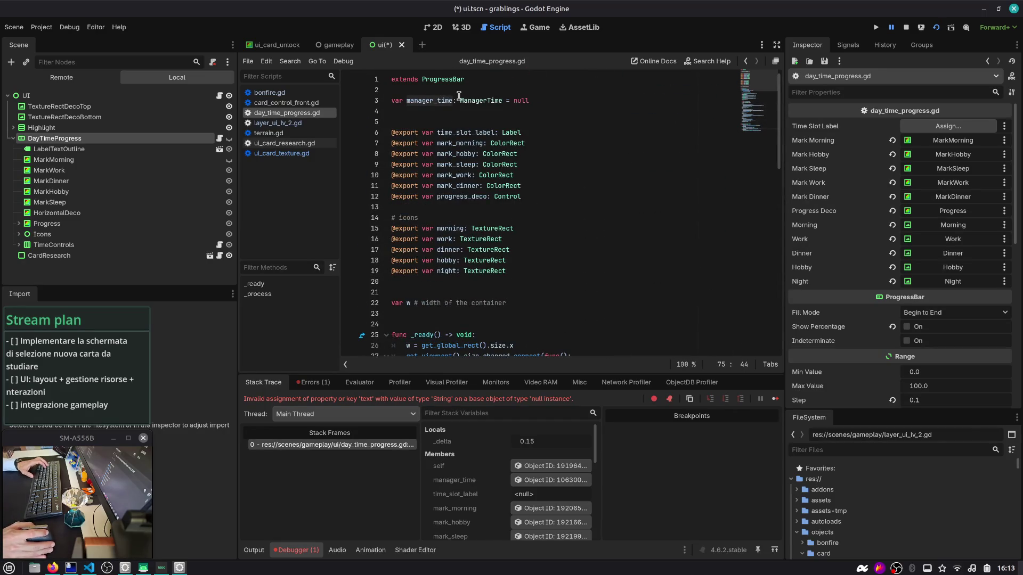
click(447, 100)
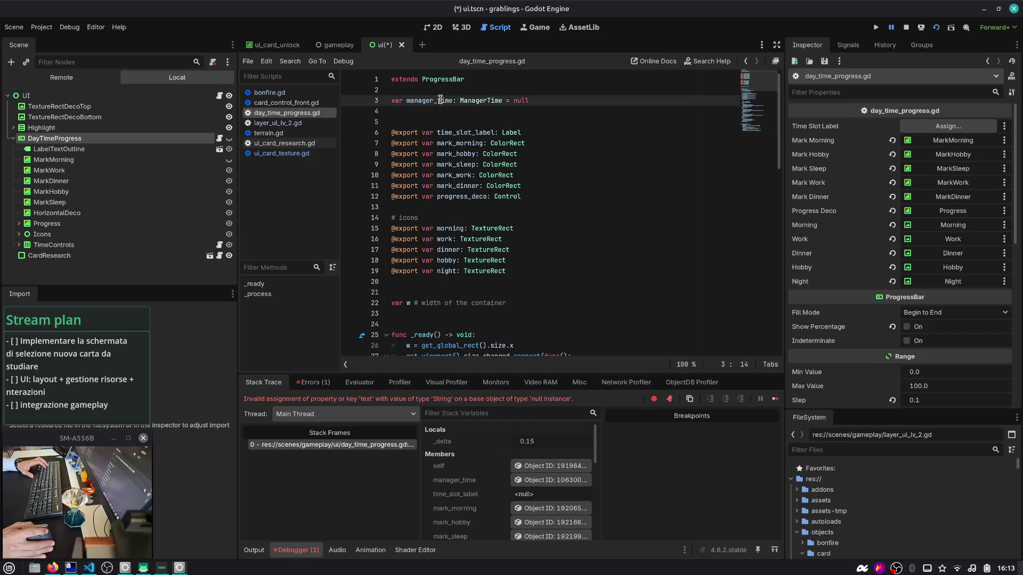
scroll(487, 143, down, 5)
scroll(454, 195, down, 12)
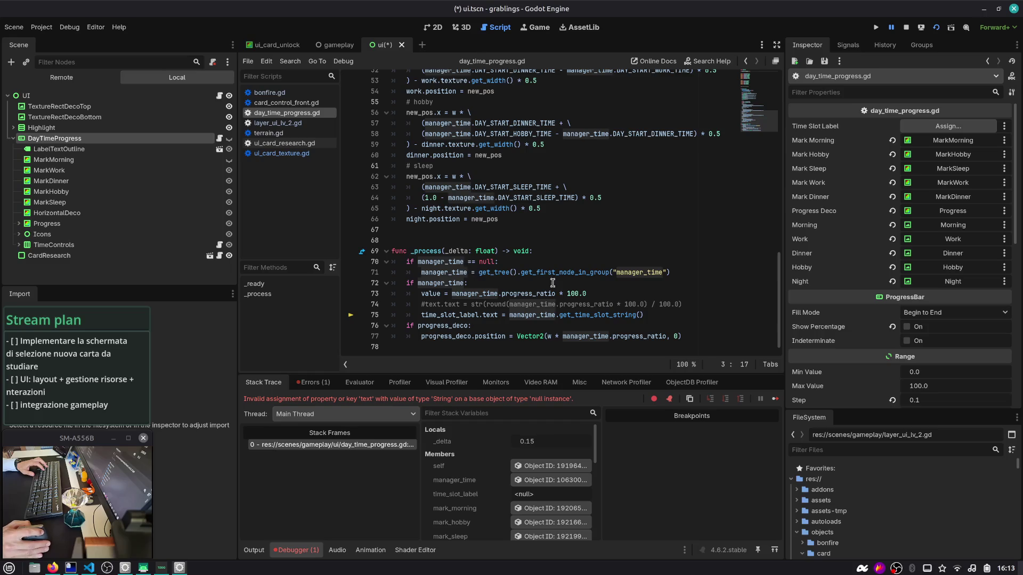
double_click(443, 273)
key(ctrl+f)
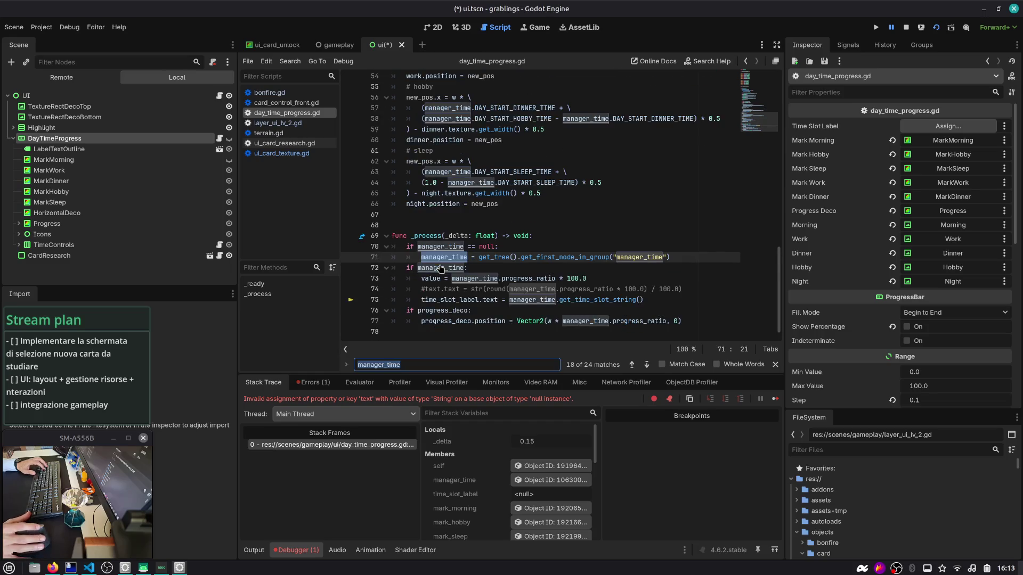
key(Escape)
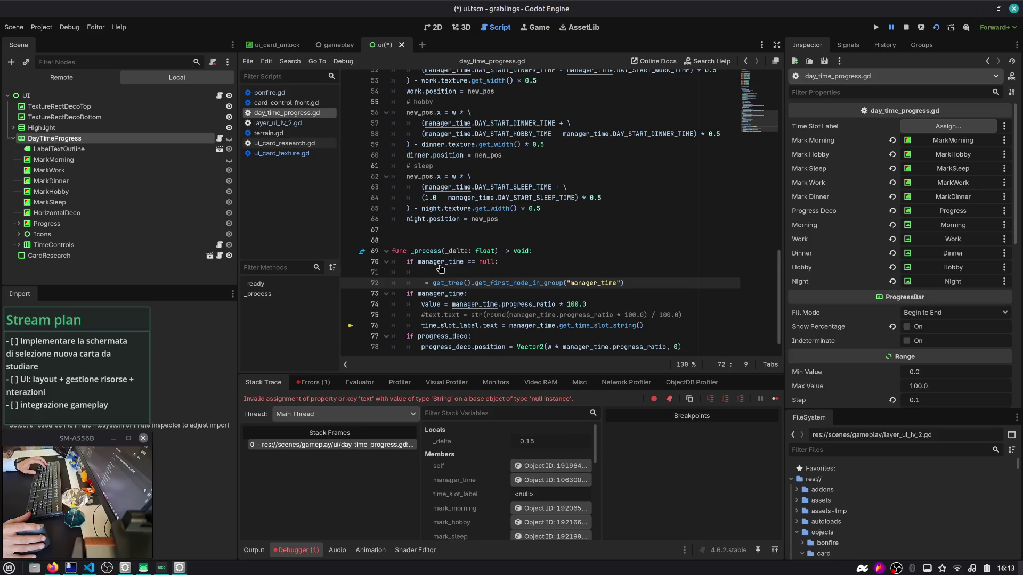
click(447, 274)
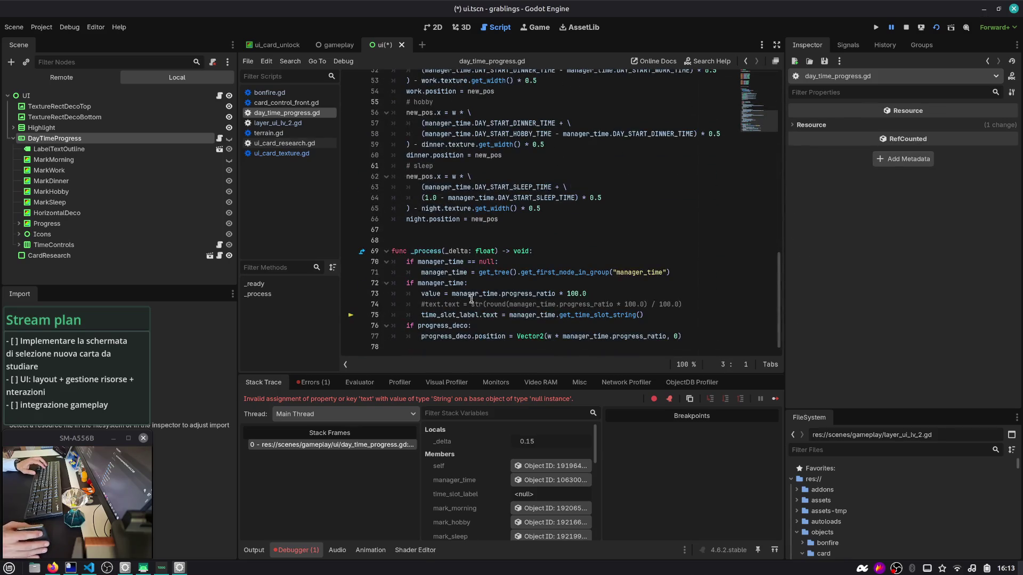
double_click(610, 315)
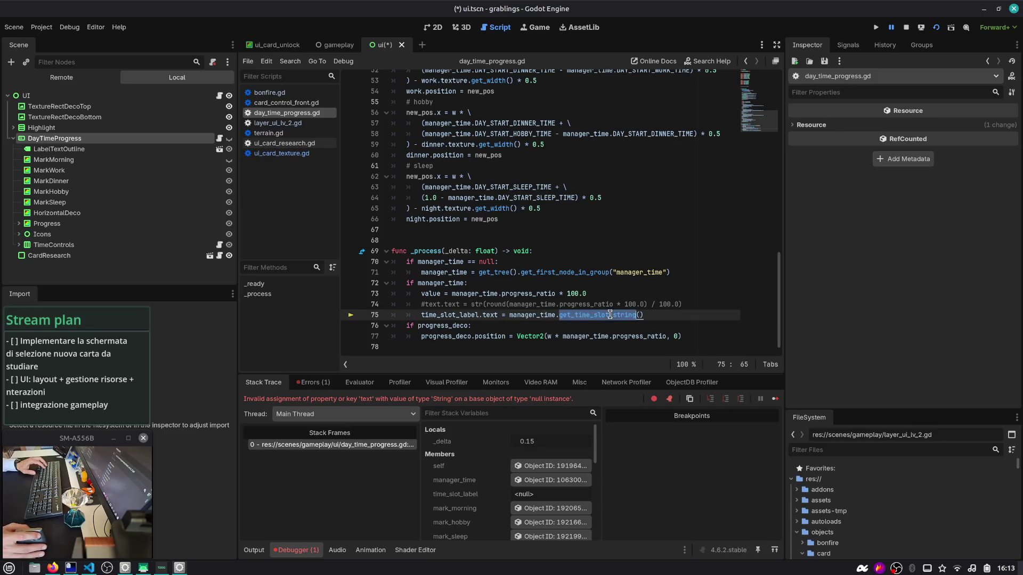
double_click(450, 317)
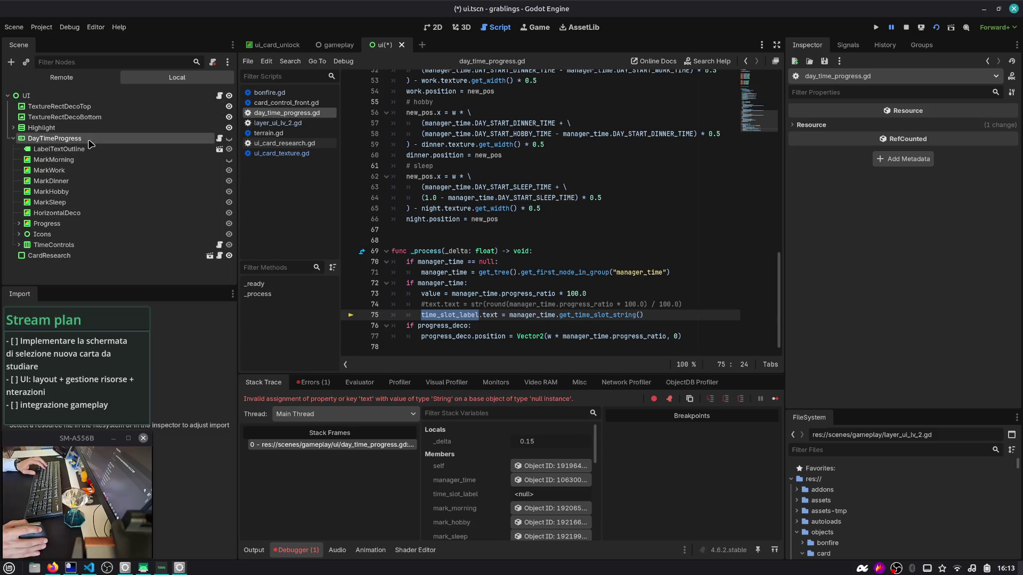
Assign LabelTextOutline as DayTimeProgress's Time Slot Label, save, stop, and rerun the game.
click(90, 143)
click(934, 128)
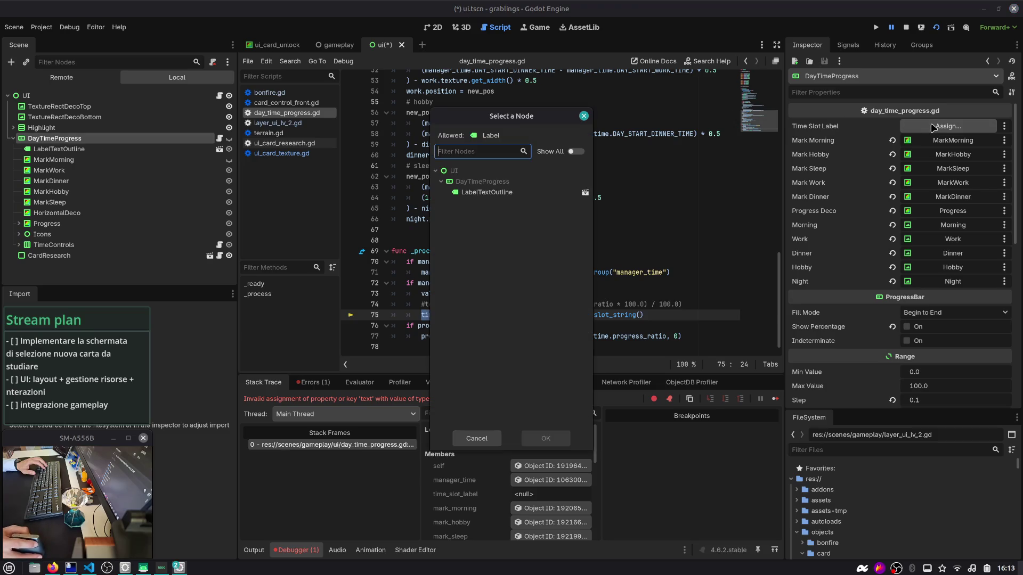
double_click(500, 193)
key(ctrl+s)
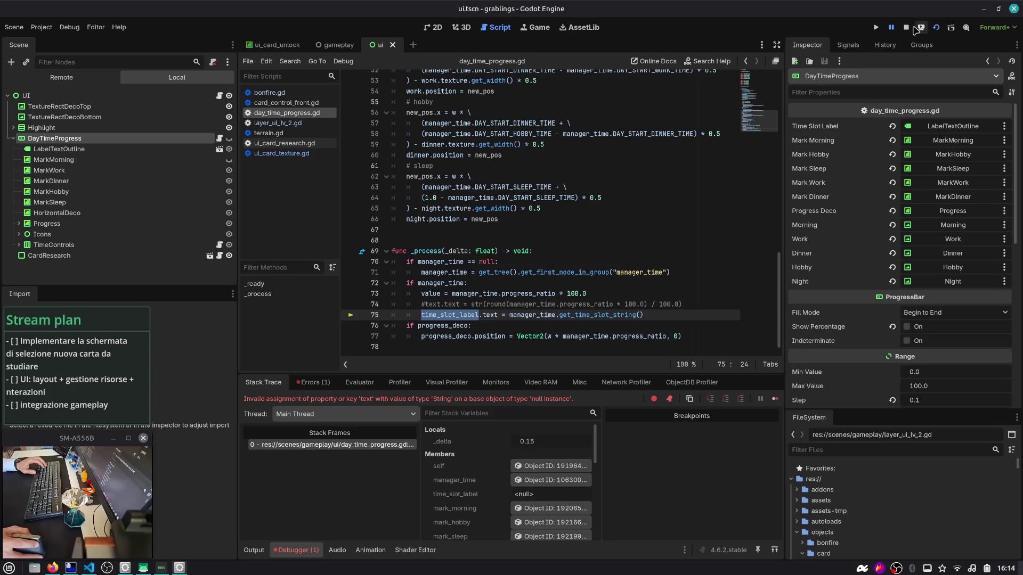
click(906, 27)
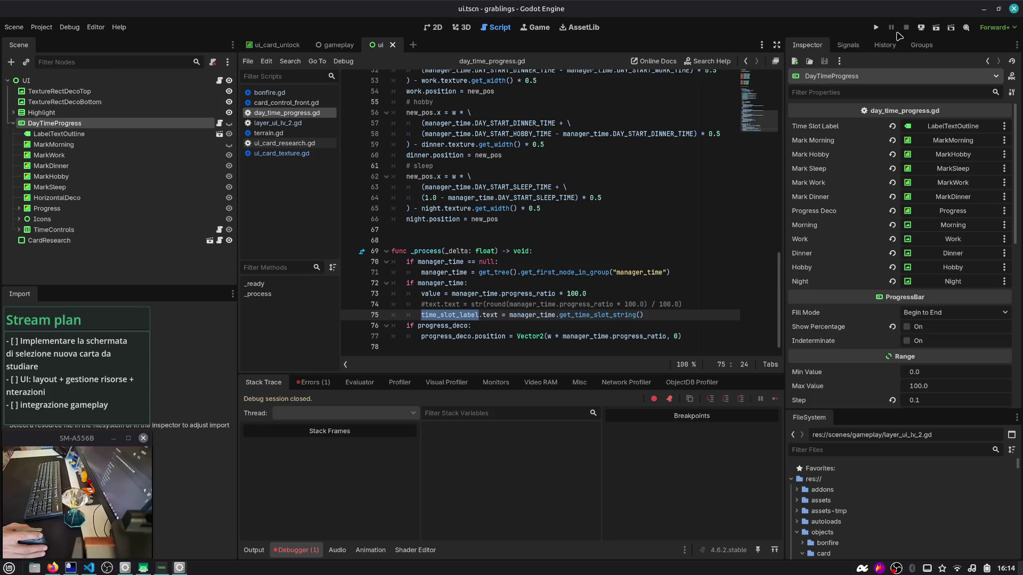
click(876, 27)
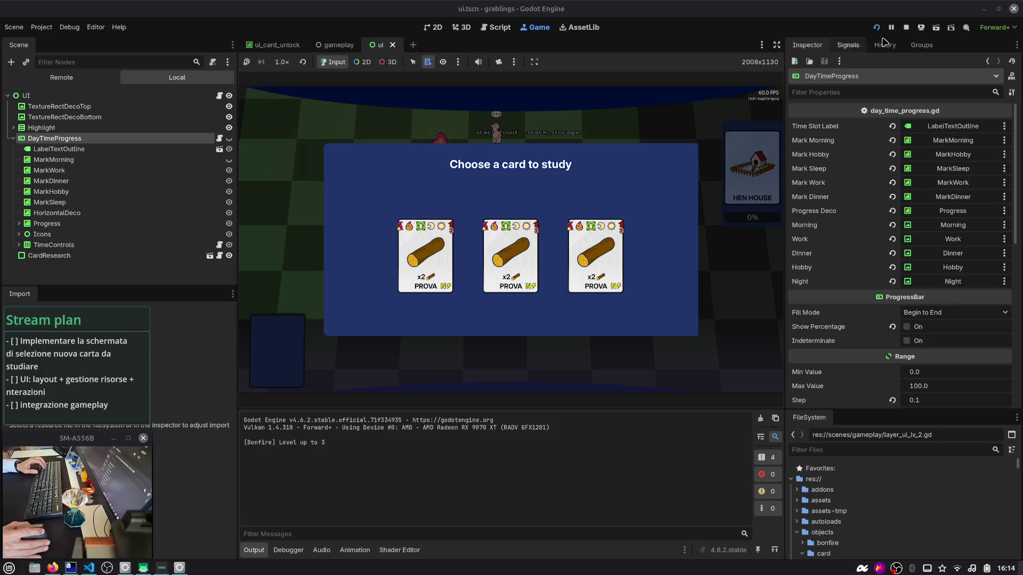
click(908, 27)
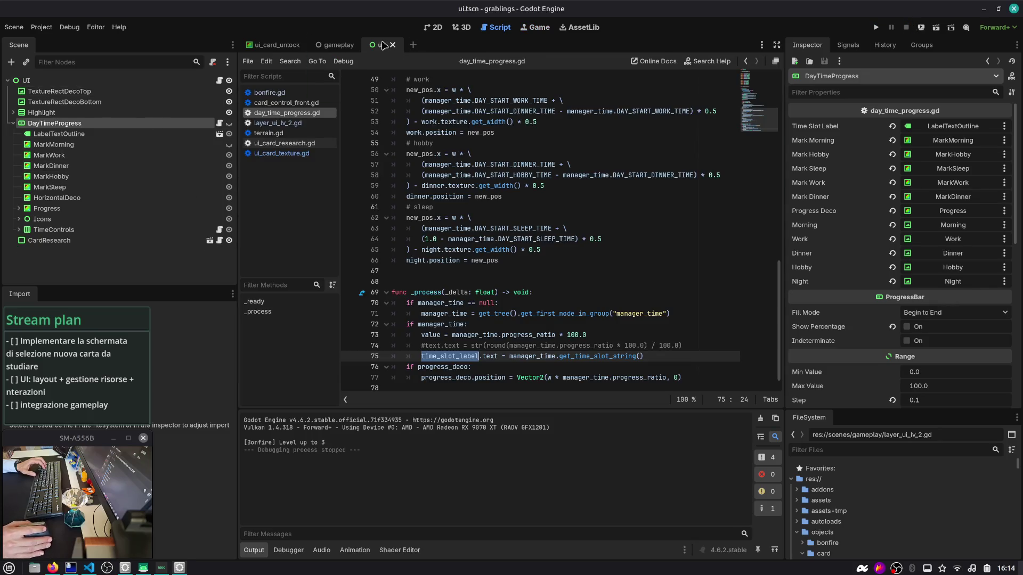
key(alt+Tab)
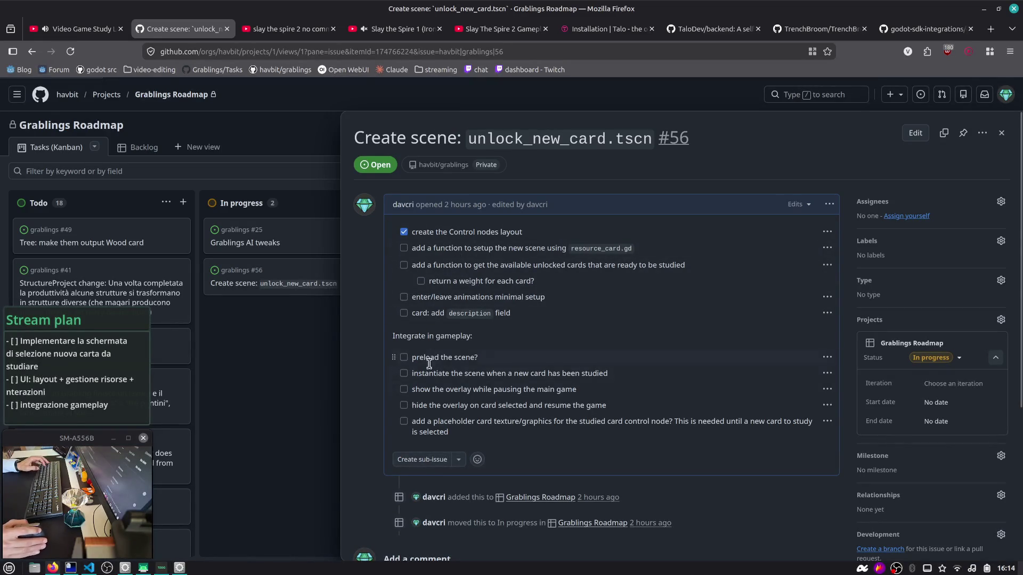
Review the task list on the GitHub issue, staying on the issue page.
drag(480, 249, 647, 253)
click(647, 253)
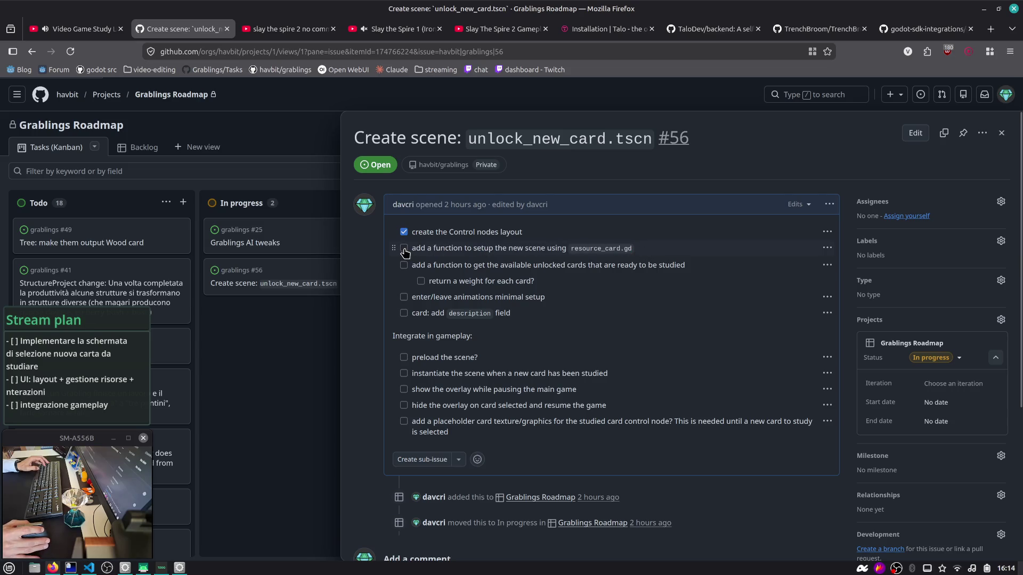
key(alt+Tab)
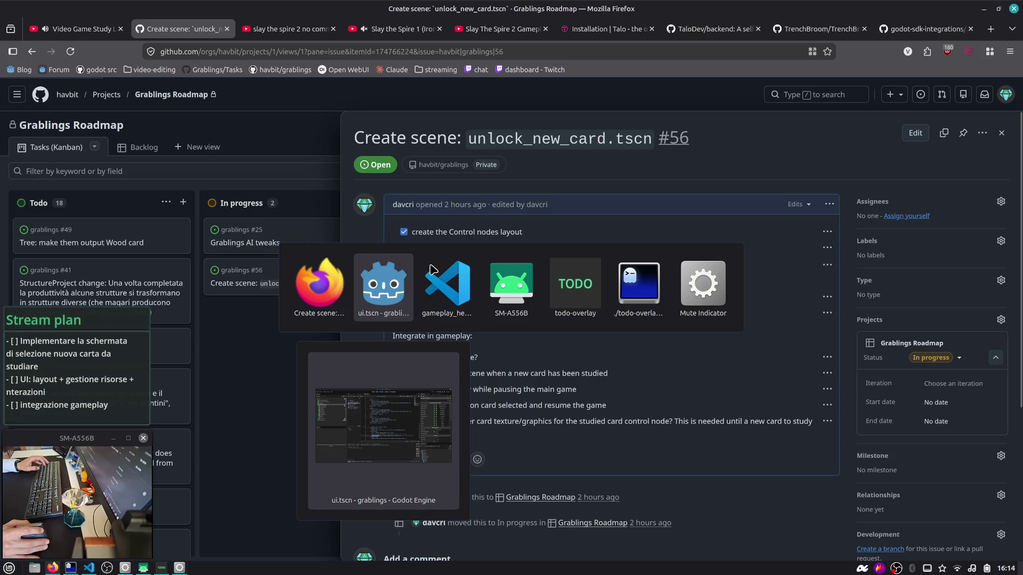
key(Escape)
Drag 'enter/leave animations minimal setup' into second place, then return to Godot.
drag(687, 266, 597, 267)
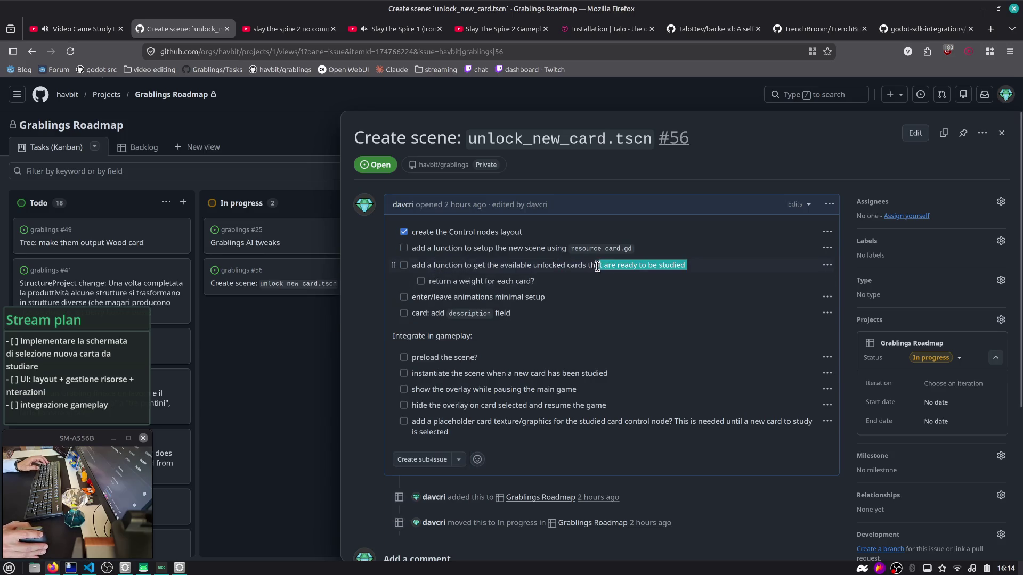
drag(427, 265, 688, 266)
mouse_move(411, 297)
mouse_down()
mouse_move(554, 300)
mouse_move(426, 313)
mouse_move(509, 317)
mouse_up()
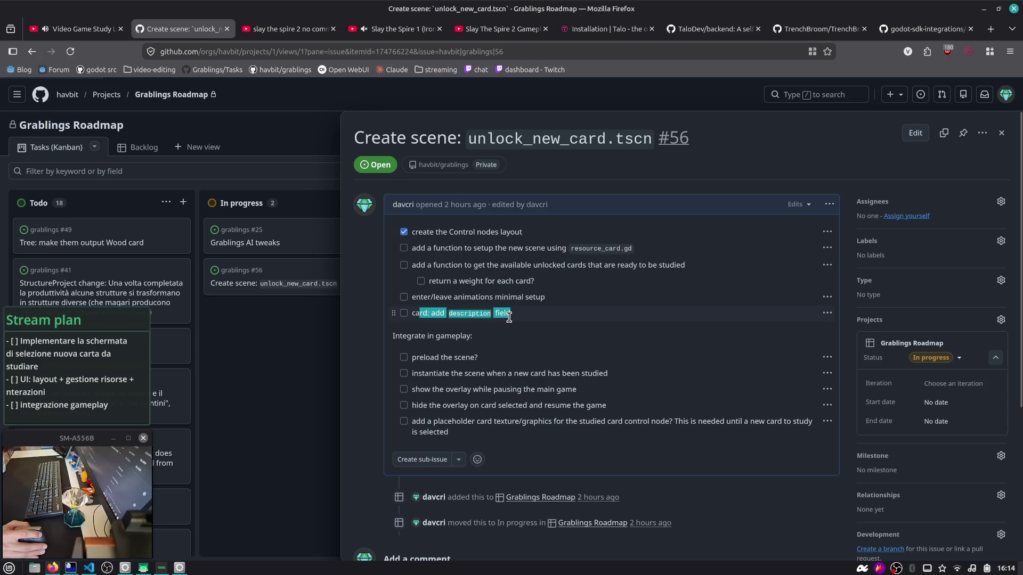
click(417, 310)
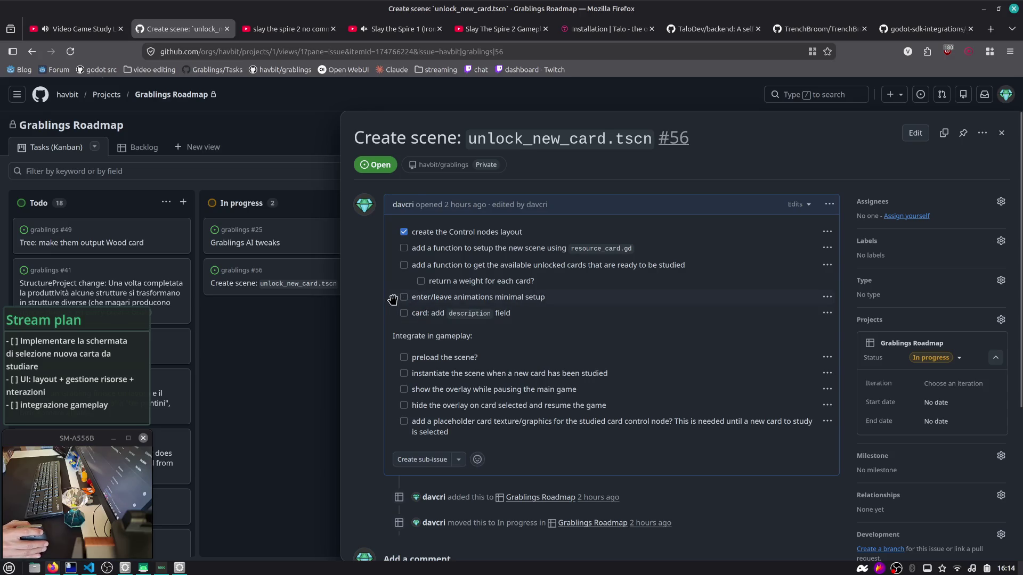
mouse_move(393, 297)
mouse_down()
mouse_move(394, 248)
mouse_move(558, 256)
mouse_up()
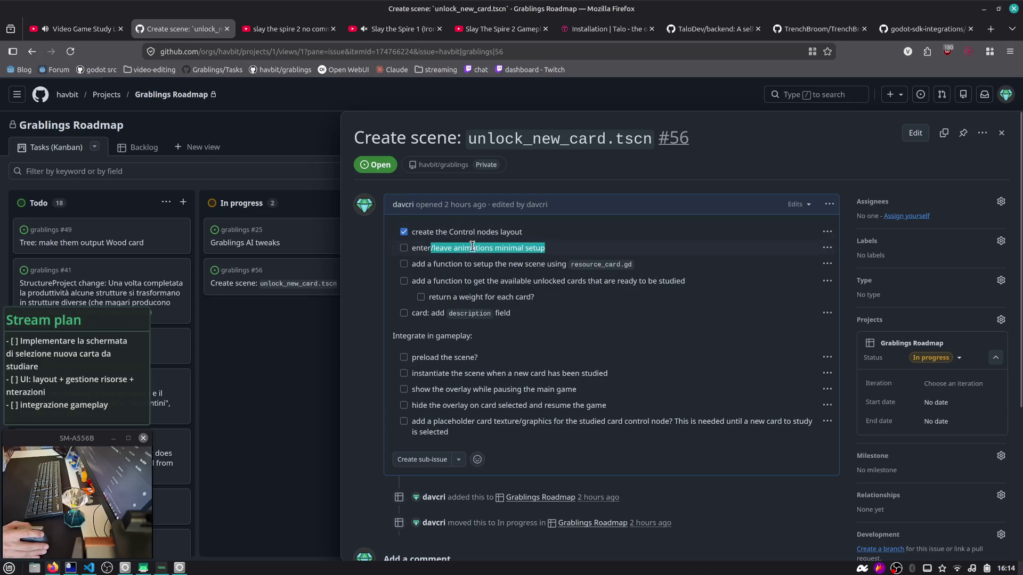
key(alt+Tab)
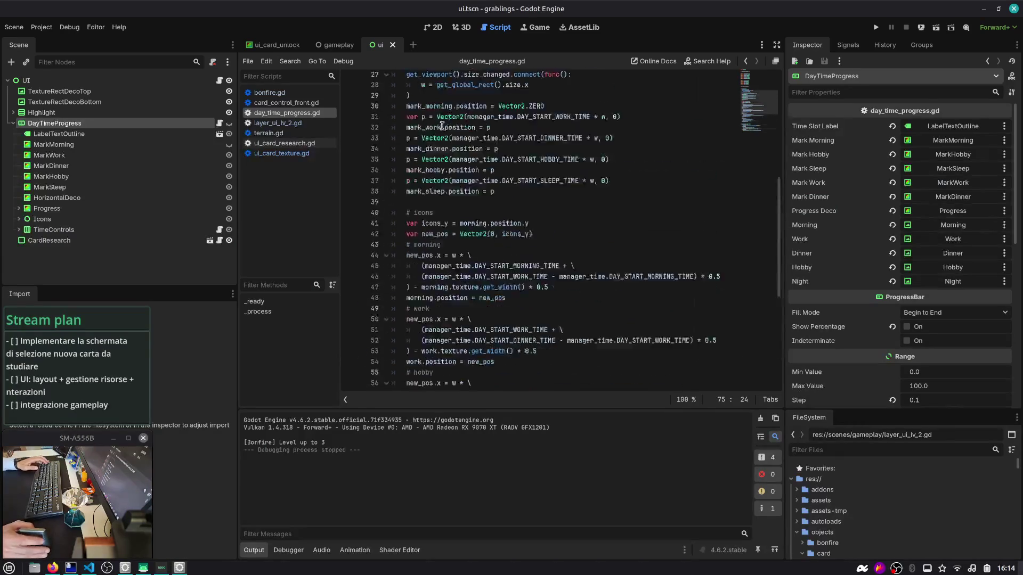
Attach a new CardUnlock script, strip it to extends ColorRect, export animation_player, and save.
scroll(442, 126, up, 9)
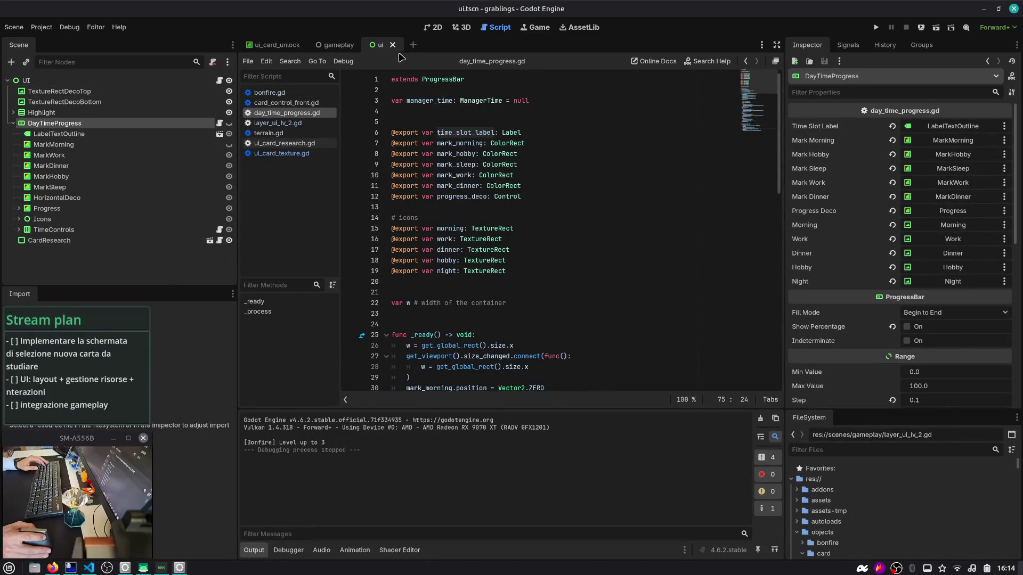
click(274, 44)
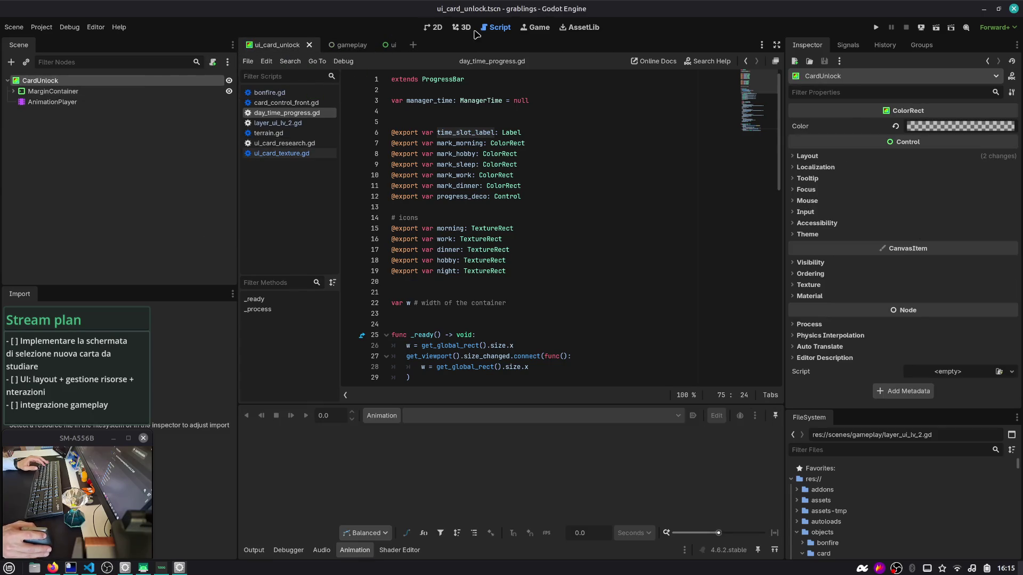
click(436, 27)
click(213, 62)
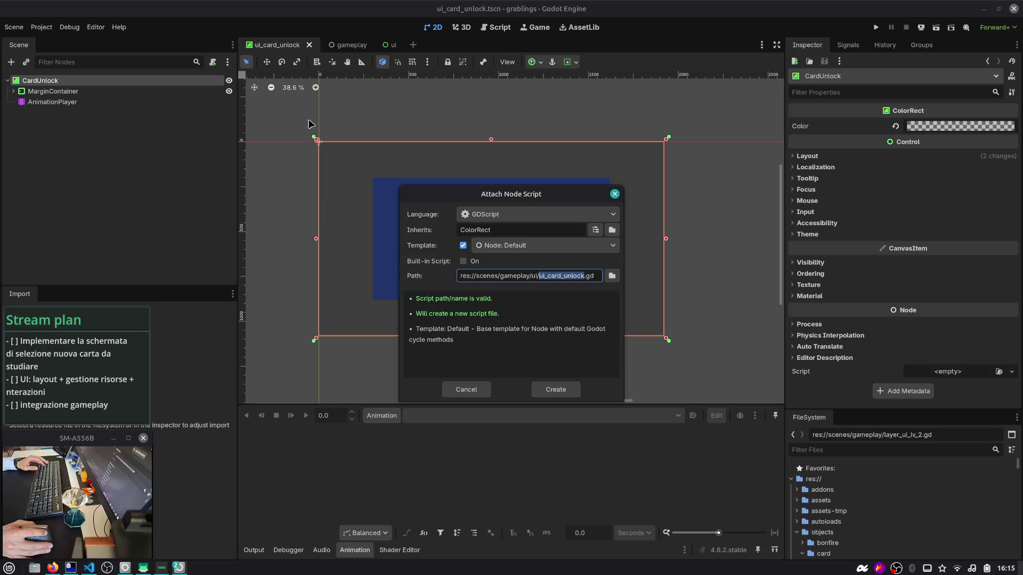
click(556, 389)
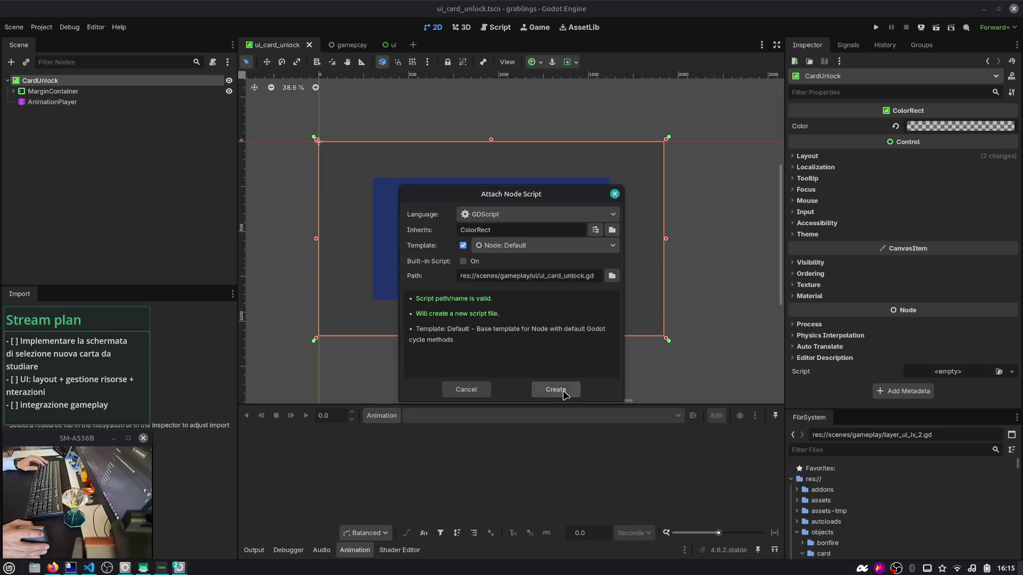
drag(440, 197, 365, 111)
key(BackSpace)
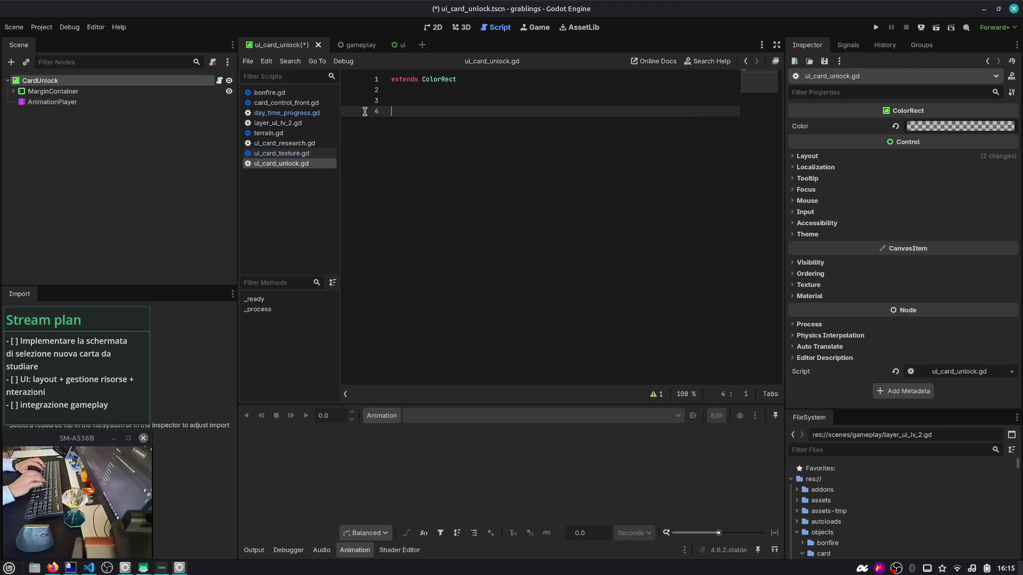
key(BackSpace)
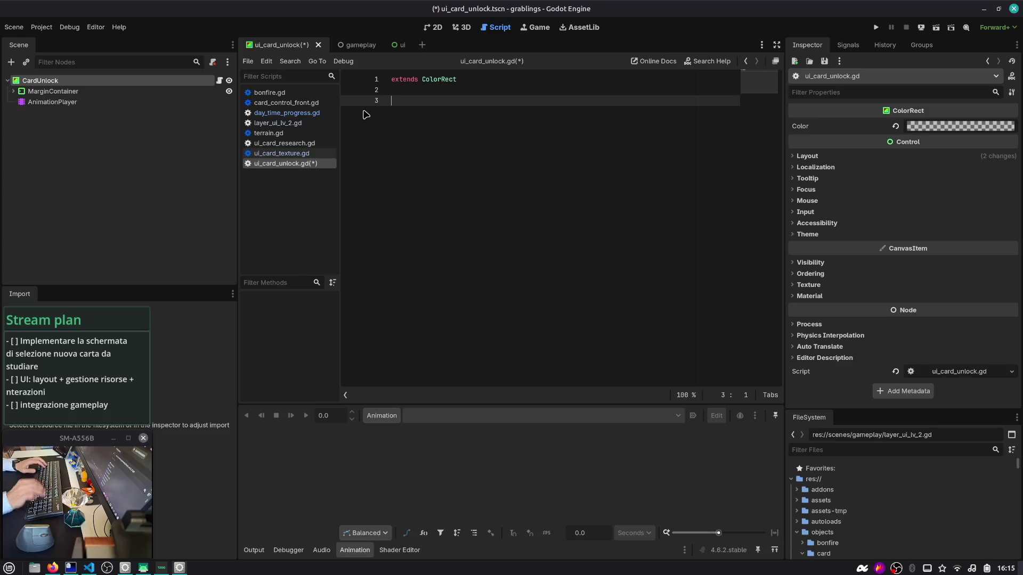
drag(130, 103, 404, 108)
key(ctrl+s)
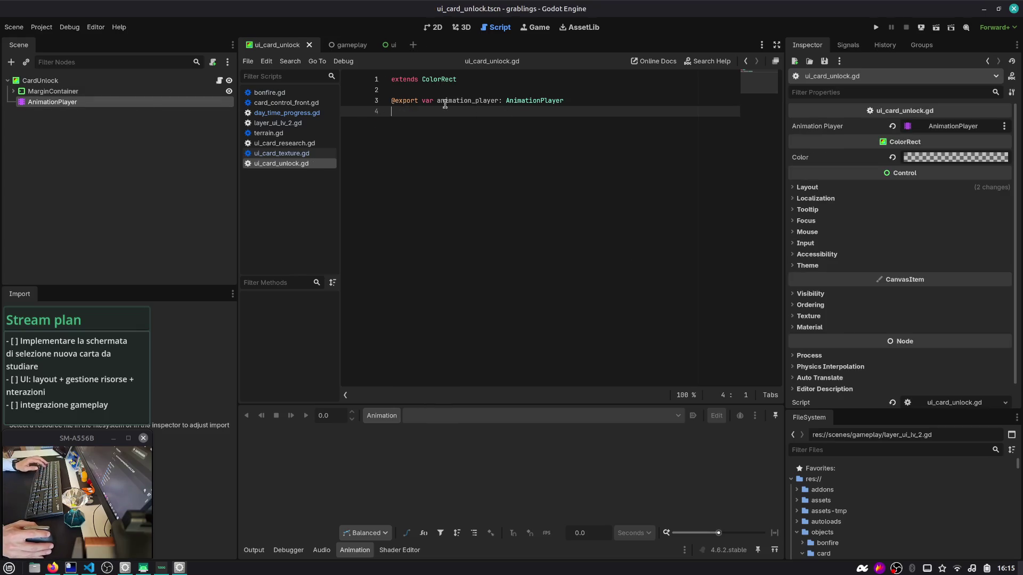
Inspect AnimationPlayer and CardUnlock, then reopen the script and add a line at its end.
click(434, 27)
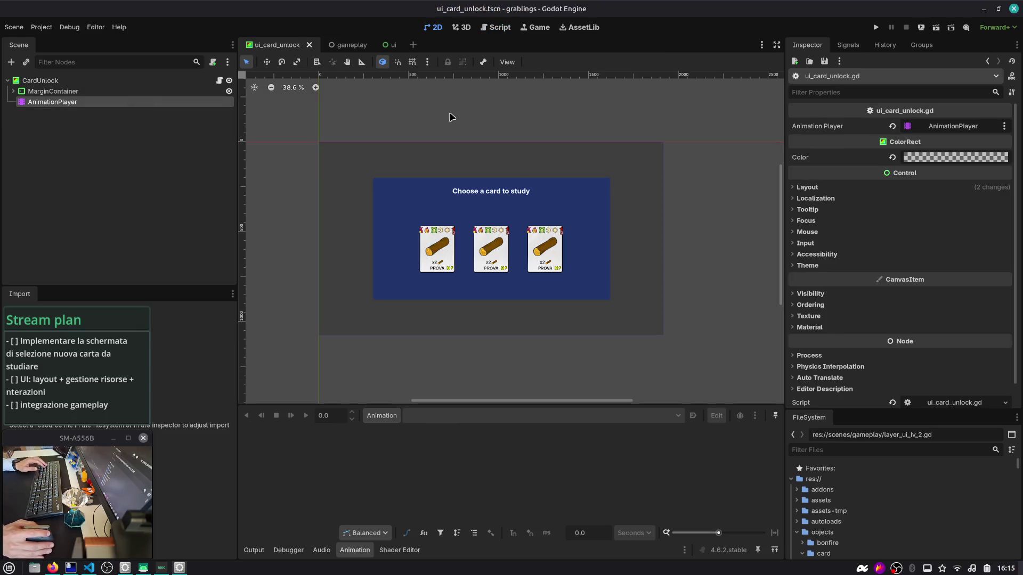
click(93, 102)
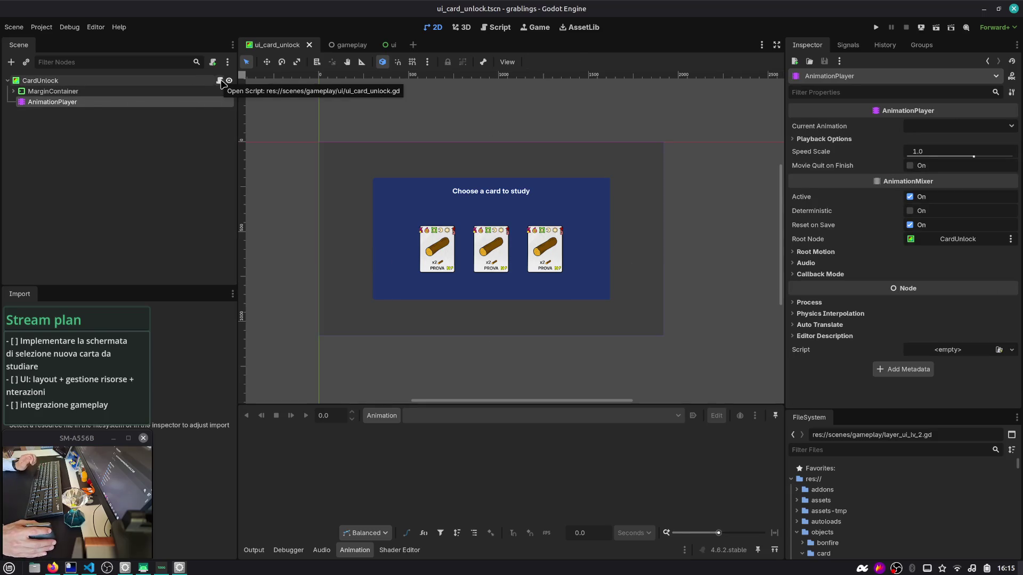
click(117, 80)
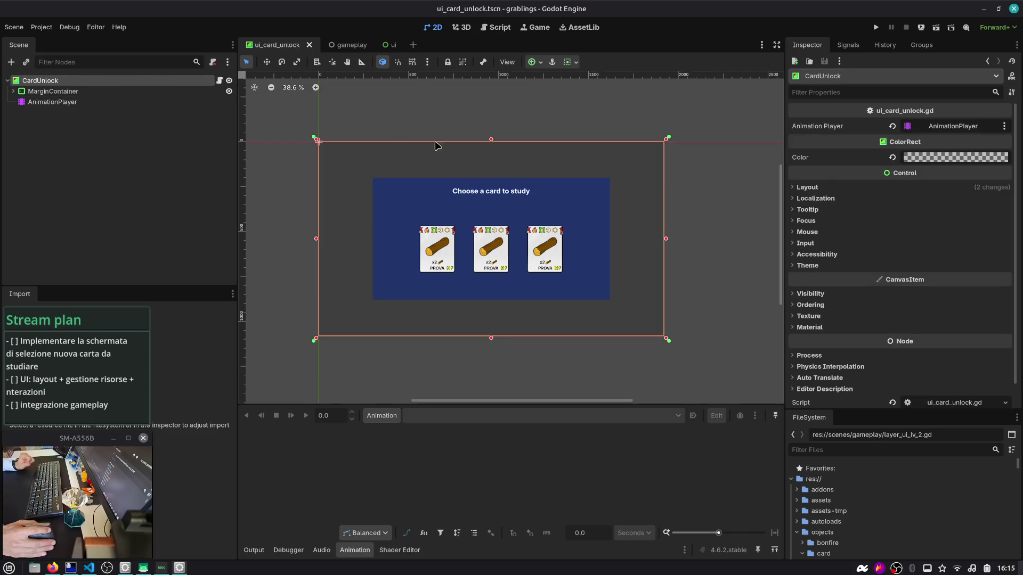
scroll(472, 248, up, 2)
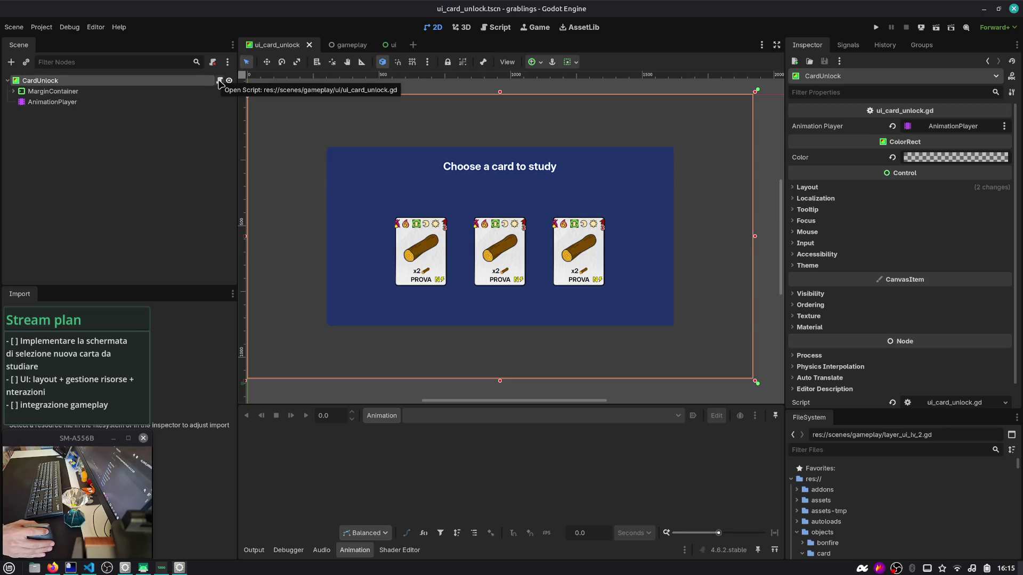
scroll(452, 168, down, 2)
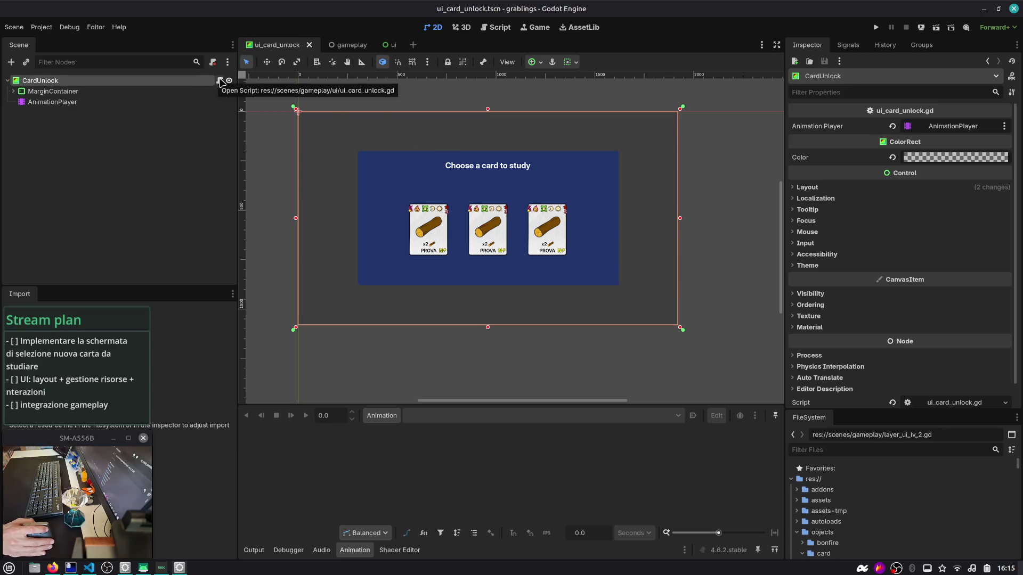
click(220, 81)
click(449, 136)
key(Return)
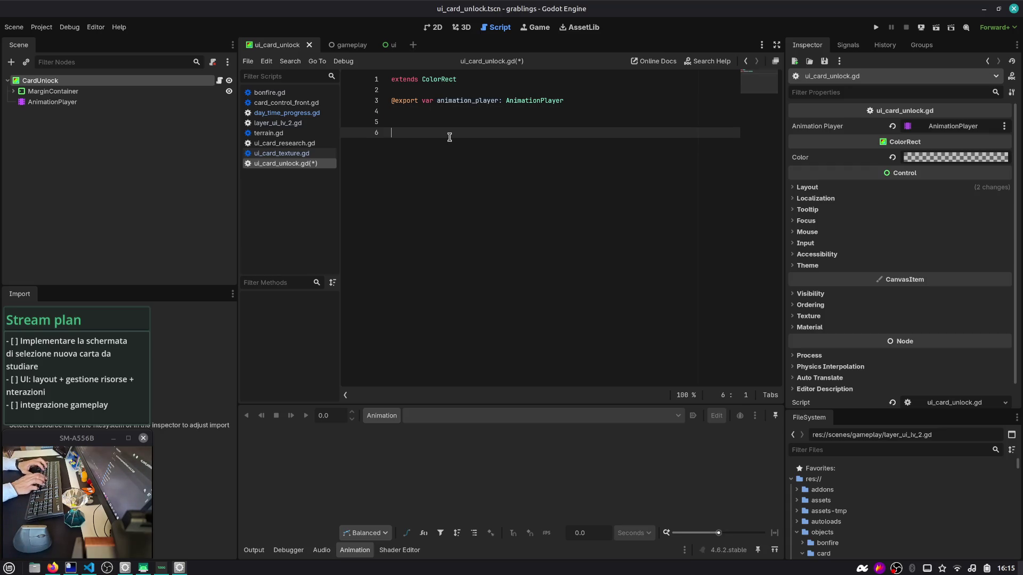
Write set_available_cards(p_cards: Array[ResourceCard]) -> void asserting p_cards.size() == 3, and save.
text(func set_)
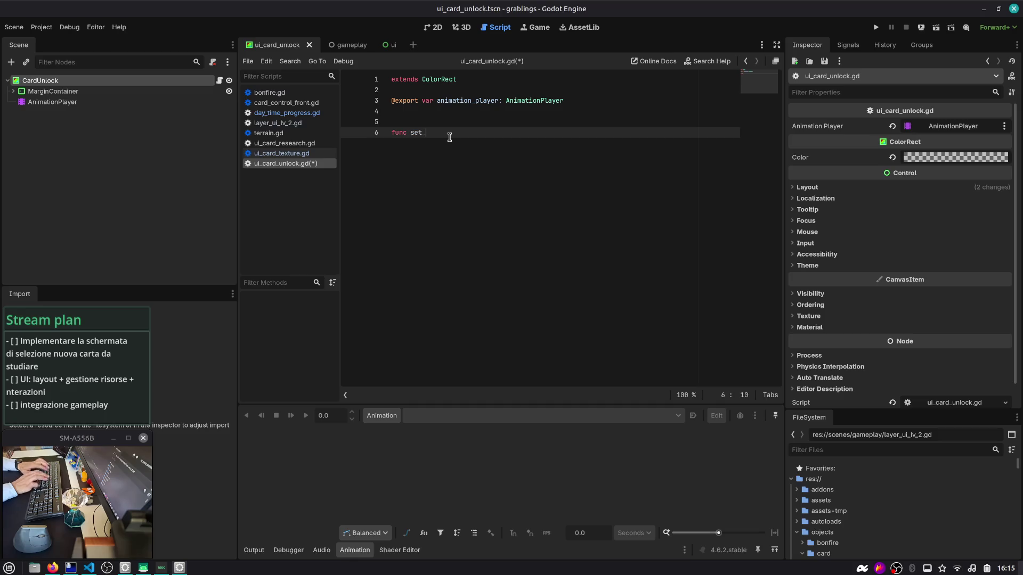
text(cards_)
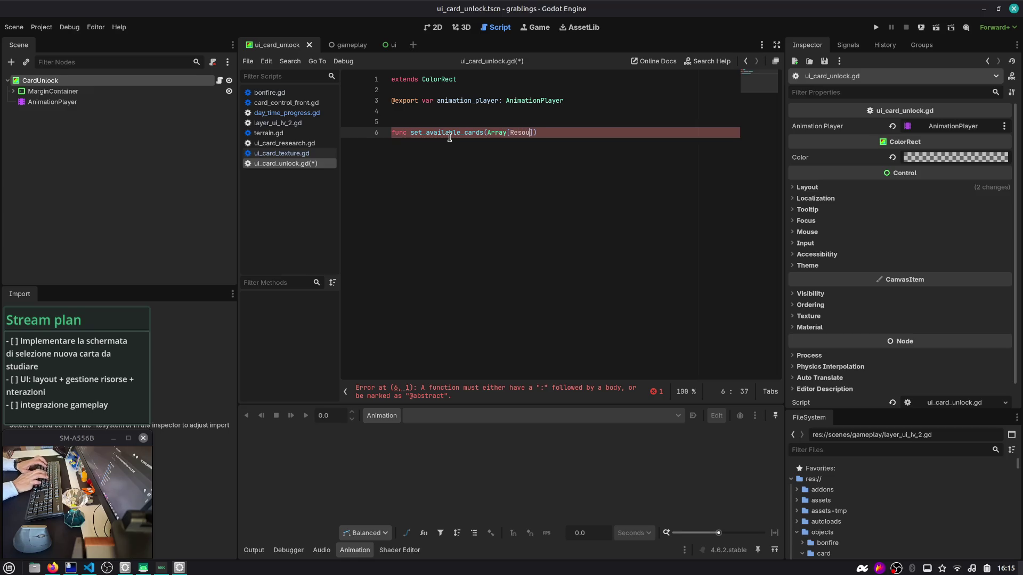
key(ctrl+shift+Left)
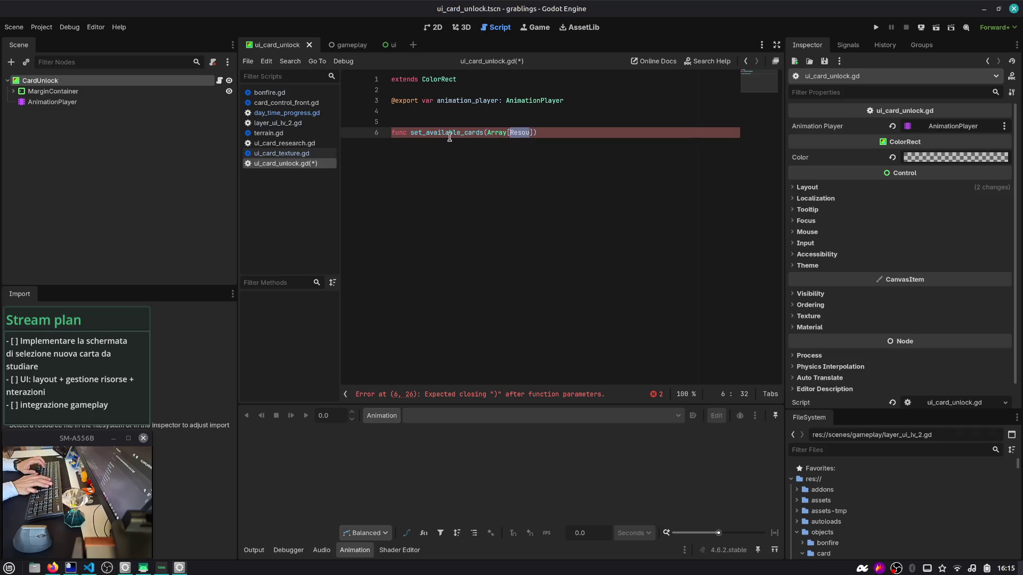
key(Right)
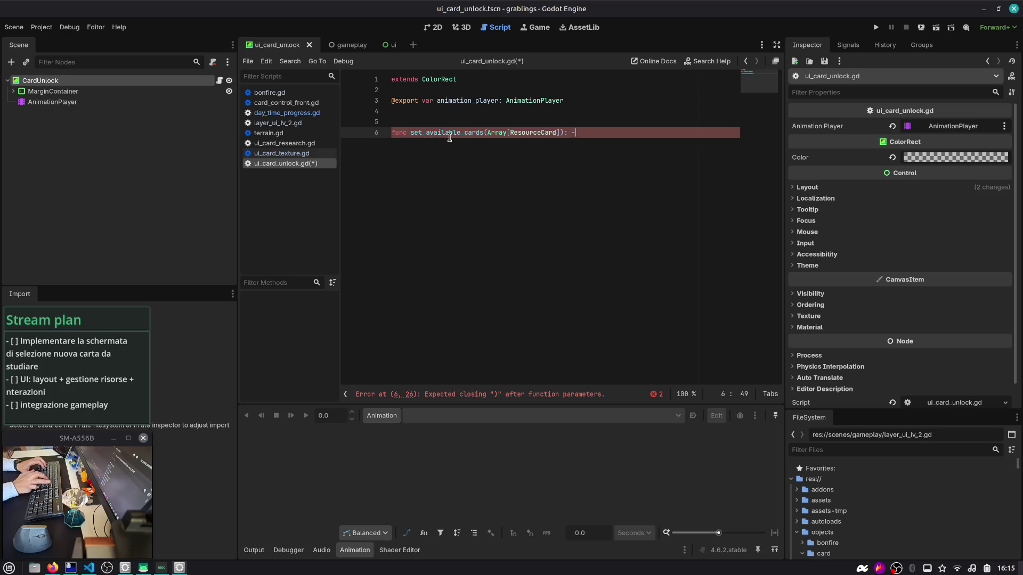
key(Return)
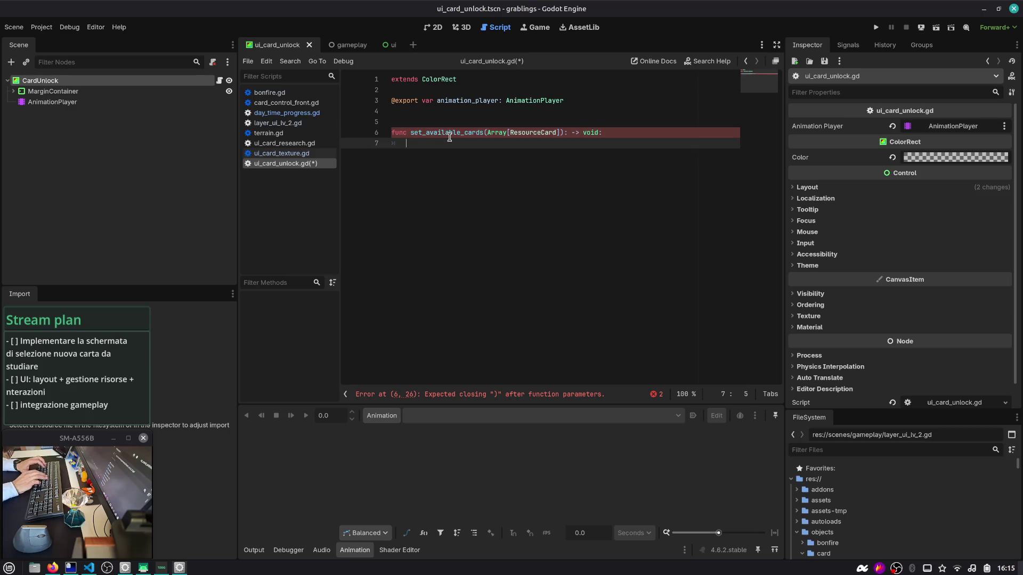
key(Up)
key(ctrl+Right)
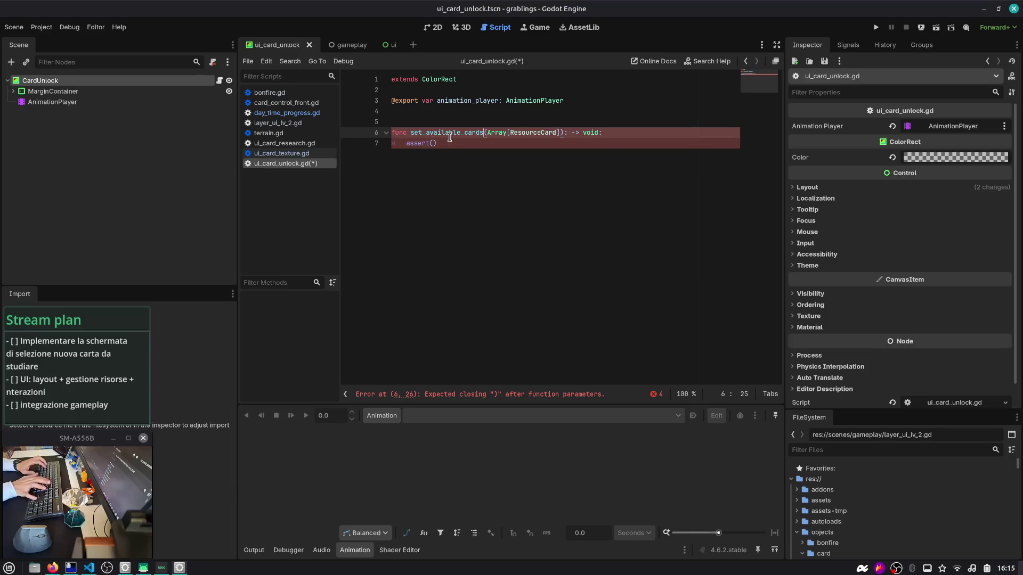
text(p_cards:)
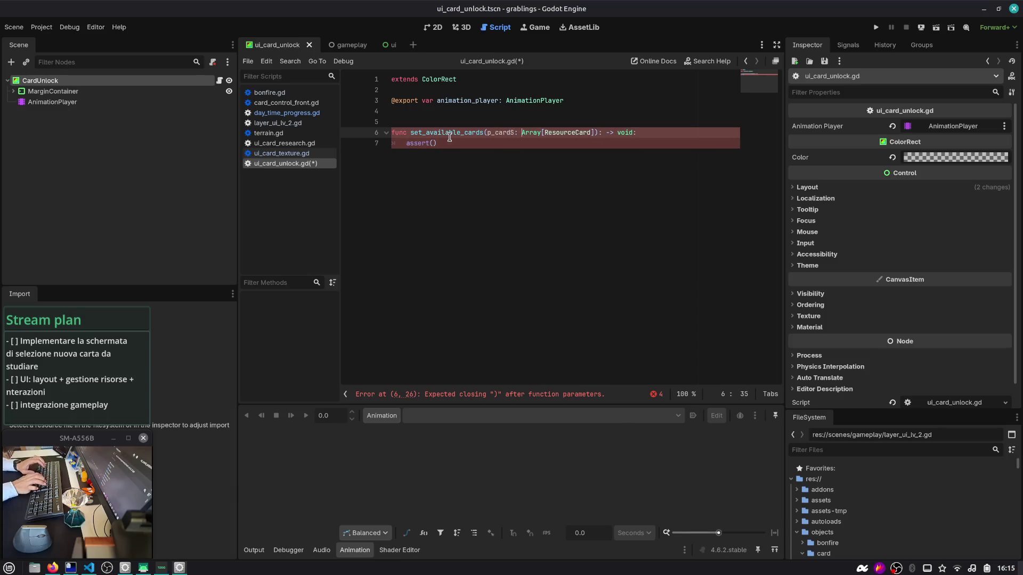
key(Down)
key(Left)
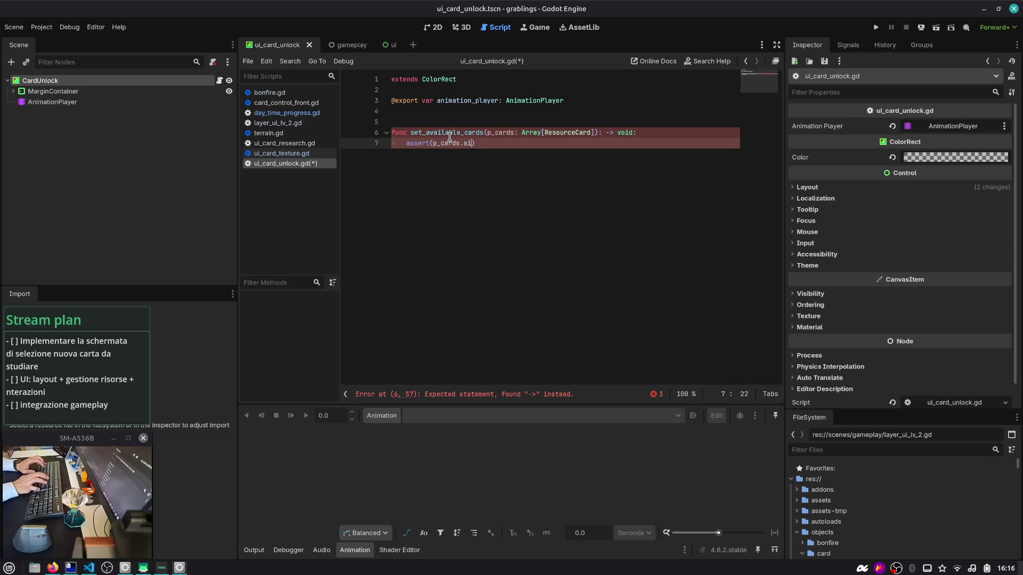
key(Up)
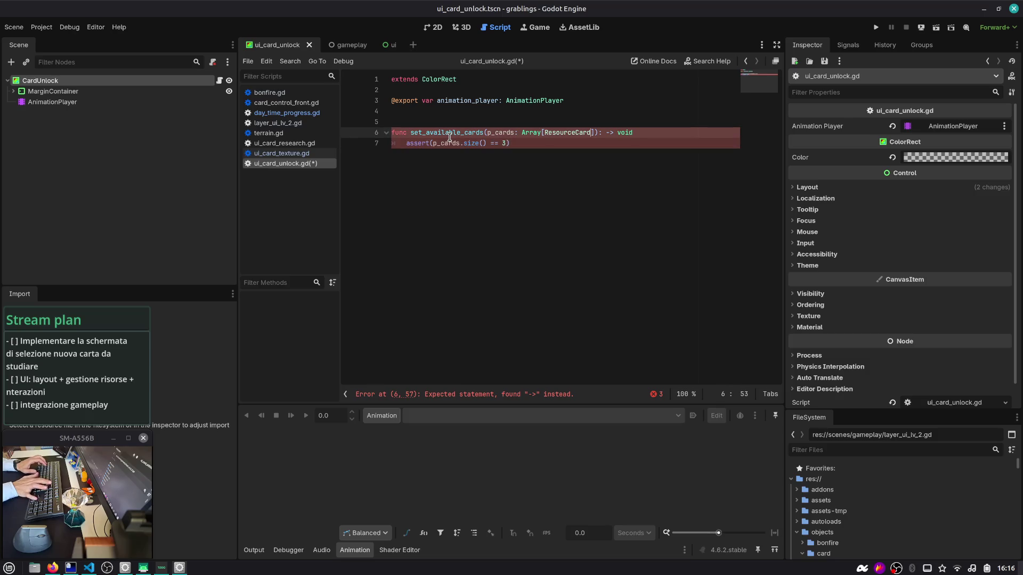
key(Down)
key(Return)
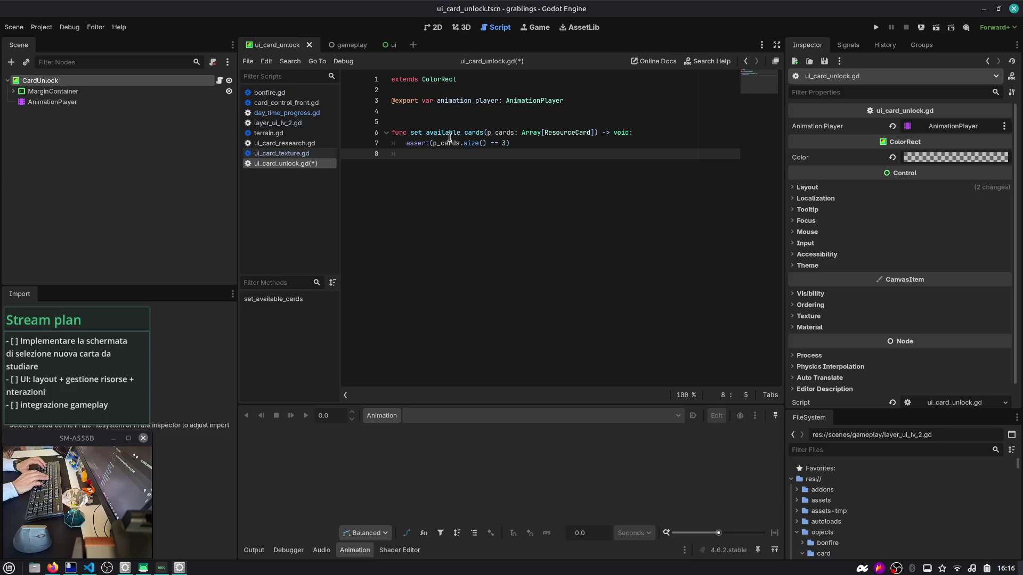
key(ctrl+s)
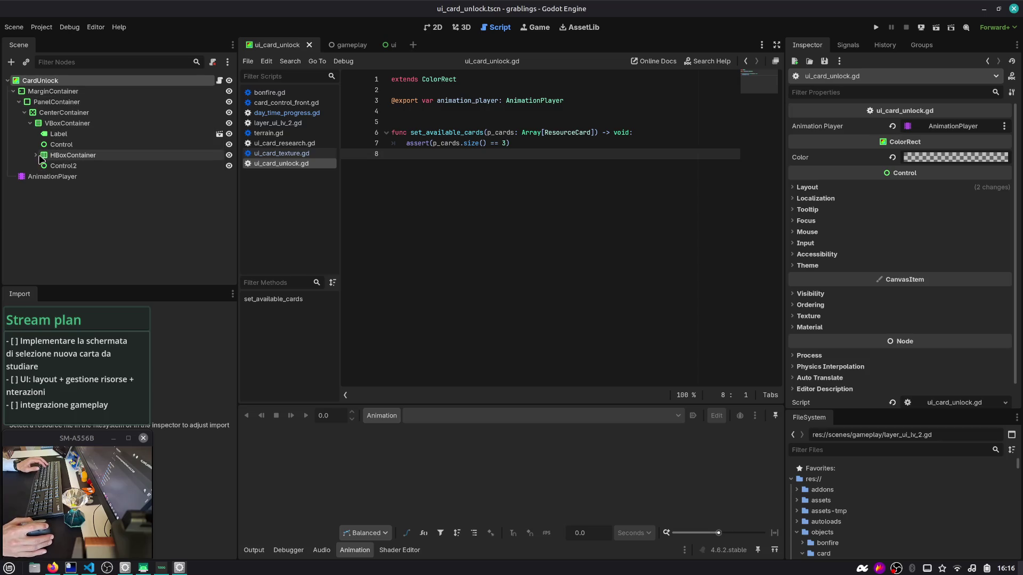
Export the HBoxContainer as h_box_container in the script, then start renaming the node.
click(35, 155)
click(89, 159)
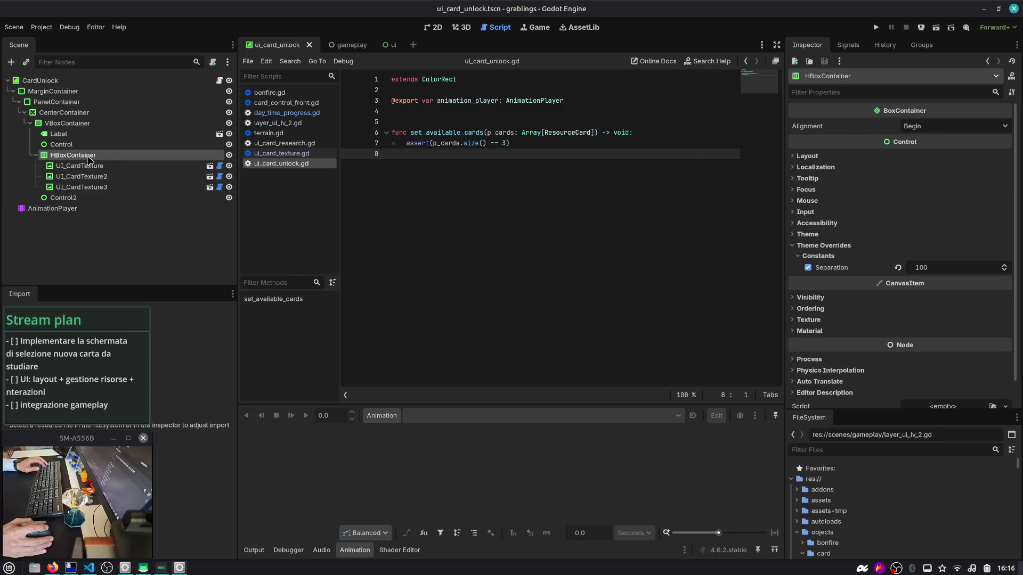
drag(89, 160, 416, 111)
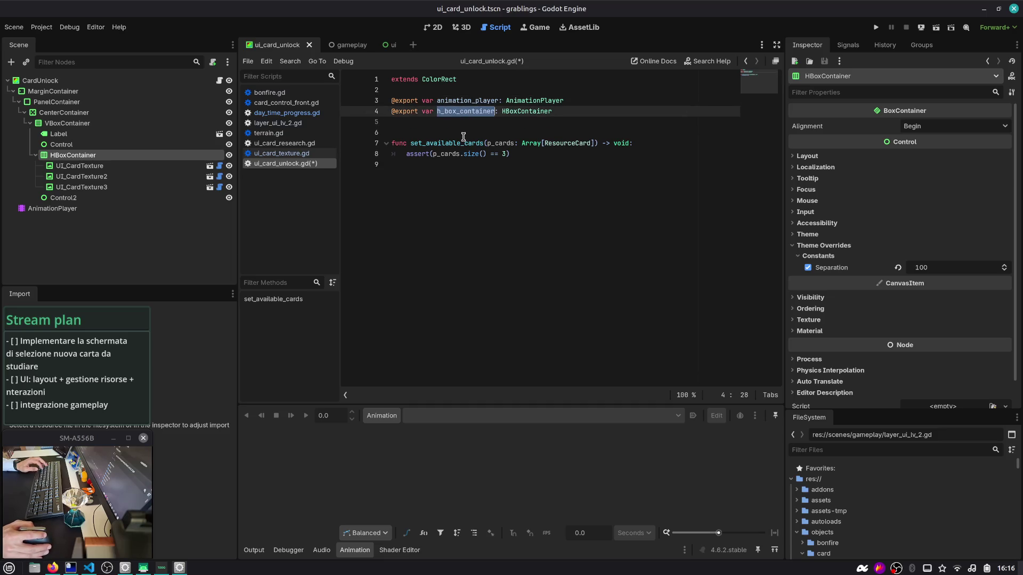
double_click(99, 155)
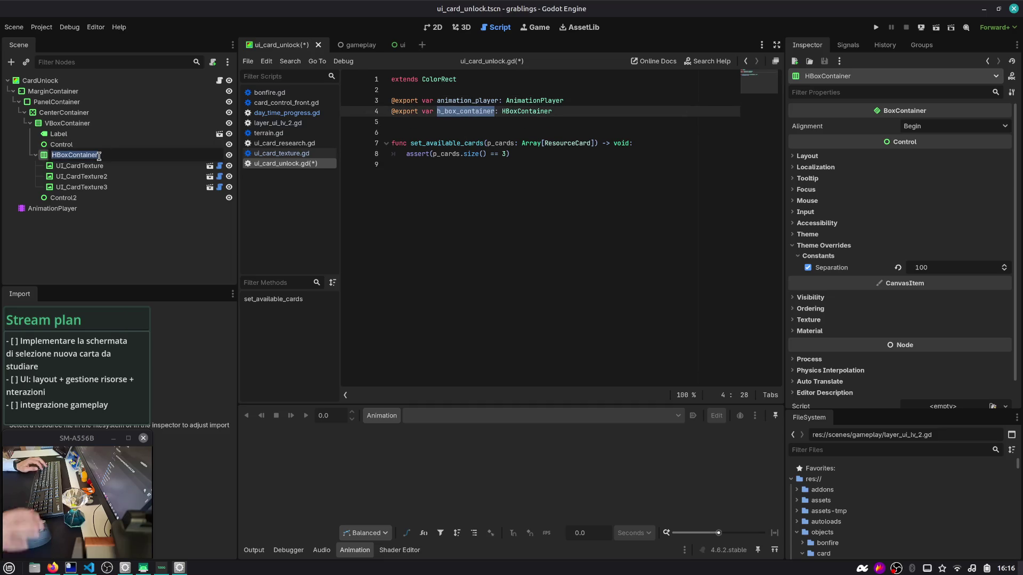
text(Ca)
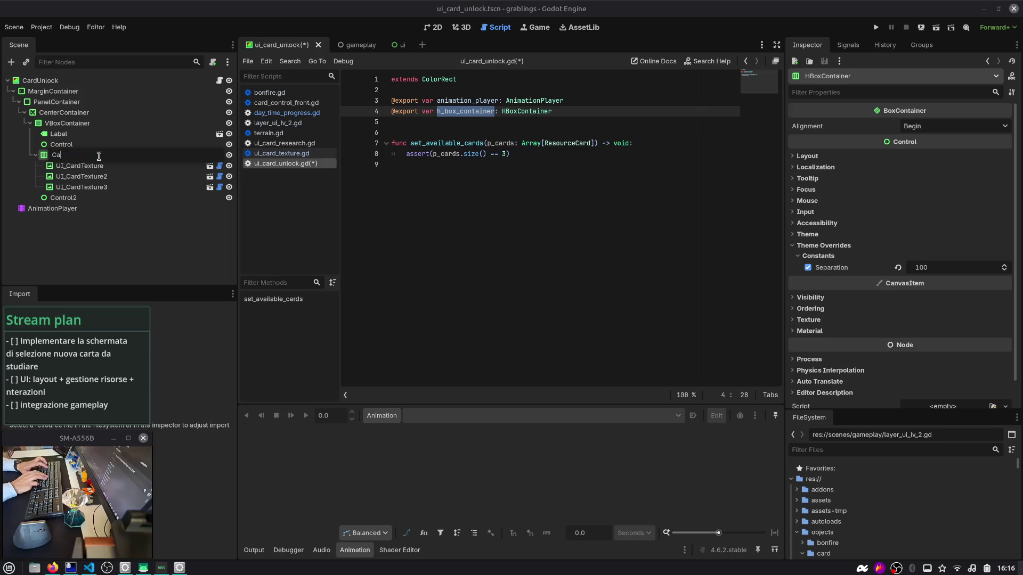
text(oxContainer)
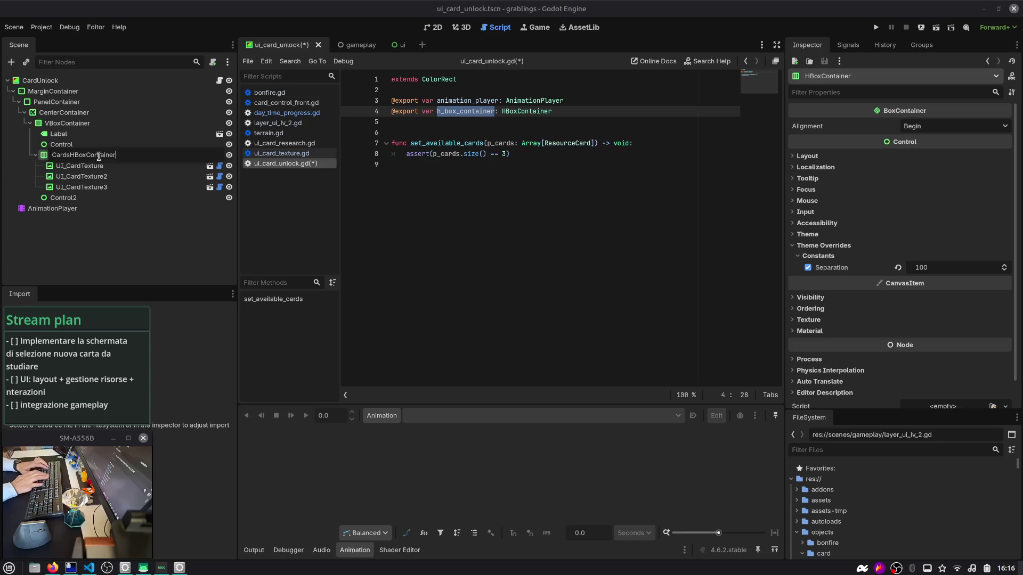
Commit the CardsContainer rename, switch the script's export to cards_container, and save.
key(Left)
key(Left)
key(Left)
key(BackSpace)
key(BackSpace)
key(BackSpace)
key(Return)
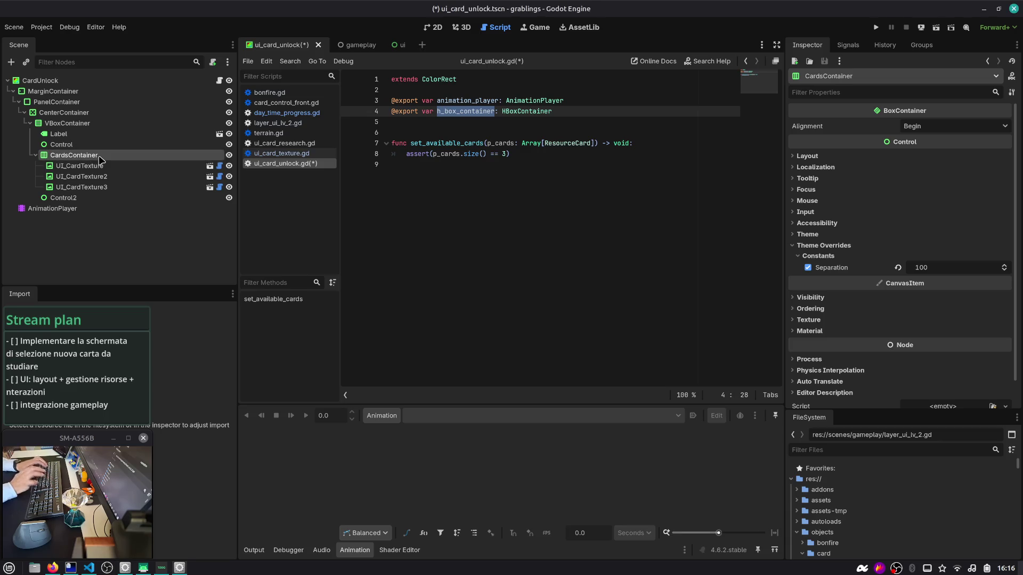
text(cards_container: HBoxContainer)
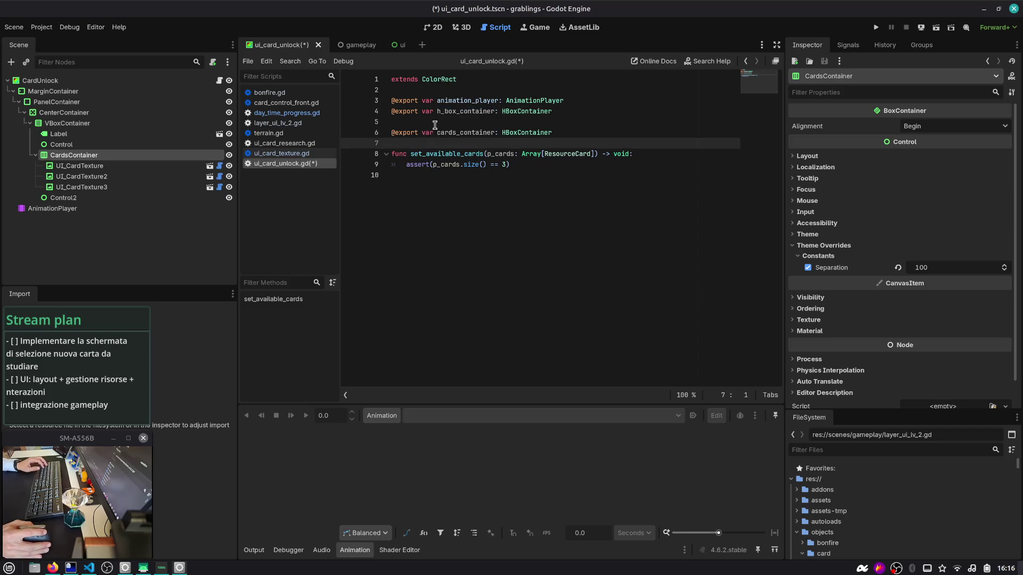
key(Down)
key(Delete)
key(Up)
key(ctrl+s)
click(136, 80)
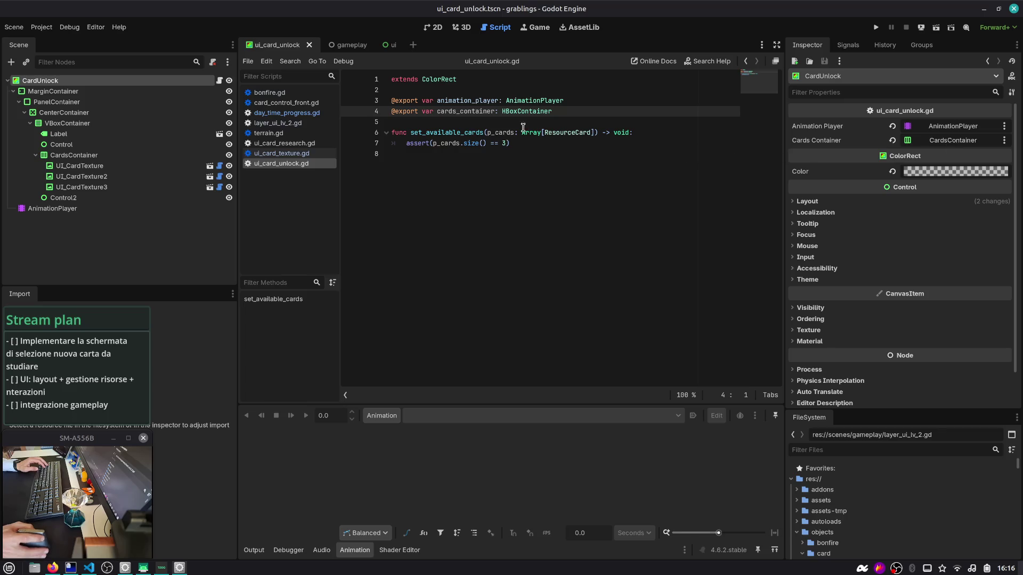
Add a 'for i in range(3):' loop after the assert line in set_available_cards.
click(540, 144)
key(Return)
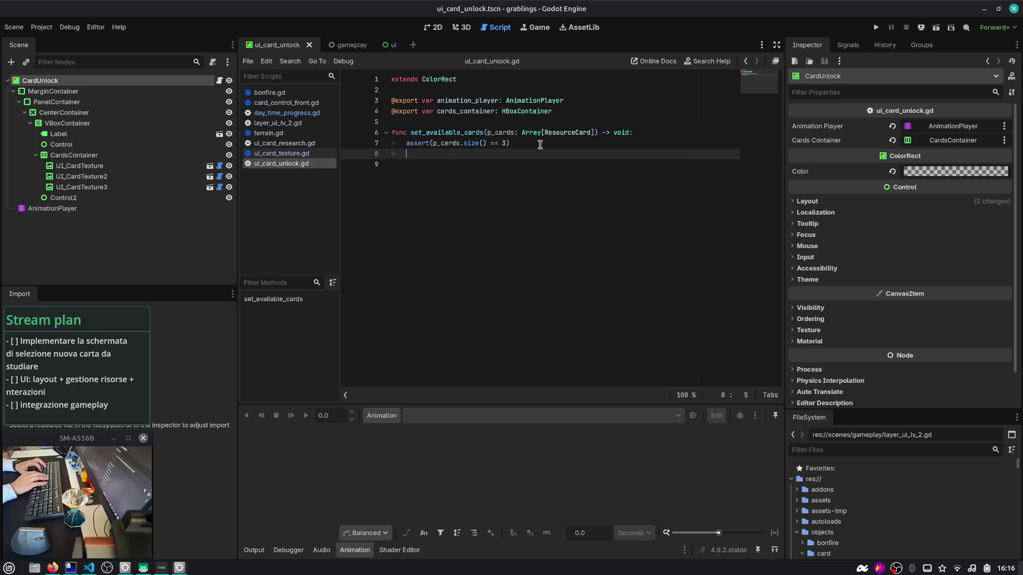
text(cards_container.)
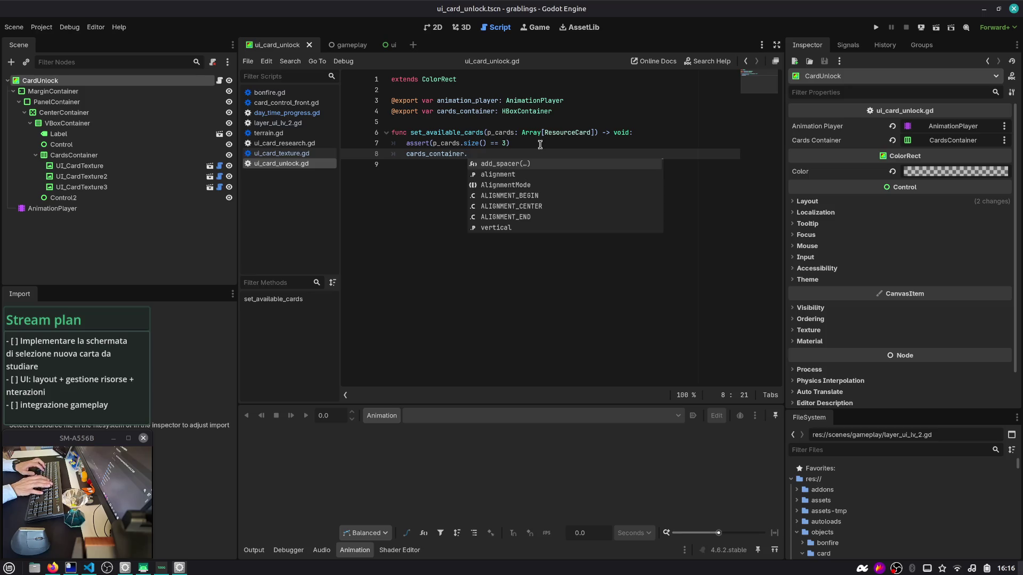
key(ctrl+BackSpace)
key(ctrl+BackSpace)
text(for i in range)
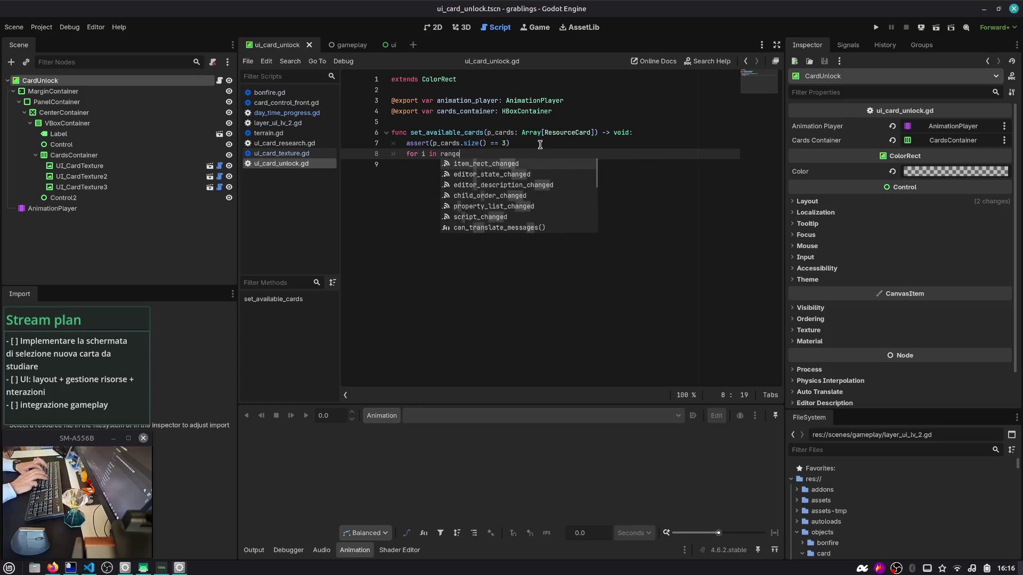
text((3):)
key(Return)
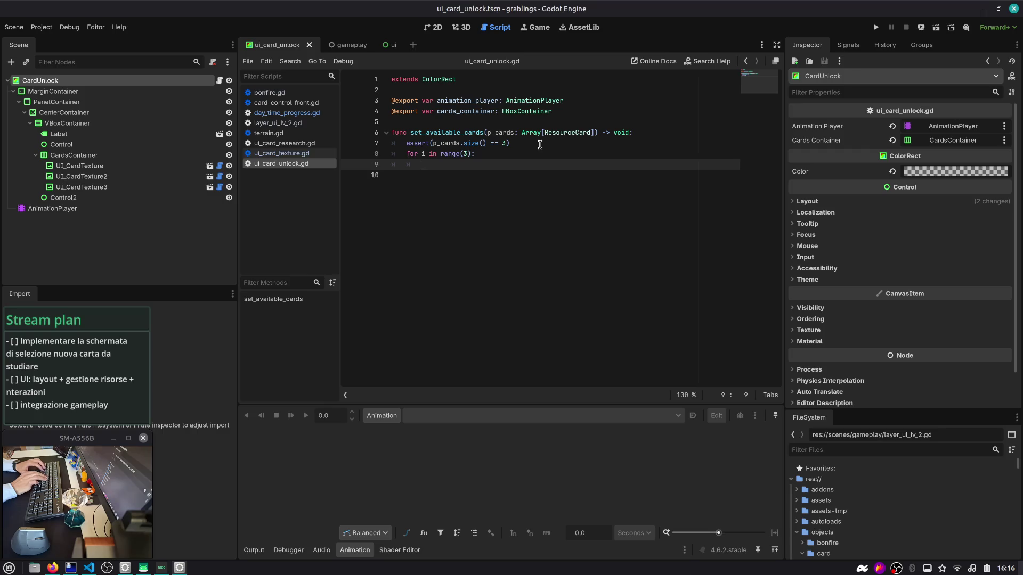
Inside the loop, declare 'var card_texture: UI_CardTexture = cards_container.get_child(i)'.
text(cards_container.get_chi)
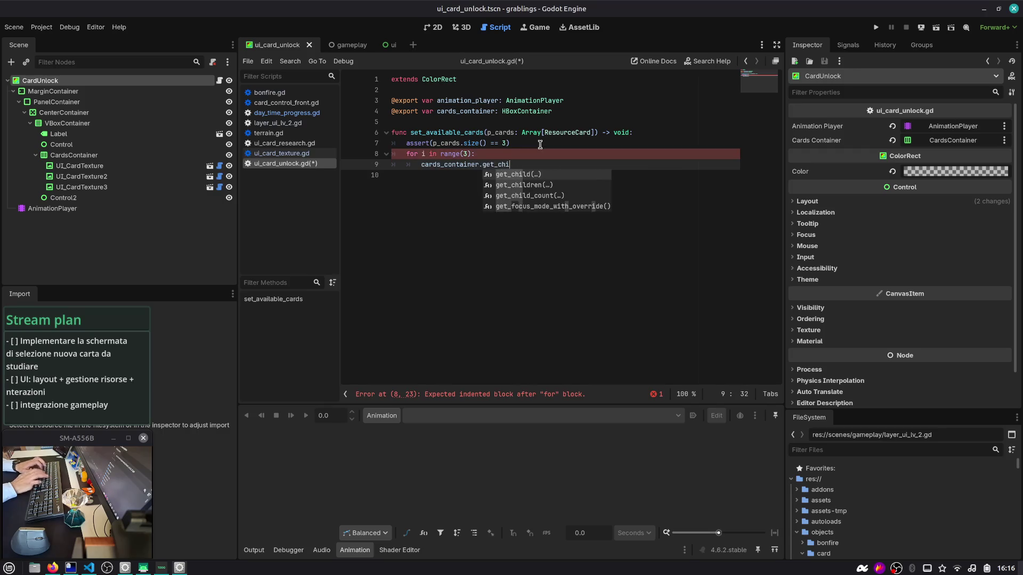
key(Return)
text(i)
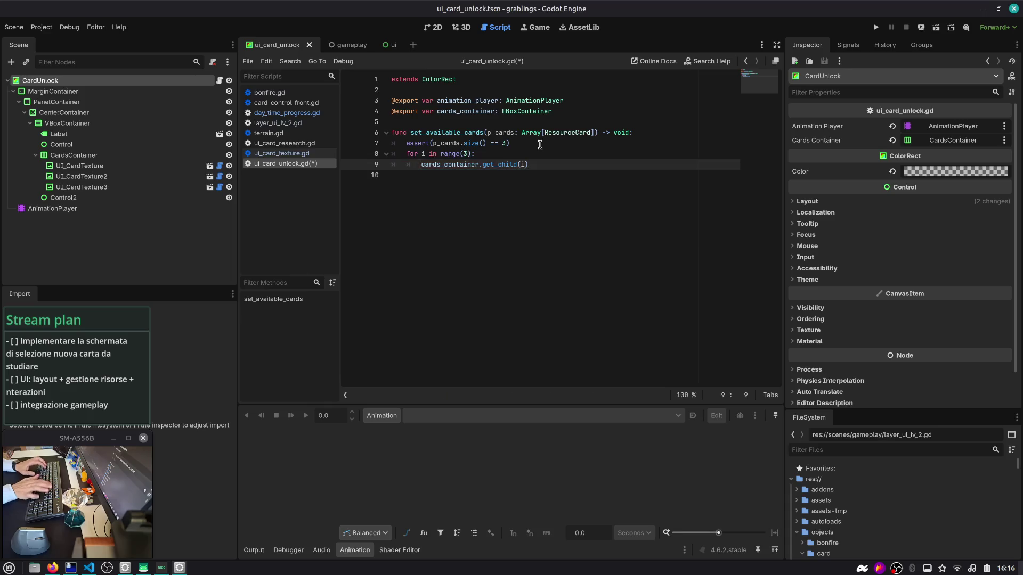
key(Home)
text(var )
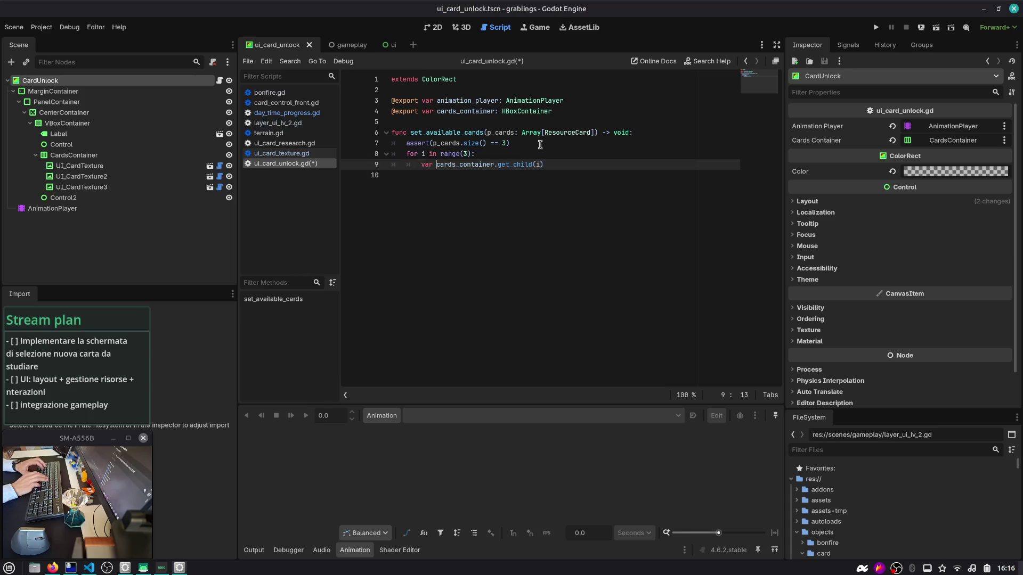
text(ui)
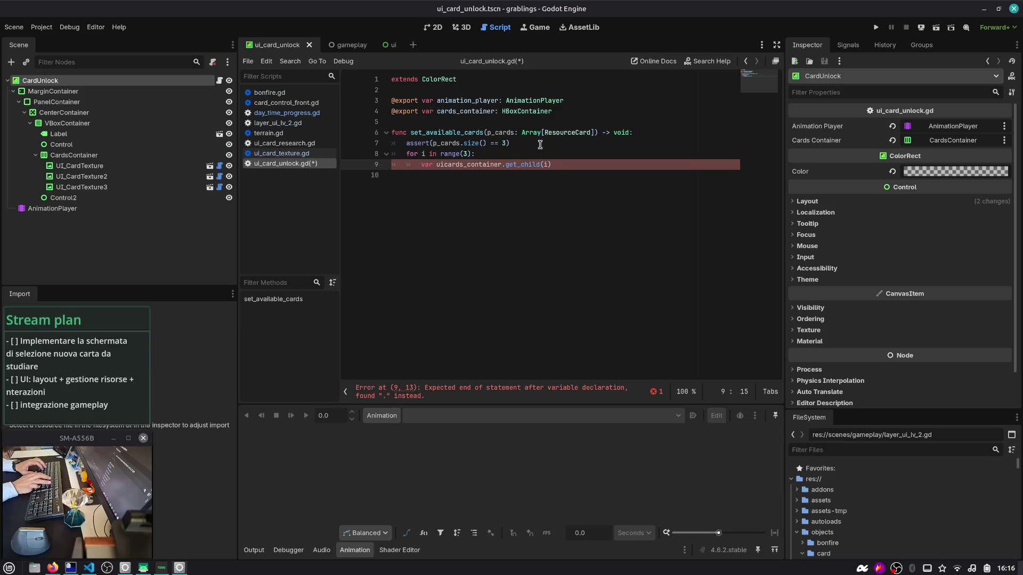
key(BackSpace)
key(BackSpace)
text(card)
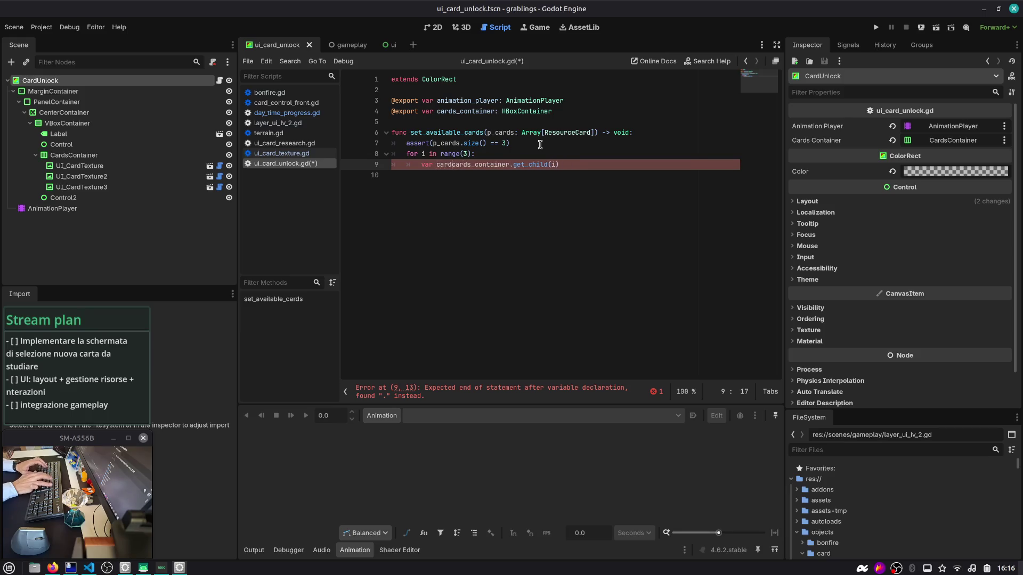
text(_texture)
text(: UIC)
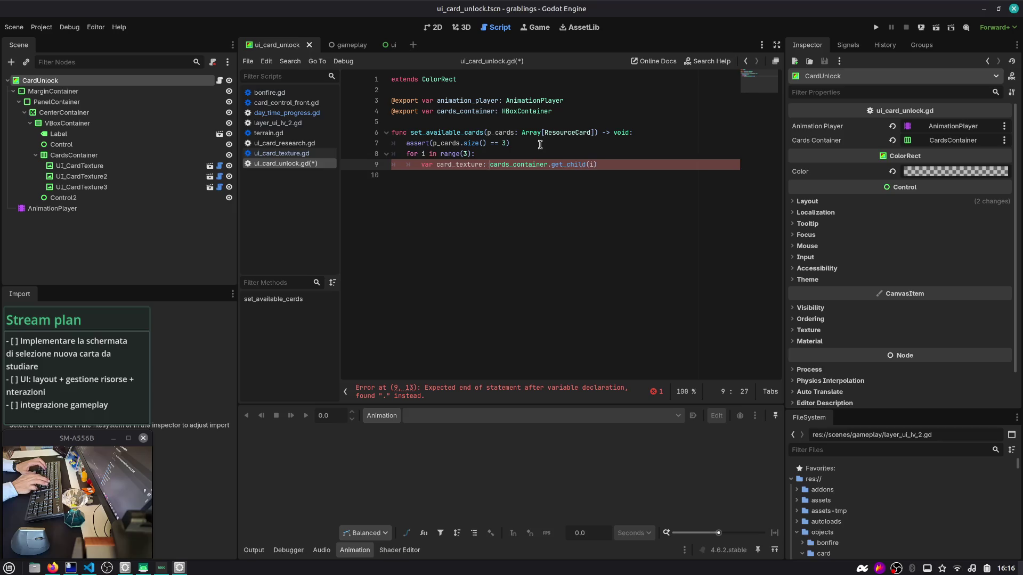
key(Down)
key(Return)
text(=)
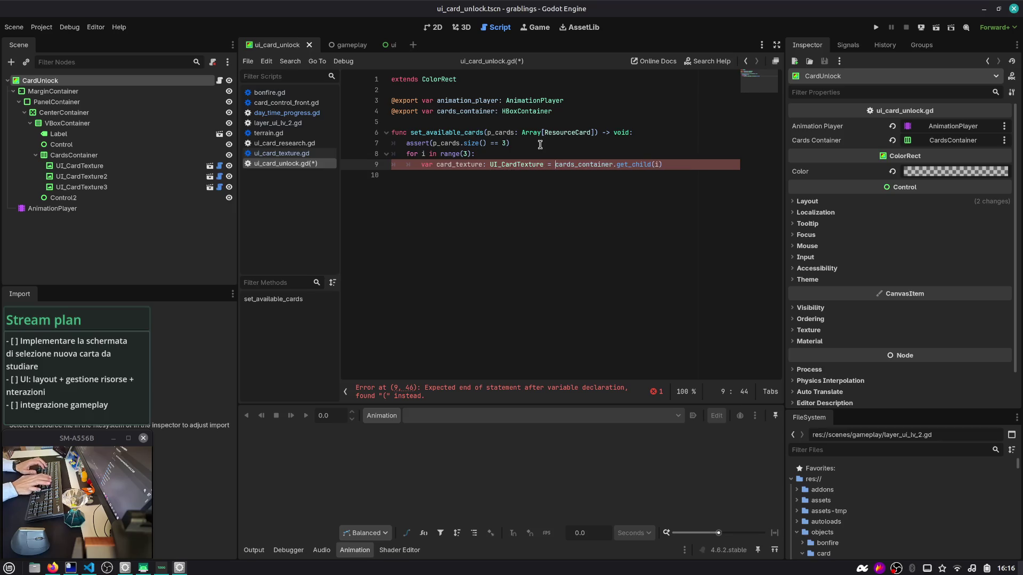
key(End)
key(Return)
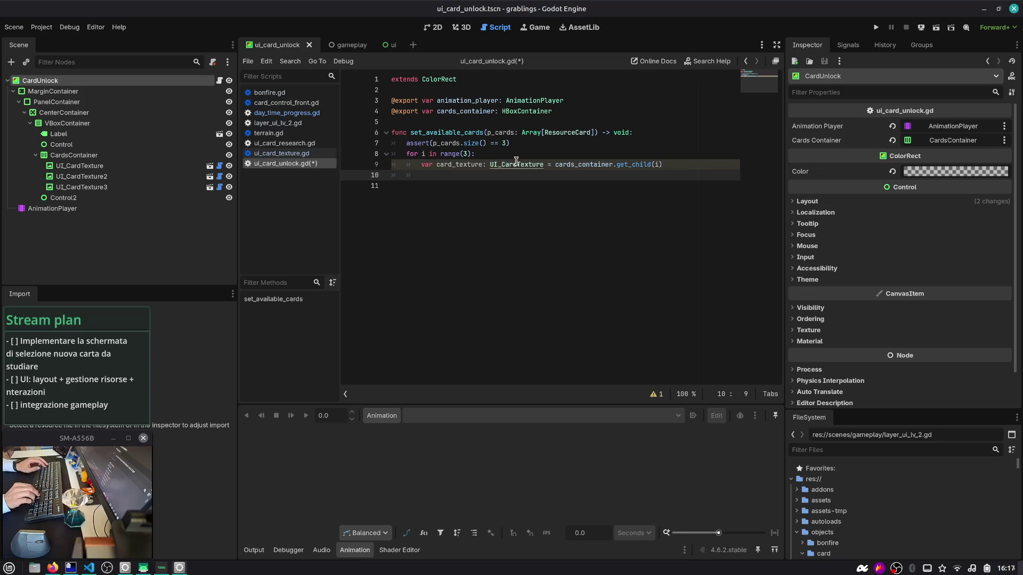
key(super+2)
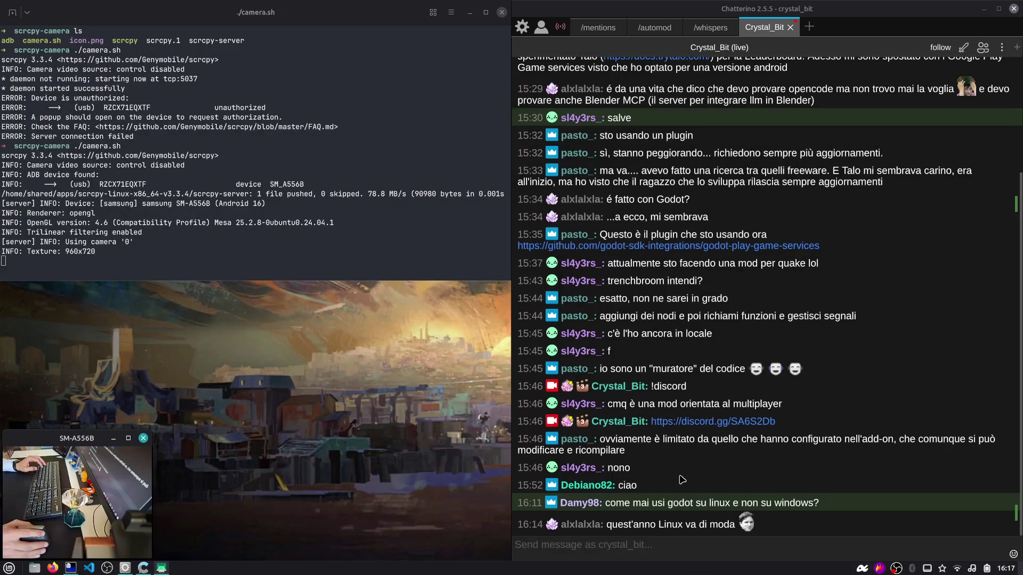
Read the Chatterino stream chat, then go back to the unlock_new_card.tscn issue in Firefox.
click(692, 487)
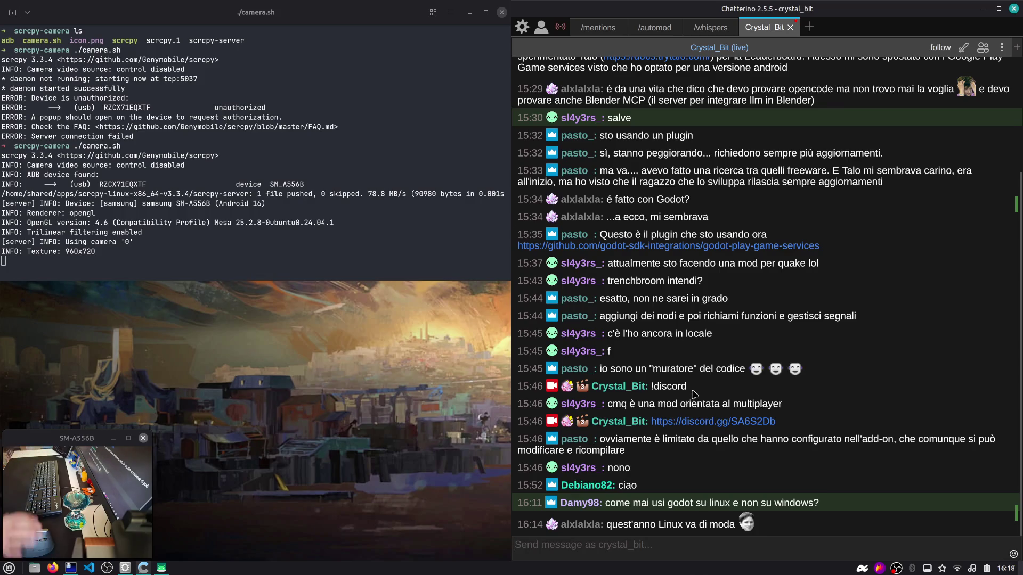
key(ctrl+alt+Left)
key(alt+Tab)
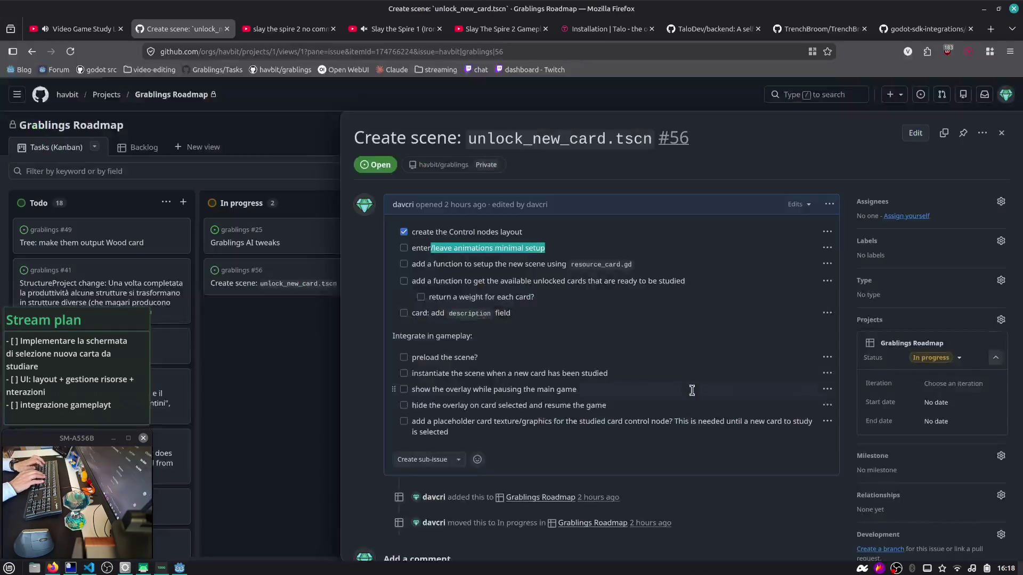
Search 'linux france' in a new tab and open the Tom's Hardware article on France ditching Windows.
key(ctrl+t)
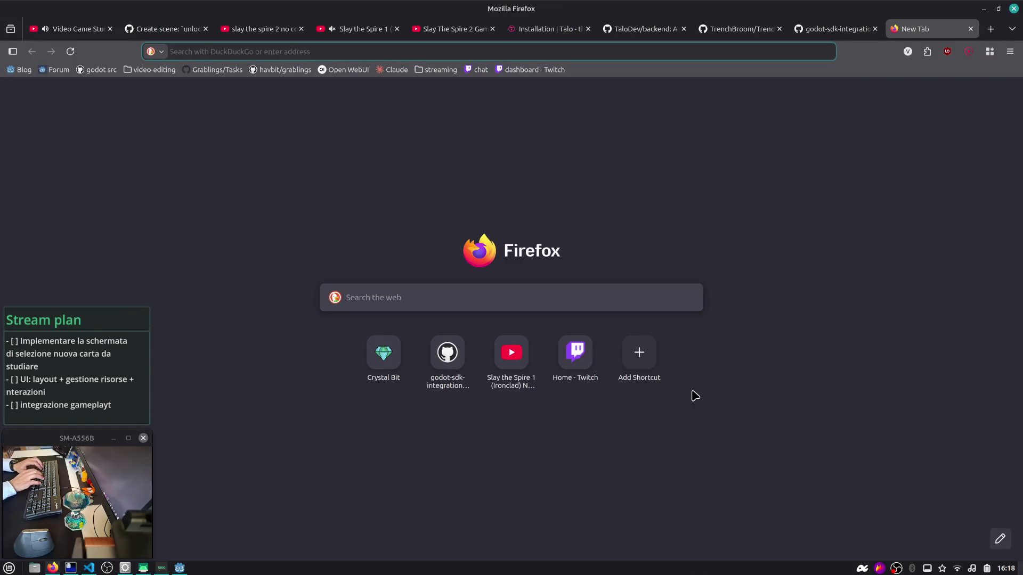
text(linux)
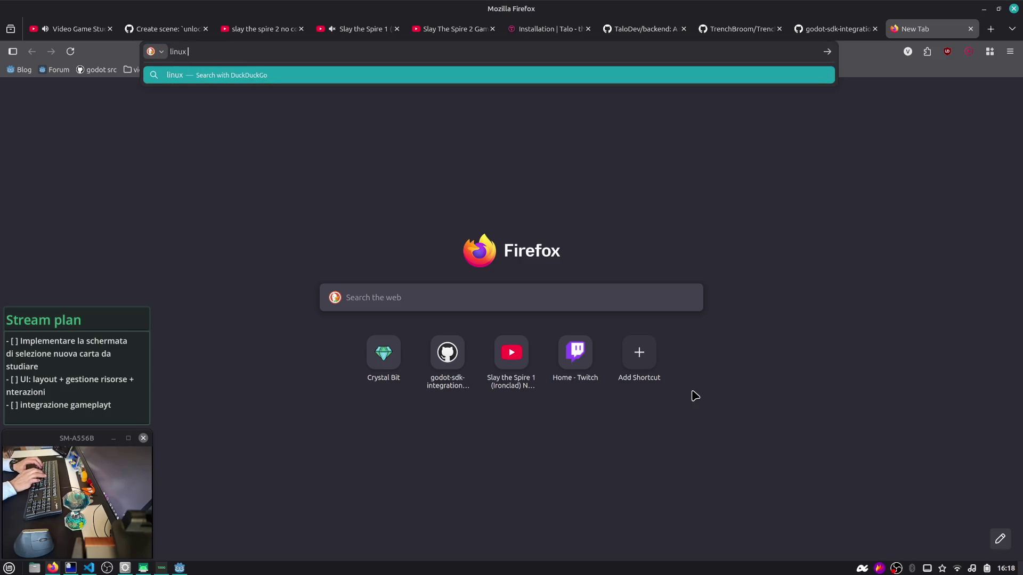
text( france)
key(Return)
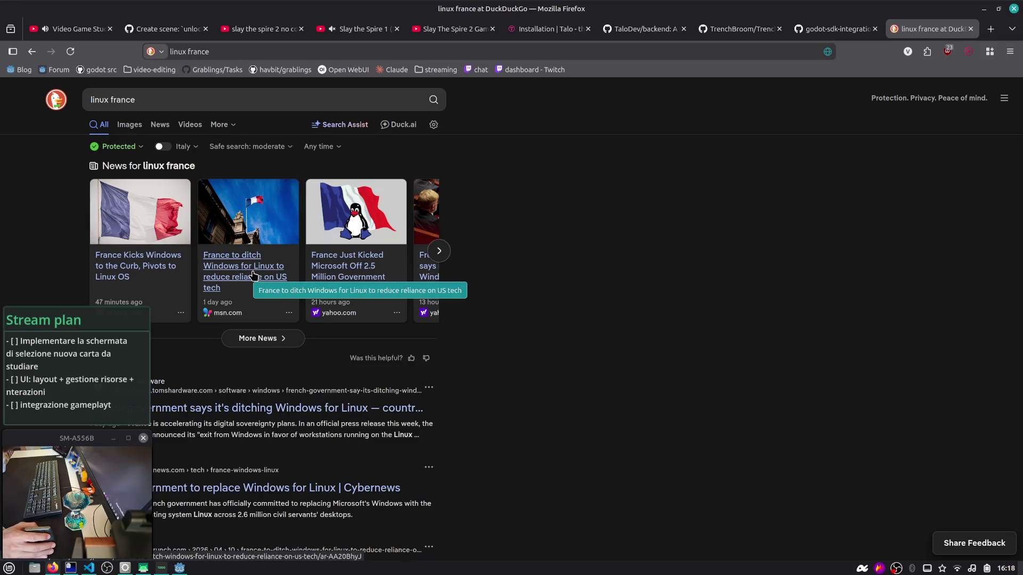
scroll(253, 276, down, 4)
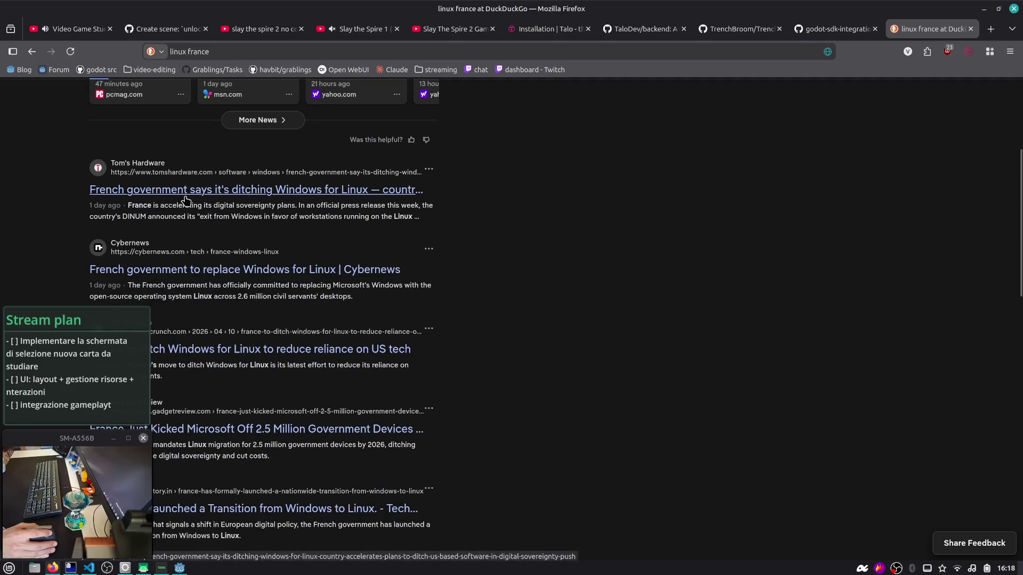
click(185, 195)
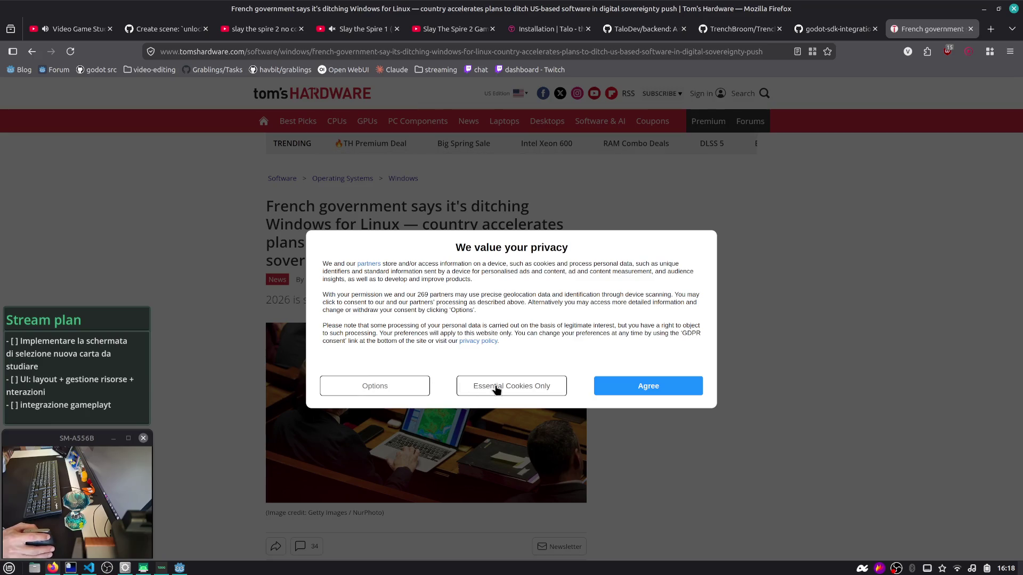
Dismiss the cookie prompt, enlarge the text, and read through the article's headline and body.
click(497, 390)
drag(274, 210, 389, 221)
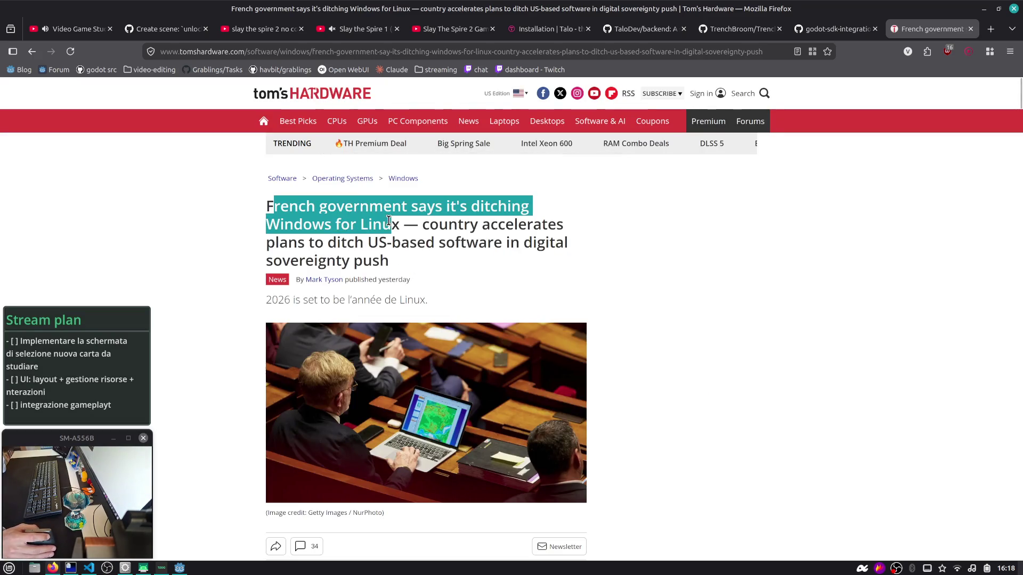
click(389, 221)
key(ctrl+plus)
key(ctrl+plus)
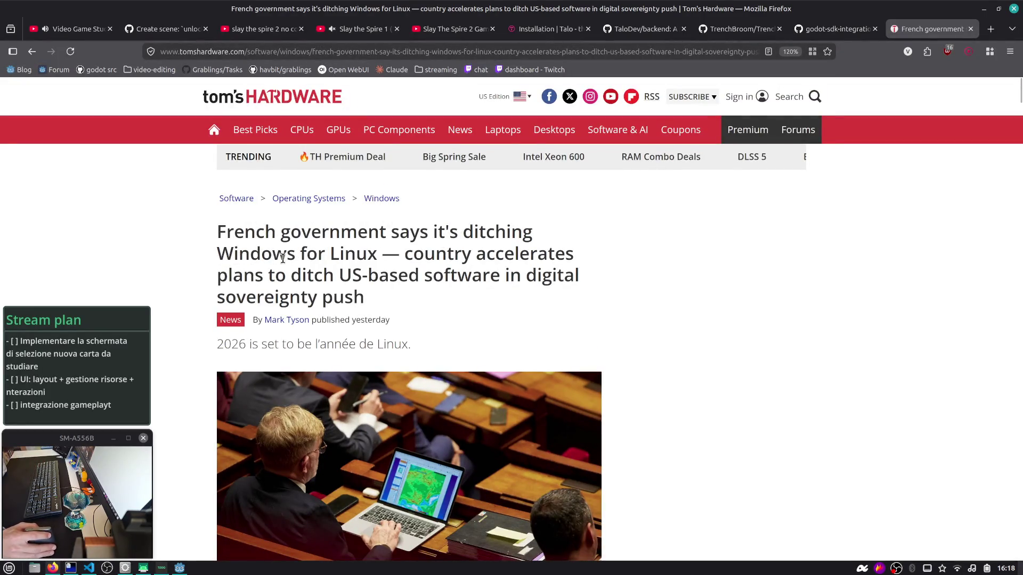
double_click(357, 257)
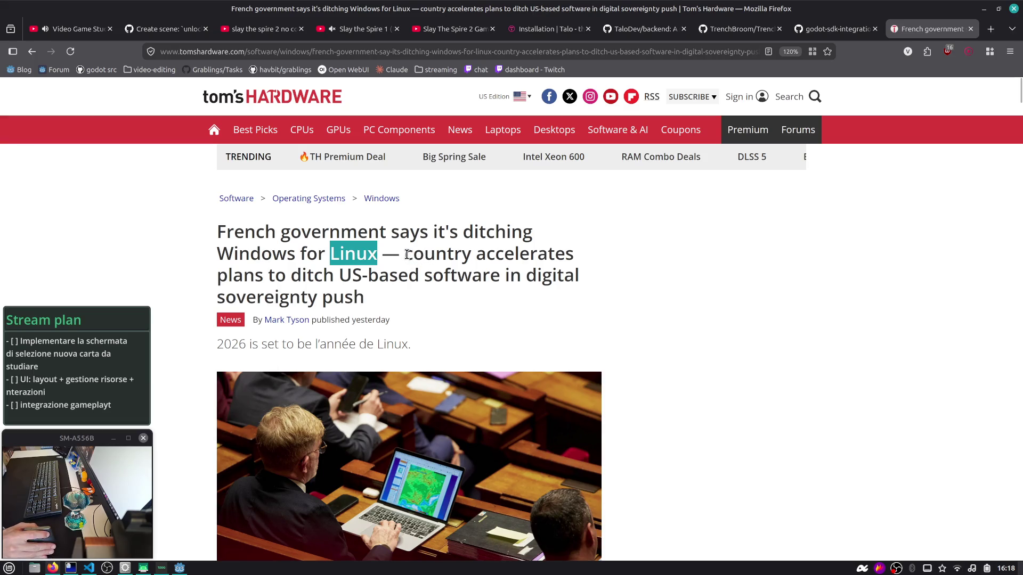
drag(408, 255, 577, 276)
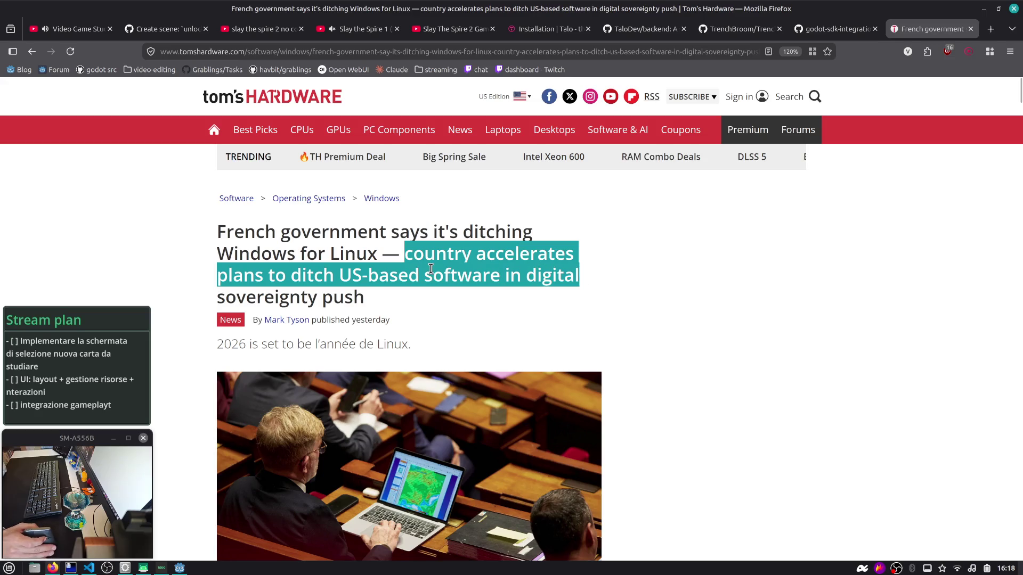
scroll(363, 261, down, 3)
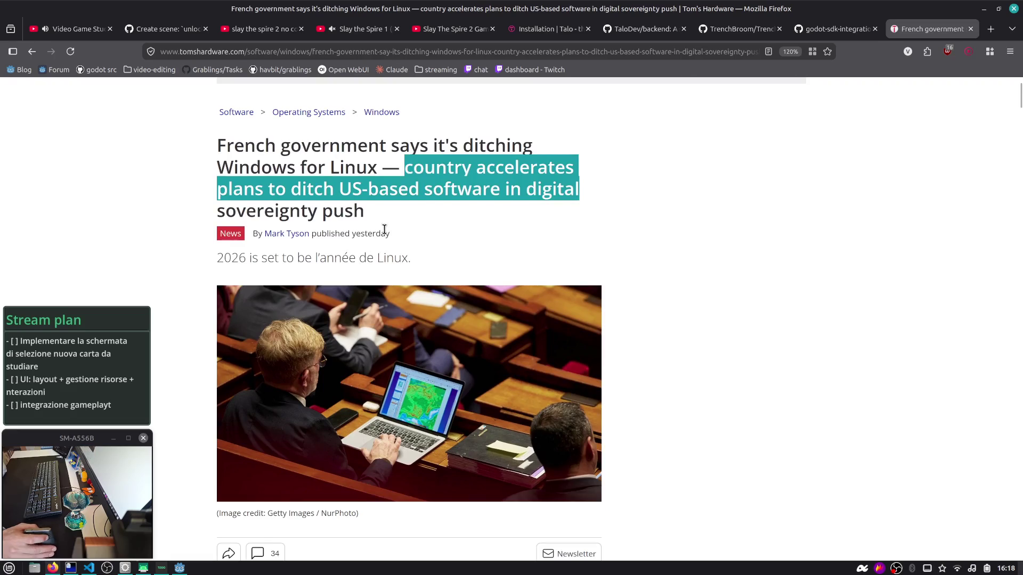
click(389, 232)
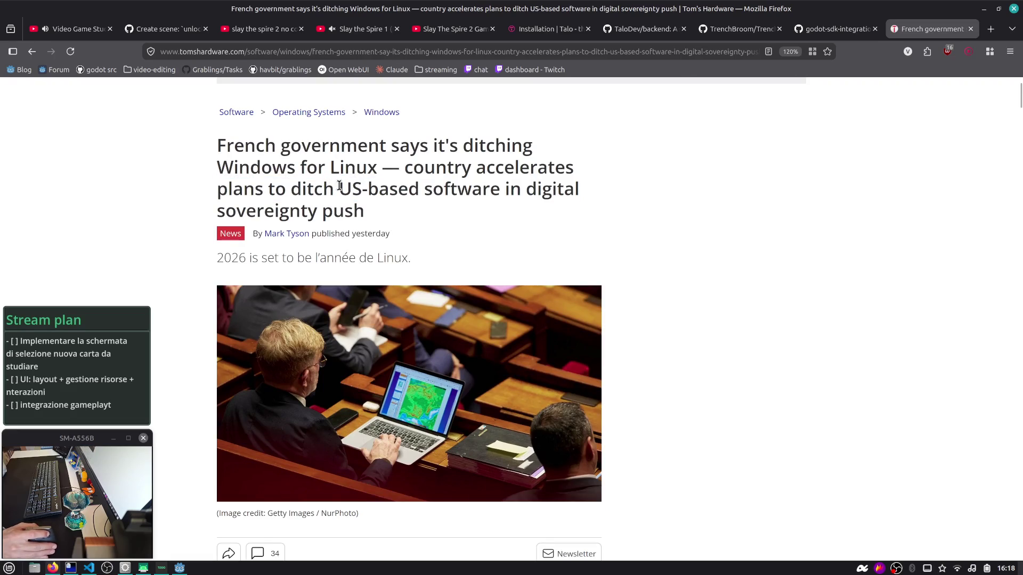
drag(341, 189, 392, 208)
click(391, 205)
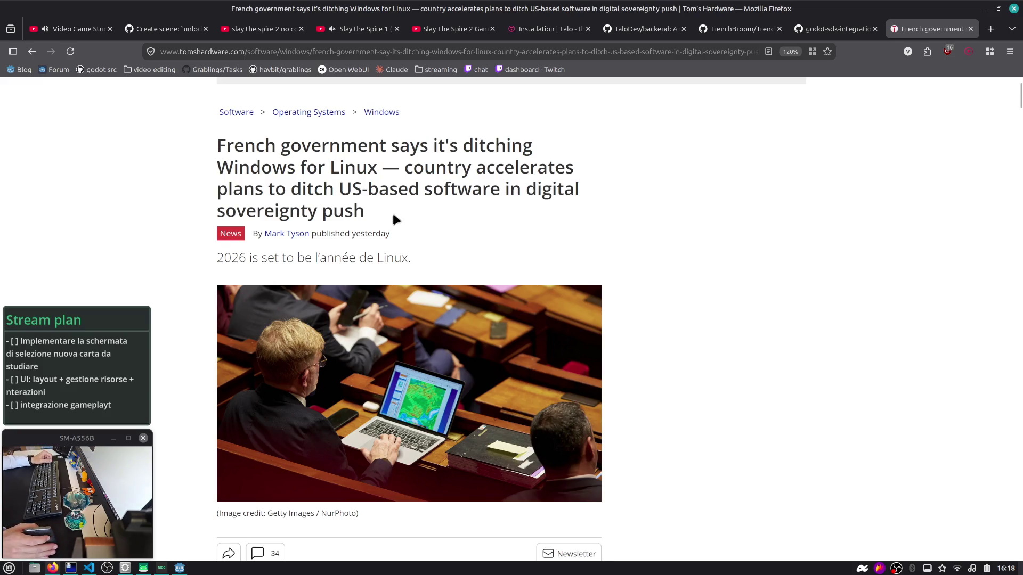
scroll(393, 215, down, 3)
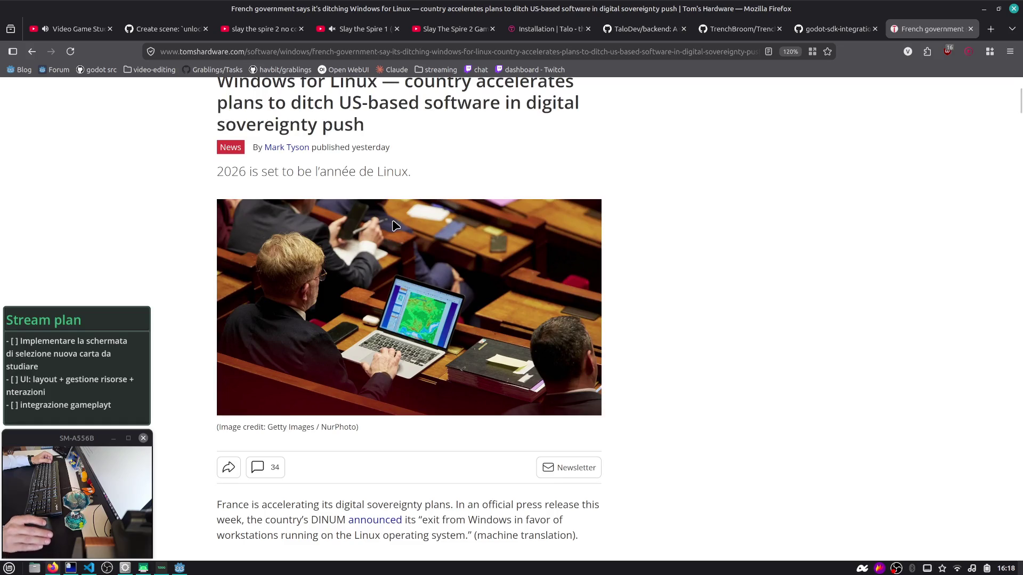
scroll(395, 224, down, 5)
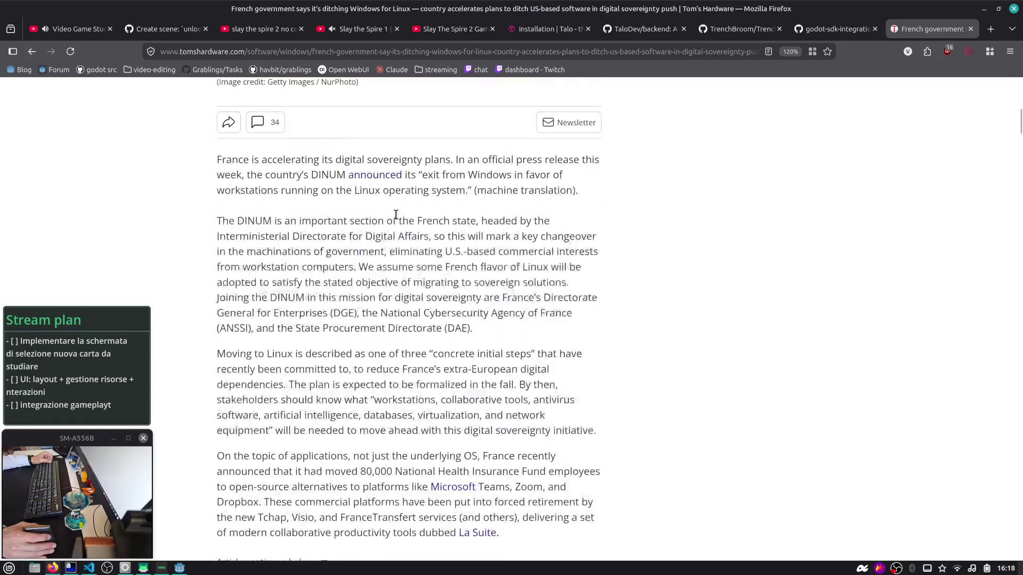
scroll(395, 215, down, 8)
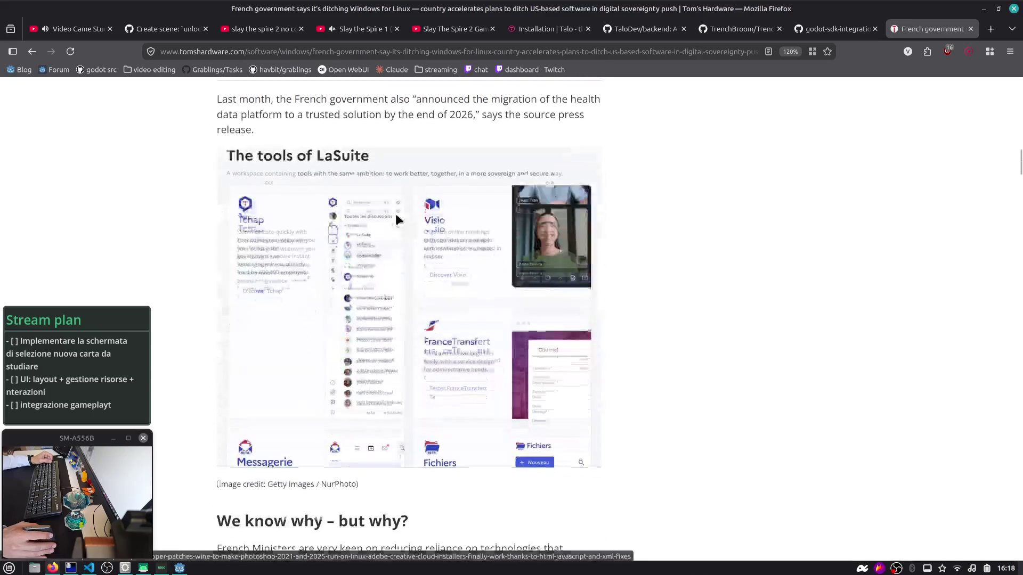
scroll(395, 213, down, 10)
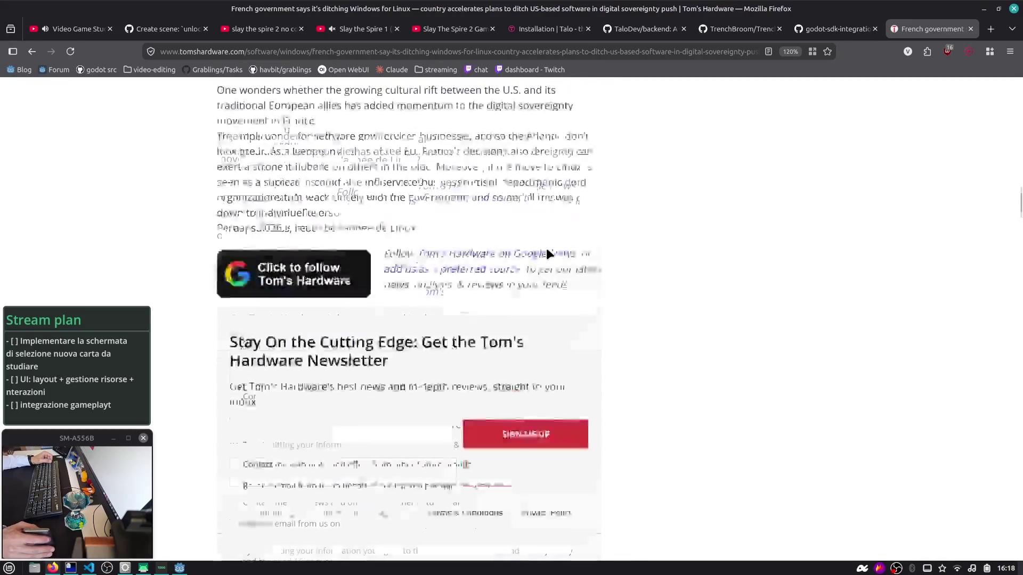
scroll(546, 247, down, 3)
scroll(547, 245, up, 20)
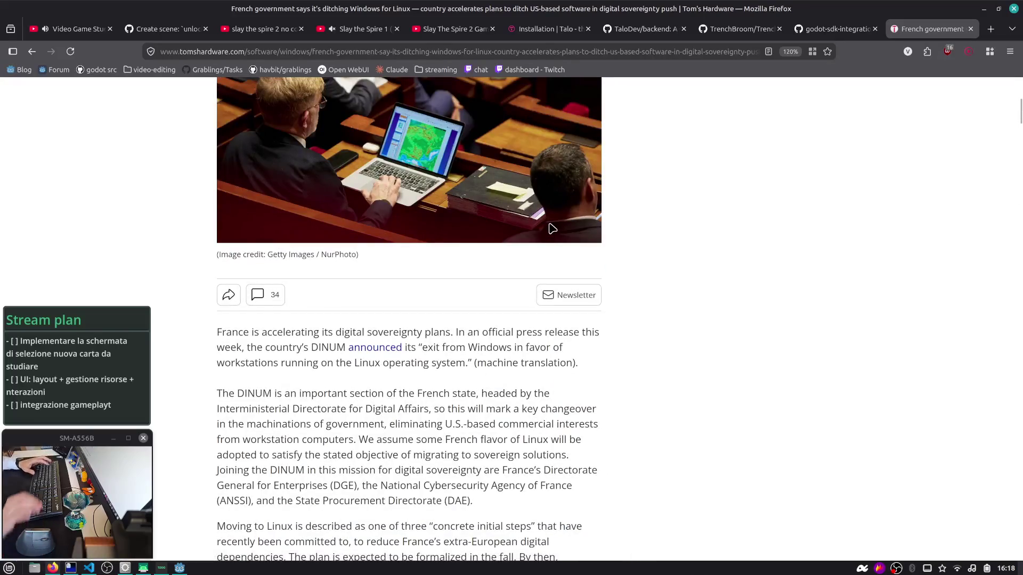
Search the web for 'linux mint' in a new tab.
key(ctrl+t)
text(linux mint)
key(Return)
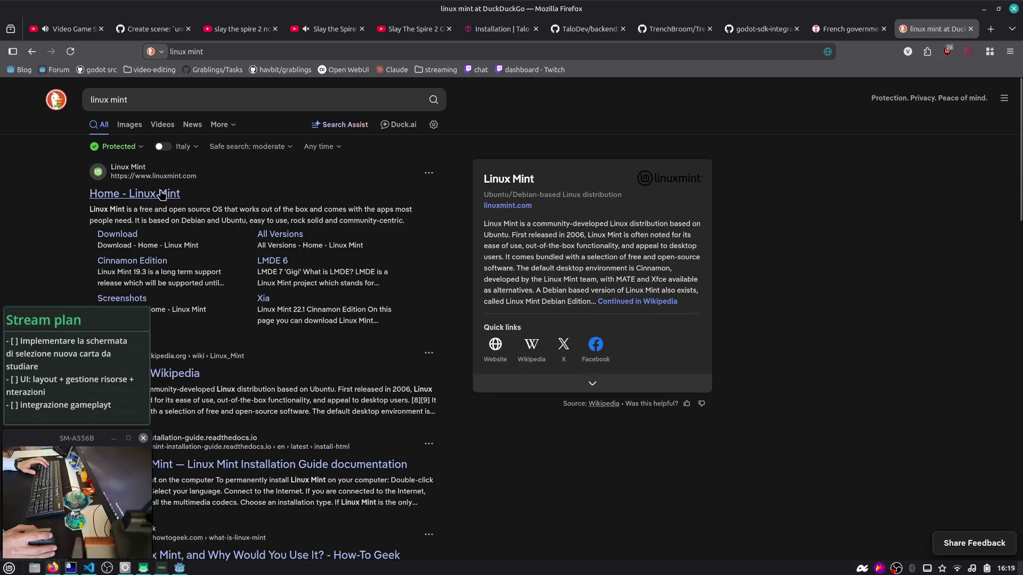
Open the official Linux Mint home page and browse its About pages.
click(162, 193)
scroll(419, 228, down, 3)
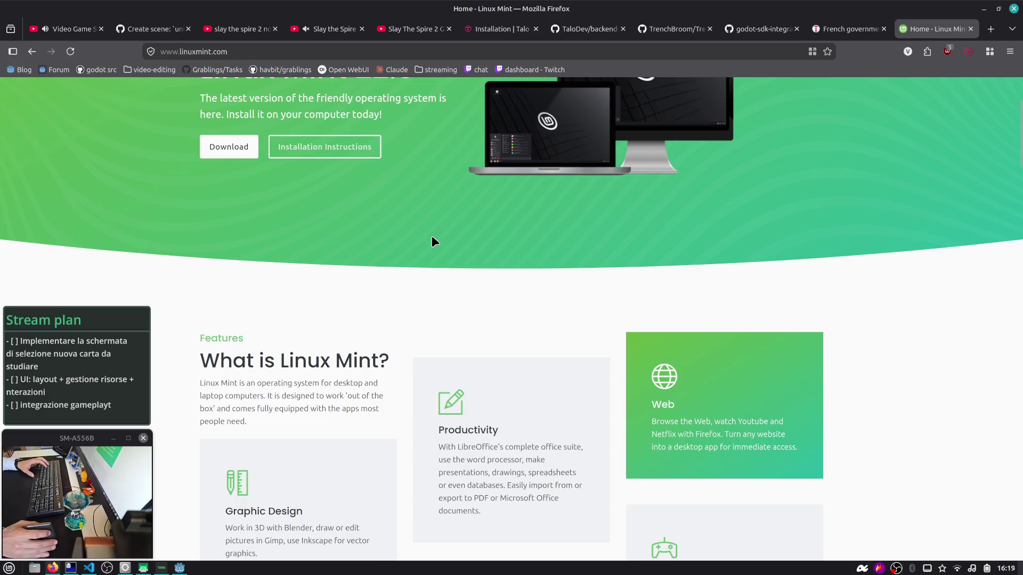
scroll(432, 238, up, 3)
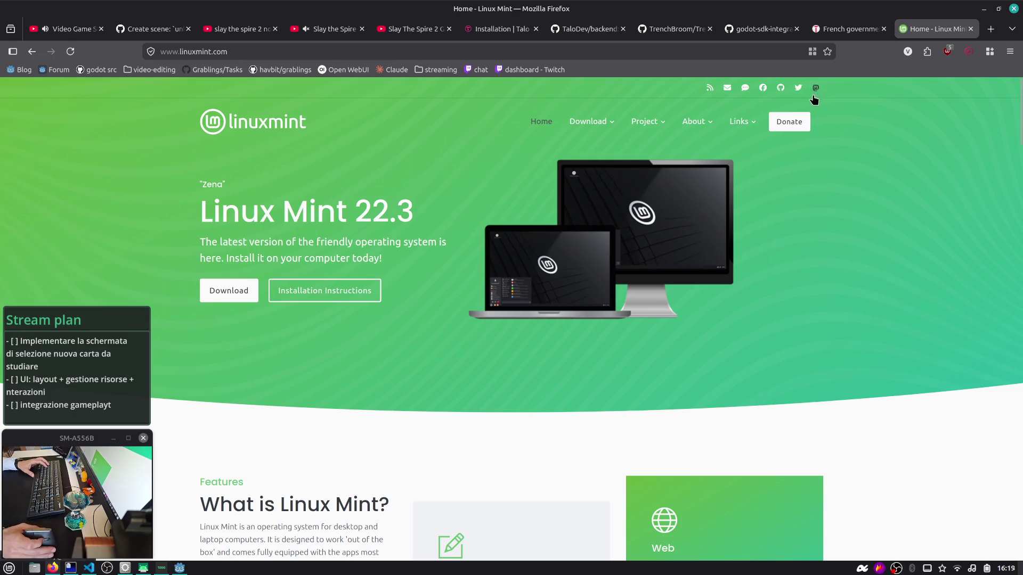
click(703, 126)
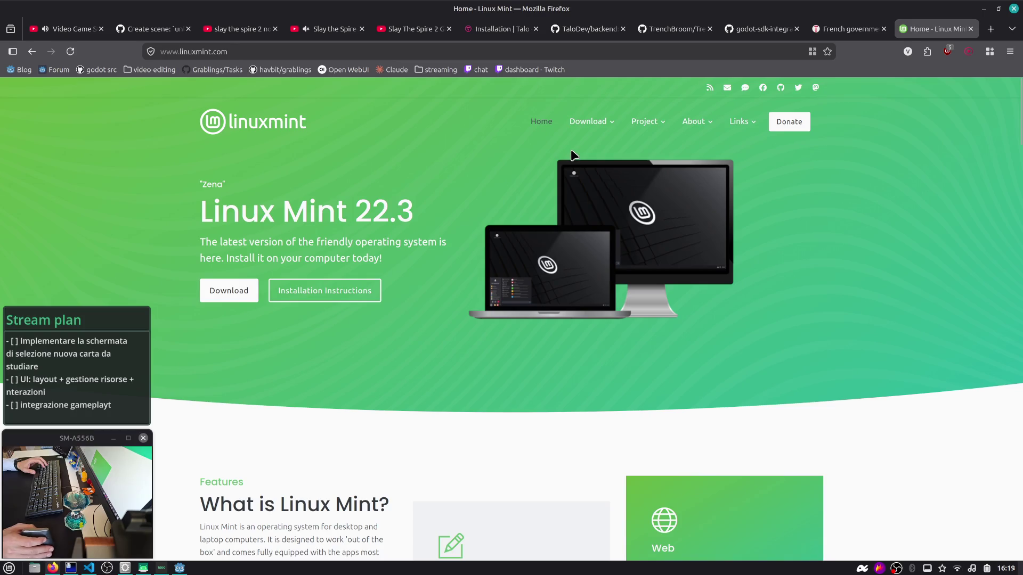
scroll(571, 155, down, 15)
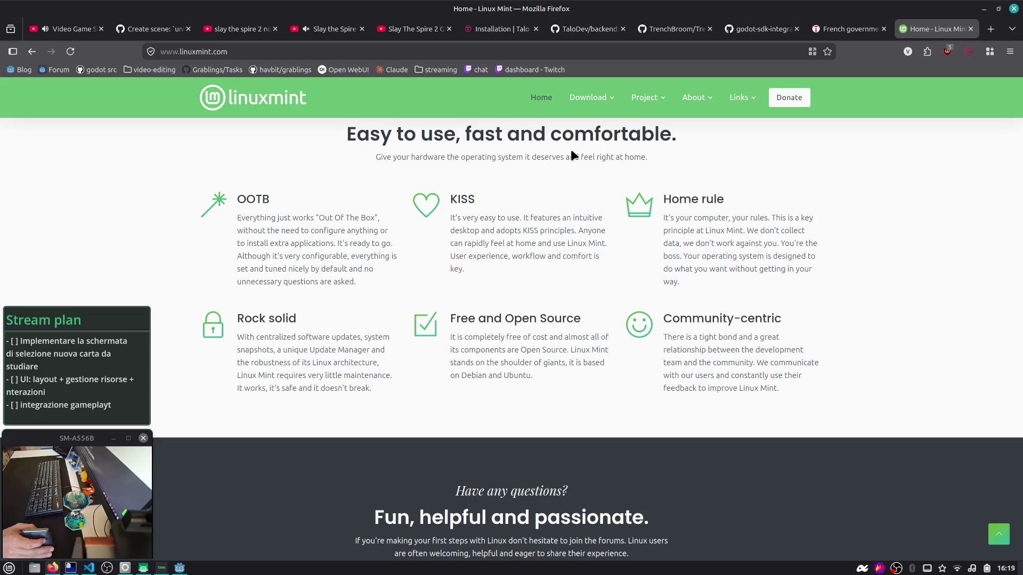
scroll(572, 155, down, 4)
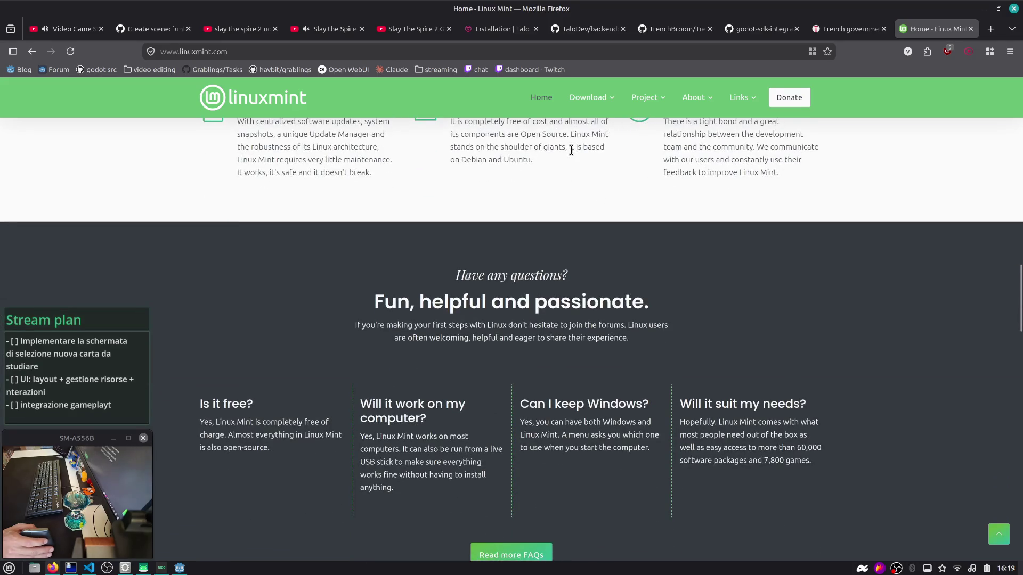
scroll(571, 150, down, 20)
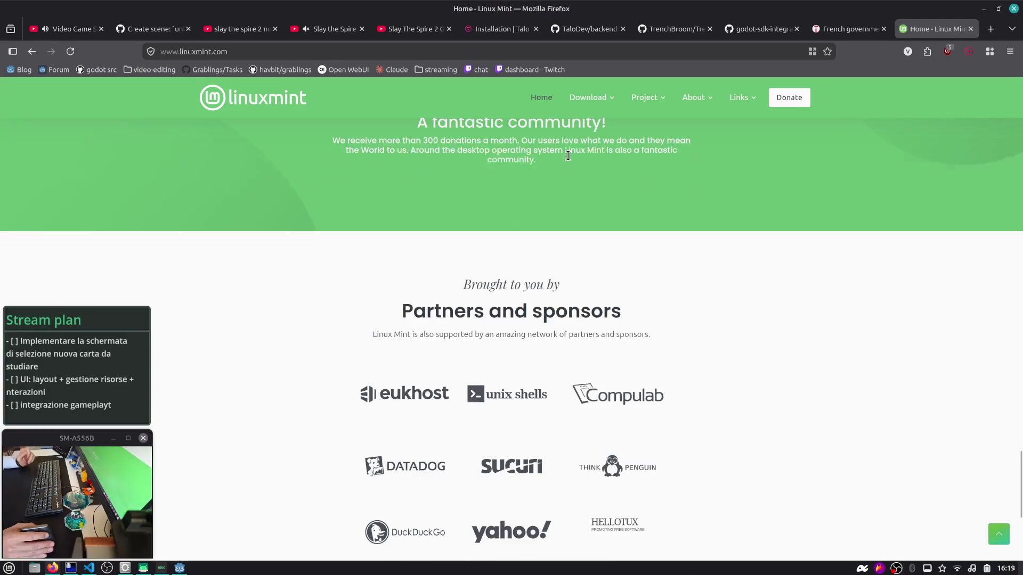
Look up Linux Mint on DistroWatch, then close the tabs to return to the GitHub repository.
click(688, 47)
text(dis)
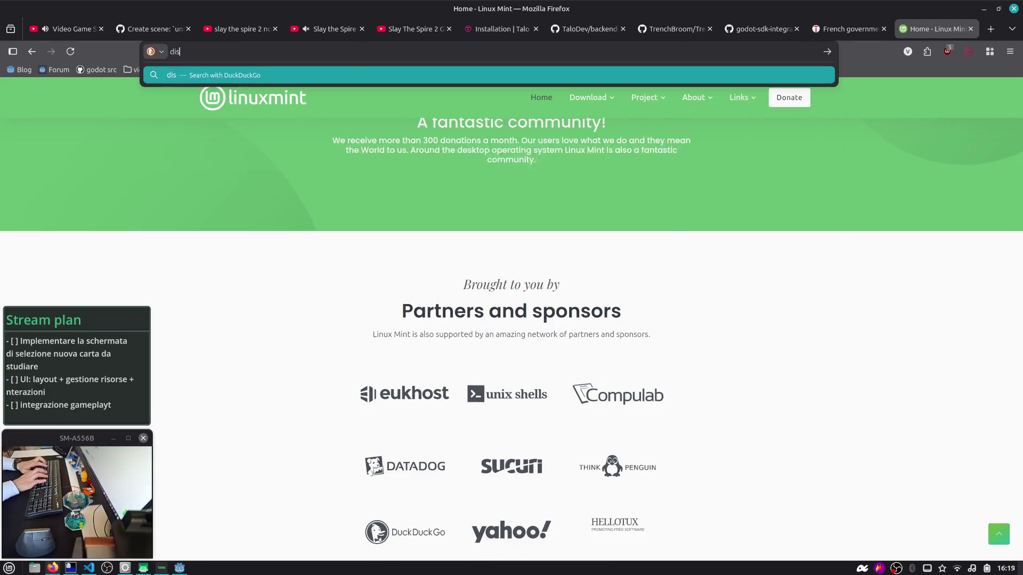
text(trowatch)
key(Return)
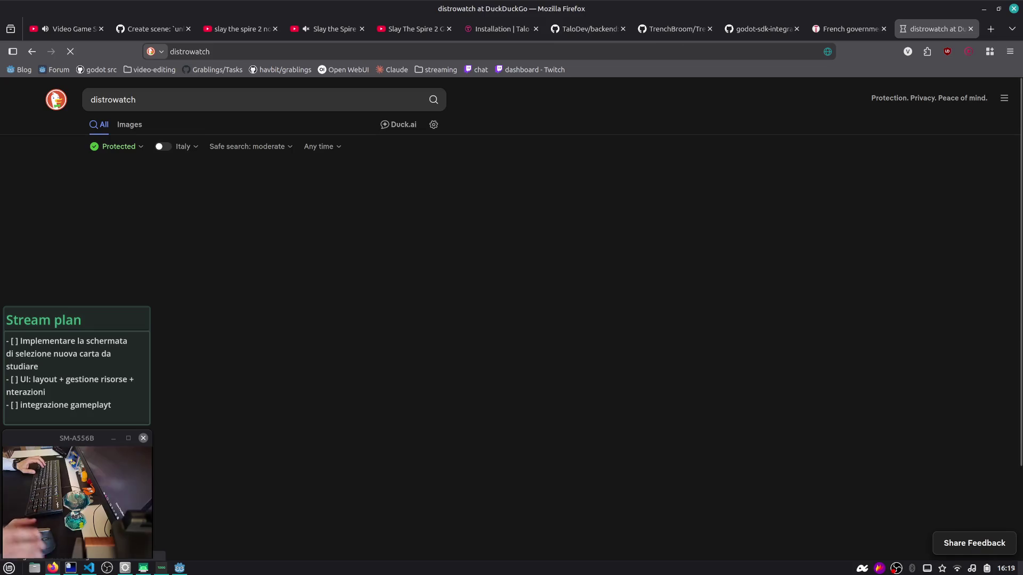
click(421, 186)
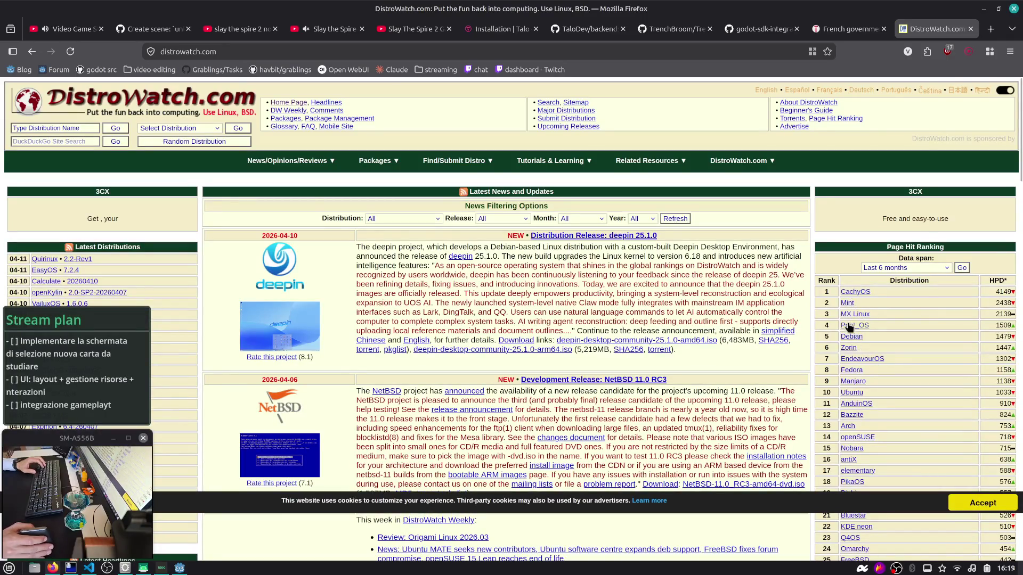
click(848, 302)
scroll(513, 290, down, 3)
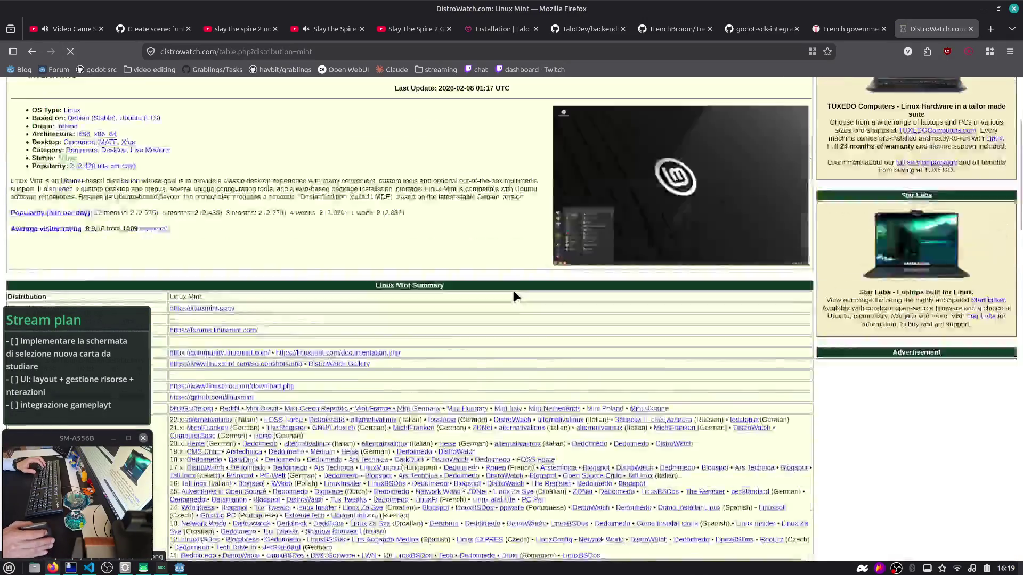
scroll(513, 290, down, 5)
scroll(513, 290, down, 10)
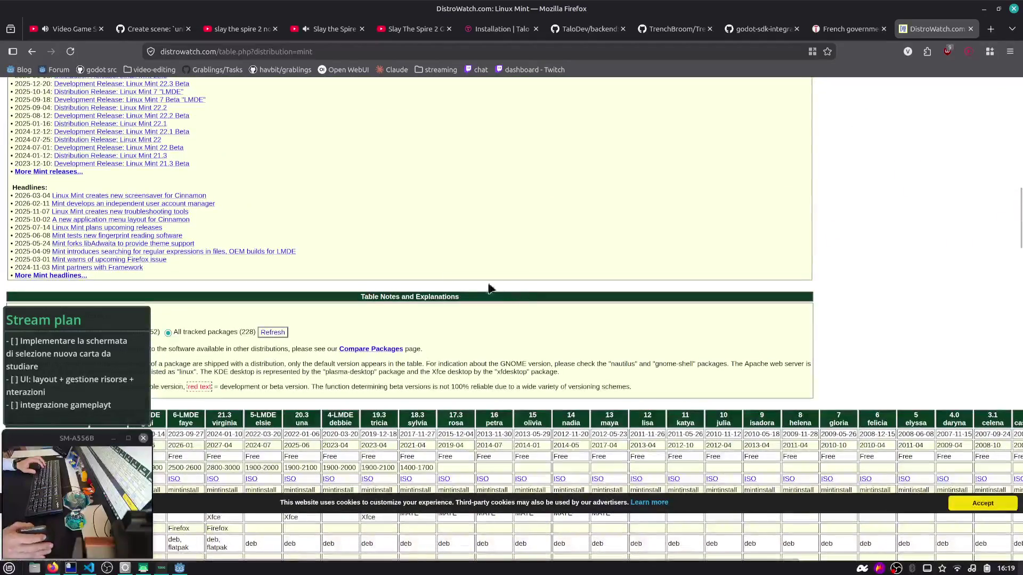
scroll(316, 292, down, 10)
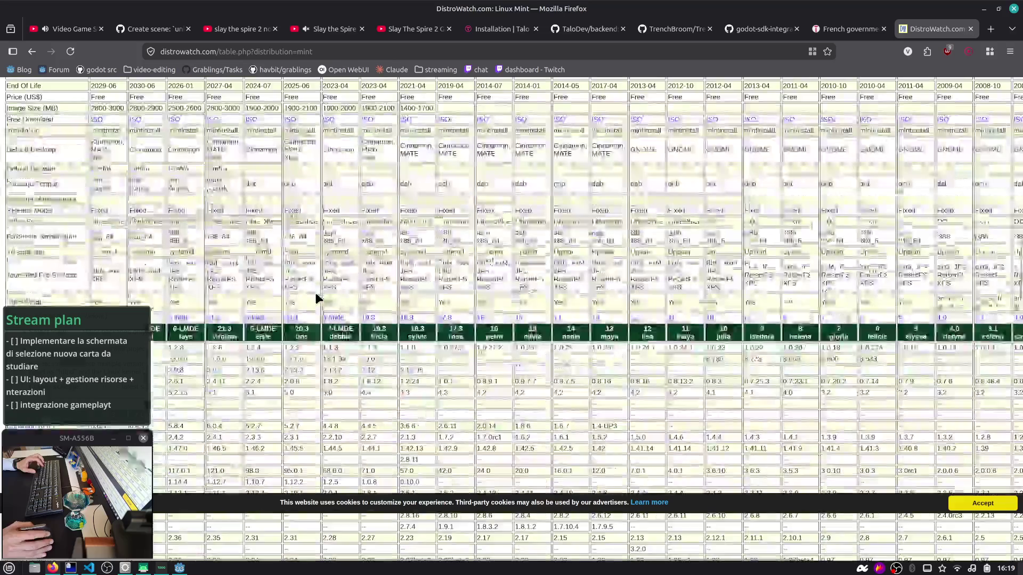
scroll(319, 298, down, 5)
scroll(318, 299, up, 10)
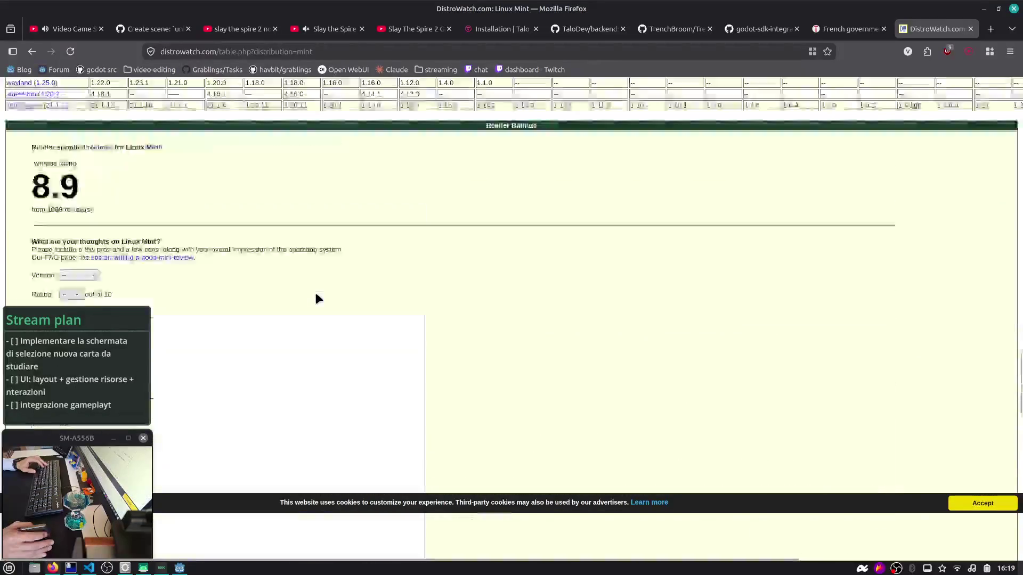
key(Home)
key(ctrl+w)
key(ctrl+w)
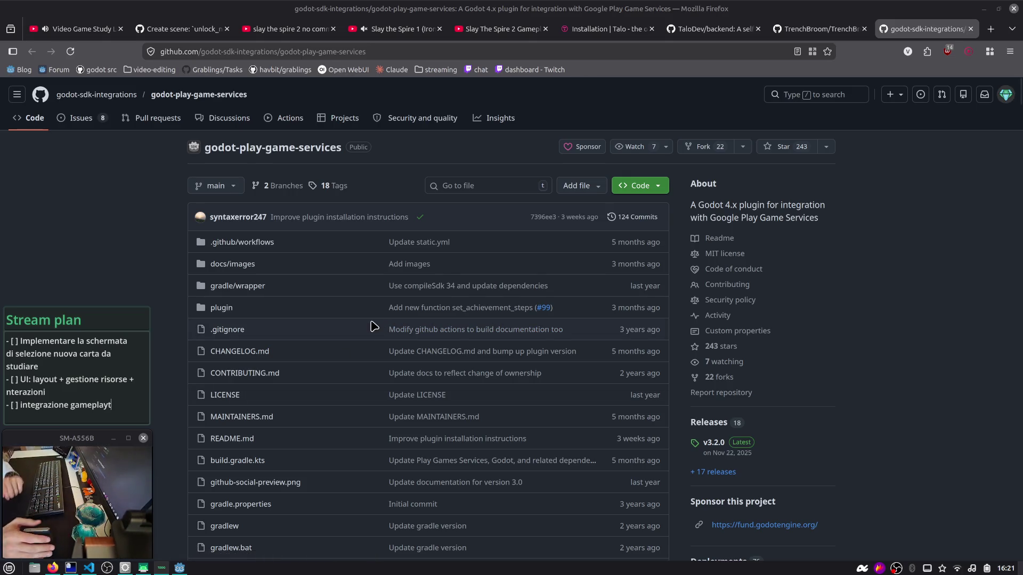
scroll(320, 132, down, 10)
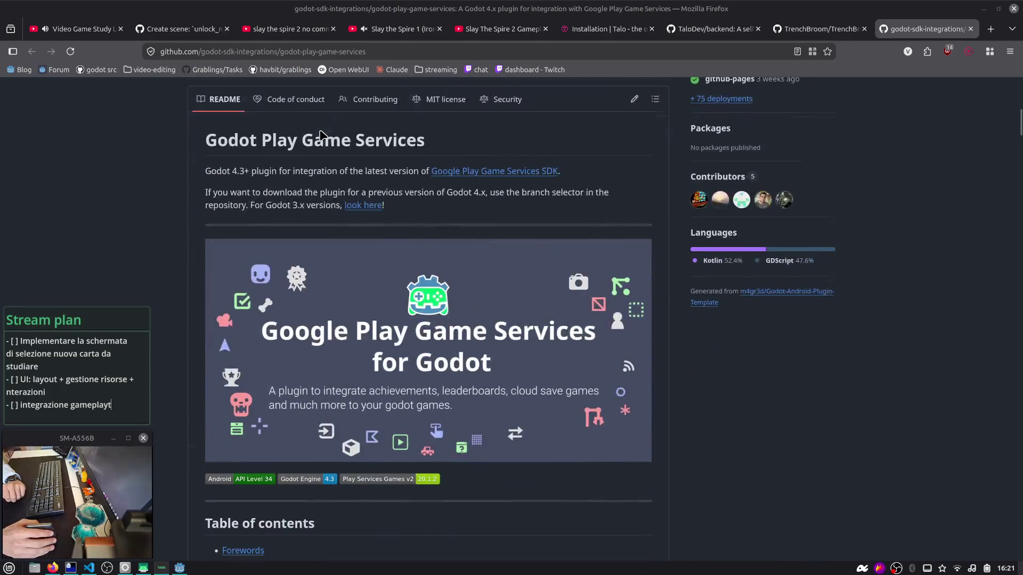
scroll(320, 133, down, 3)
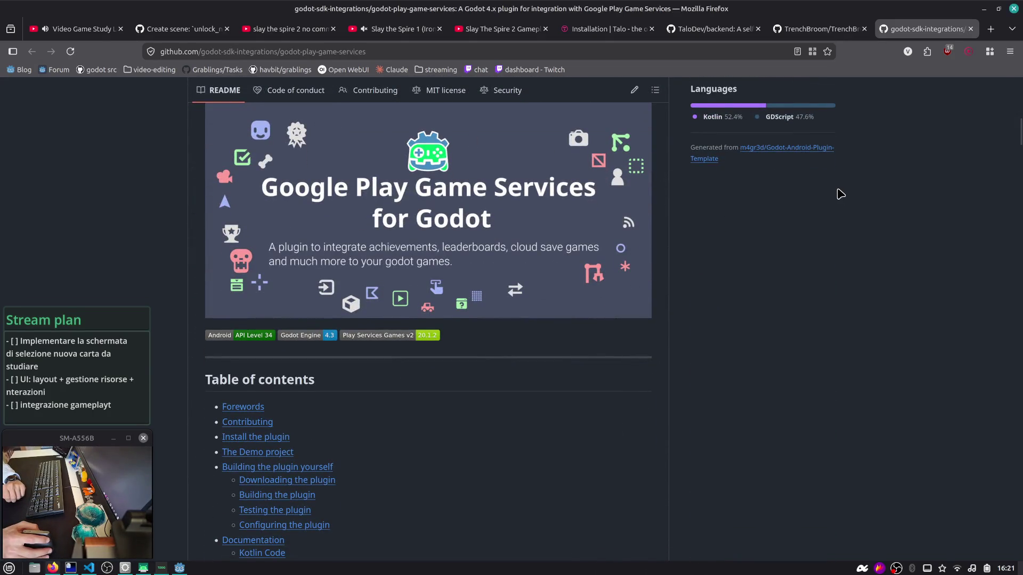
scroll(863, 169, down, 6)
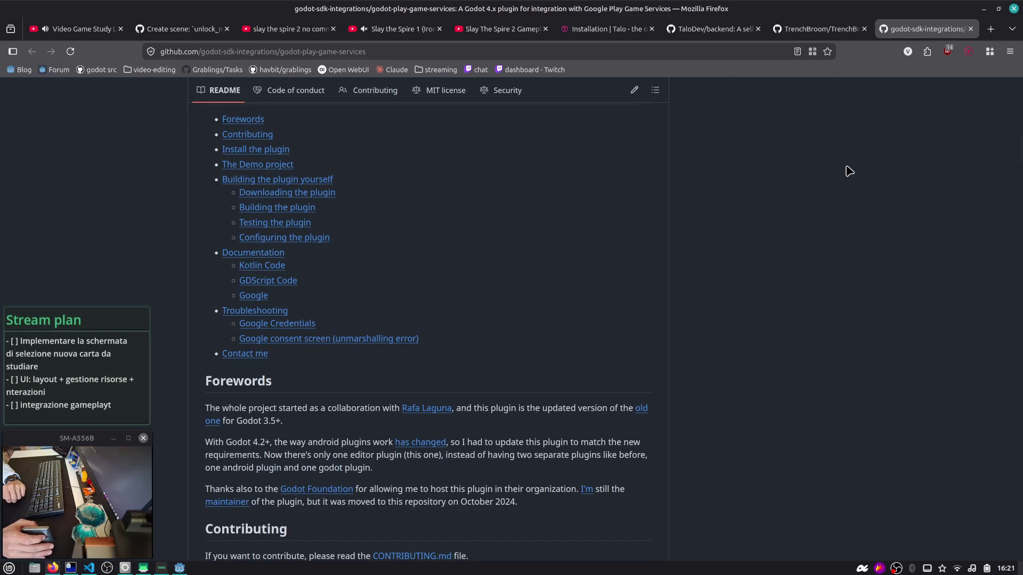
scroll(849, 168, down, 4)
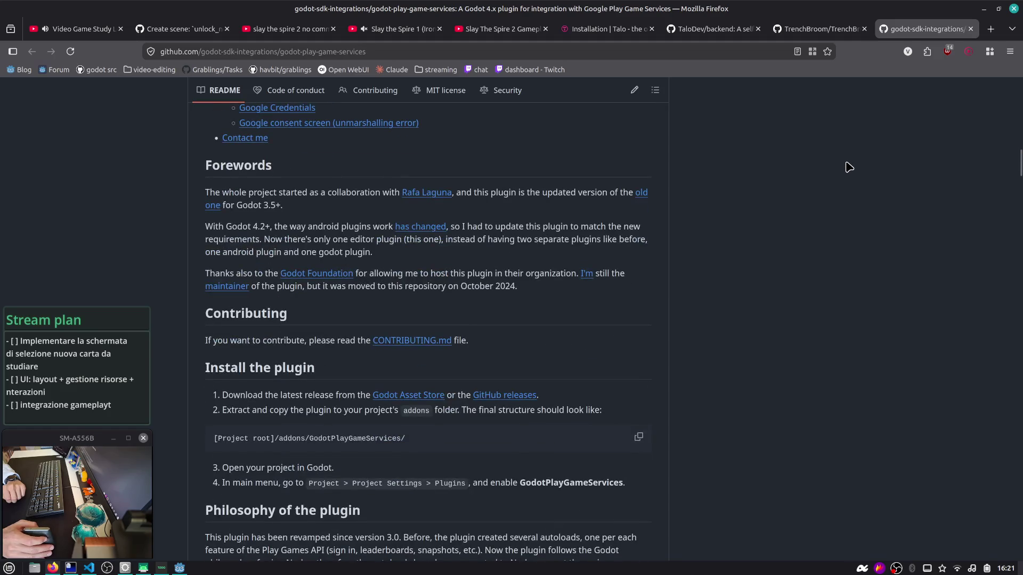
scroll(849, 167, down, 4)
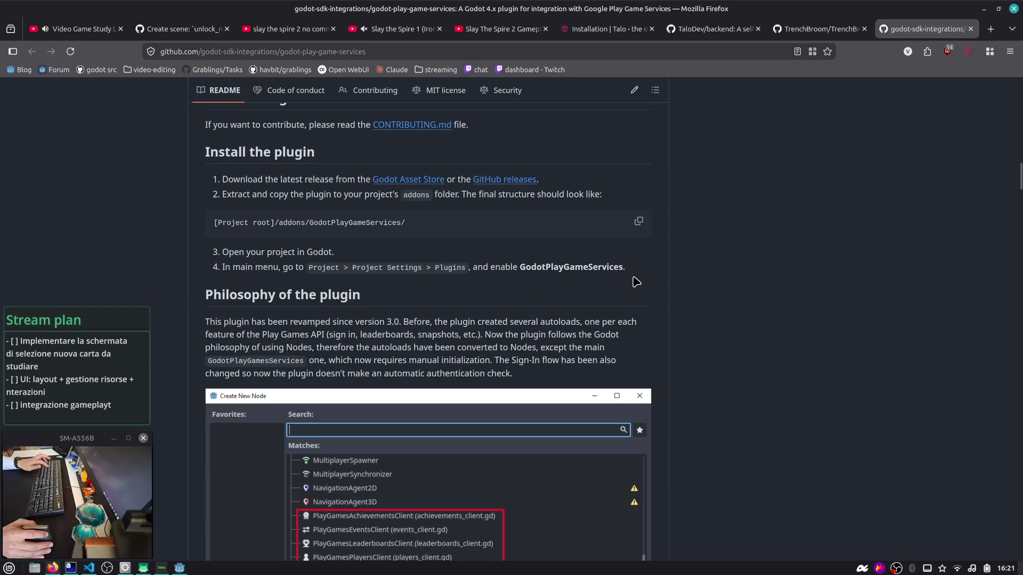
key(ctrl+alt+t)
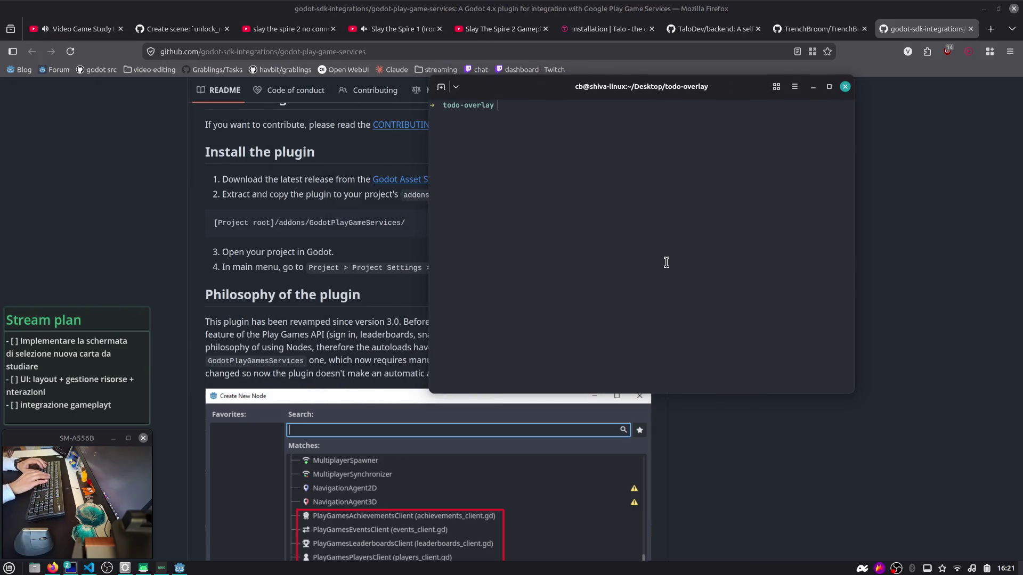
text(cd)
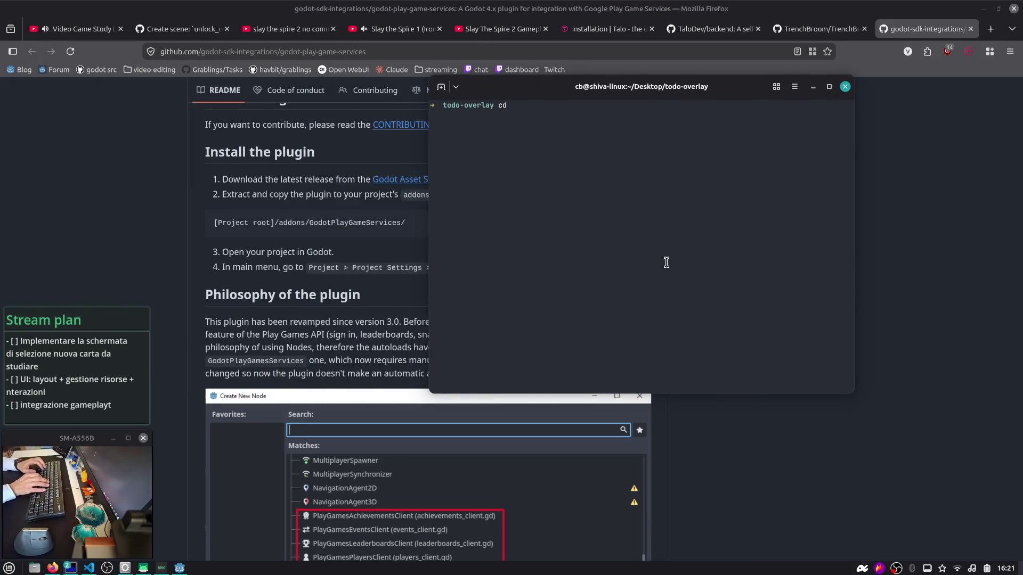
key(BackSpace)
key(BackSpace)
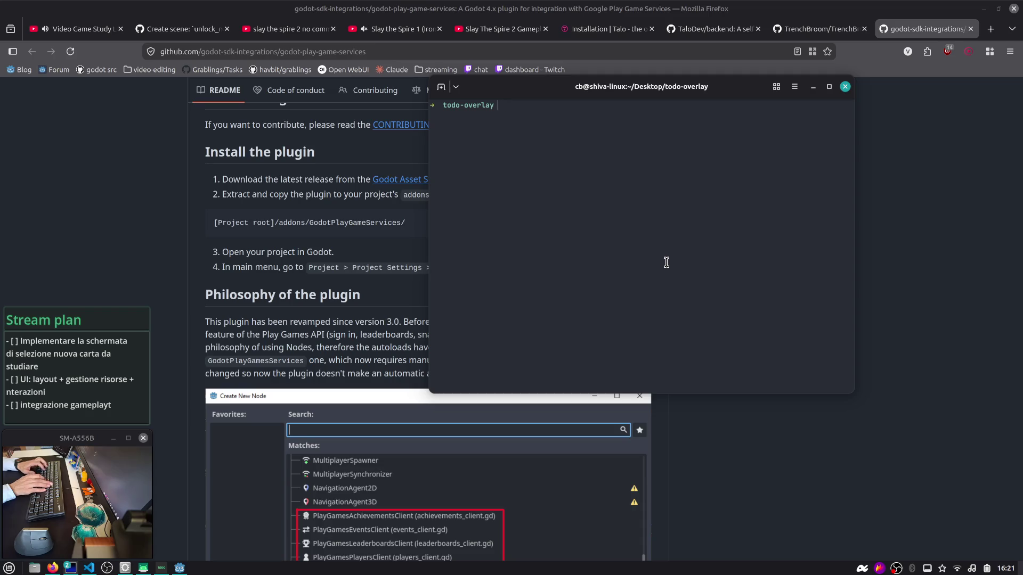
text(cd)
key(Return)
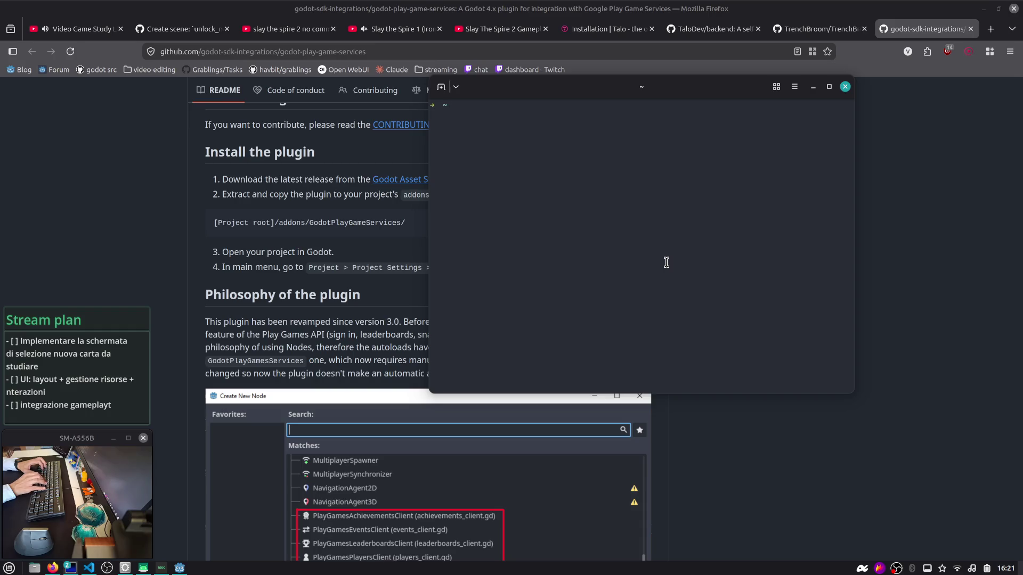
right_click(721, 560)
key(Escape)
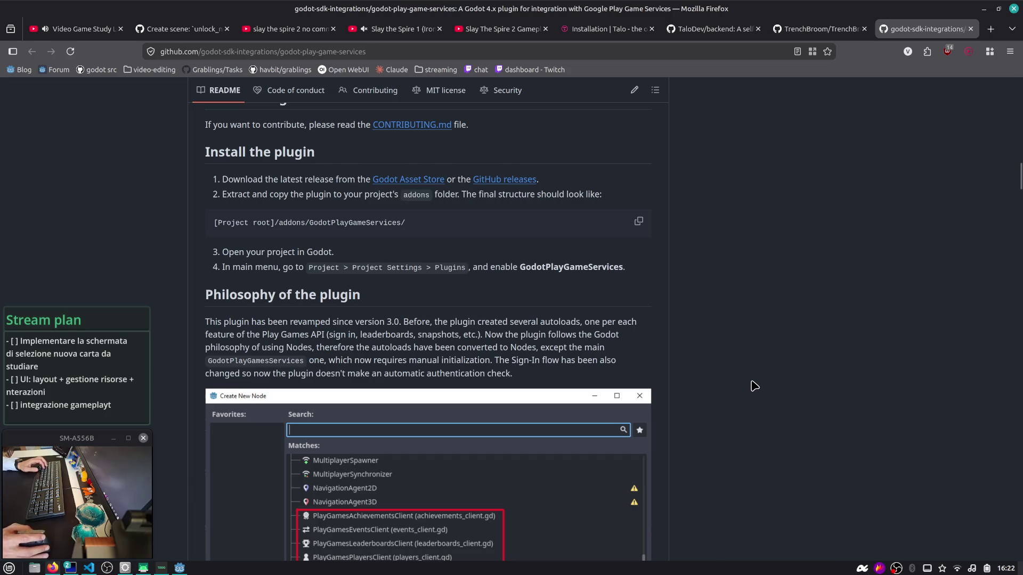
scroll(754, 385, up, 5)
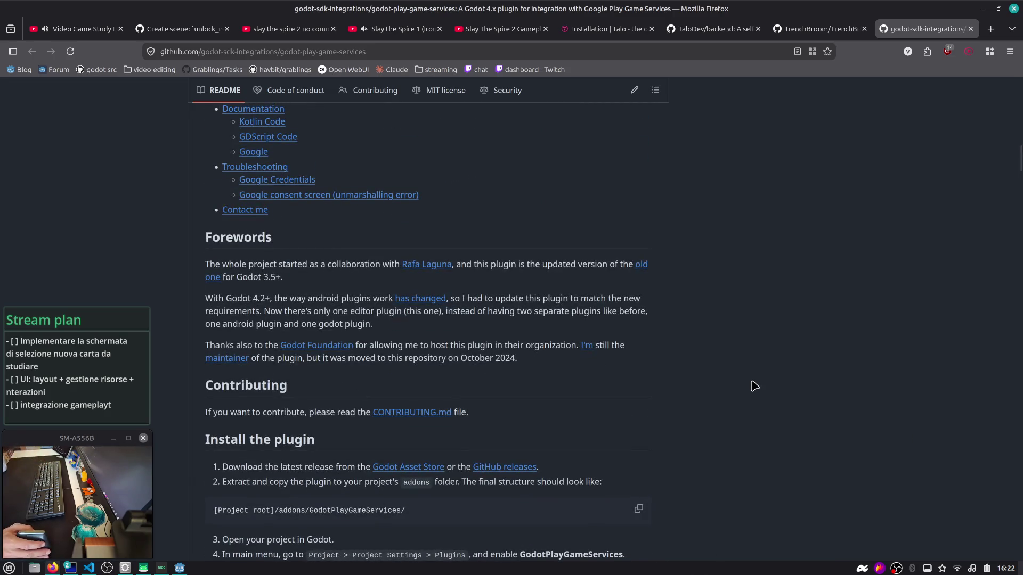
scroll(755, 386, up, 15)
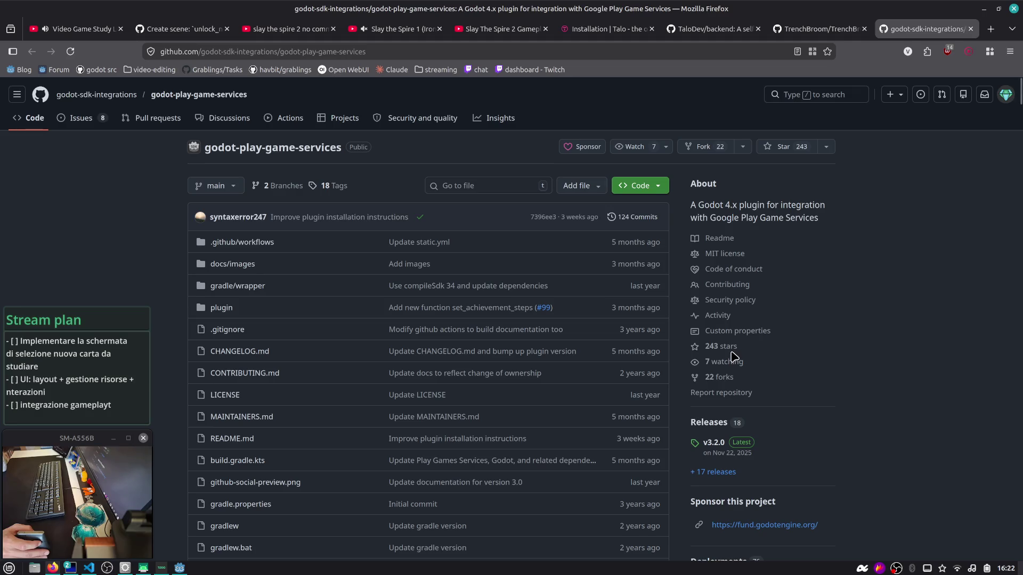
key(ctrl+alt+t)
text(apt)
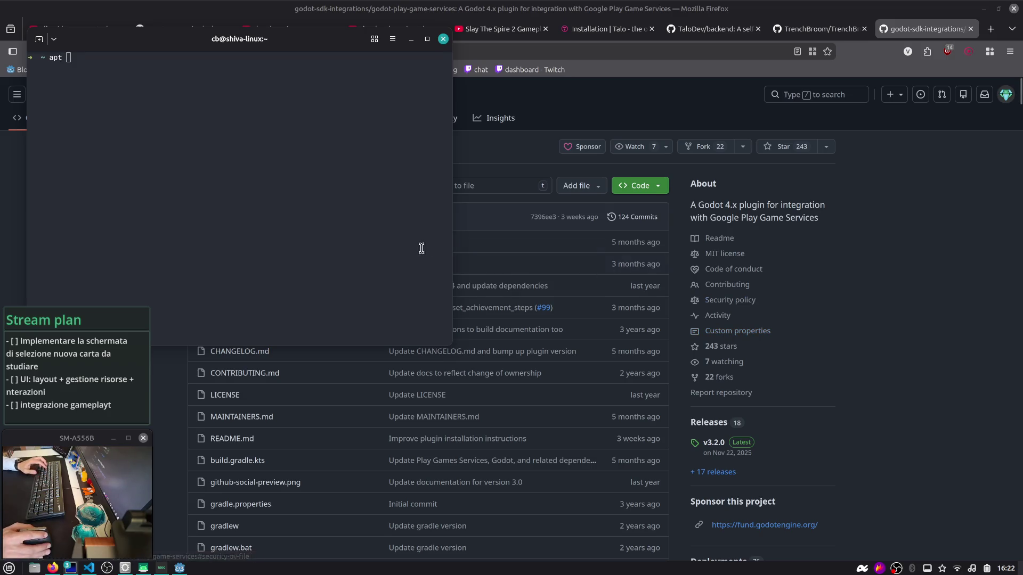
Move the terminal to the right and run 'apt search blender'.
drag(422, 248, 845, 314)
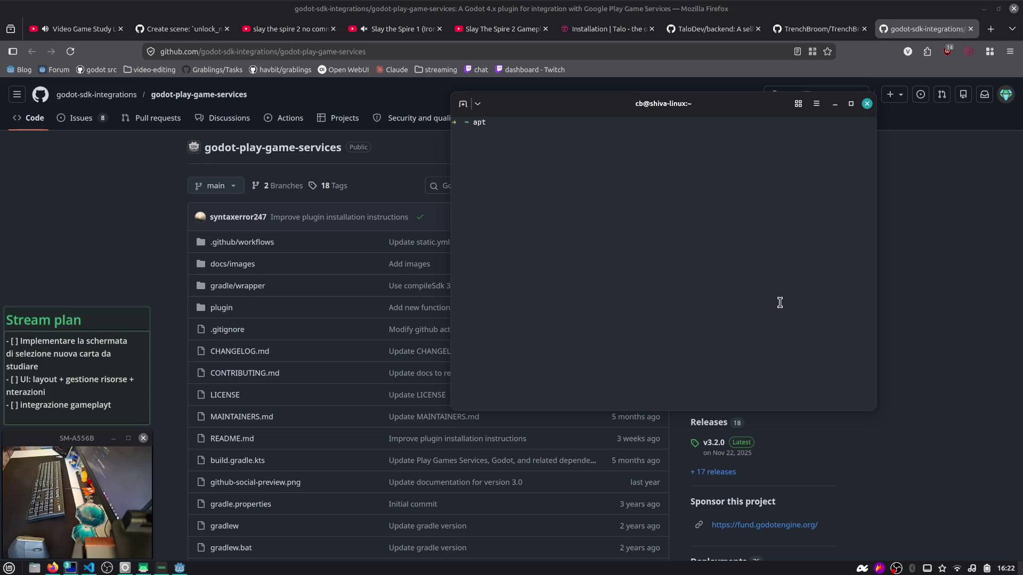
text(search)
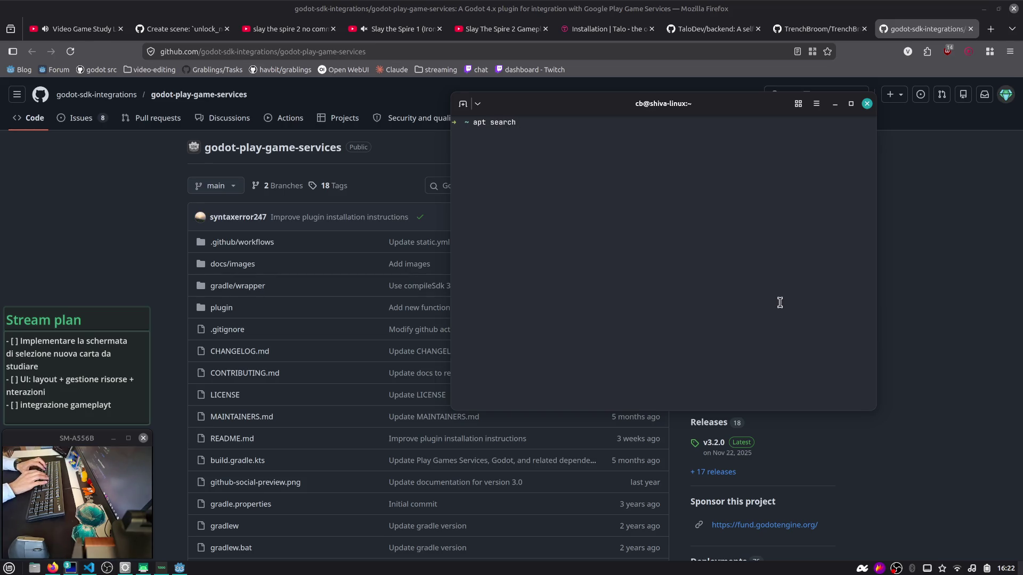
text( blender)
key(Return)
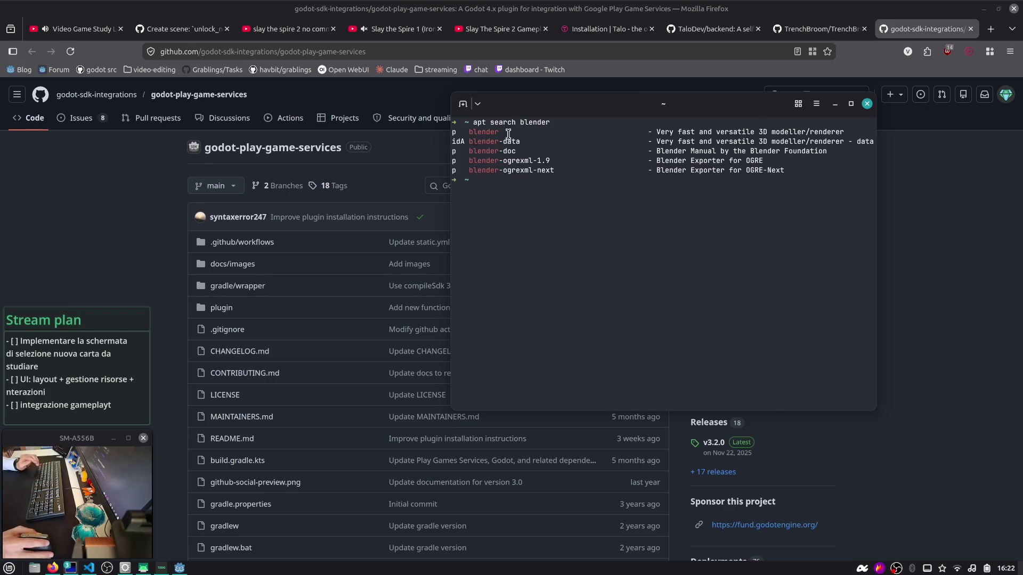
Select the first blender result, reposition the terminal window, and clear the screen.
drag(520, 122, 479, 134)
triple_click(481, 132)
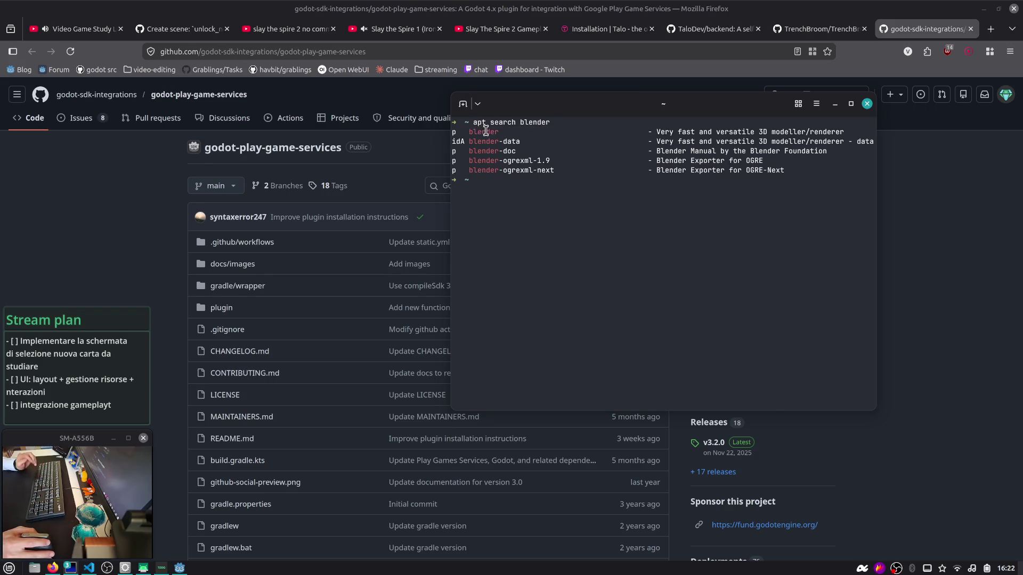
double_click(485, 131)
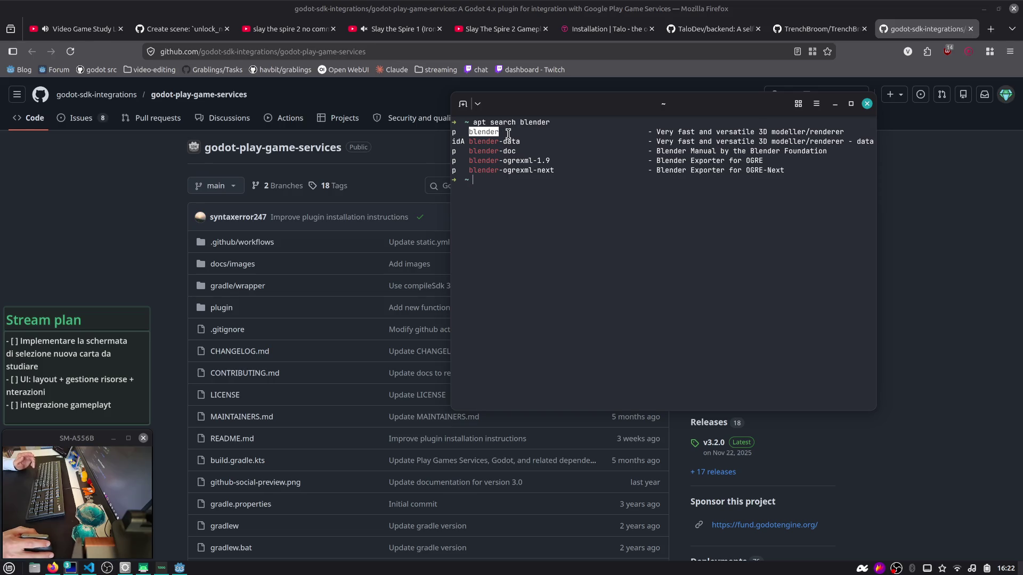
click(509, 134)
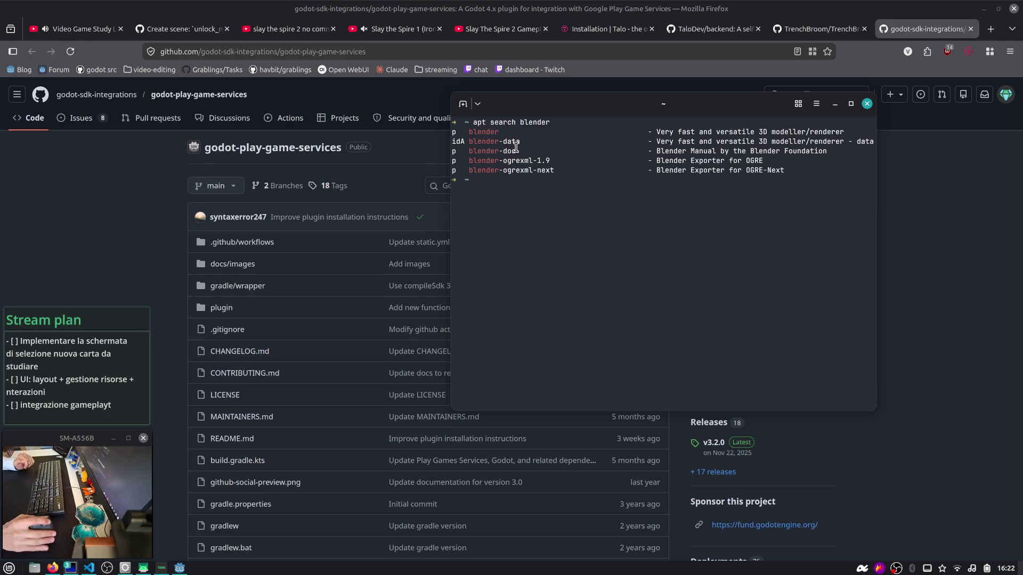
drag(521, 111, 544, 158)
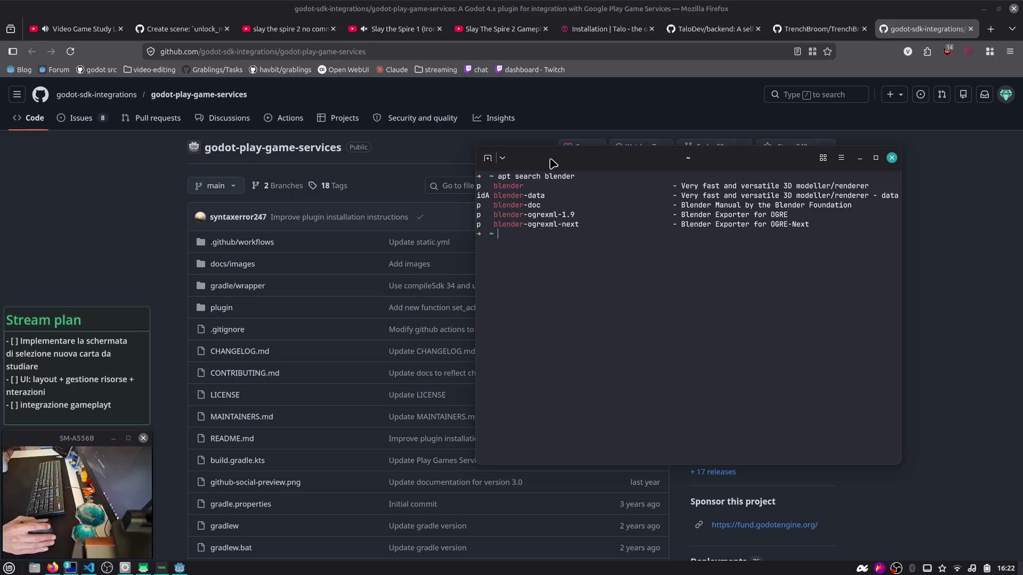
drag(557, 163, 648, 170)
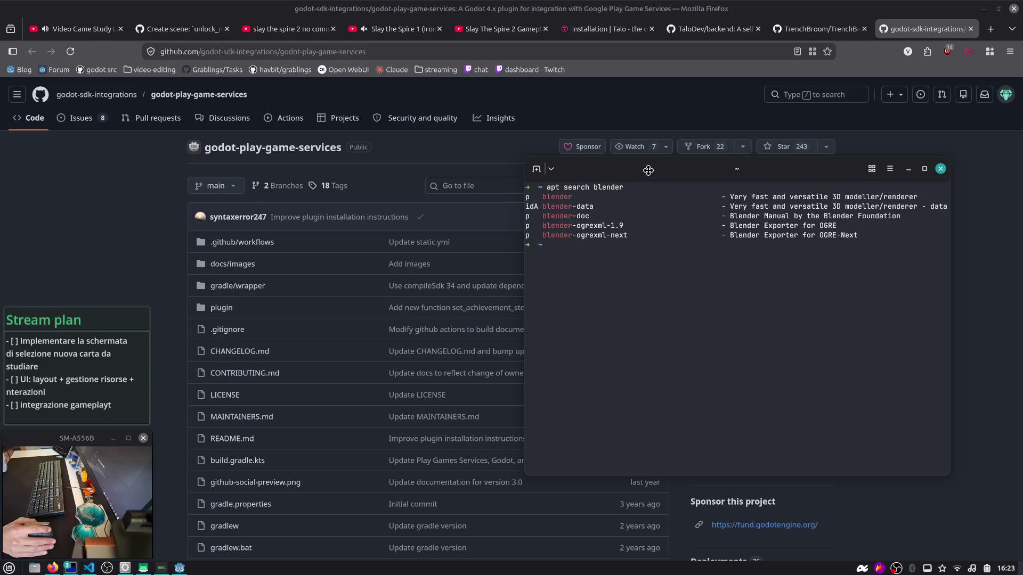
drag(648, 170, 651, 179)
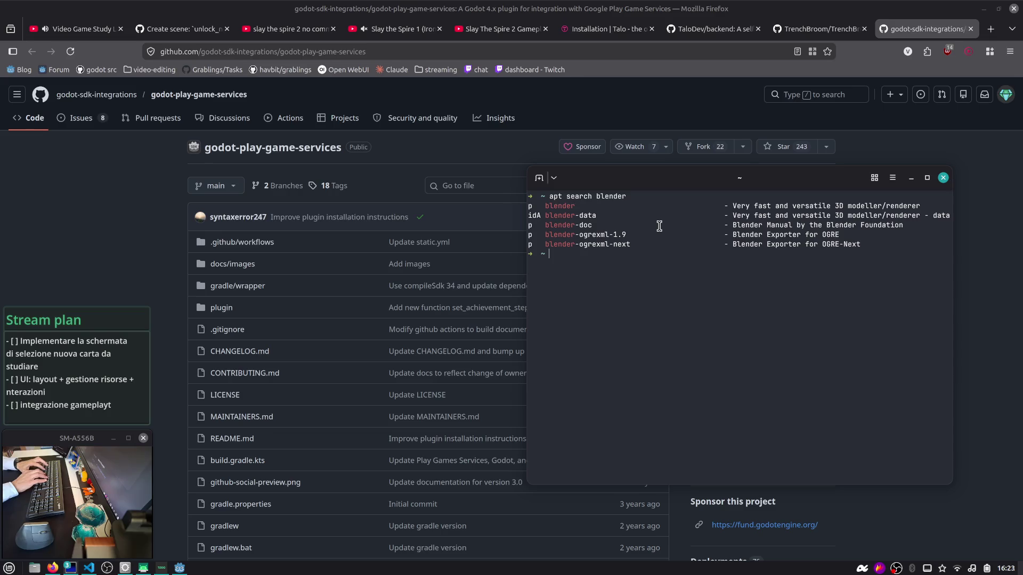
key(ctrl+l)
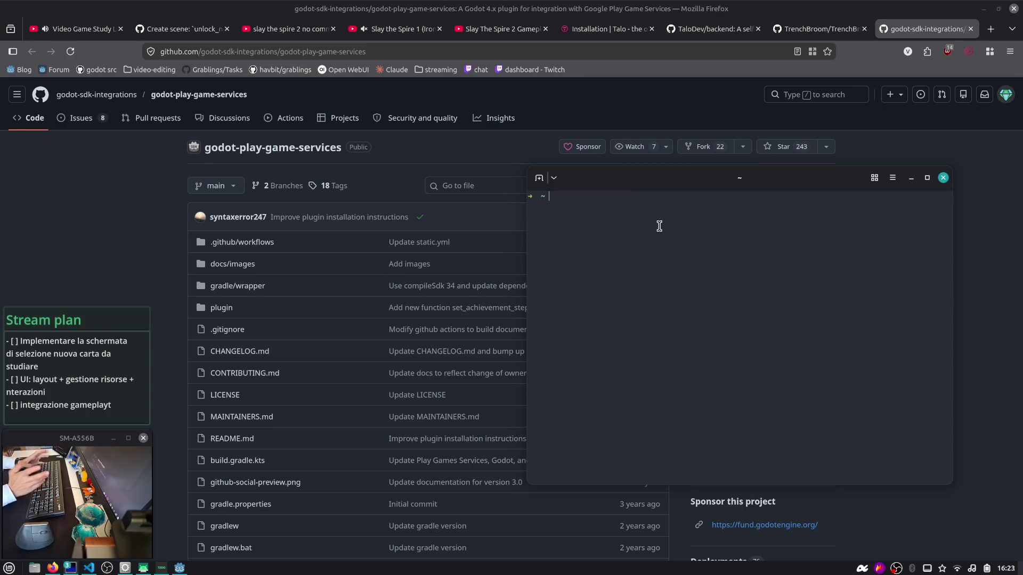
Check whether php is installed, search the package archive for php, and clear the terminal.
text(php)
key(Return)
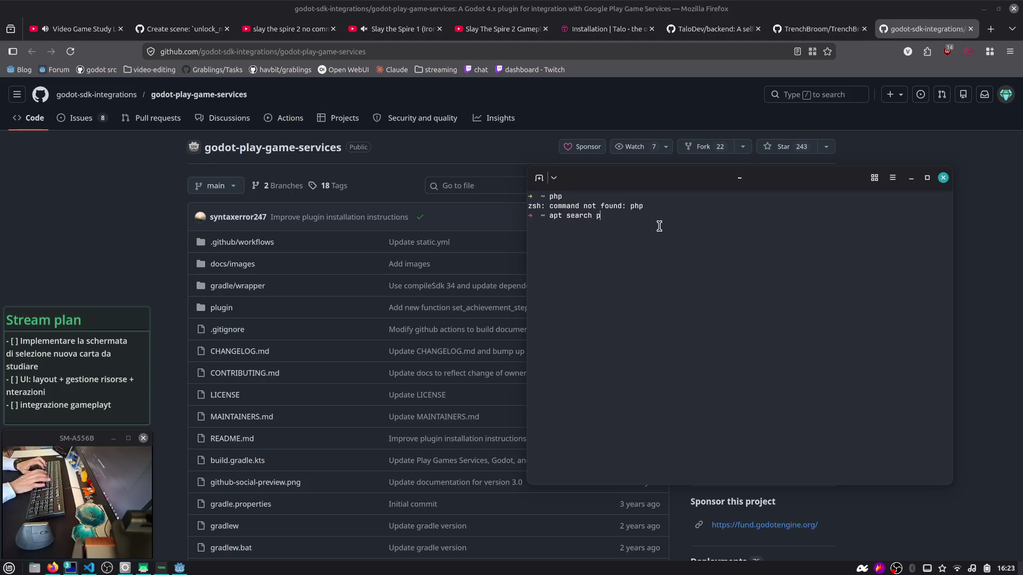
text(hp)
key(Return)
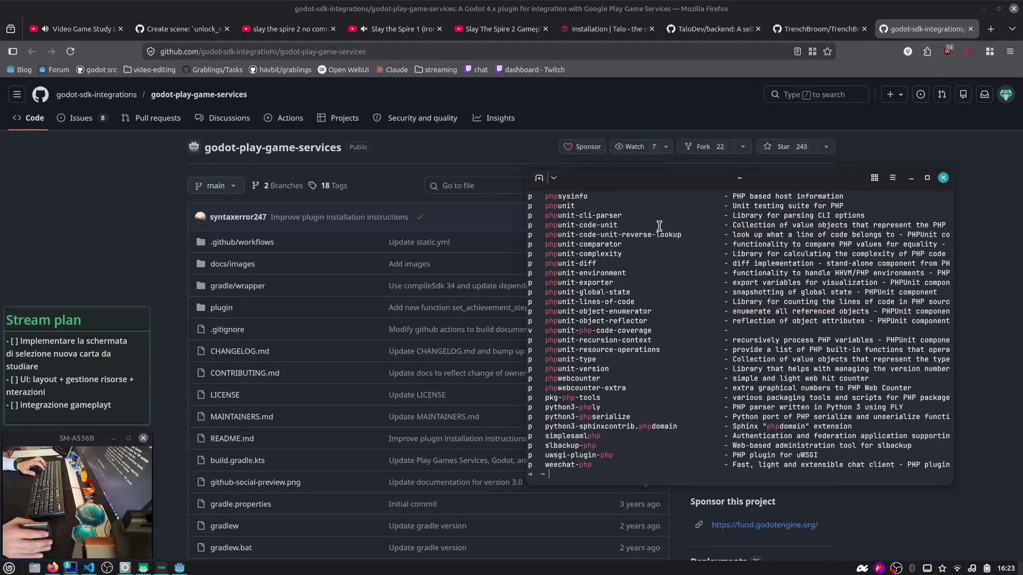
scroll(660, 276, up, 5)
scroll(660, 277, up, 10)
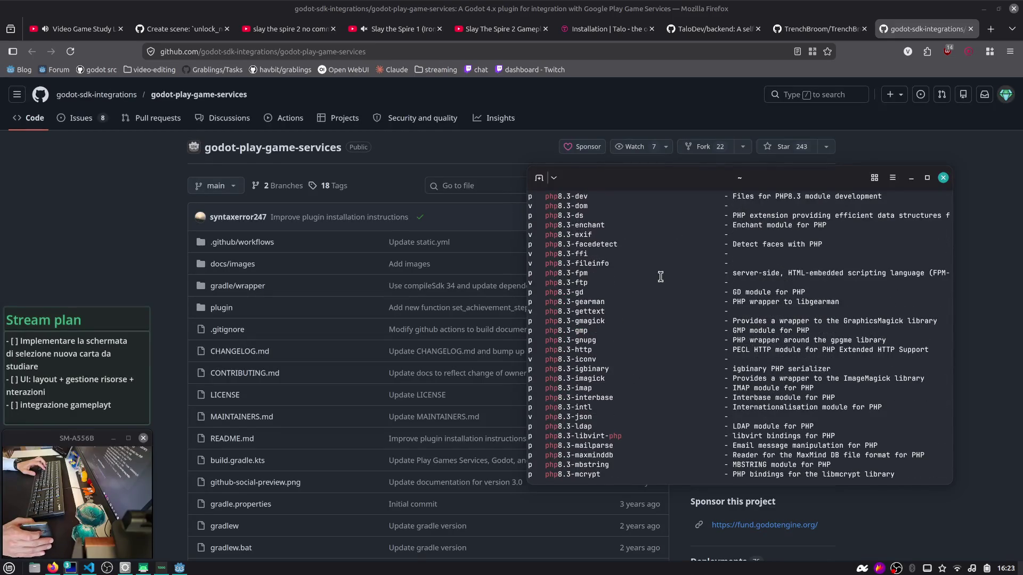
key(ctrl+l)
Run print("ciao"*3) in the python3 interpreter, then exit back to the shell.
text(python3)
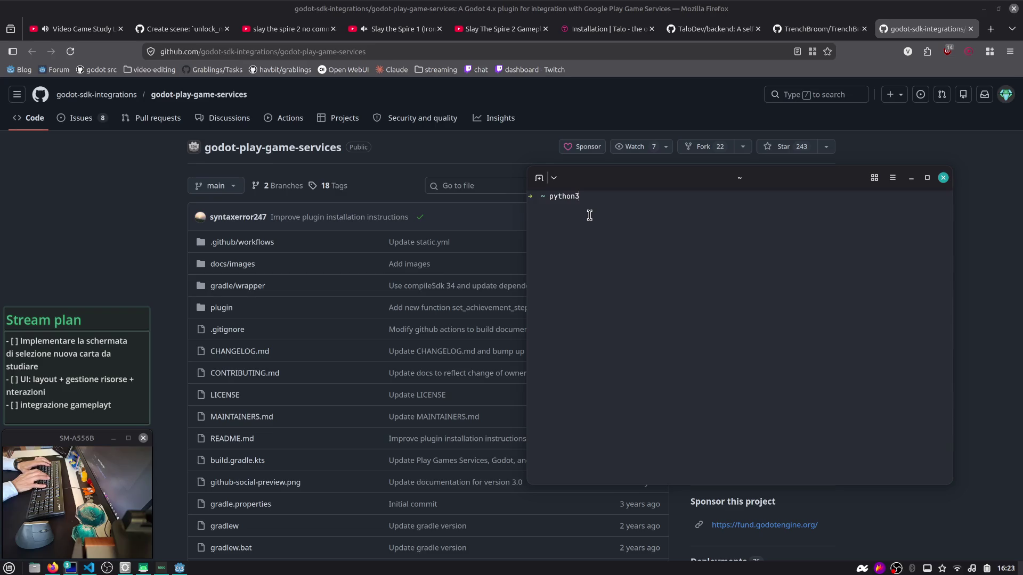
key(Return)
text(print()
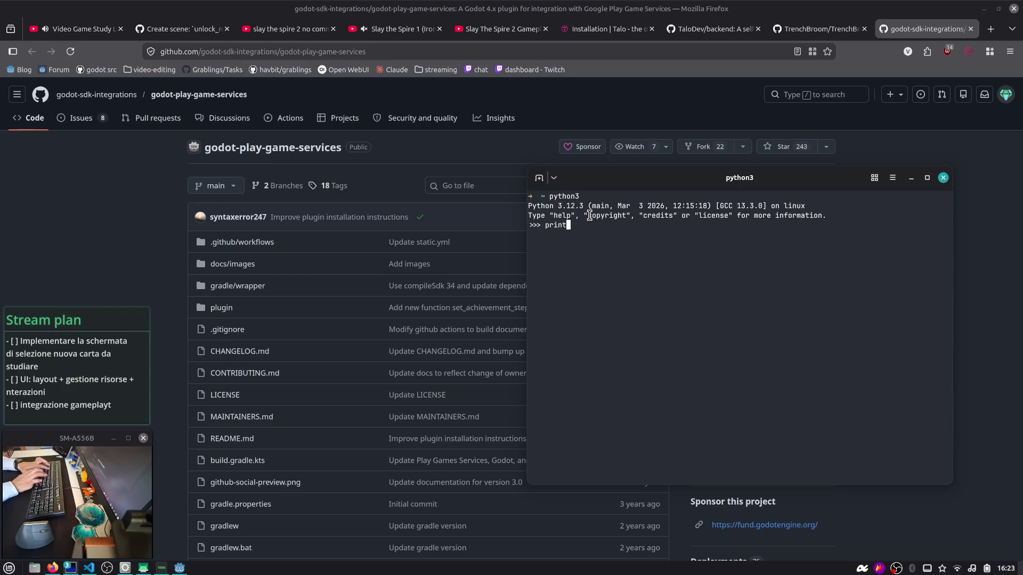
text("ciao"*3)
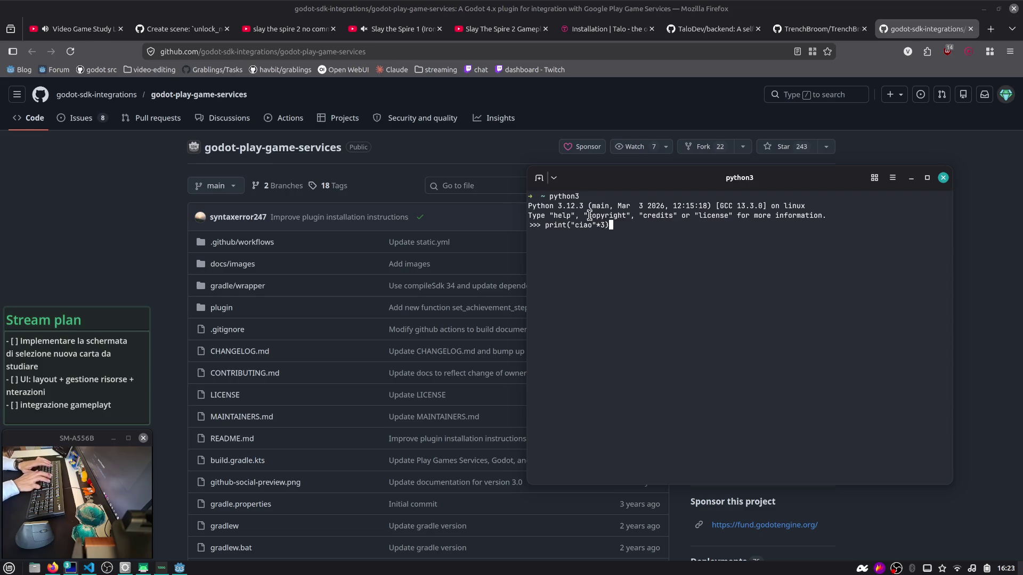
key(Return)
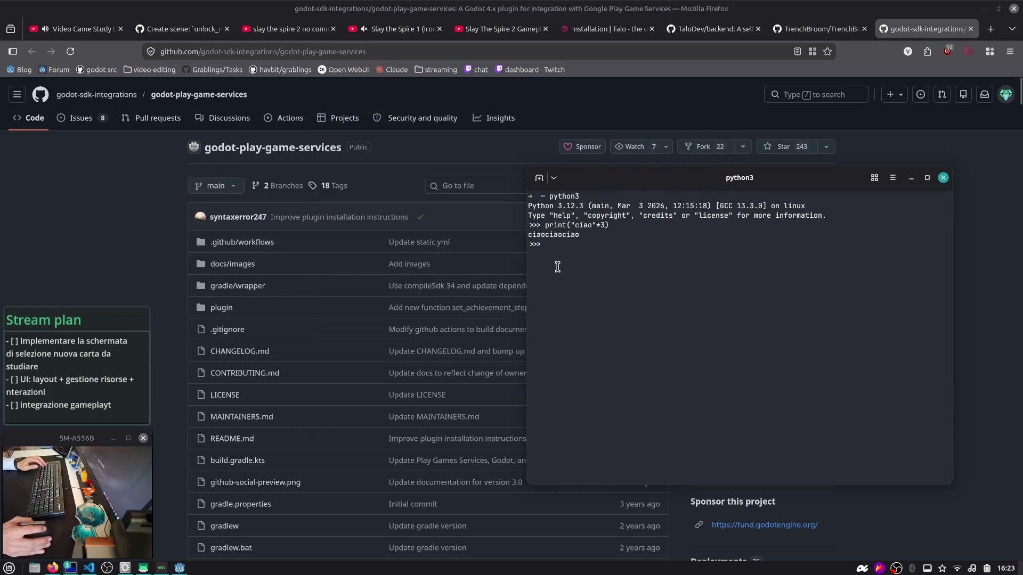
key(ctrl+c)
key(ctrl+c)
key(ctrl+d)
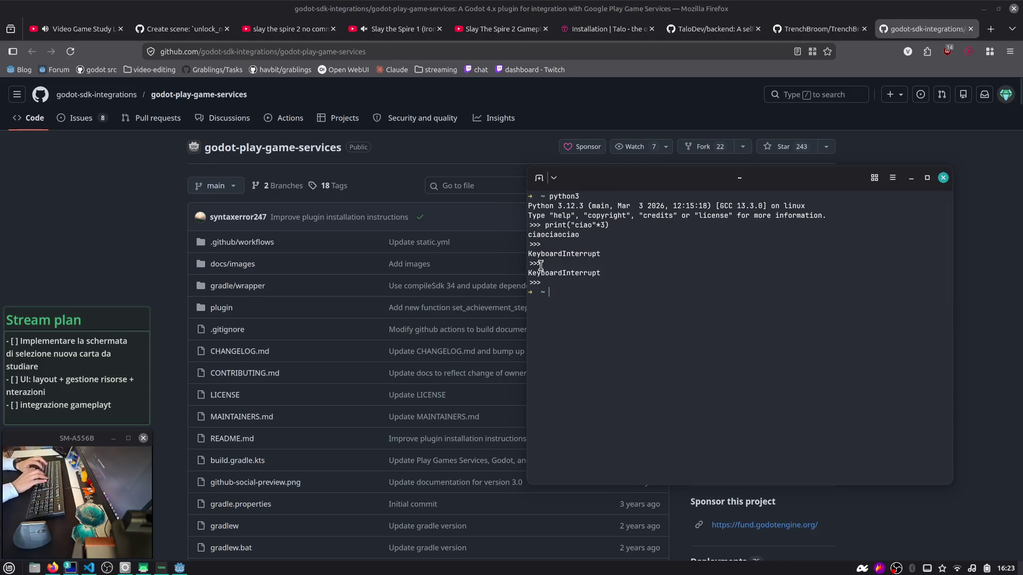
Start 'python3 -m http.server' on port 8000, stop it, clear the screen, and hide the terminal.
text(python3 -m h)
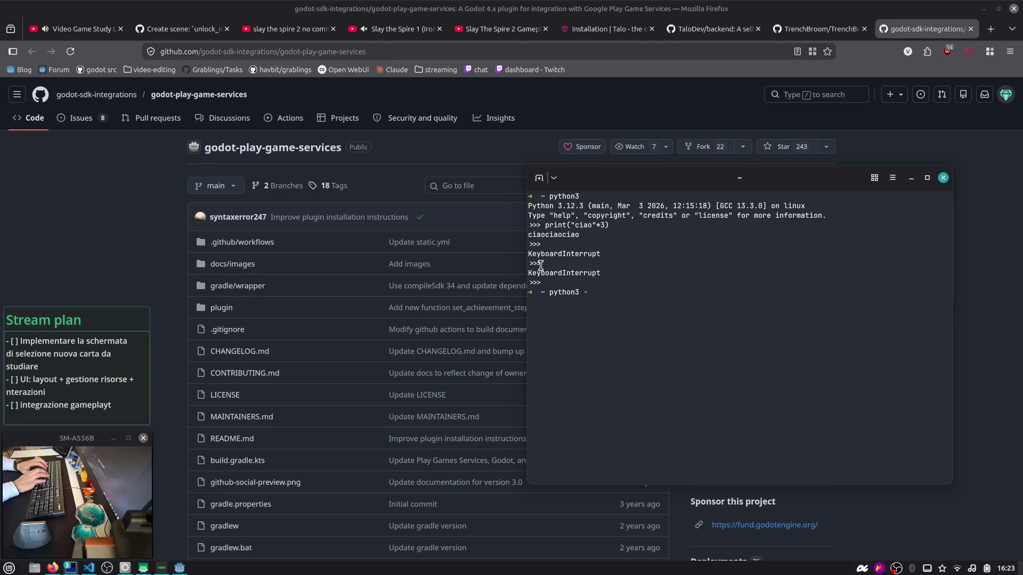
text(ttp)
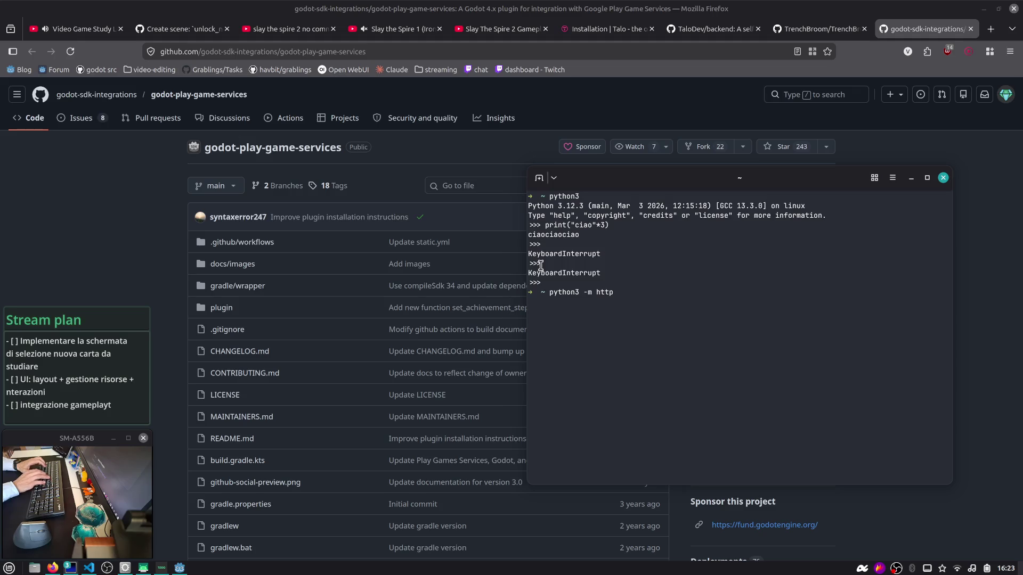
text(.sever)
key(Return)
key(Up)
key(Left)
key(Left)
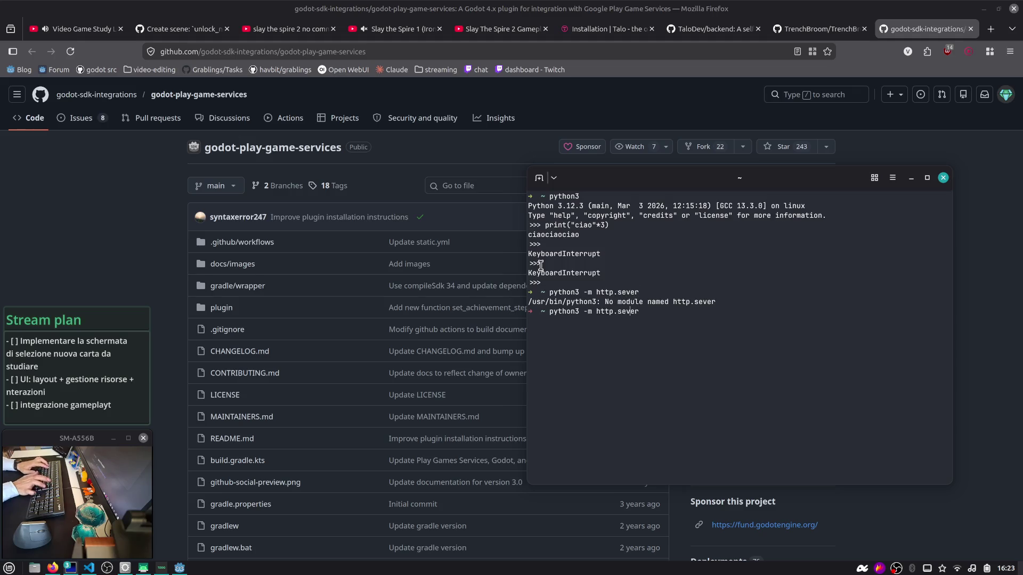
text(r)
key(Return)
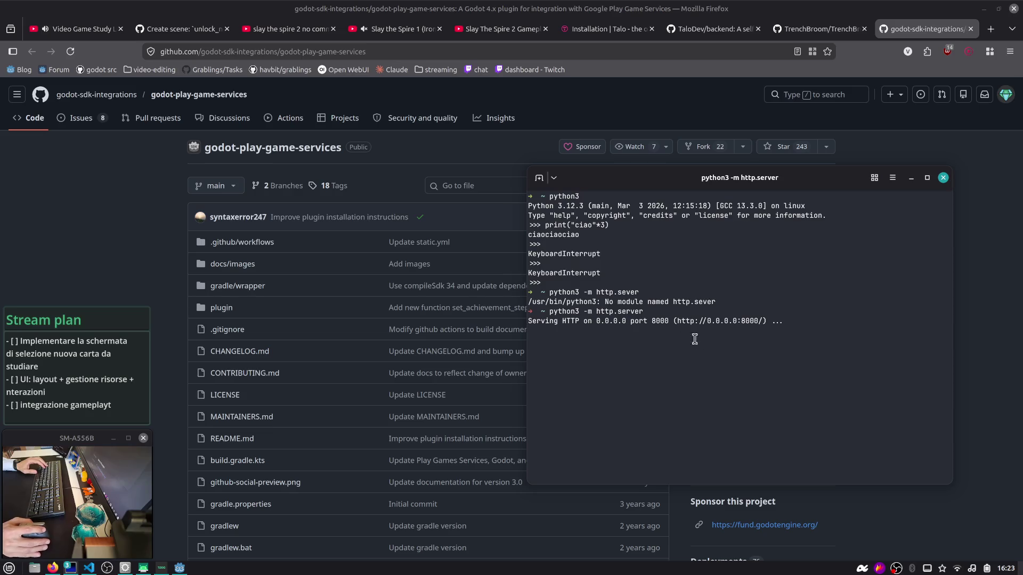
mouse_move(695, 339)
mouse_down()
mouse_move(549, 281)
mouse_move(537, 245)
mouse_up()
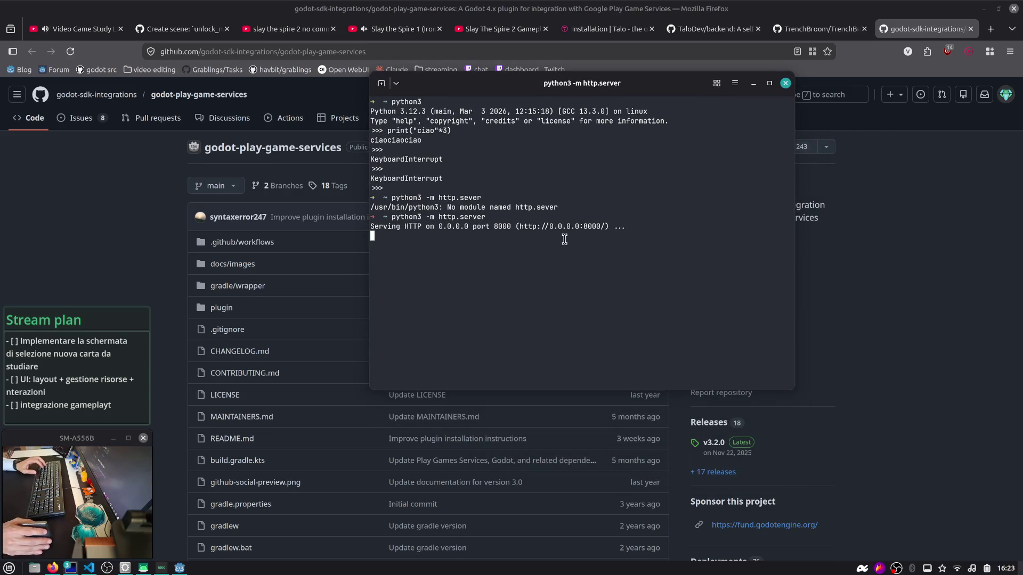
key(ctrl+c)
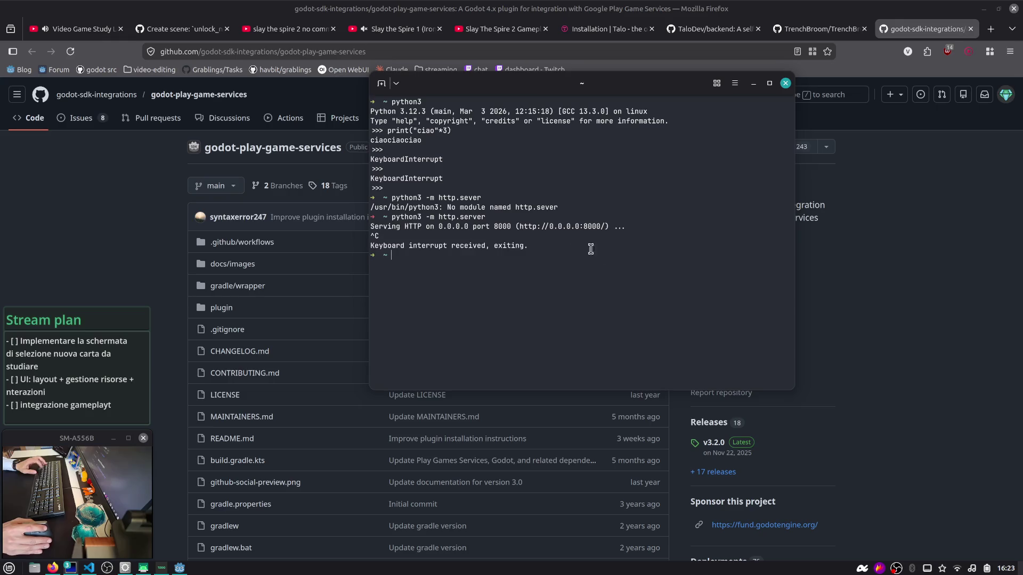
key(ctrl+l)
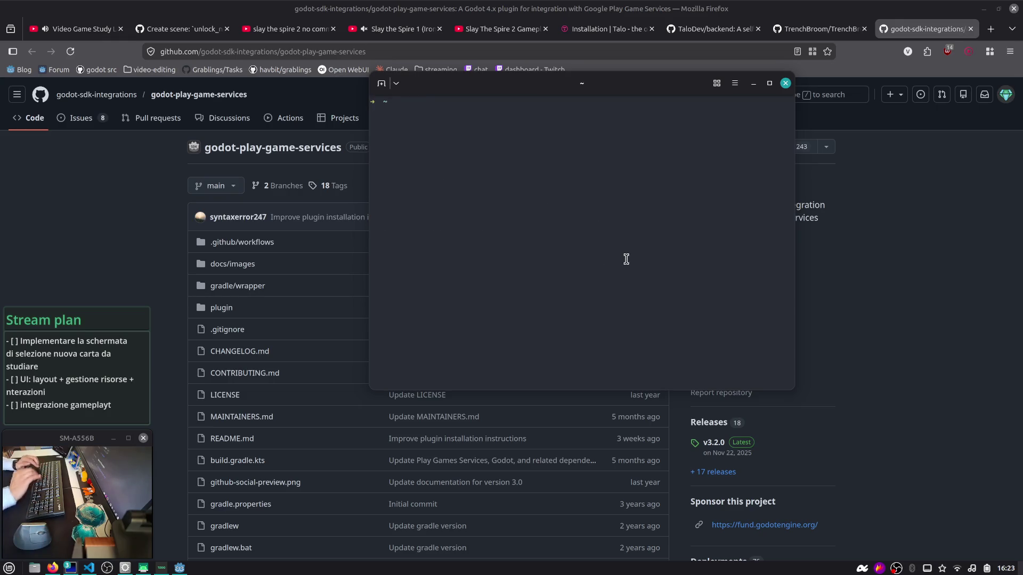
drag(704, 80, 754, 97)
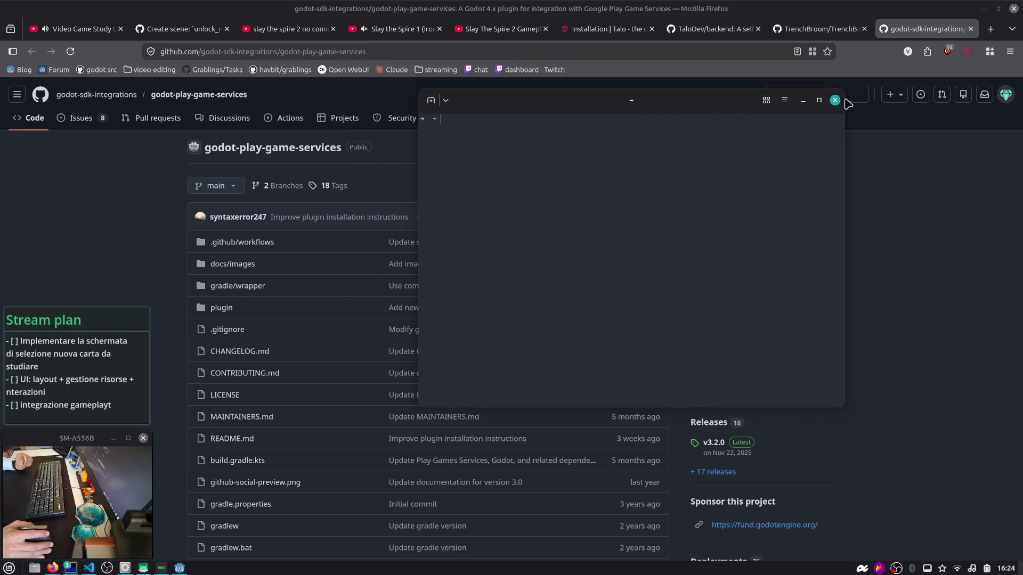
click(804, 101)
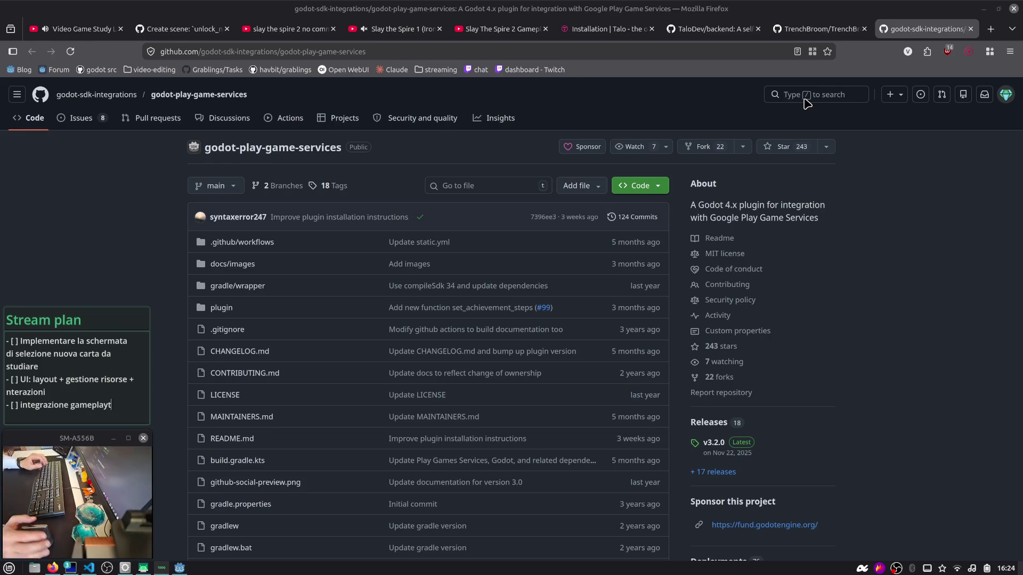
Focus Firefox on the repository page, then move to the chat workspace.
click(831, 112)
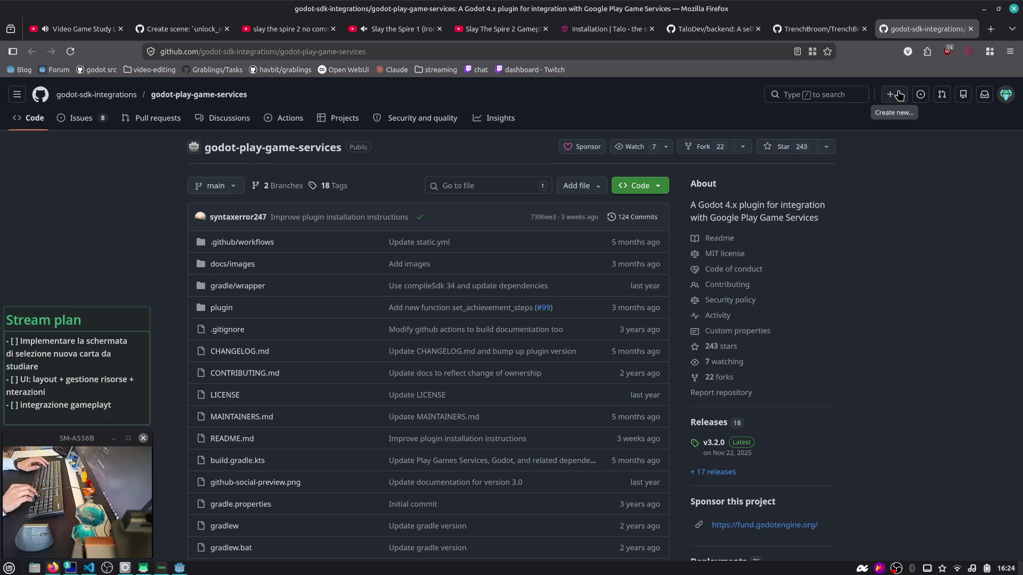
key(ctrl+alt+Right)
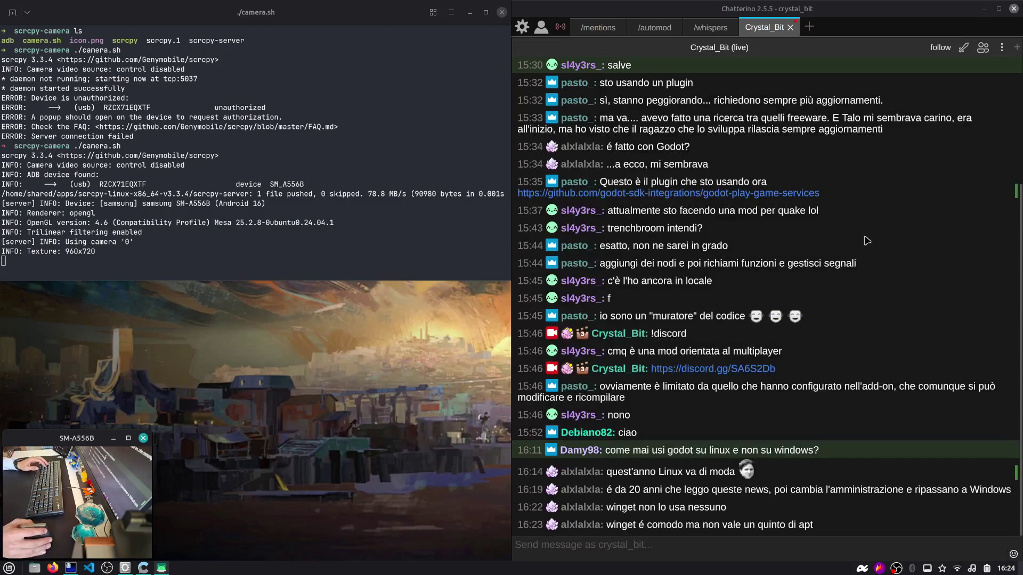
Open the github.com/godot-sdk-integrations/godot-play-game-services link shared in the Chatterino chat.
click(867, 240)
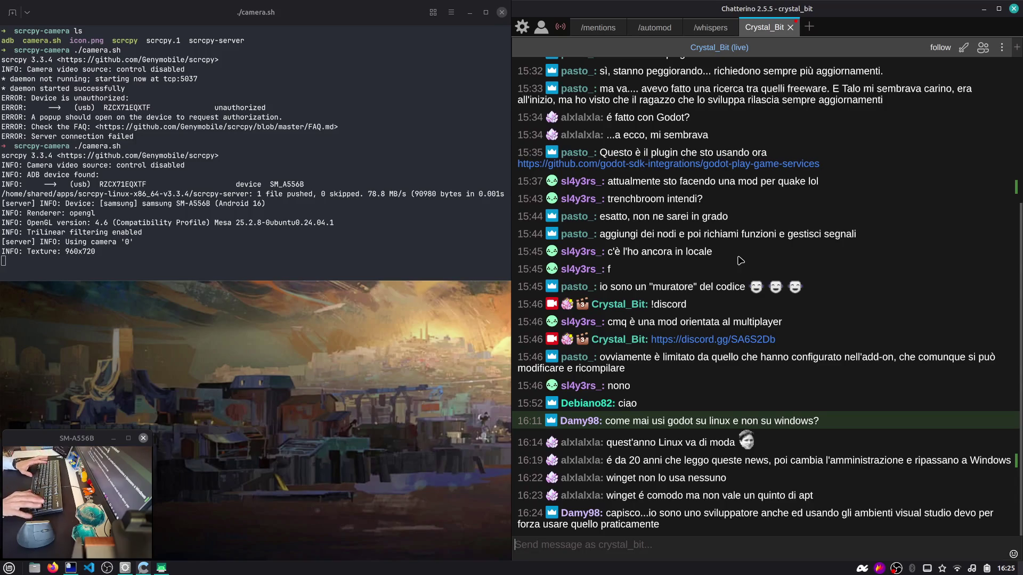
click(714, 164)
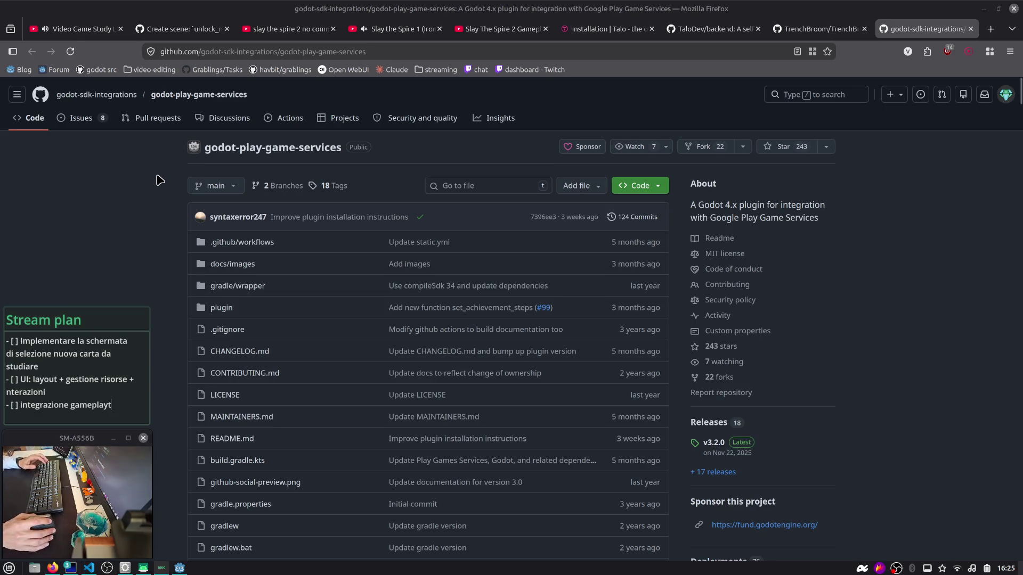
Search the web for 'quickemu' in a new Firefox tab and open a terminal over the results.
click(901, 152)
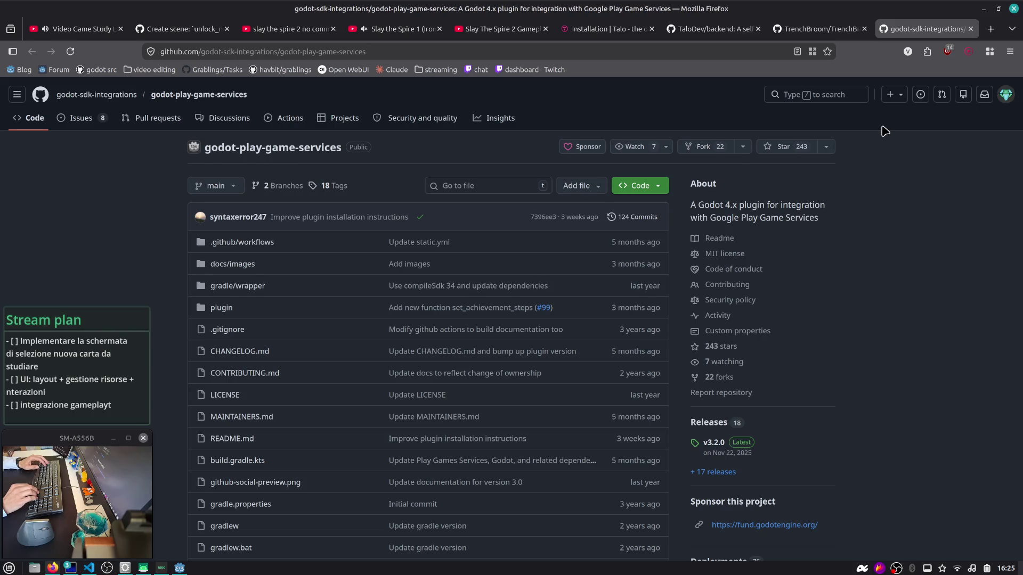
key(ctrl+t)
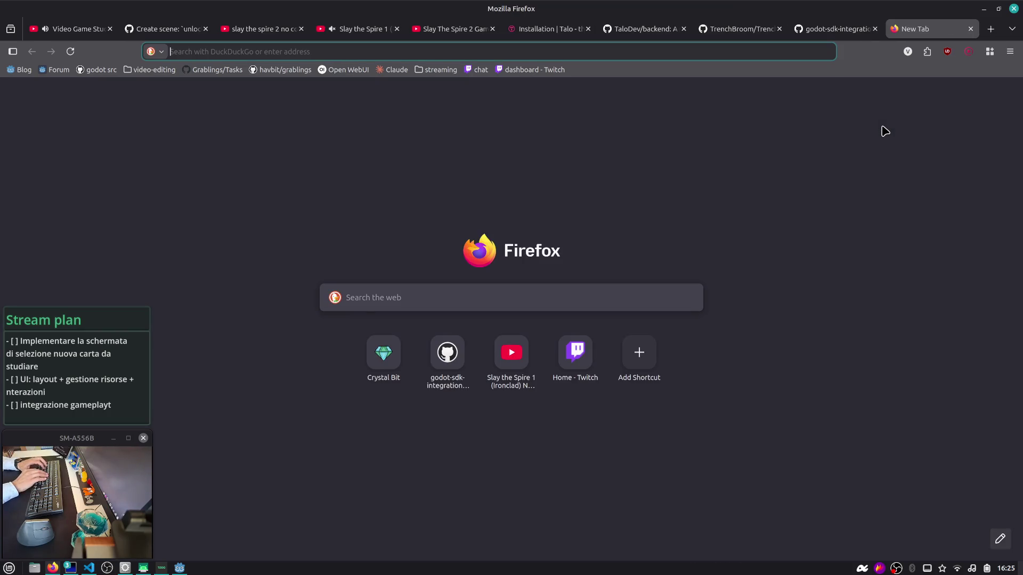
text(quickemu)
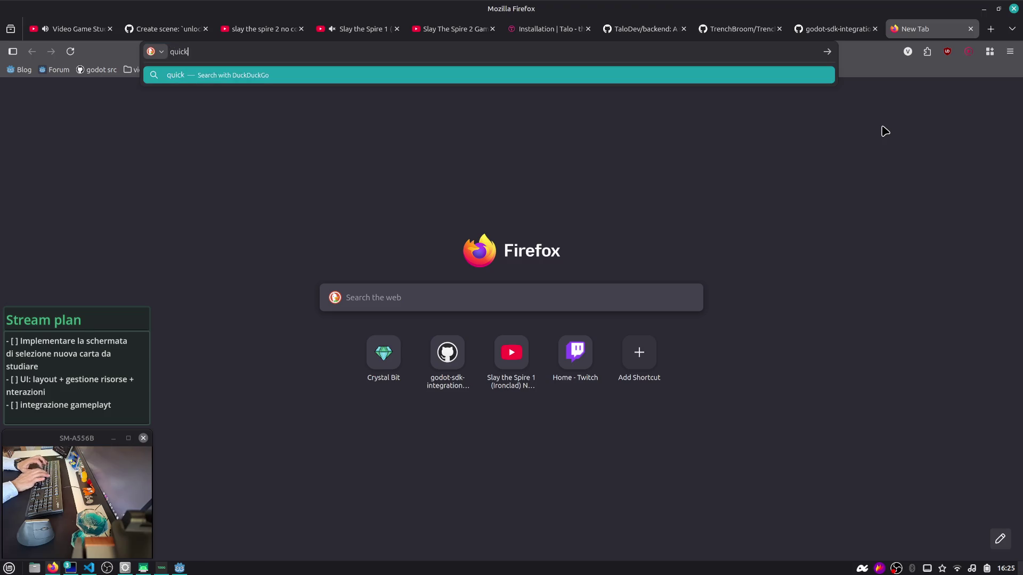
key(Return)
key(ctrl+alt+t)
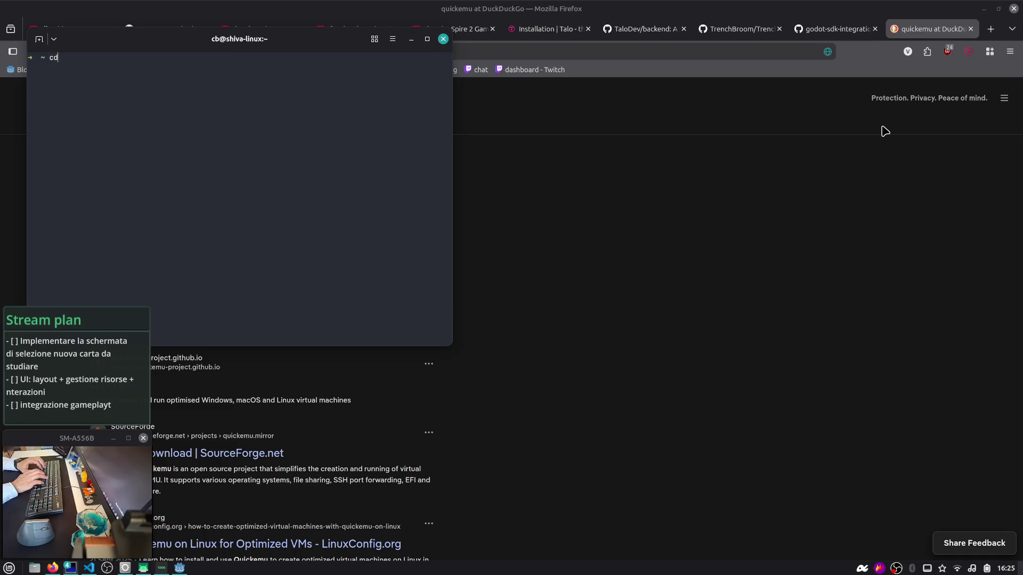
Navigate the terminal from the home folder into /home/shared/virtual-systems.
key(BackSpace)
key(BackSpace)
key(BackSpace)
text(ls)
key(Return)
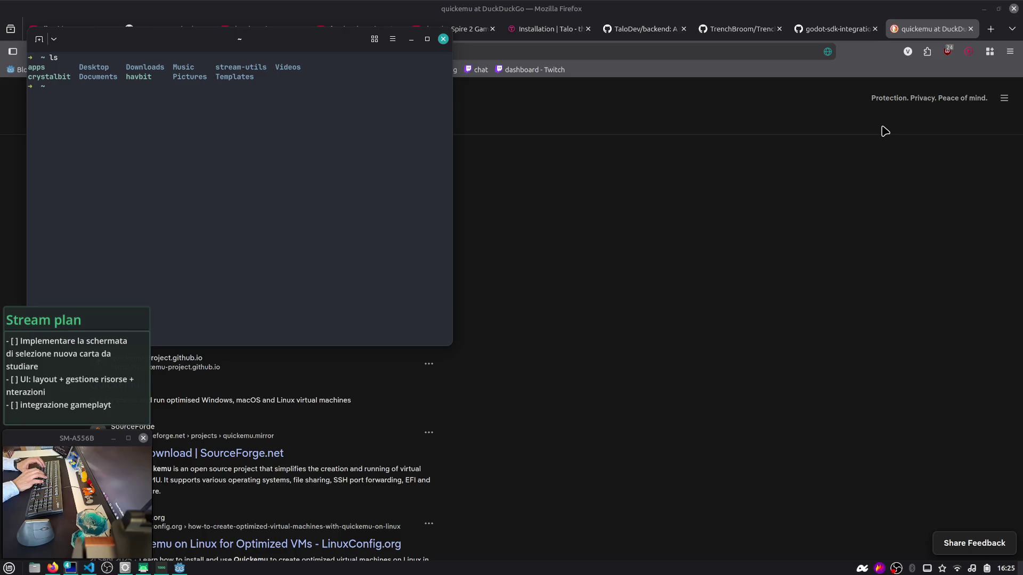
key(Return)
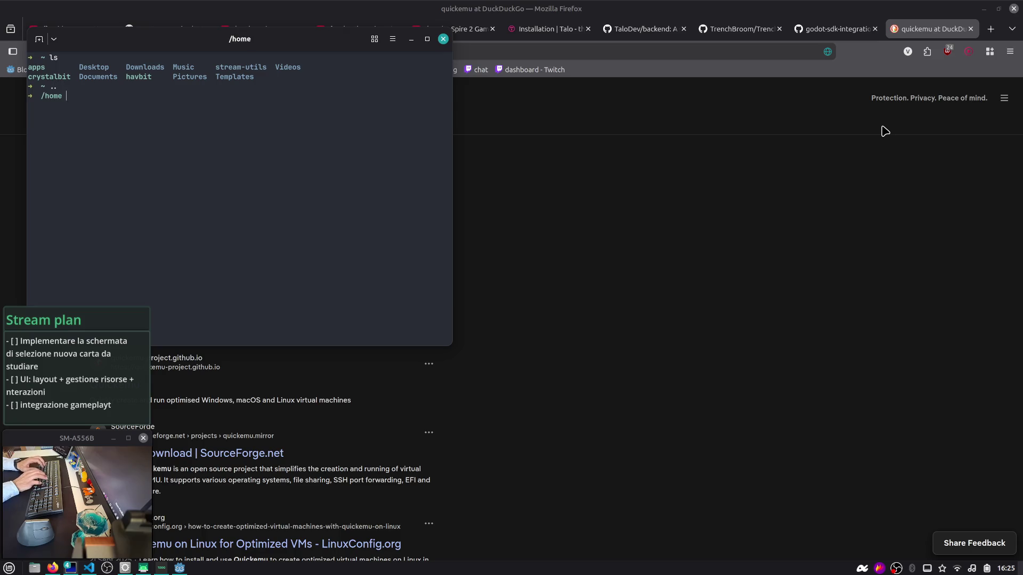
text(shared)
key(Return)
key(ctrl+l)
text(l)
key(Return)
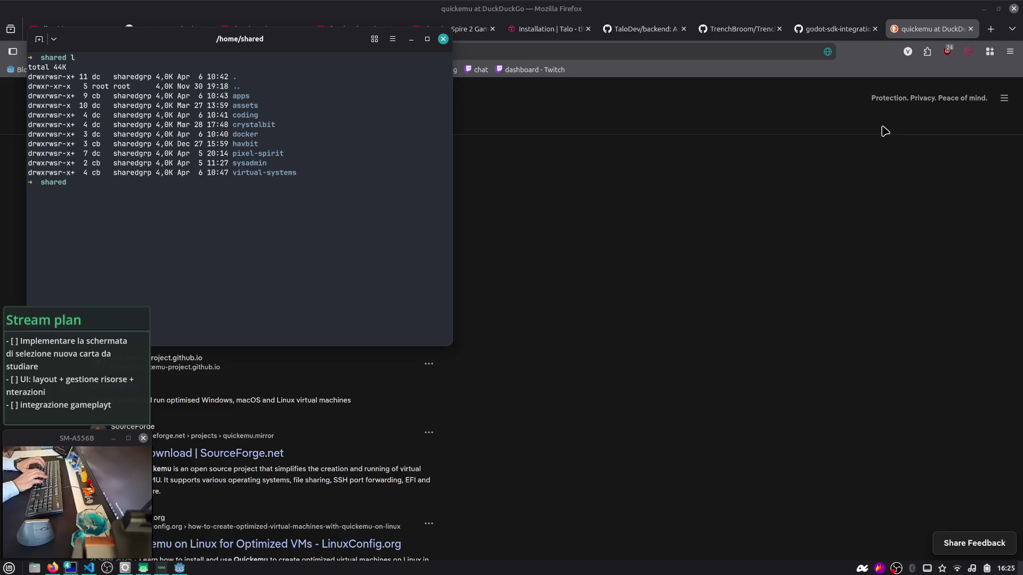
key(Tab)
key(Return)
List the virtual machine folders, change into win10 and list its files.
key(ctrl+l)
text(ls)
key(Return)
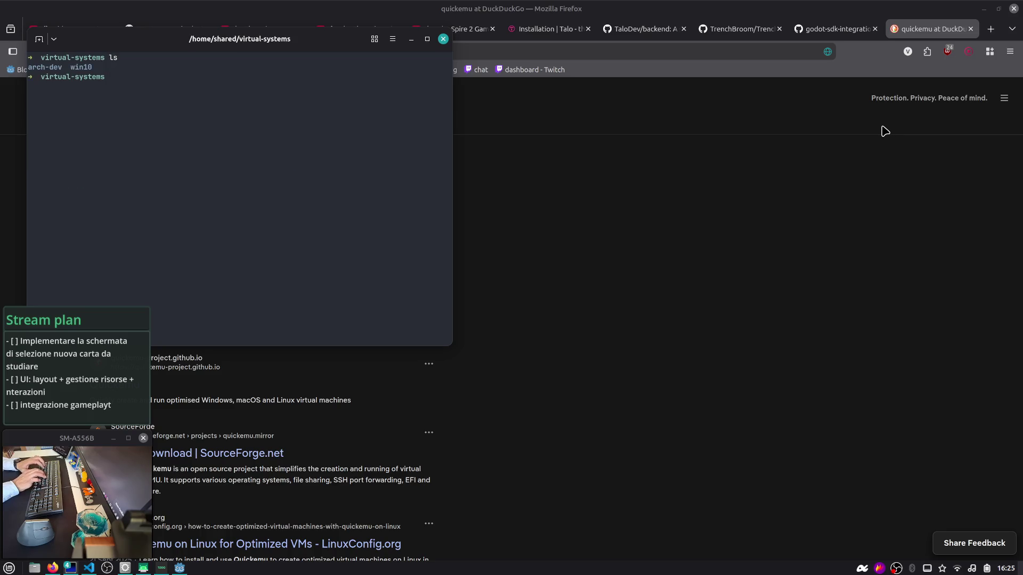
text(w)
key(Tab)
key(Return)
key(ctrl+l)
text(ls)
key(Return)
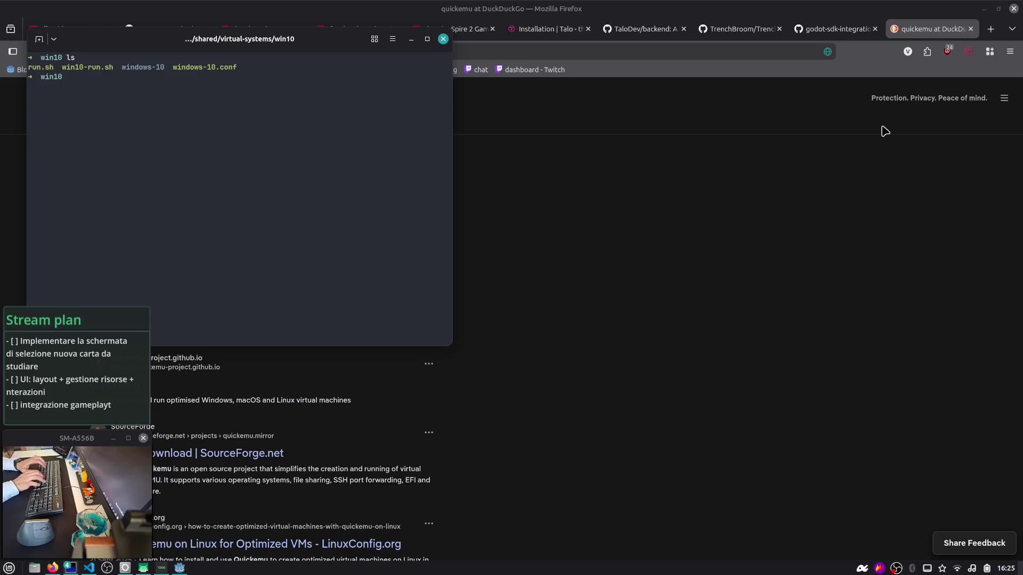
Launch the Windows 10 VM with ./run.sh and rearrange the viewer and terminal windows.
key(Return)
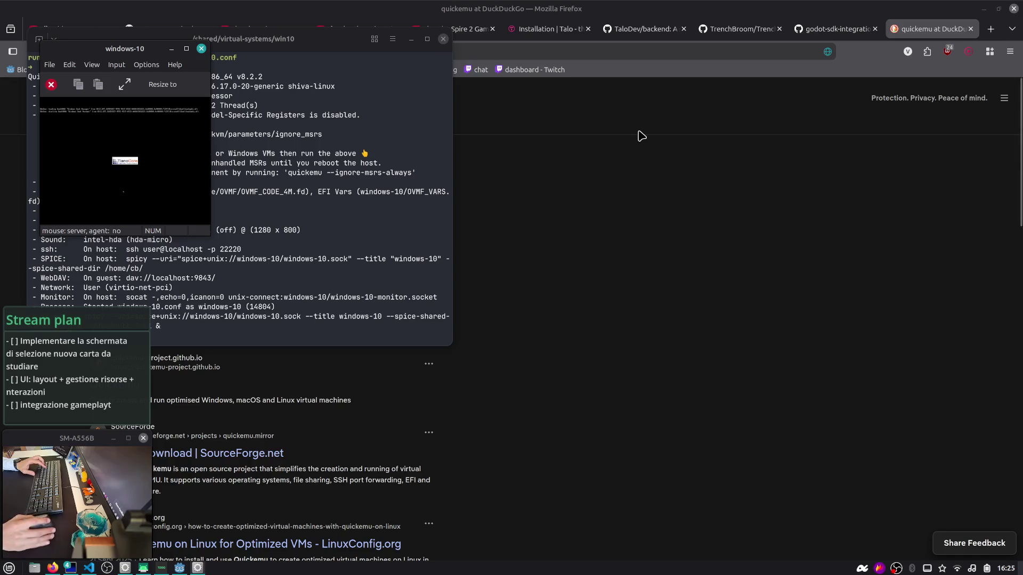
drag(211, 154, 800, 240)
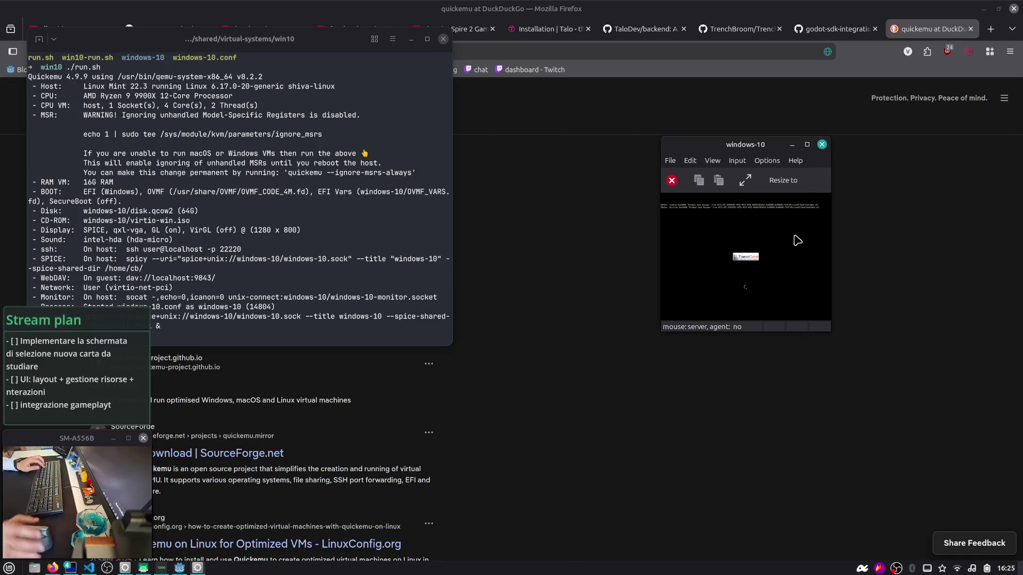
drag(319, 38, 468, 101)
Check resources in System Monitor, then maximise the VM viewer and acknowledge the expired-password notice.
key(super)
key(BackSpace)
key(BackSpace)
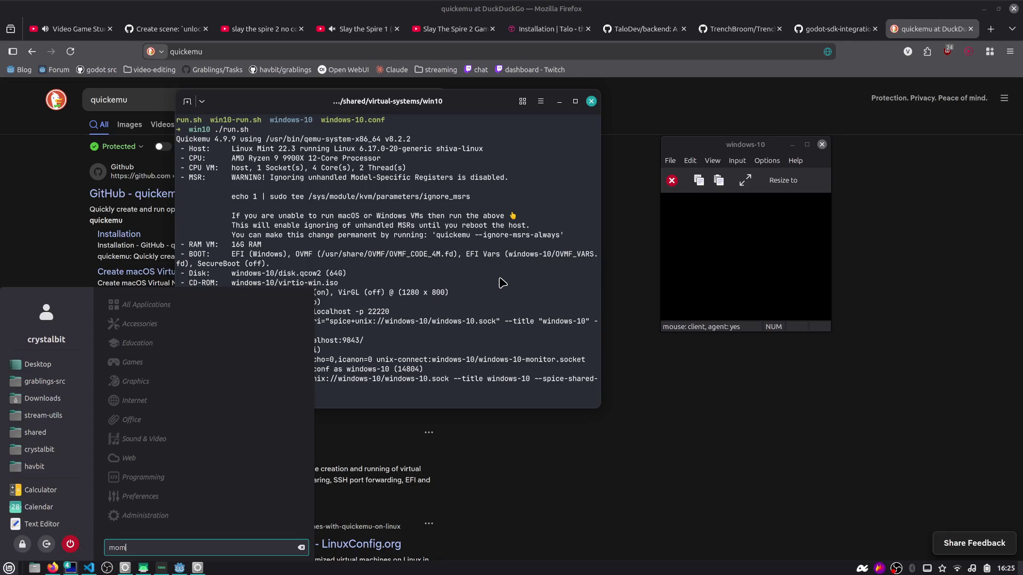
key(Return)
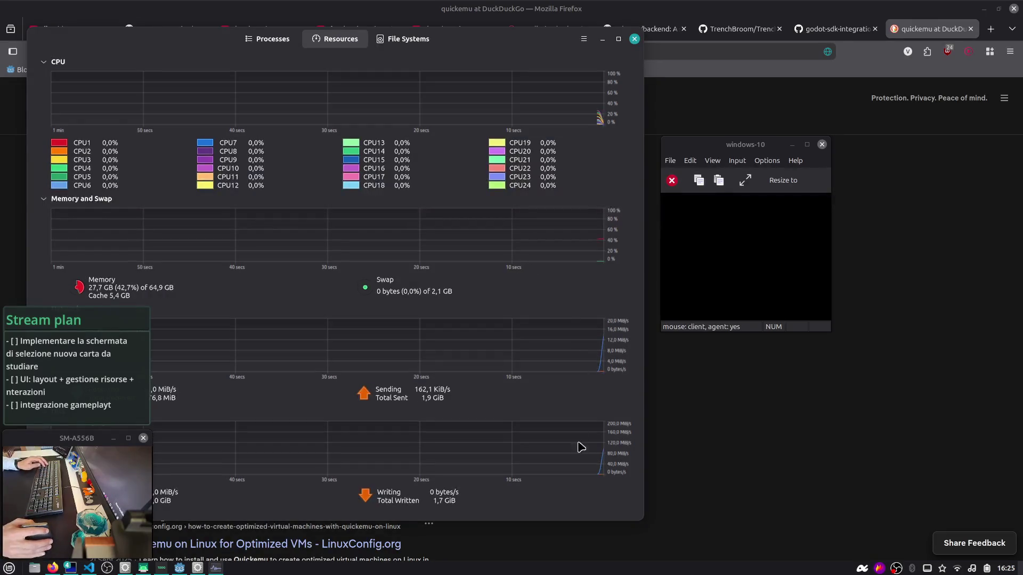
click(544, 39)
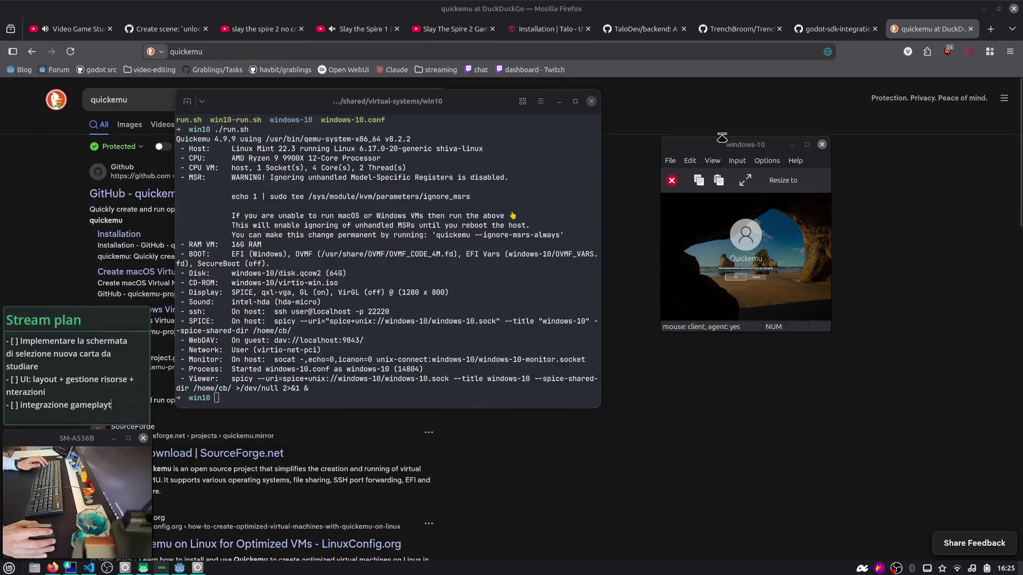
click(806, 145)
click(481, 382)
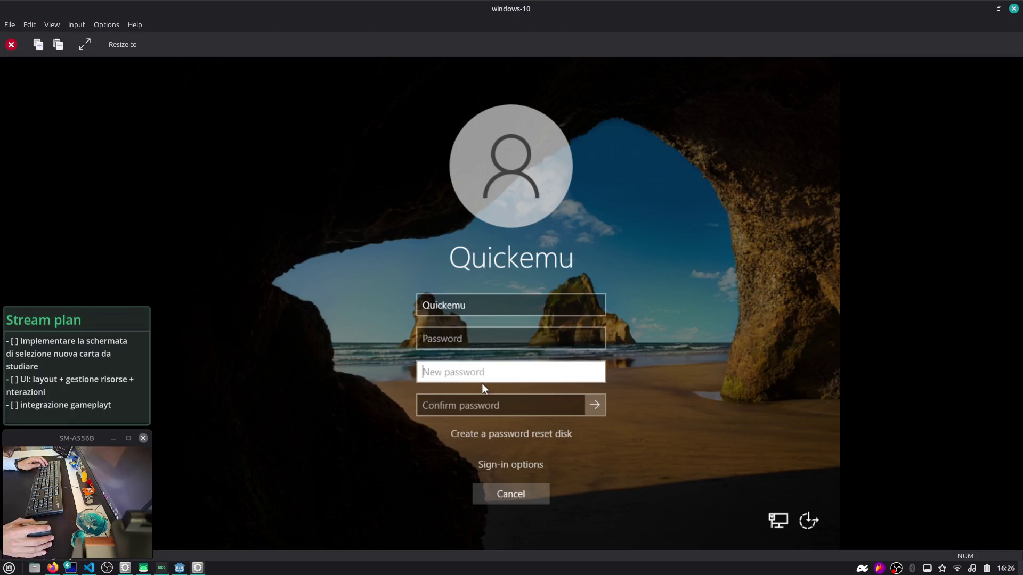
Enter the current account password, set and confirm a new password, and acknowledge the change.
click(485, 341)
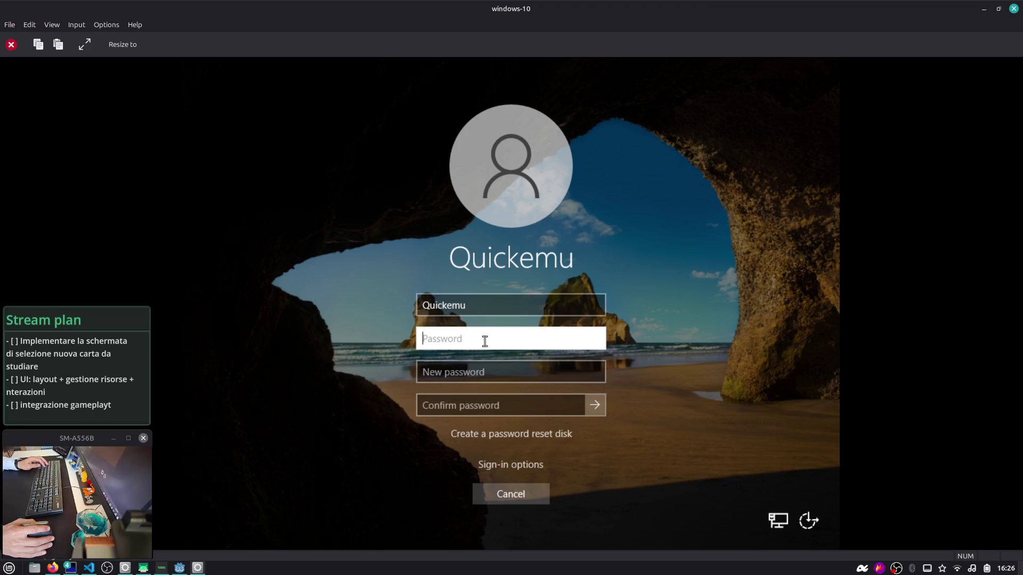
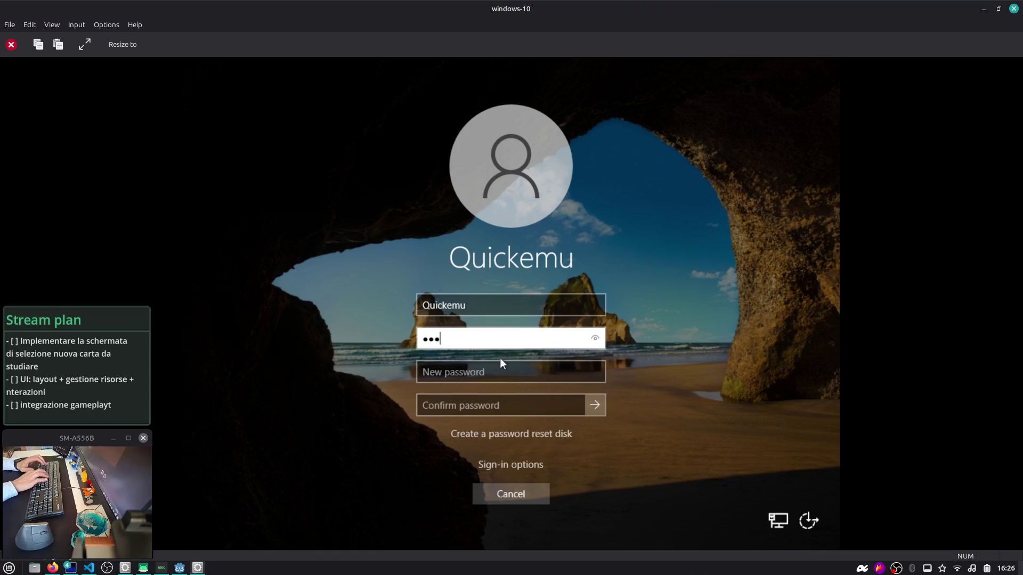
key(ctrl+a)
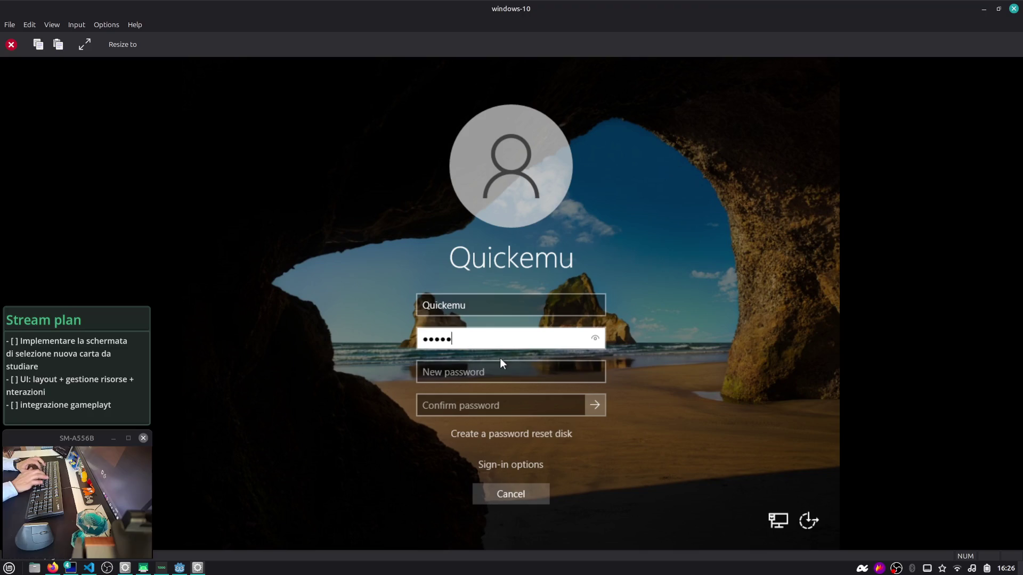
key(Tab)
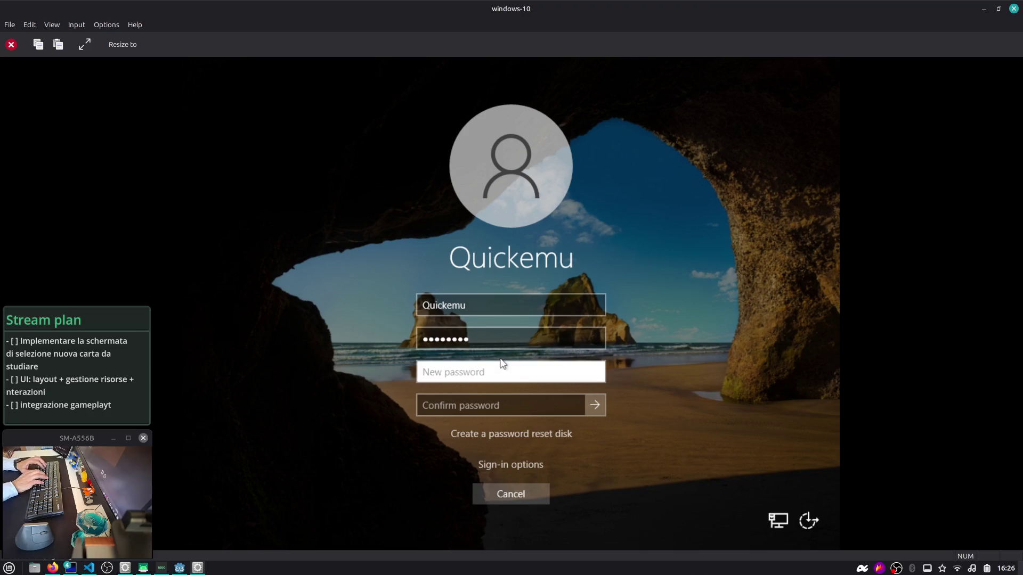
key(Tab)
key(Return)
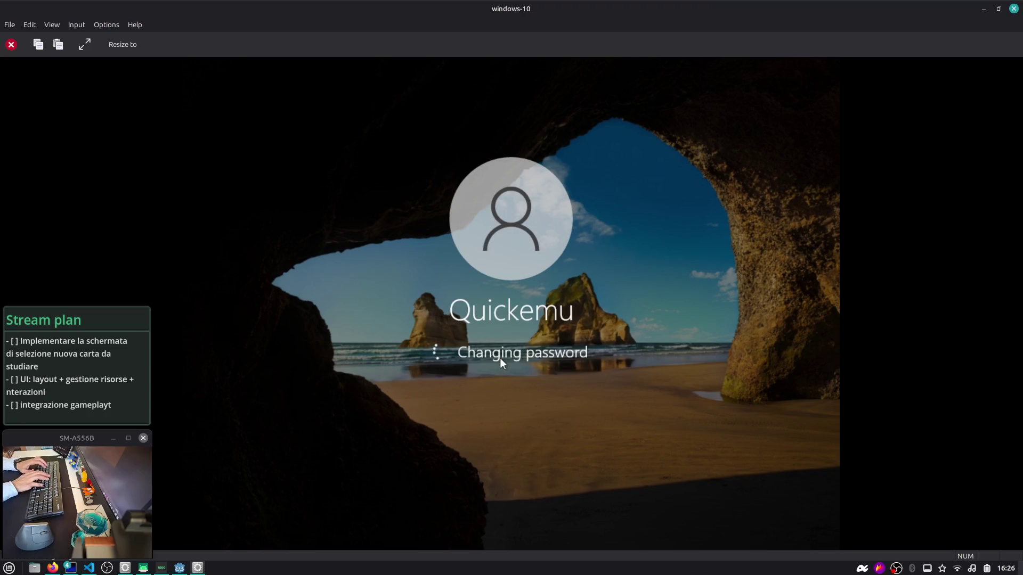
click(517, 380)
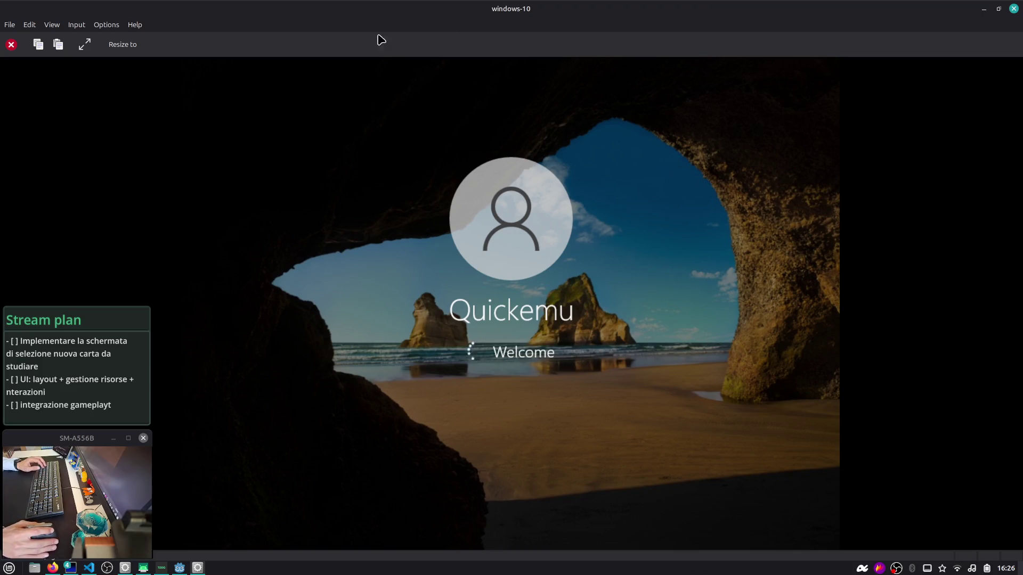
Restore the VM viewer, inspect its clipboard sharing options, and maximise it again.
mouse_move(330, 24)
mouse_down()
mouse_move(448, 63)
mouse_move(543, 156)
mouse_up()
click(542, 157)
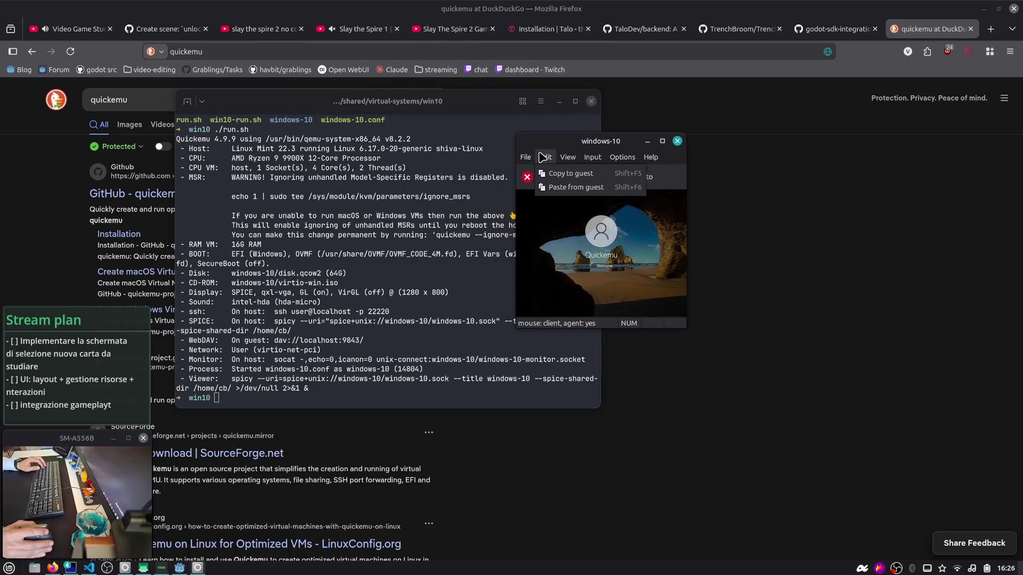
click(565, 145)
double_click(582, 144)
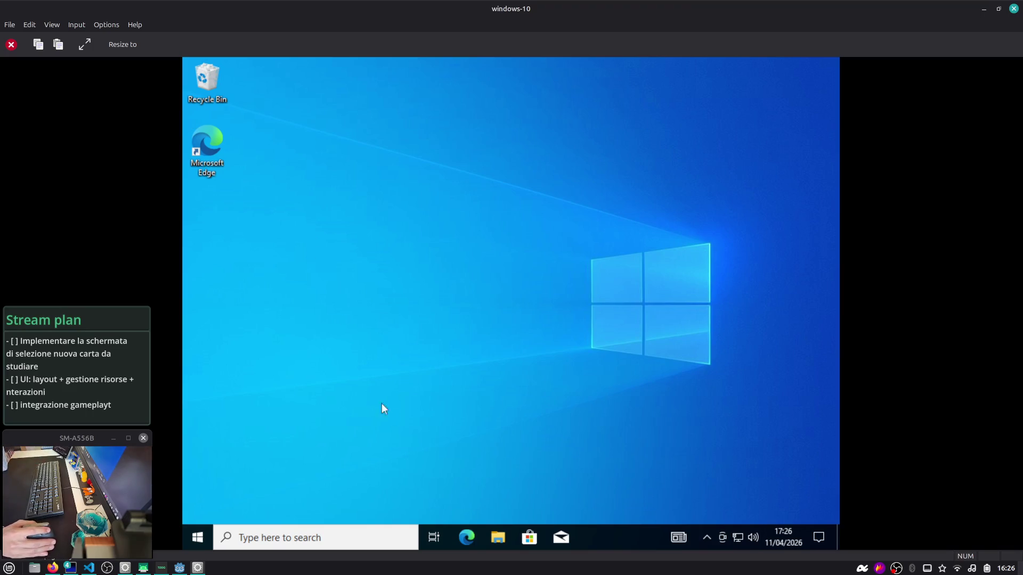
Open and close the Windows Start menu, then restore and close the VM viewer.
click(201, 536)
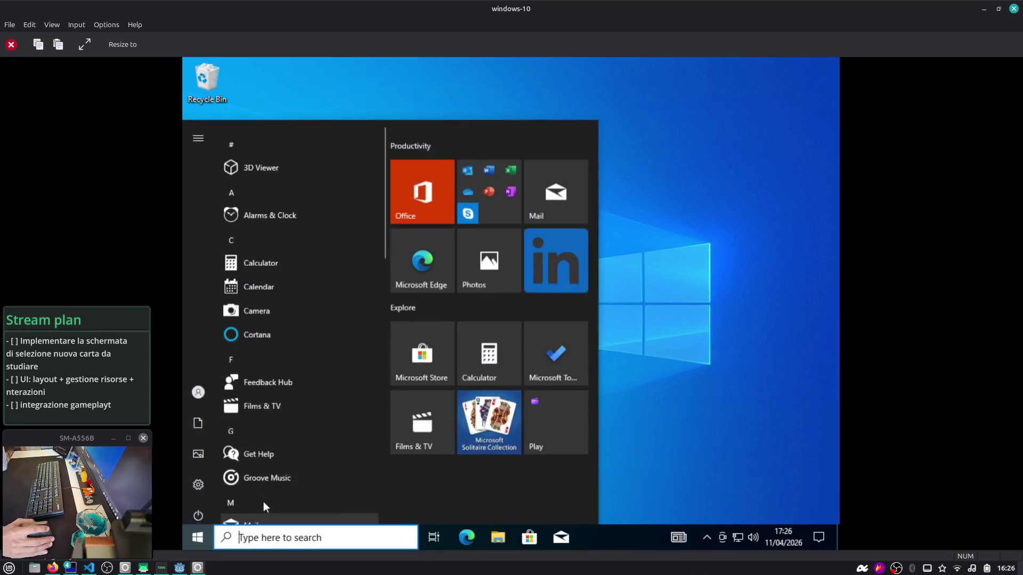
click(638, 388)
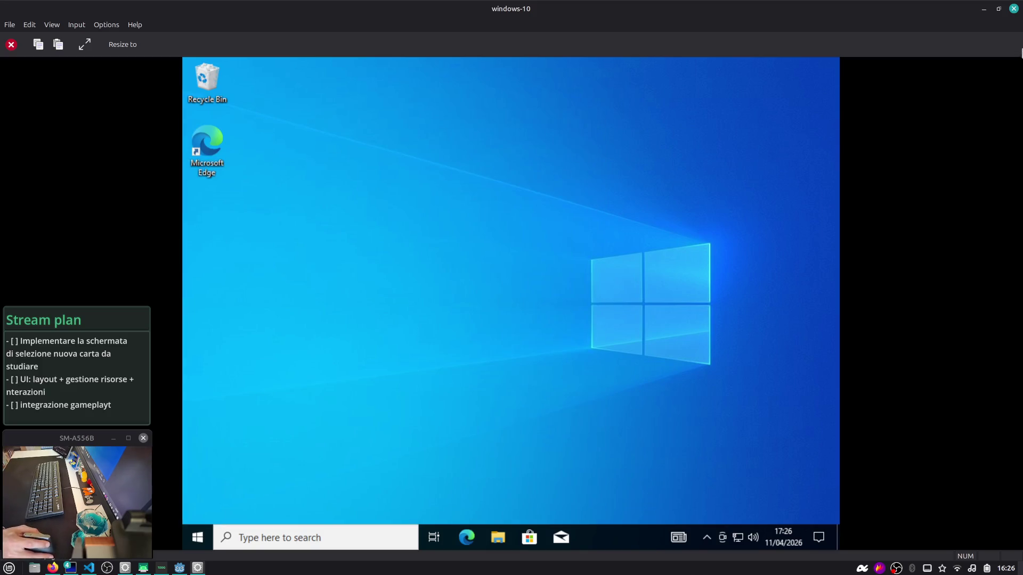
mouse_move(835, 22)
mouse_down()
mouse_move(835, 45)
mouse_move(812, 67)
mouse_up()
click(850, 70)
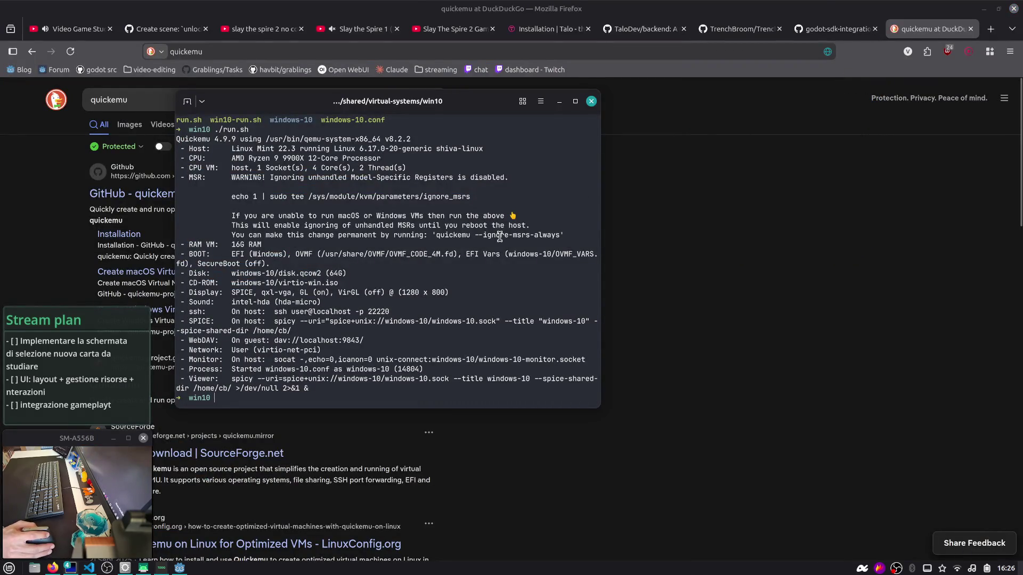
Open the quickemu GitHub repository result in Firefox and copy its web address.
click(657, 213)
click(189, 193)
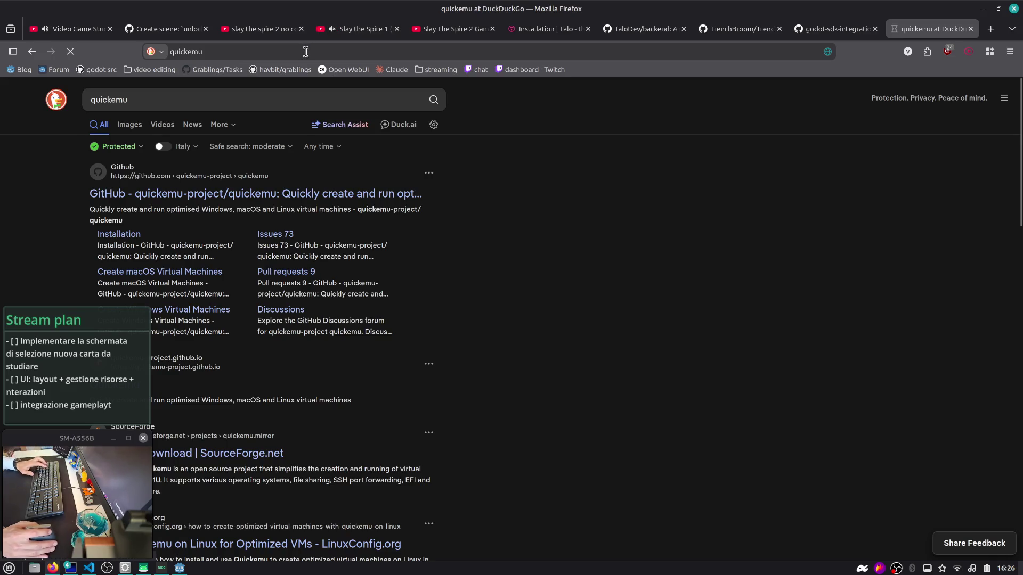
click(318, 51)
key(Escape)
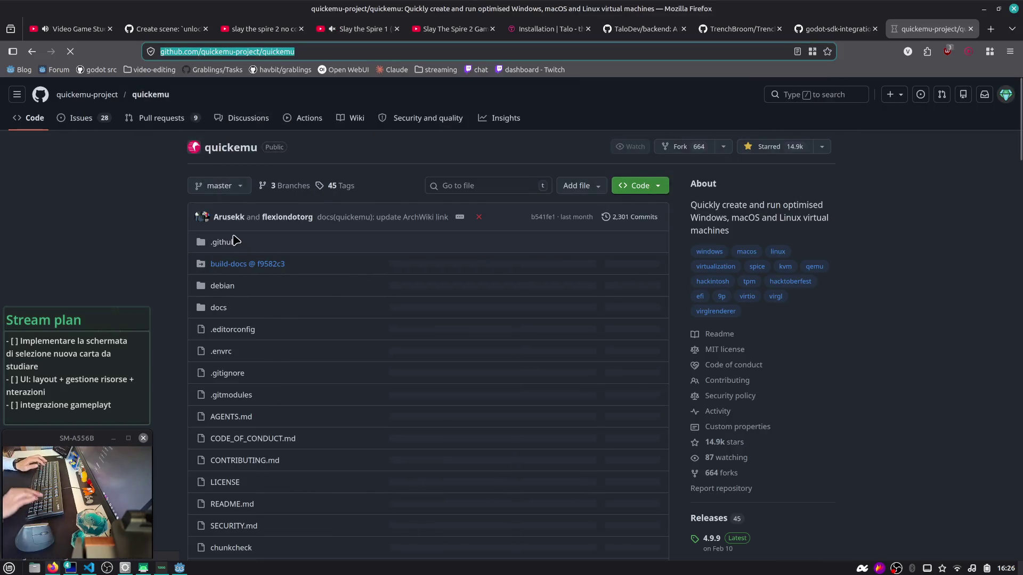
Post the quickemu repository link in the stream chat and return to Firefox.
key(ctrl+alt+Right)
text(https://github.com/quickemu-project/quickemu)
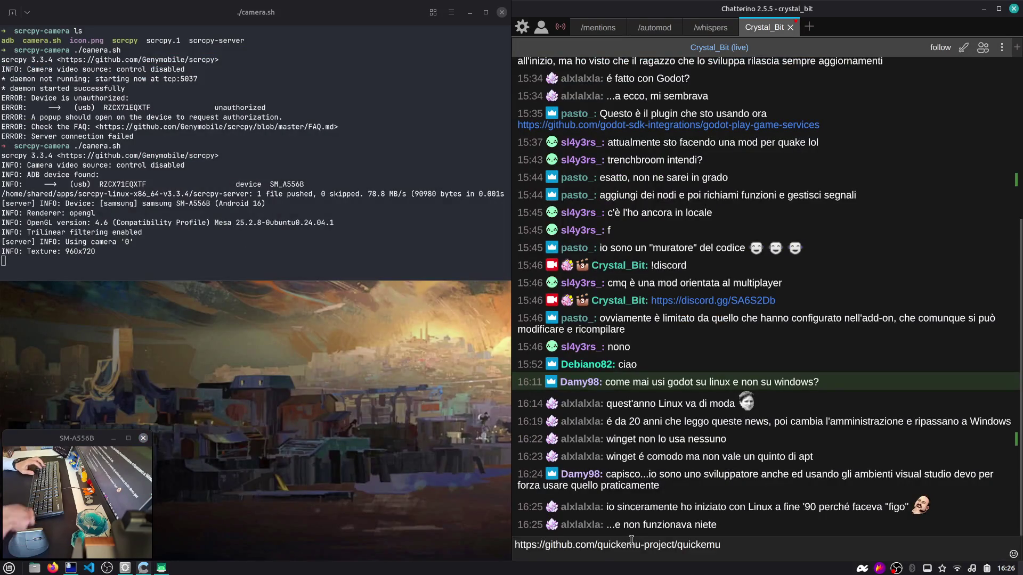
key(Return)
key(ctrl+alt+Left)
Load davcri.it in a new Firefox tab.
key(ctrl+t)
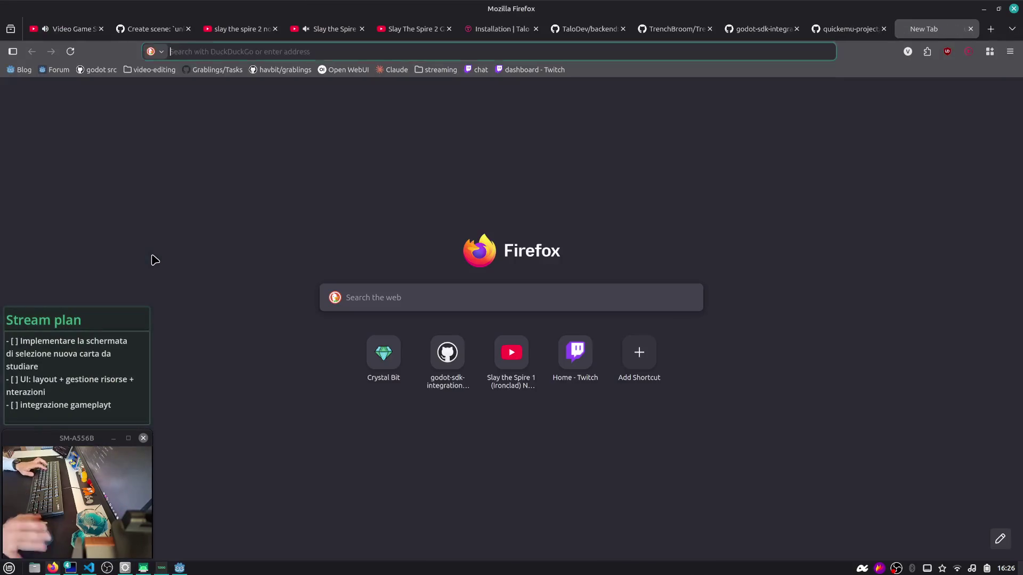
text(davcri.it)
key(Return)
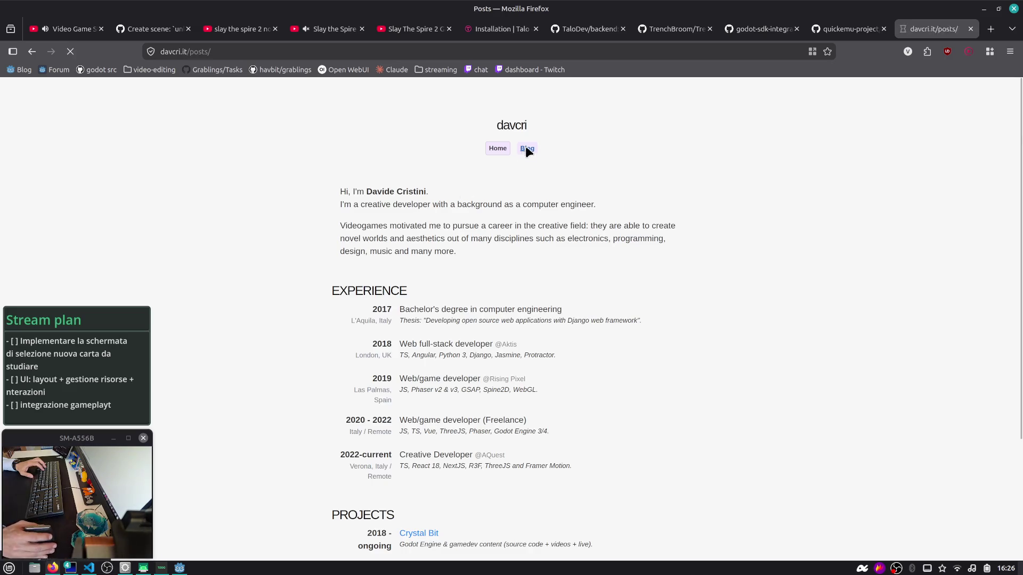
Go to the davcri blog's older posts and read through the QEMU quick guide article.
click(525, 146)
click(554, 374)
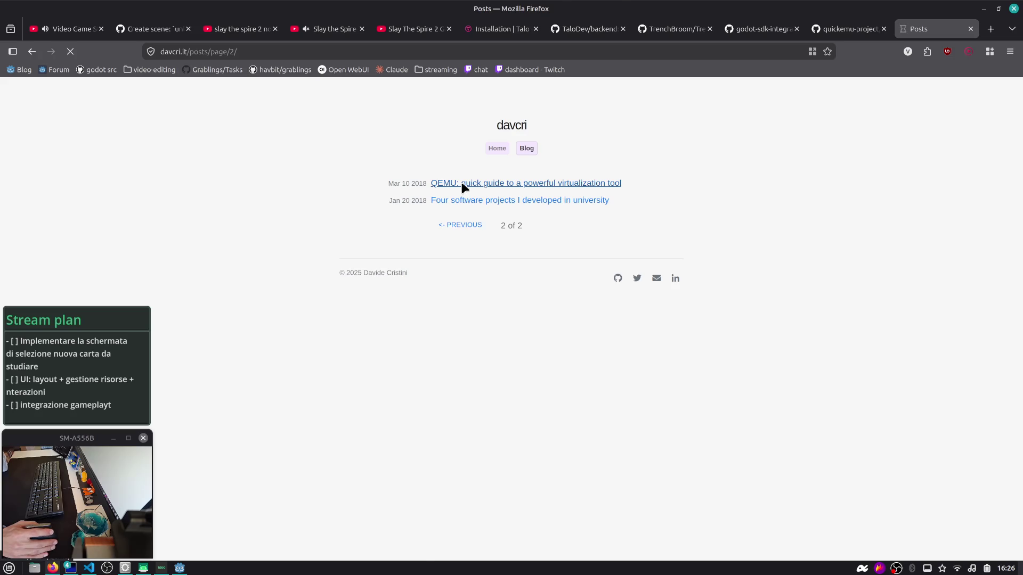
scroll(321, 335, down, 4)
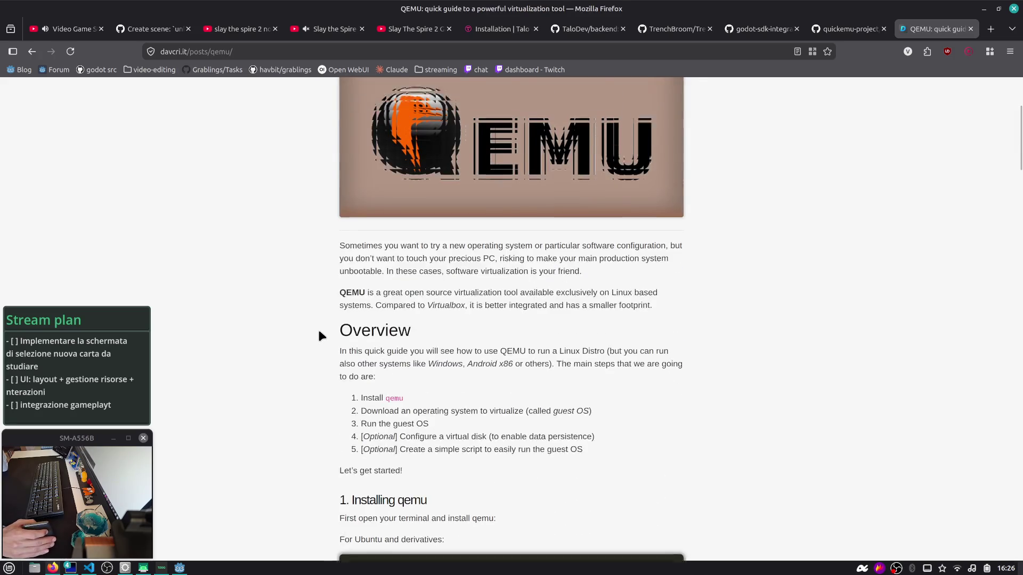
scroll(320, 335, up, 4)
scroll(319, 334, down, 5)
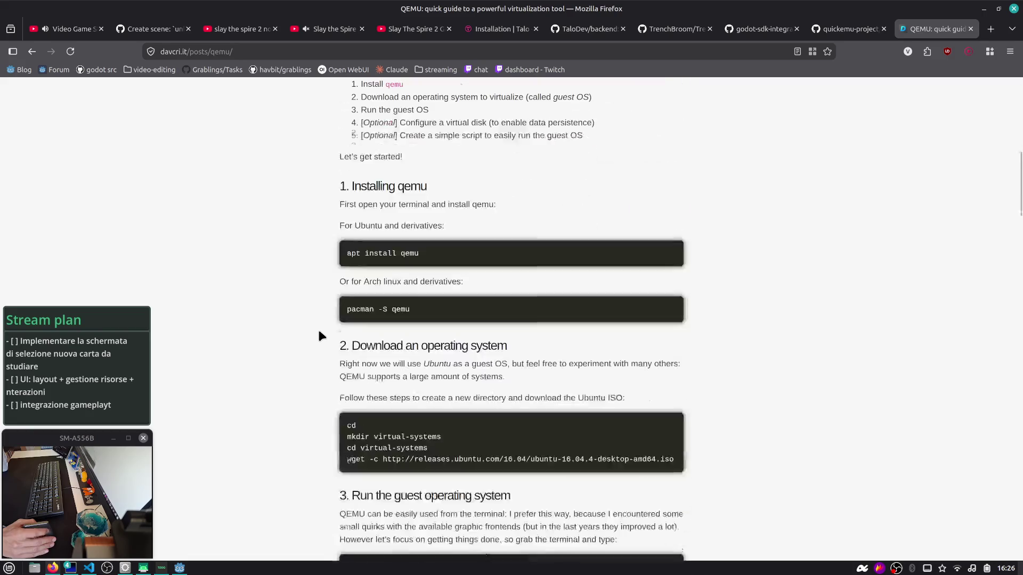
scroll(320, 334, down, 2)
scroll(320, 332, down, 5)
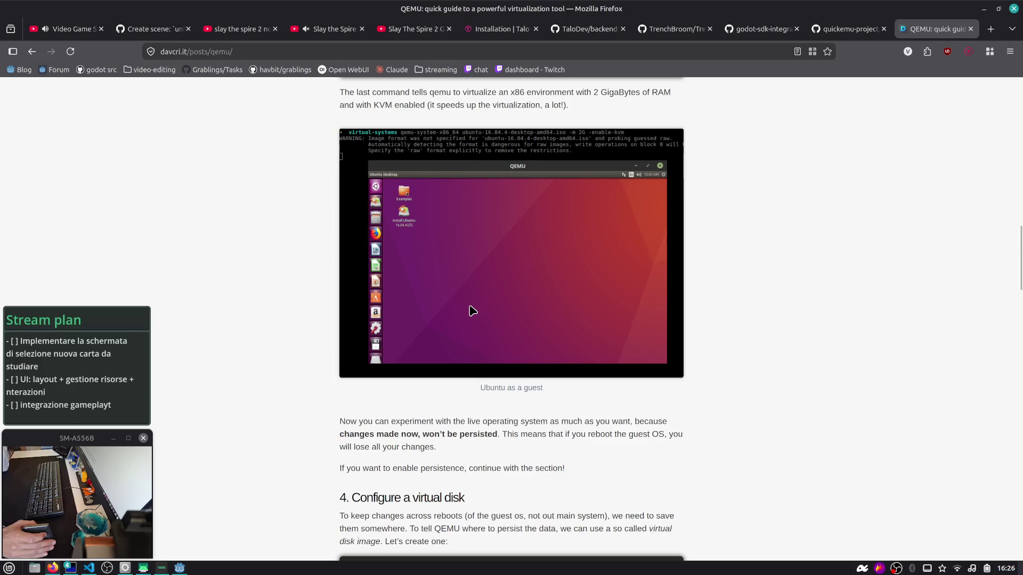
scroll(473, 310, down, 7)
scroll(463, 311, down, 6)
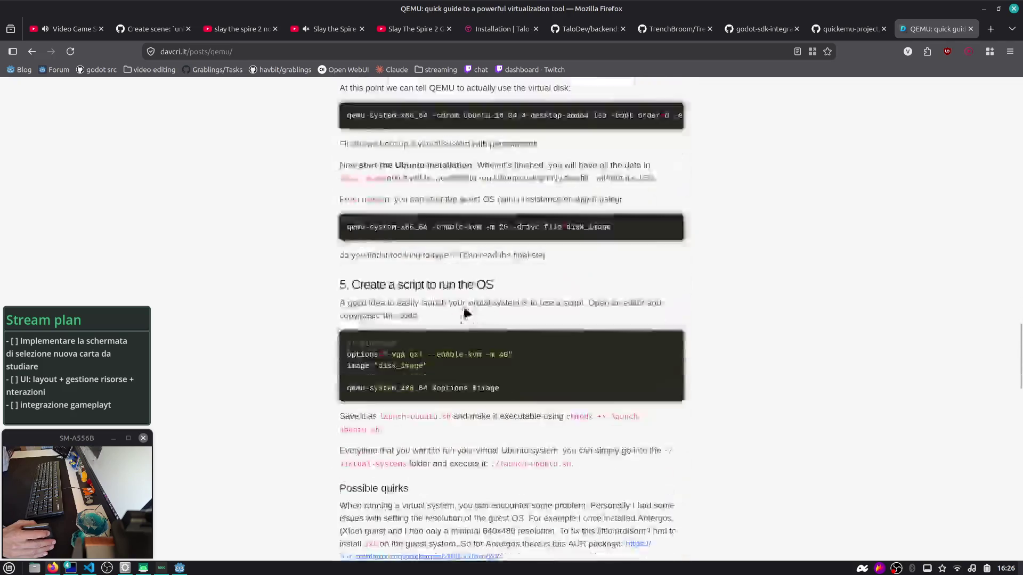
scroll(464, 310, down, 3)
scroll(464, 309, down, 8)
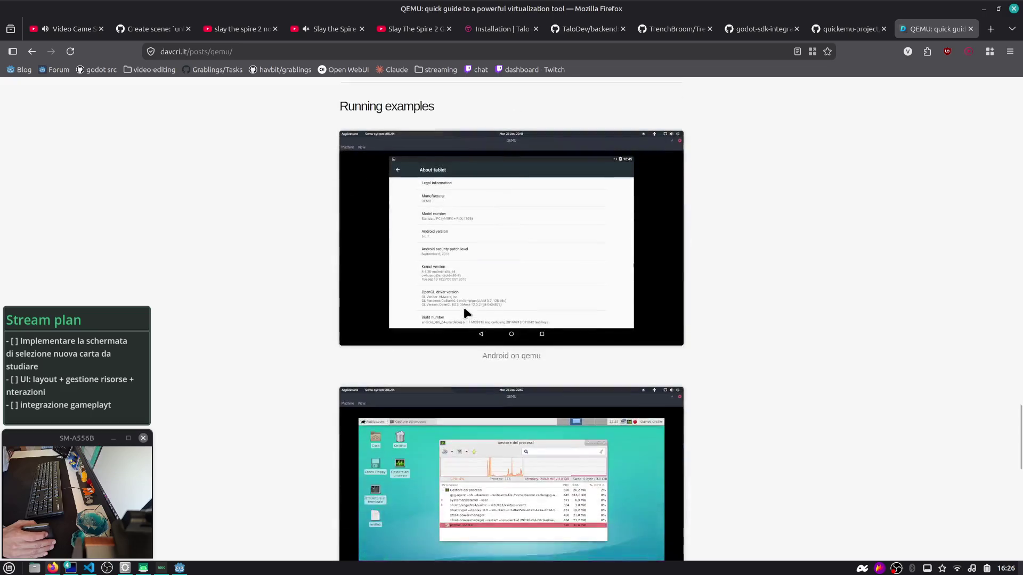
scroll(464, 308, down, 4)
scroll(487, 196, up, 5)
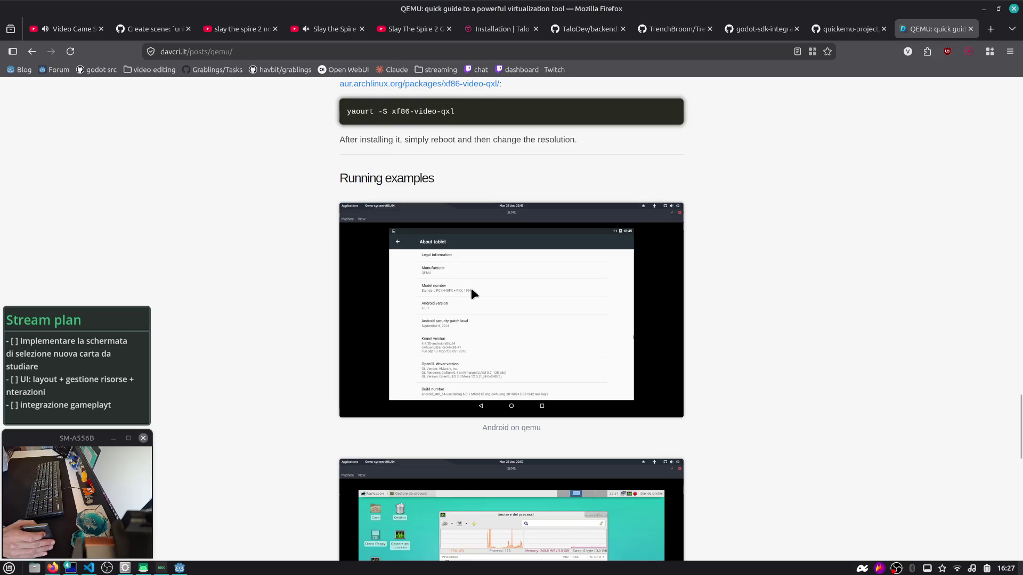
scroll(471, 291, down, 4)
scroll(433, 180, up, 3)
Copy the QEMU article's address, read down to its useful links, and switch to the chat workspace.
key(ctrl+l)
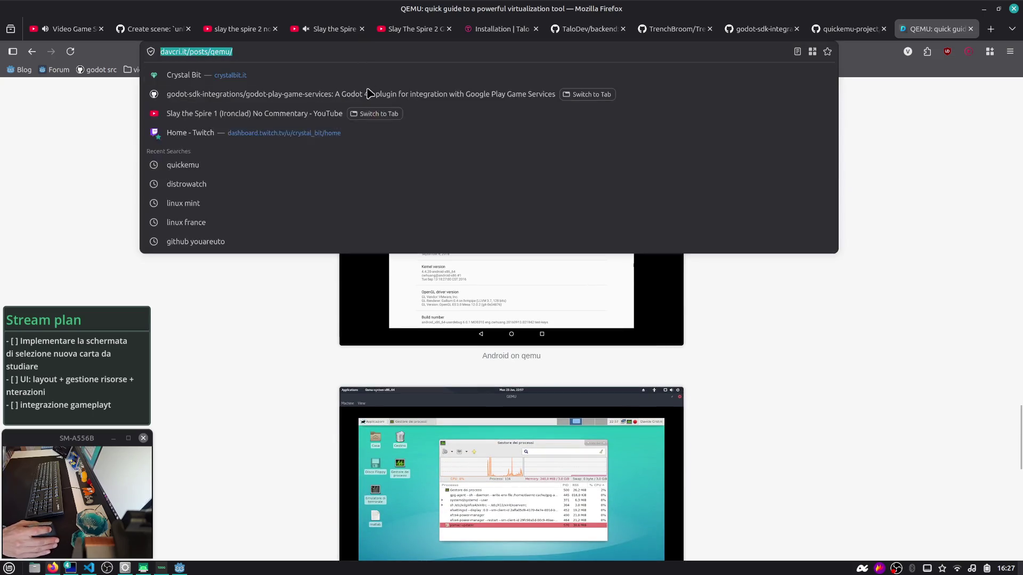
key(Escape)
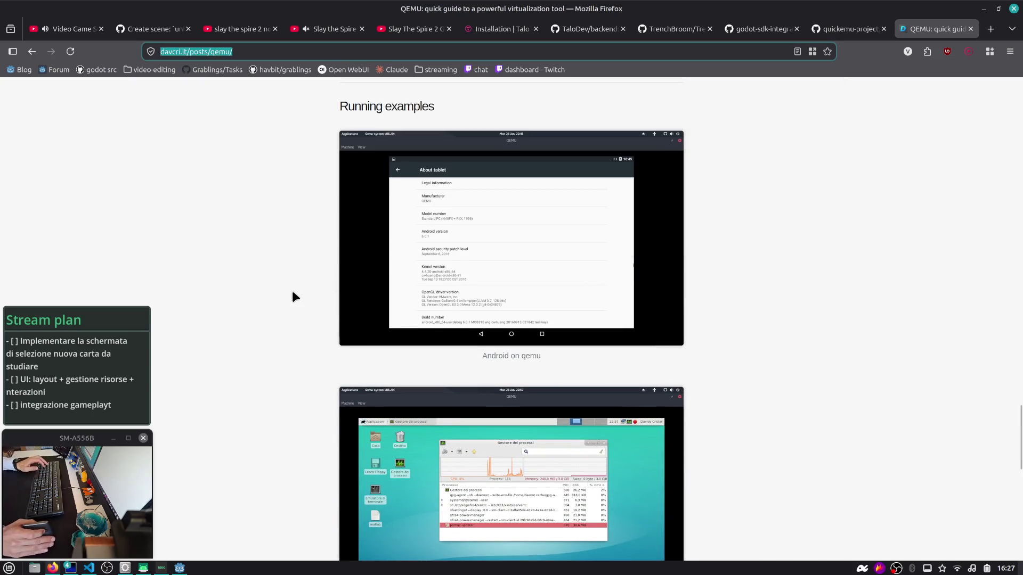
scroll(292, 290, down, 5)
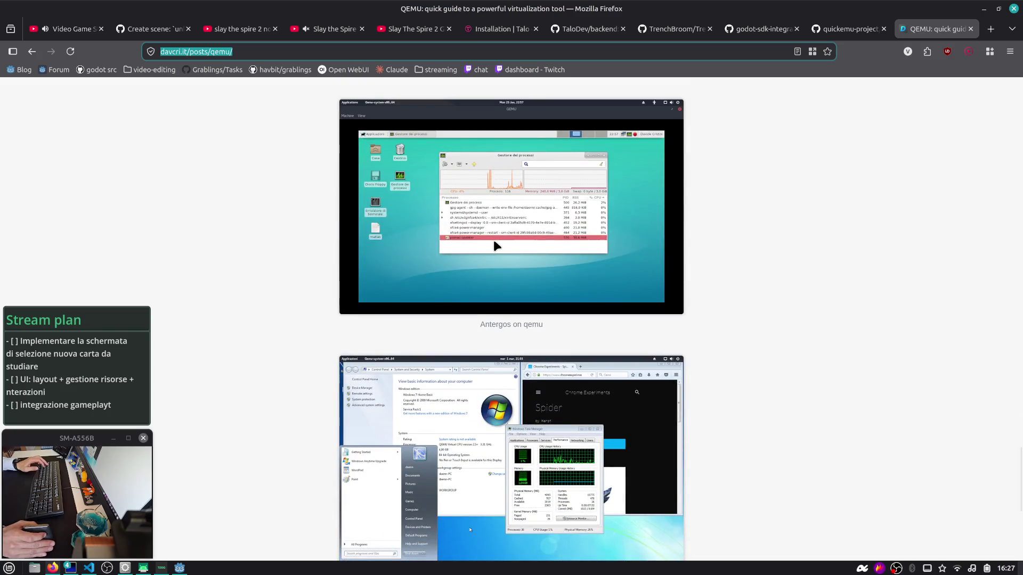
scroll(495, 244, down, 1)
scroll(476, 238, down, 1)
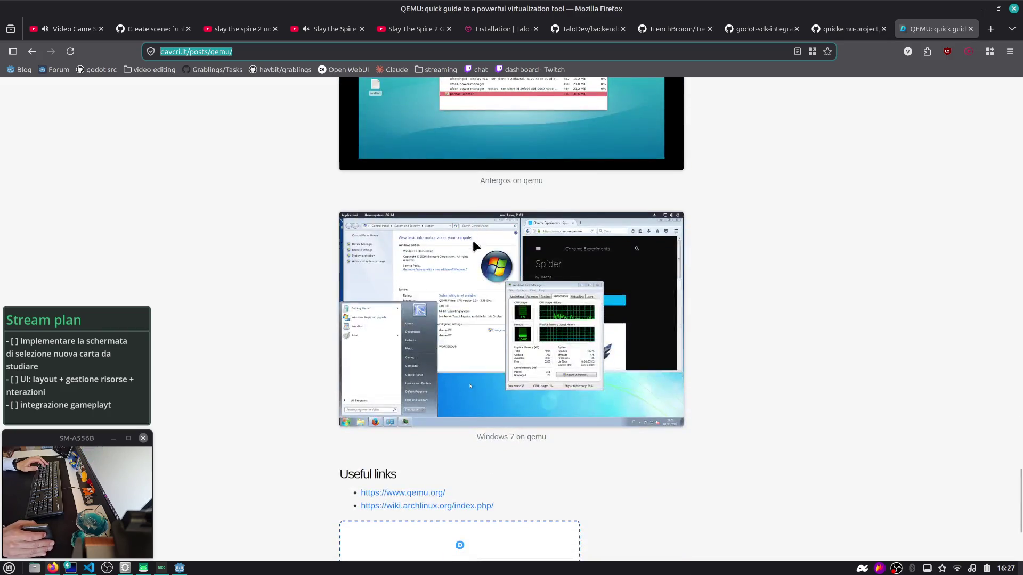
scroll(495, 334, down, 3)
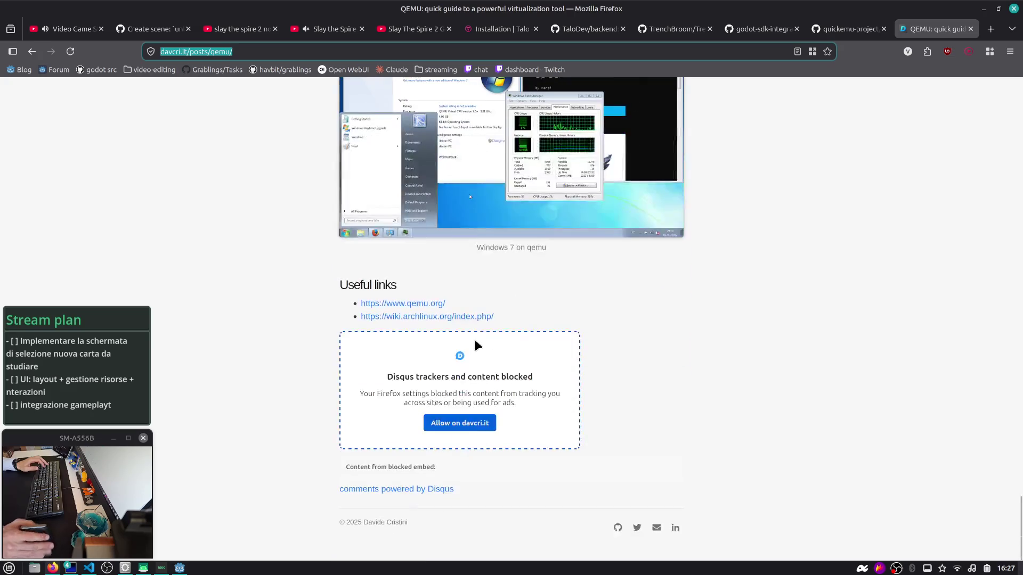
key(ctrl+alt+Left)
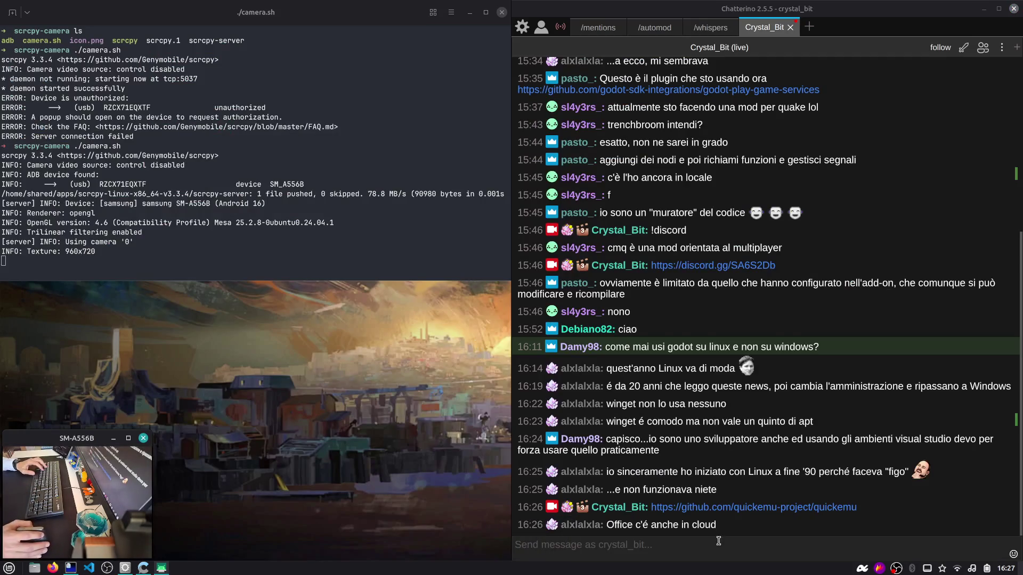
Paste and send the QEMU quick-guide link in Chatterino, then return to the browser workspace.
click(717, 541)
text(https://davcri.it/posts/qemu/)
key(Return)
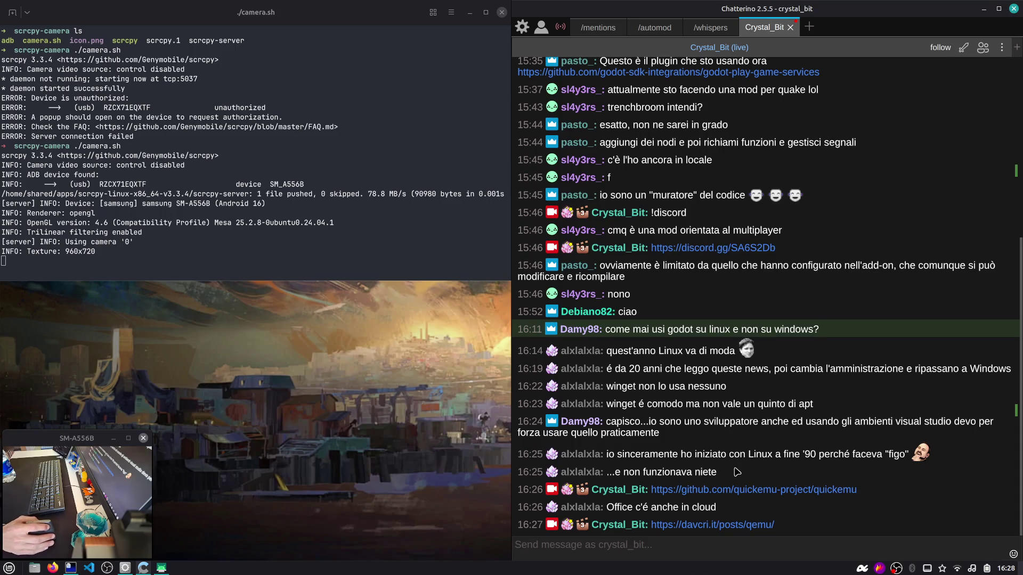
triple_click(642, 509)
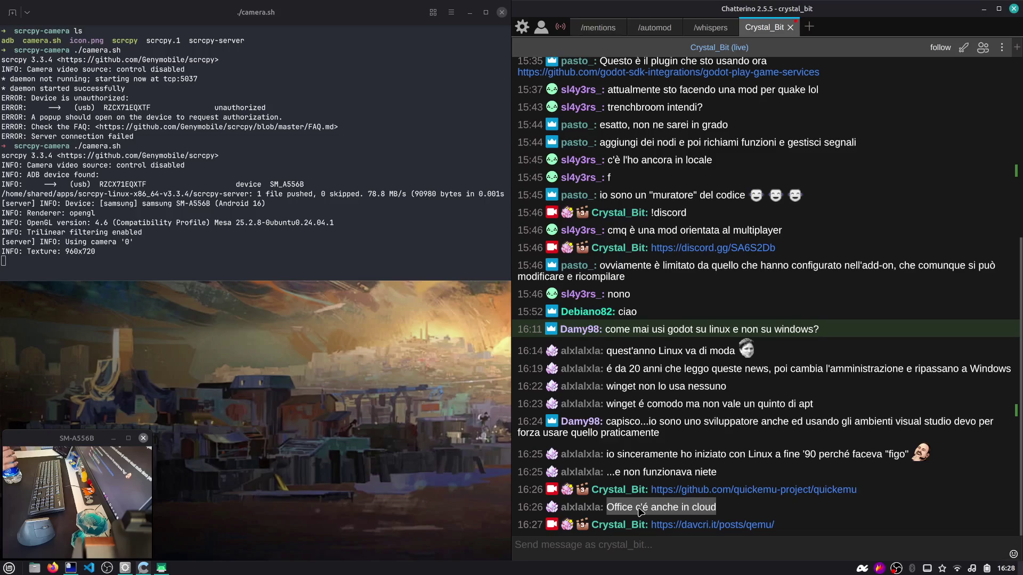
key(ctrl+alt+Left)
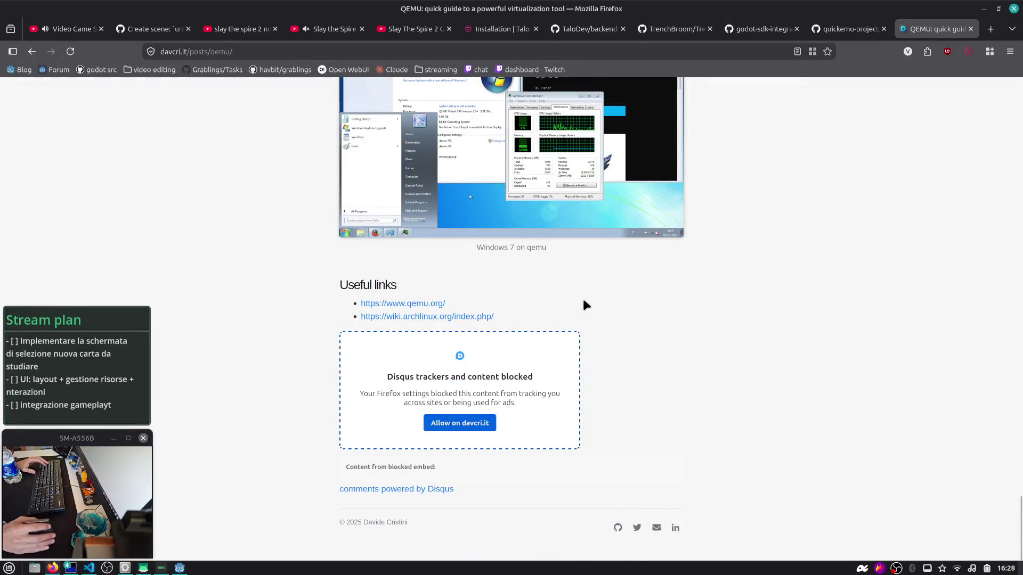
Close the QEMU article and quickemu repository tabs, then Alt+Tab back to the Godot editor.
scroll(585, 303, up, 4)
middle_click(934, 29)
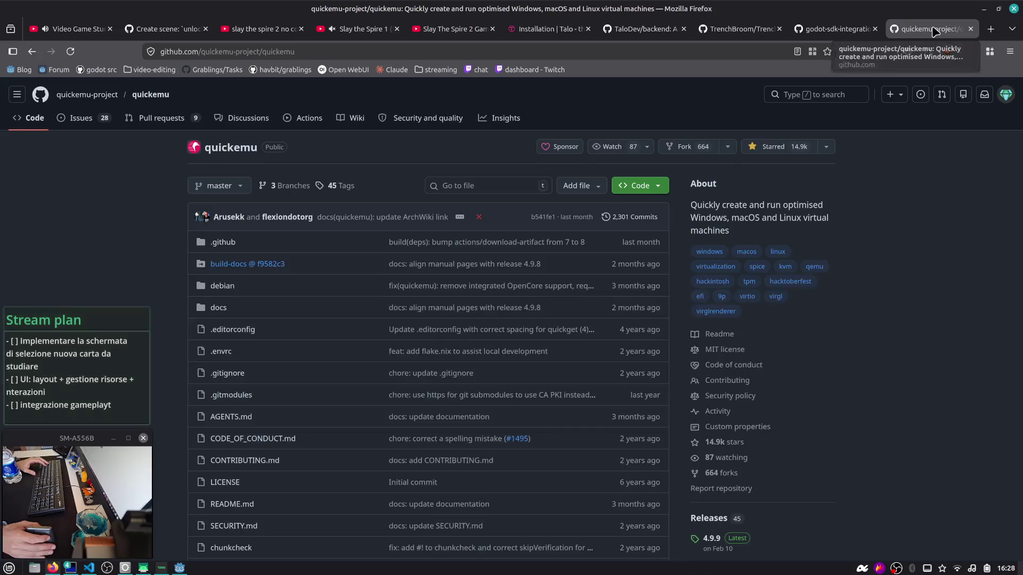
middle_click(933, 30)
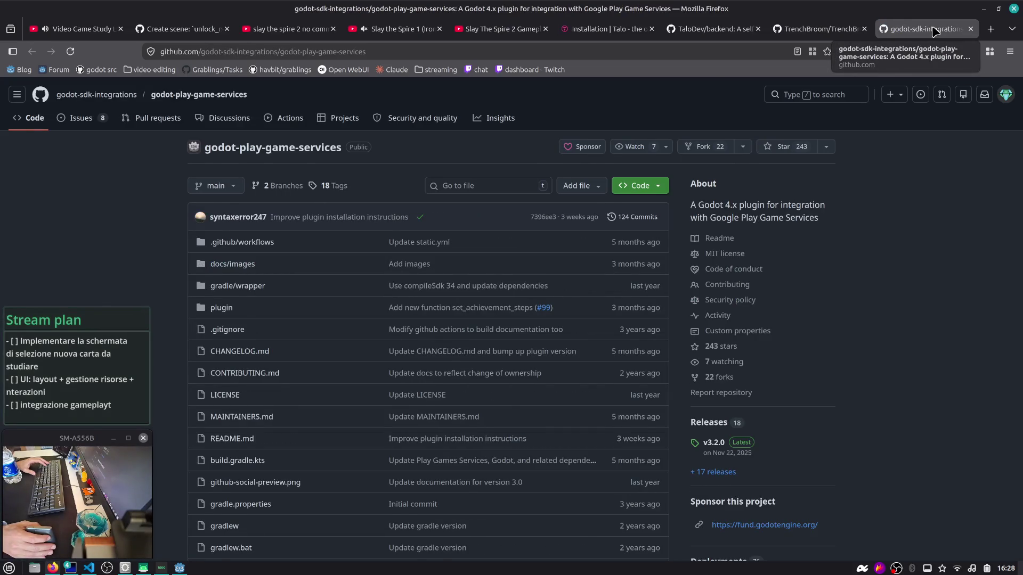
key(alt+Tab)
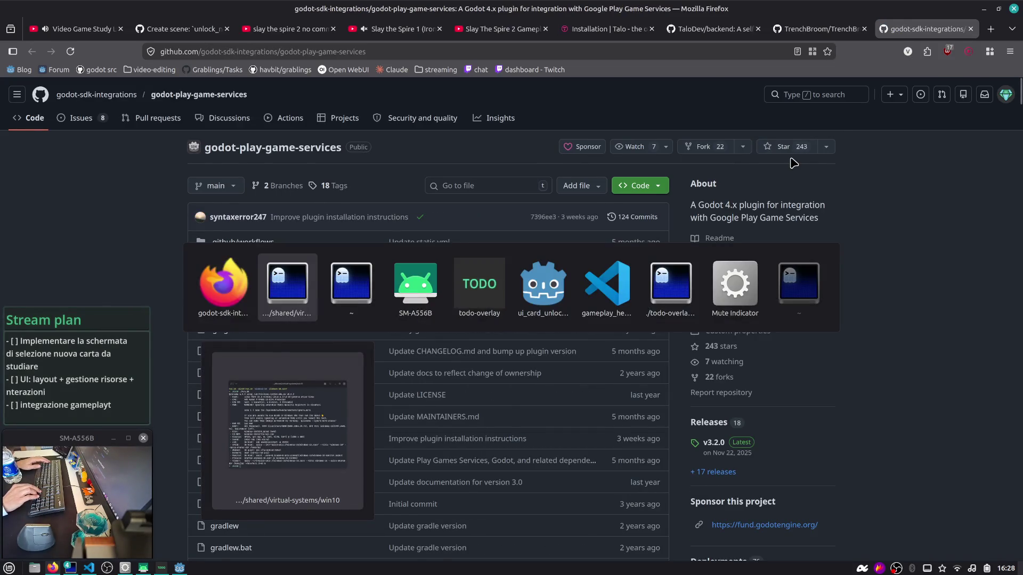
key(alt+Tab)
key(alt+Tab)
key(alt+Tab)
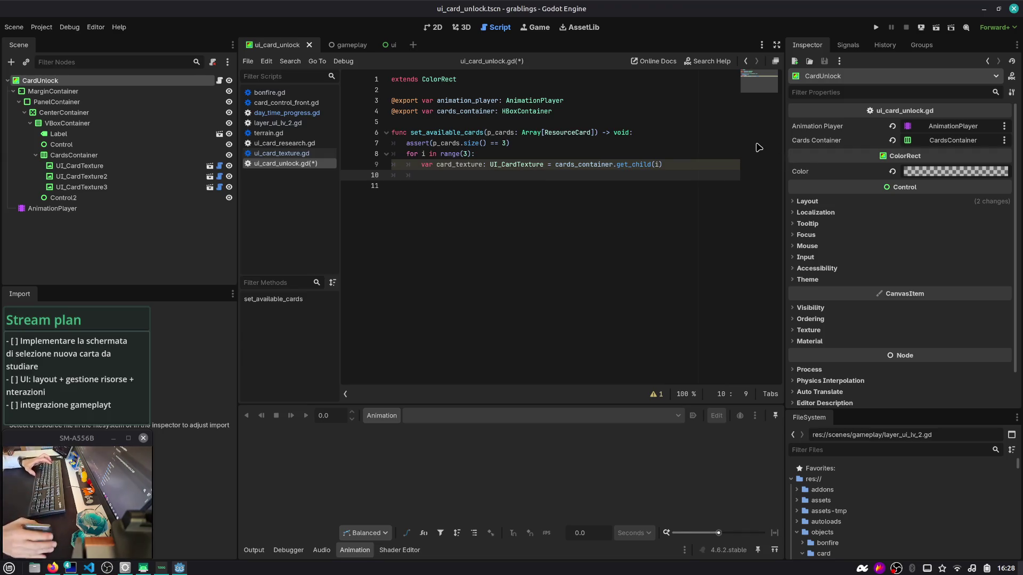
key(Up)
shift+click(420, 159)
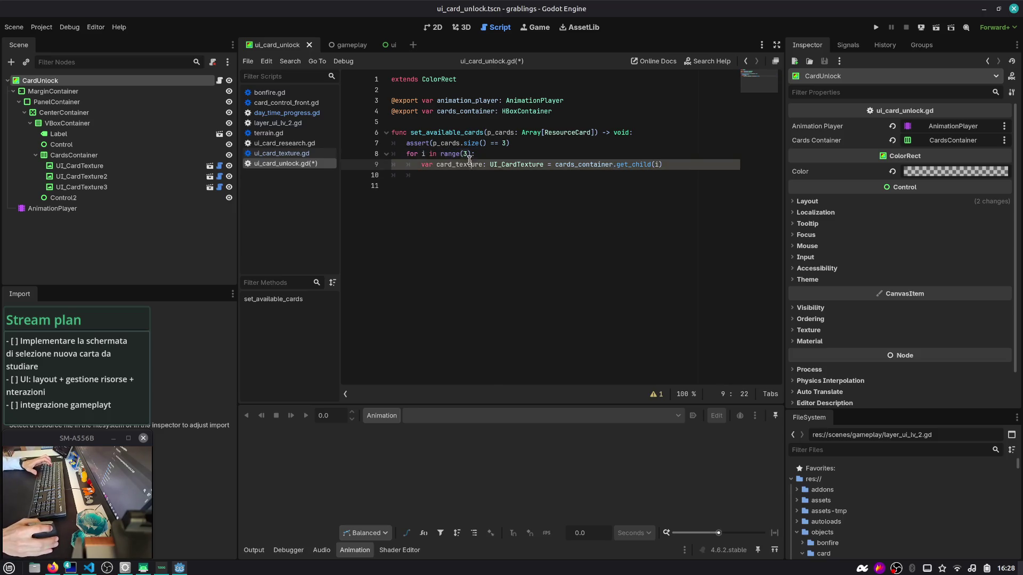
key(alt+Tab)
key(alt+Tab)
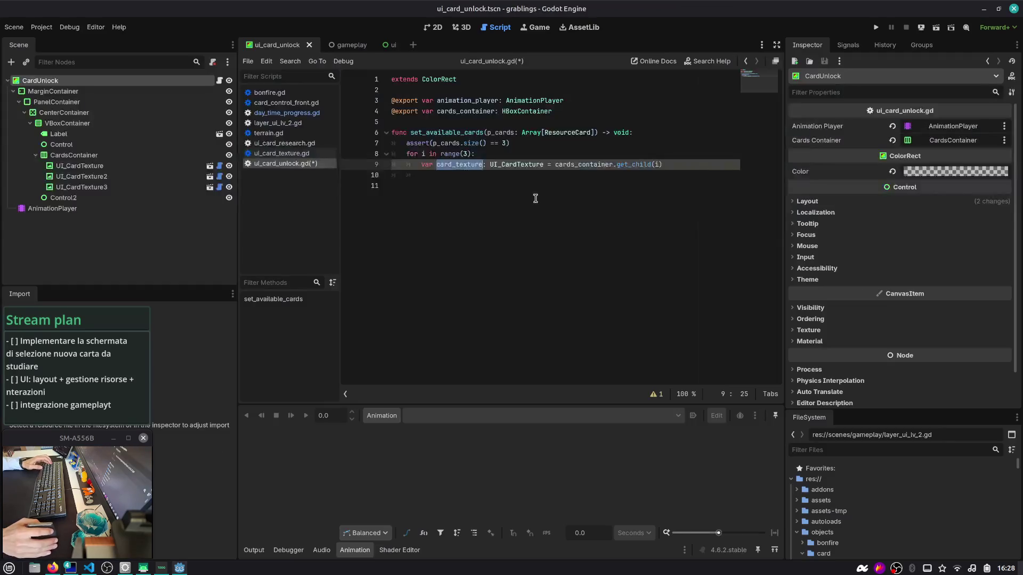
click(515, 188)
click(471, 178)
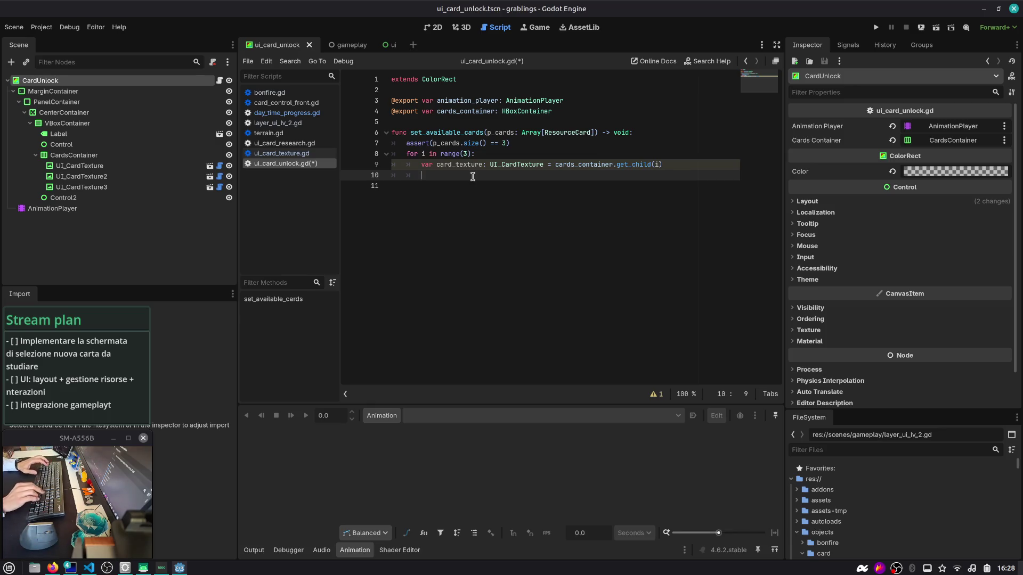
key(shift+Up)
key(shift+Up)
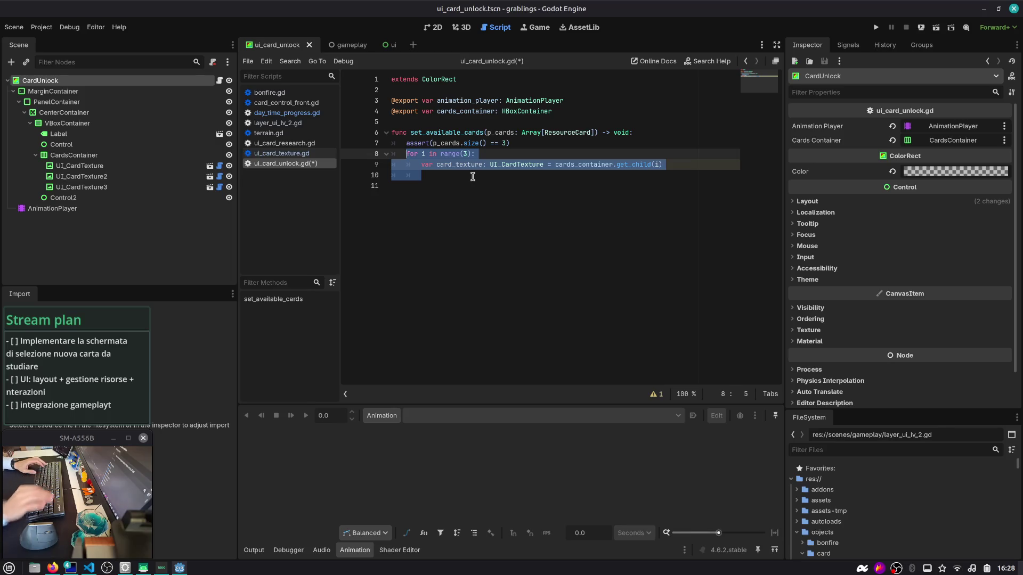
click(472, 176)
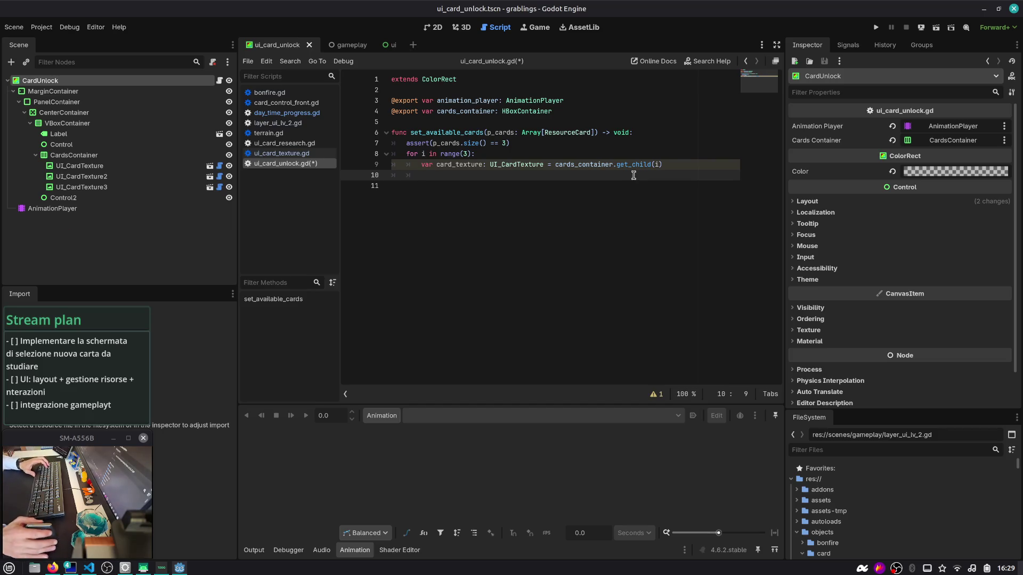
double_click(449, 160)
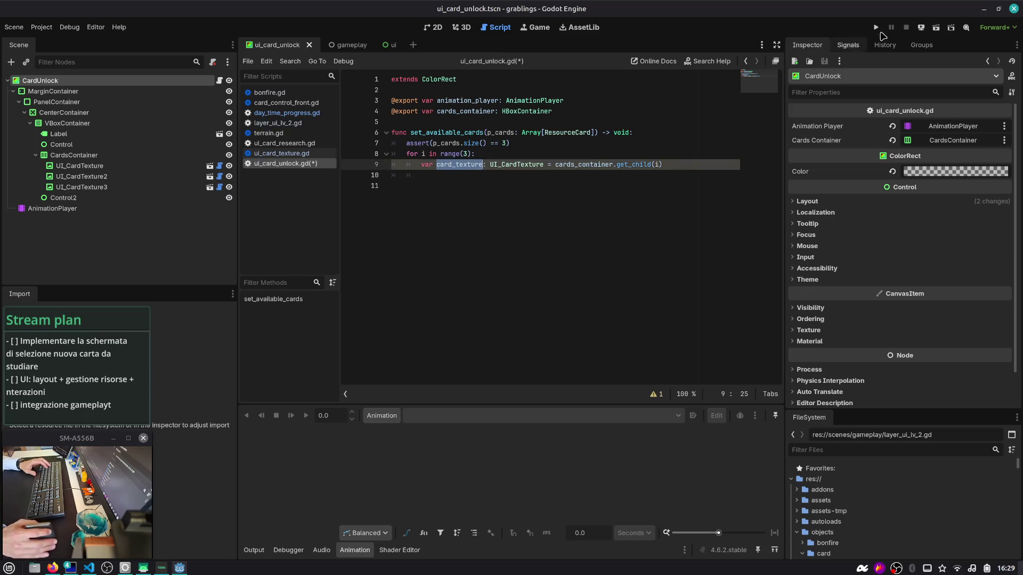
Run the project to check the three-card 'Choose a card to study' overlay, then stop it.
click(878, 29)
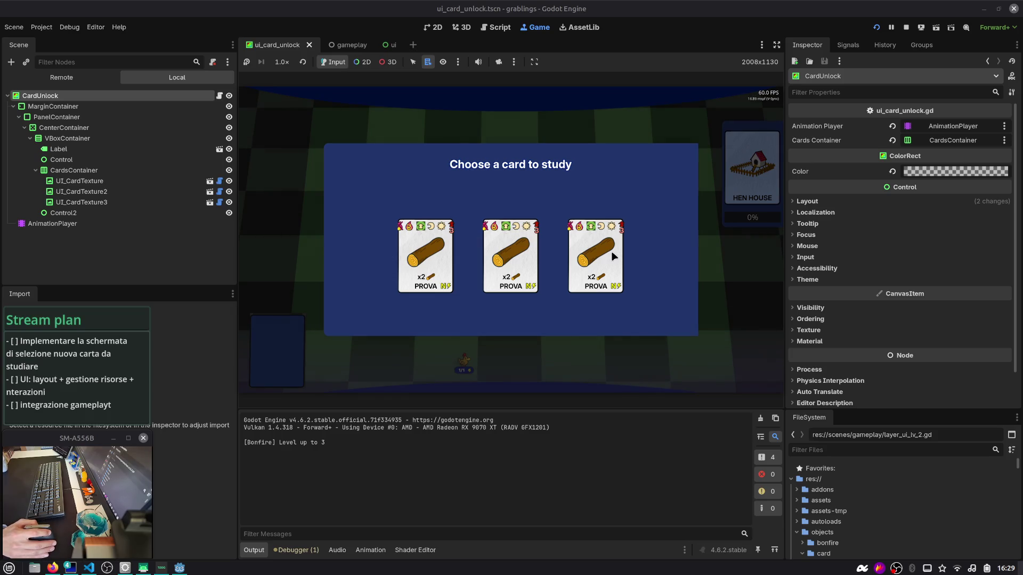
click(906, 28)
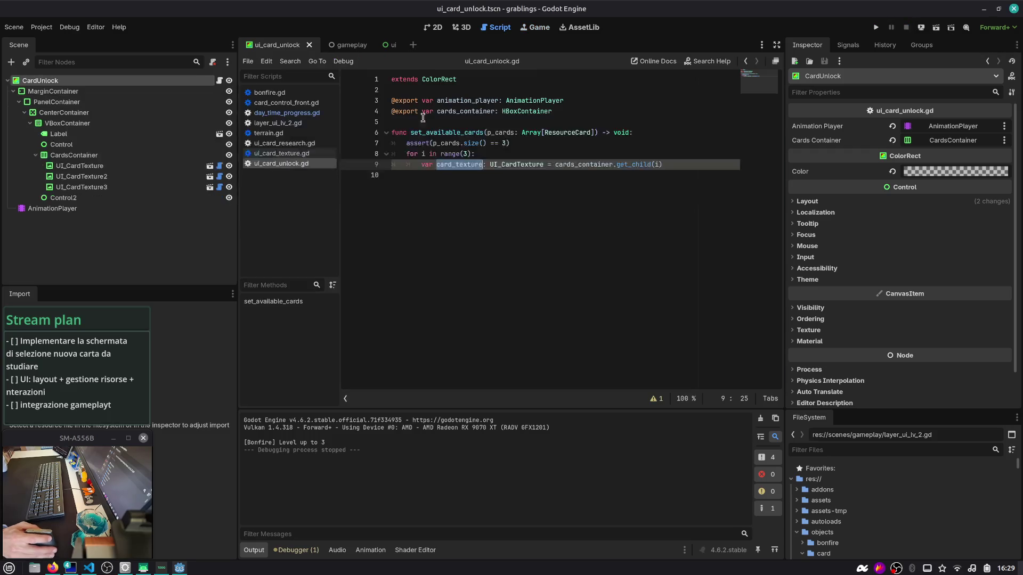
Select the UI_CardTexture node and locate its gui_input signal in the Node > Signals tab.
click(91, 167)
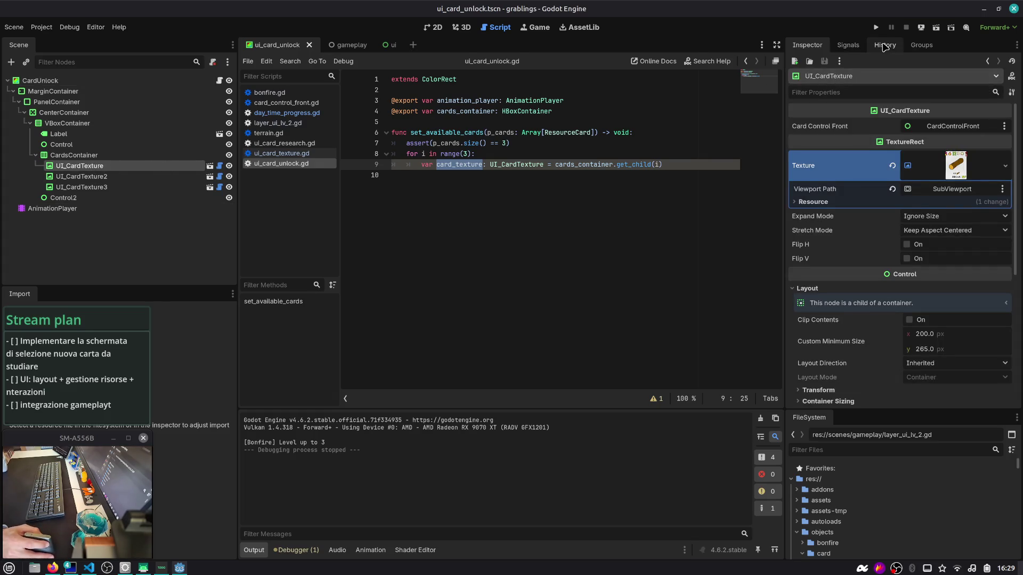
click(847, 46)
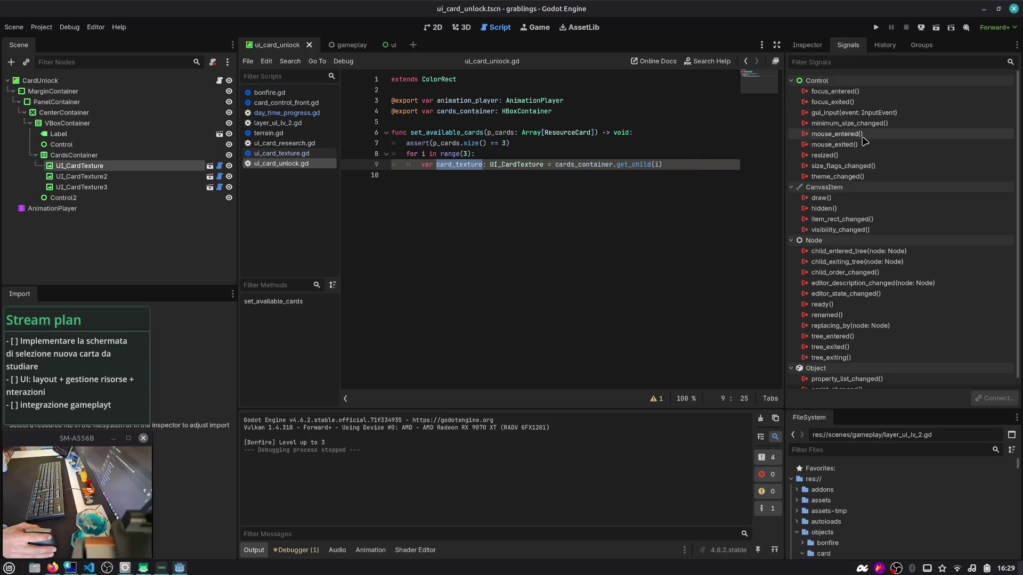
mouse_move(836, 145)
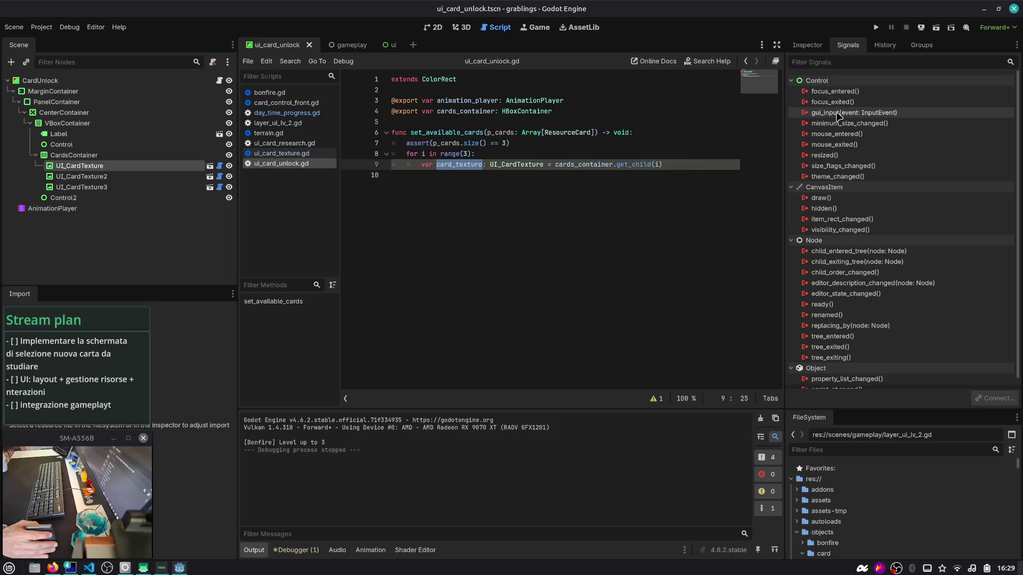
click(864, 113)
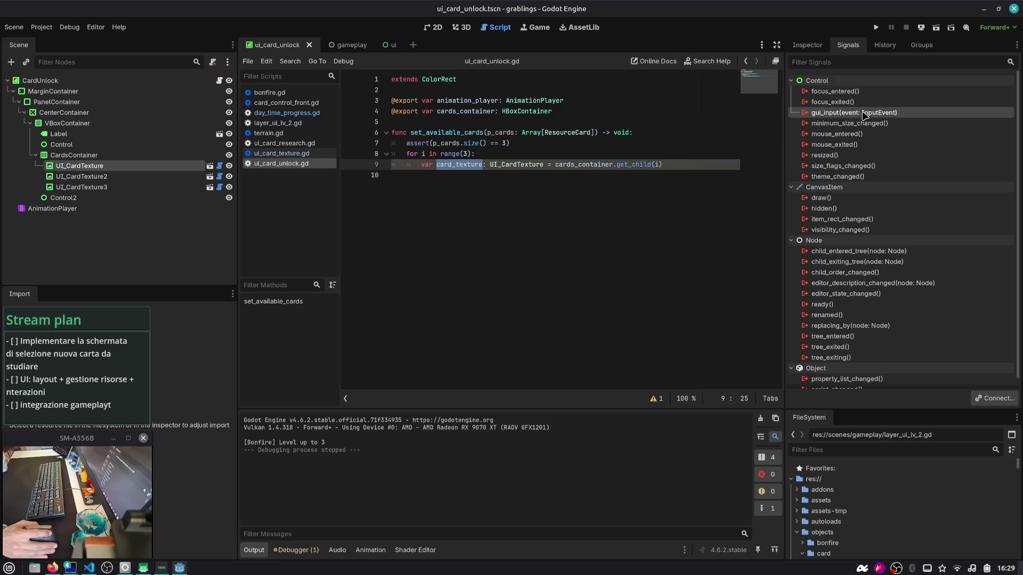
click(572, 208)
Read the TextureButton class reference from help search, then start connecting gui_input.
key(F1)
text(gui_eventu)
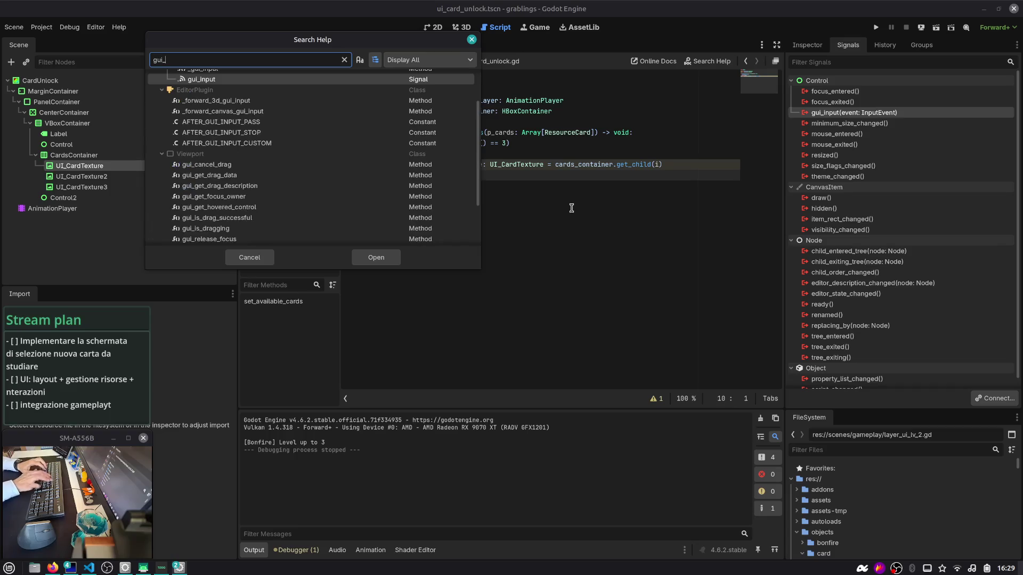
key(Escape)
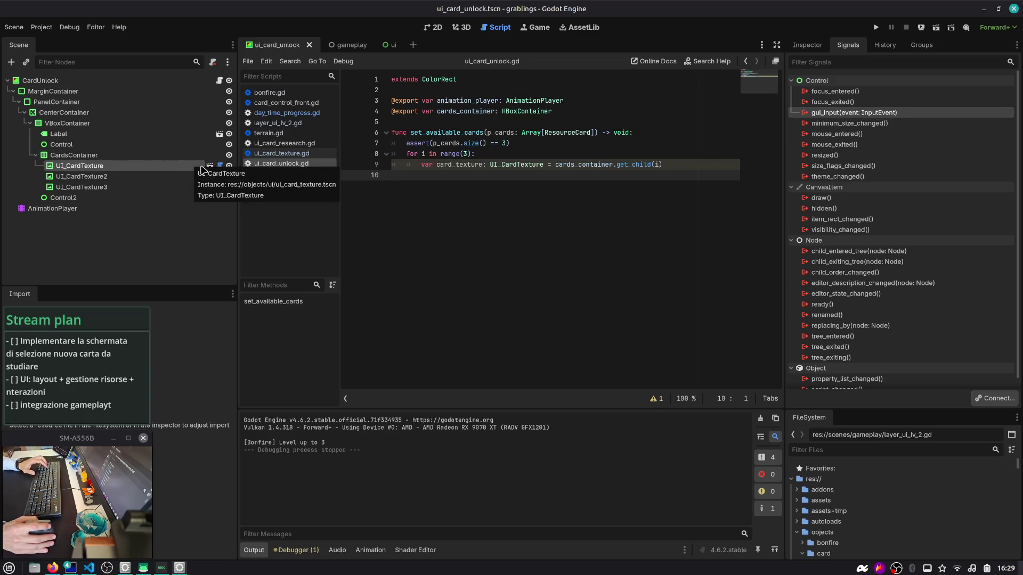
key(F1)
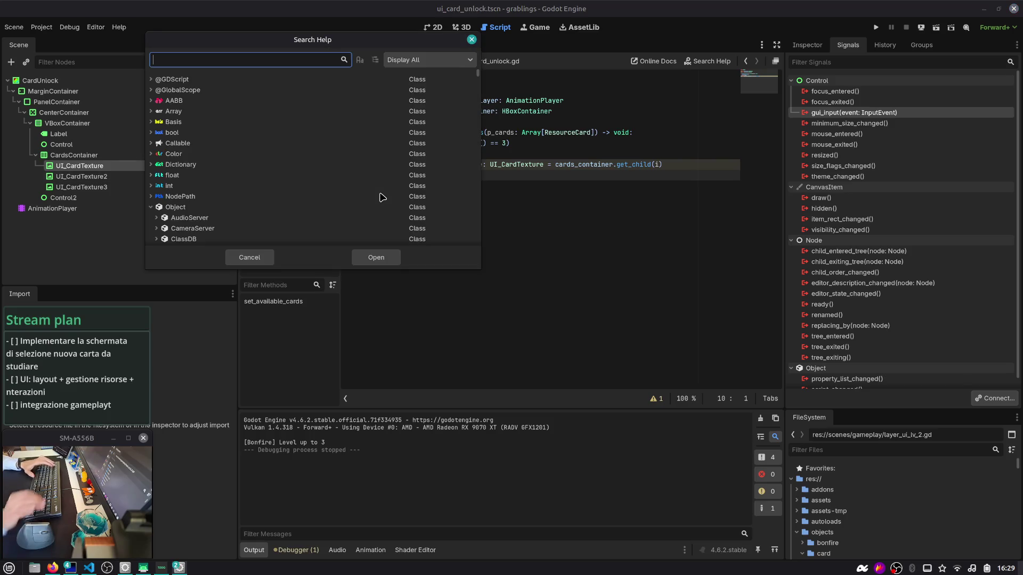
text(texturebutt)
key(Return)
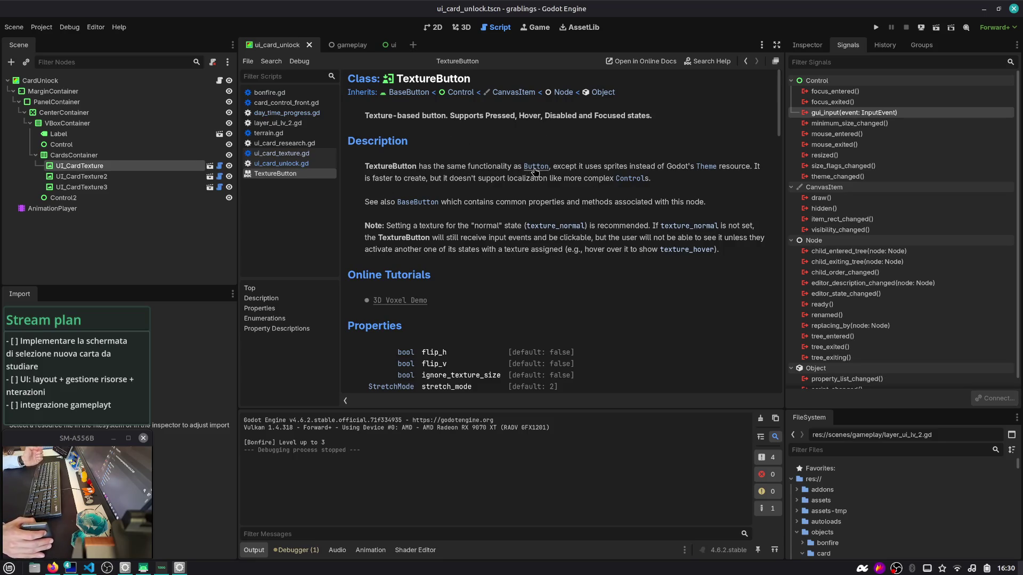
scroll(554, 172, down, 3)
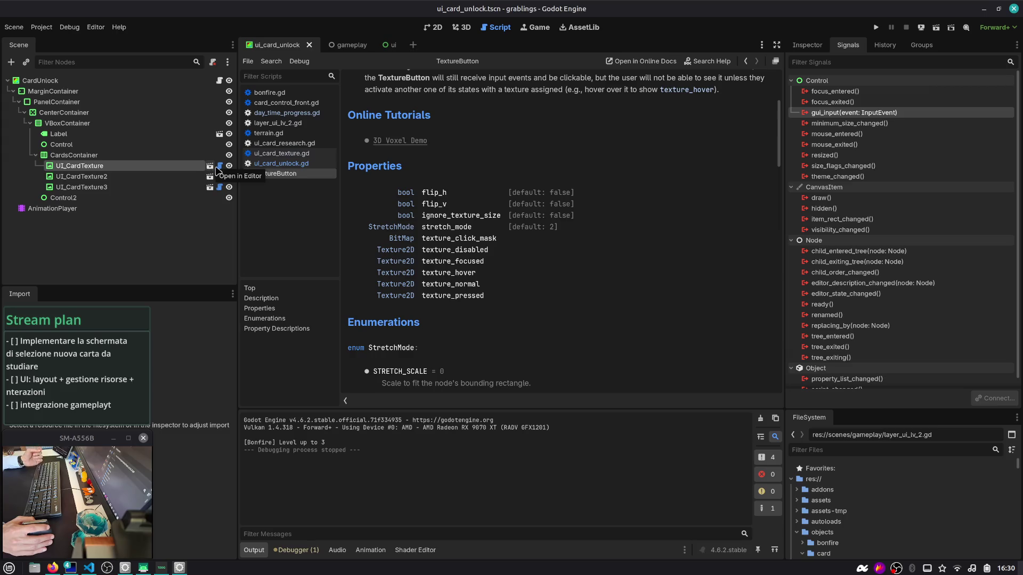
scroll(464, 185, down, 12)
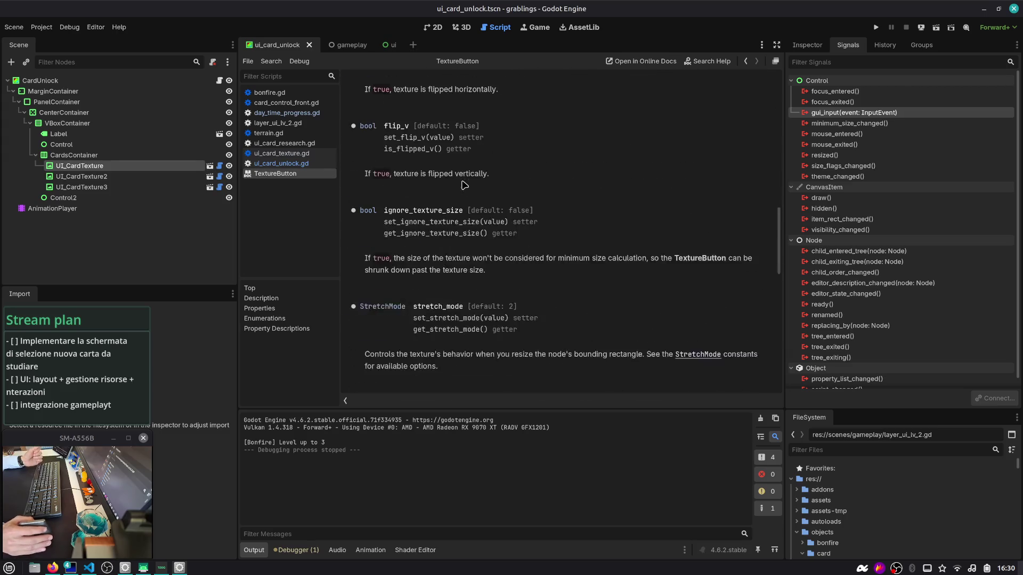
scroll(464, 185, down, 8)
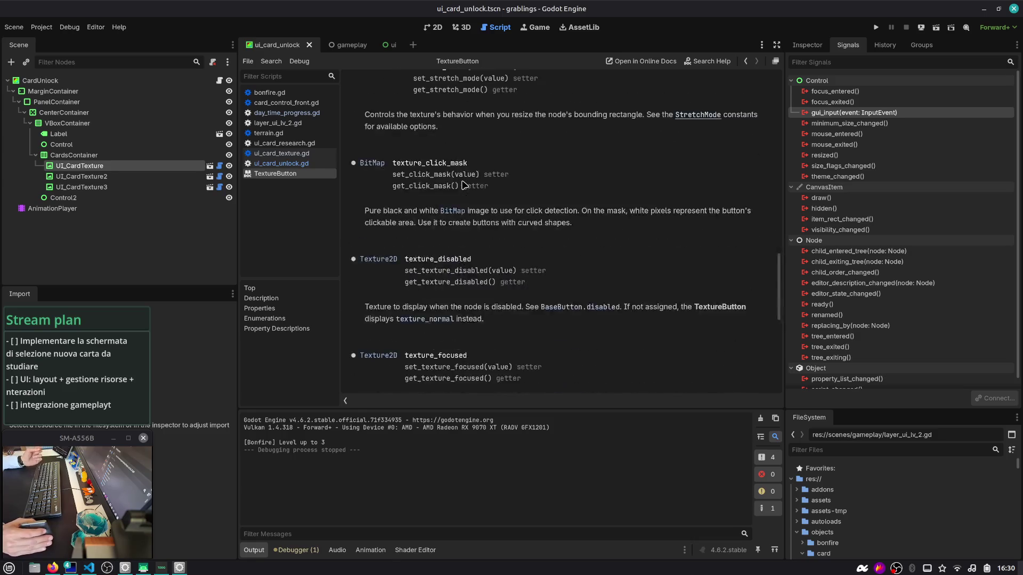
double_click(839, 113)
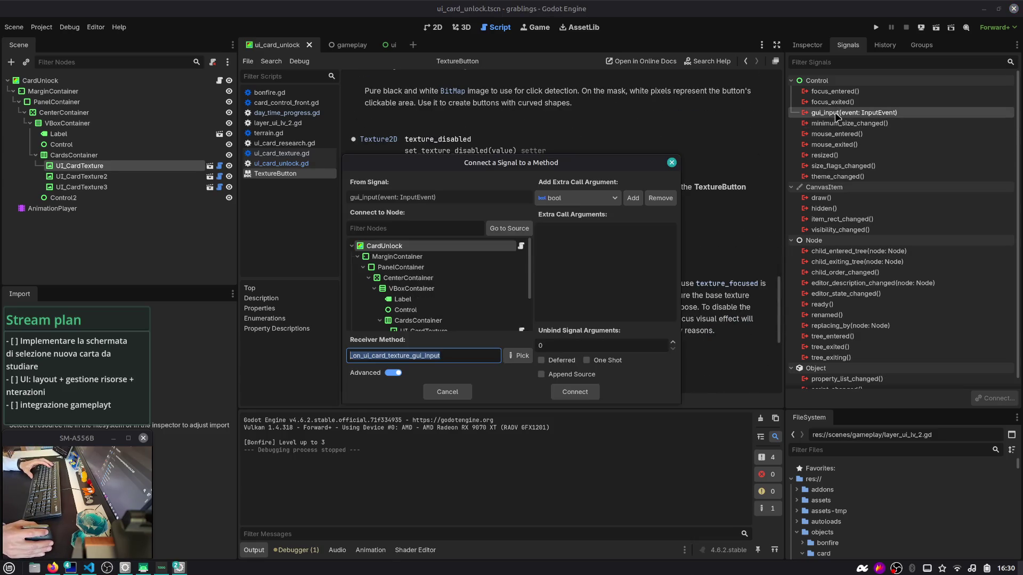
Connect gui_input to _on_ui_card_texture_gui_input and make its body print(event).
click(695, 180)
double_click(840, 113)
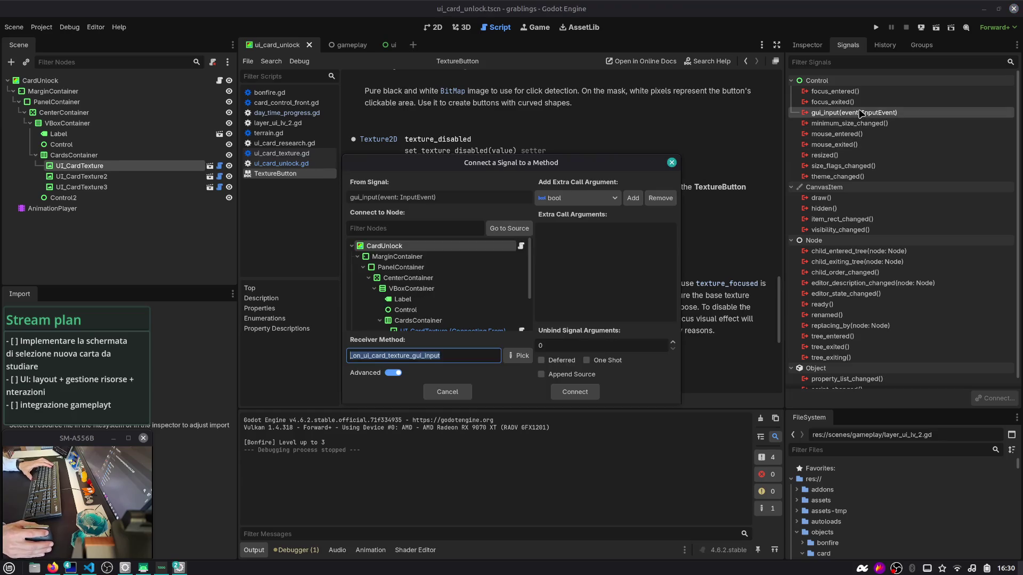
click(208, 155)
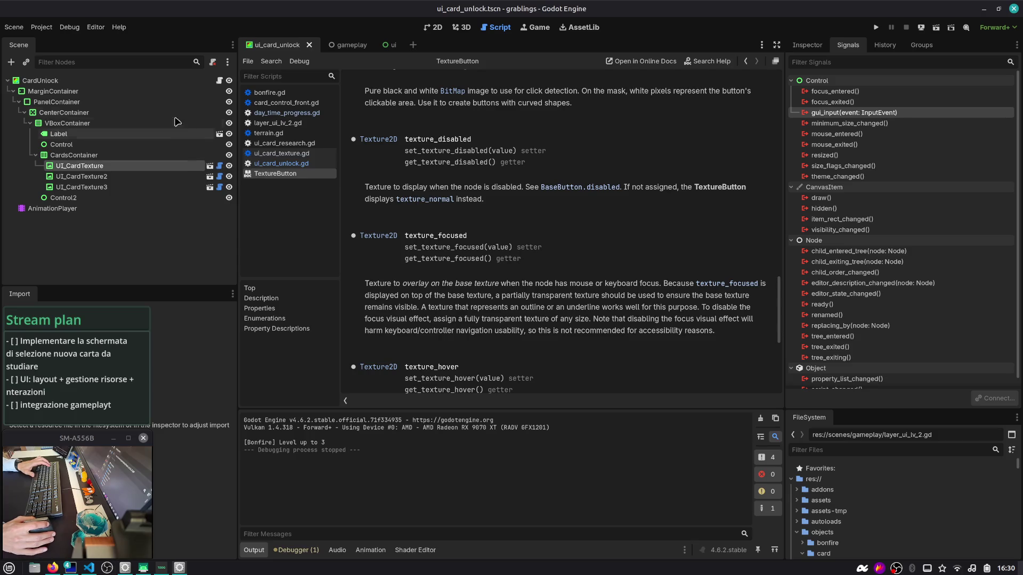
double_click(851, 112)
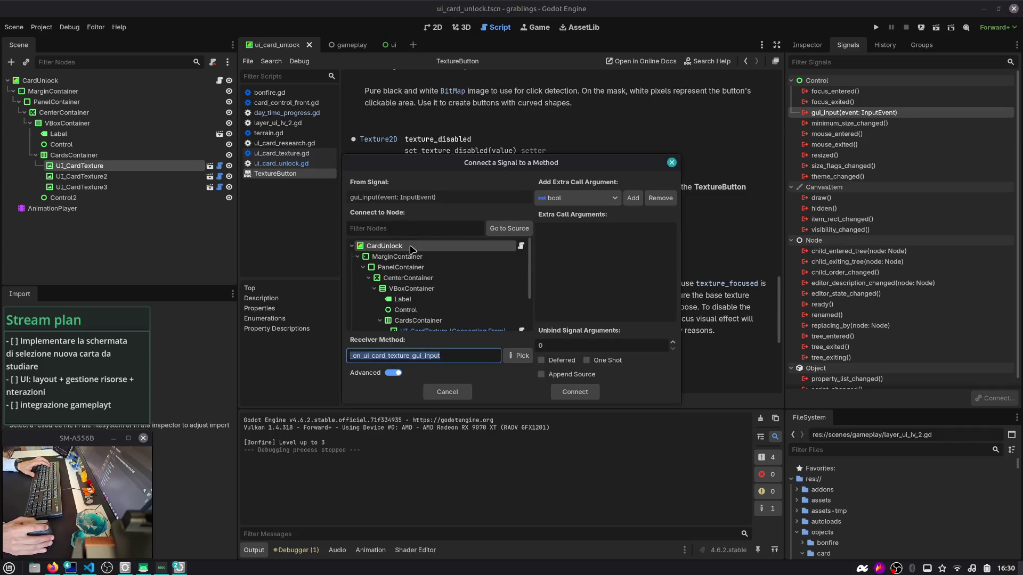
key(Return)
key(shift+End)
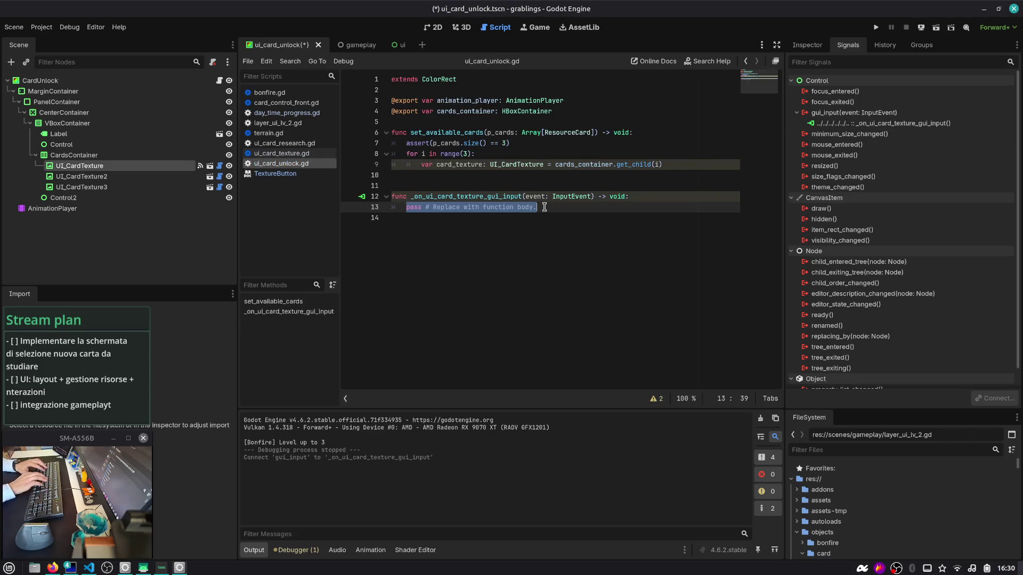
text(print(event)
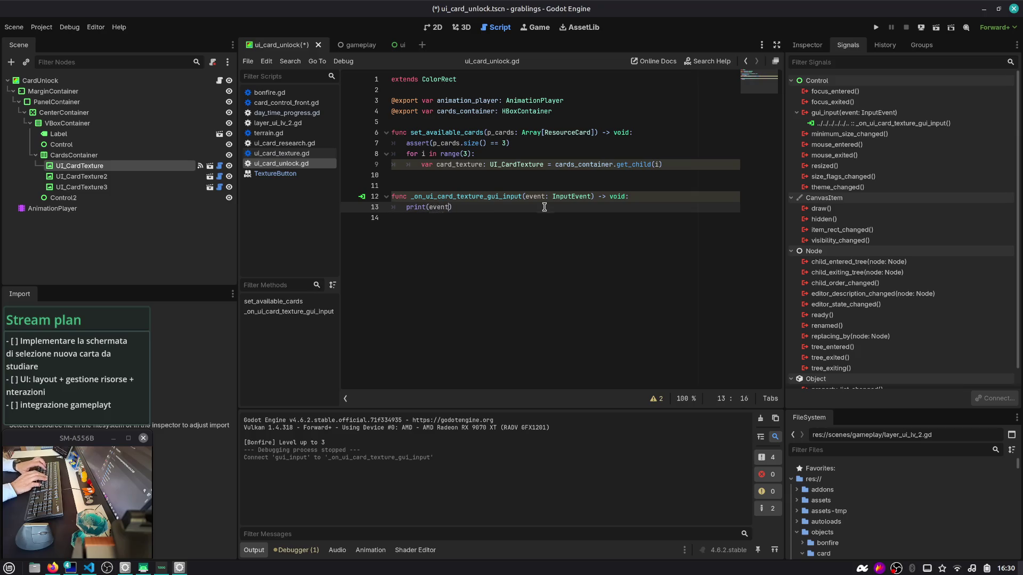
key(Up)
key(Up)
Run the scene with F6, click the first card several times to log events, then stop.
key(F6)
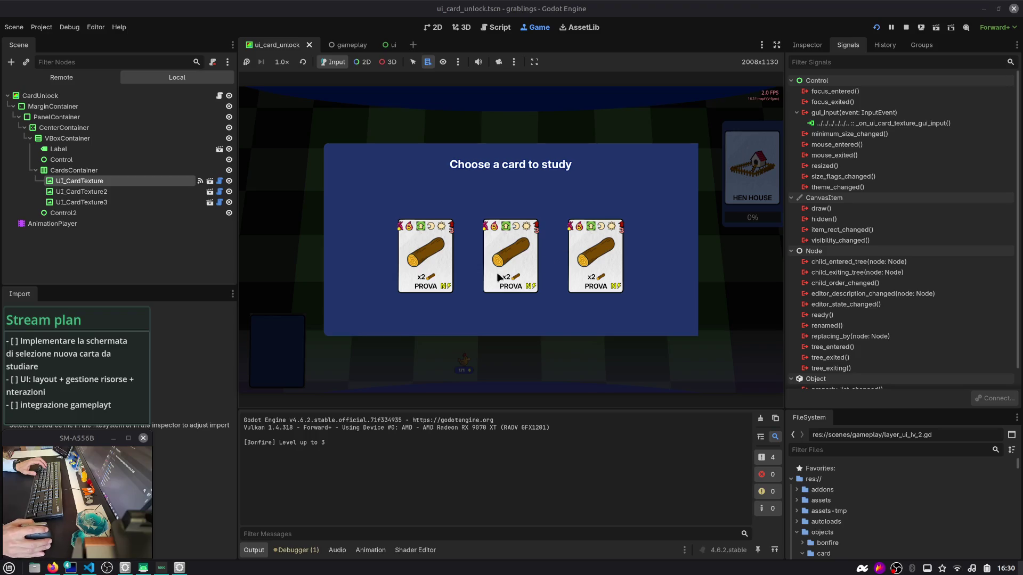
click(421, 257)
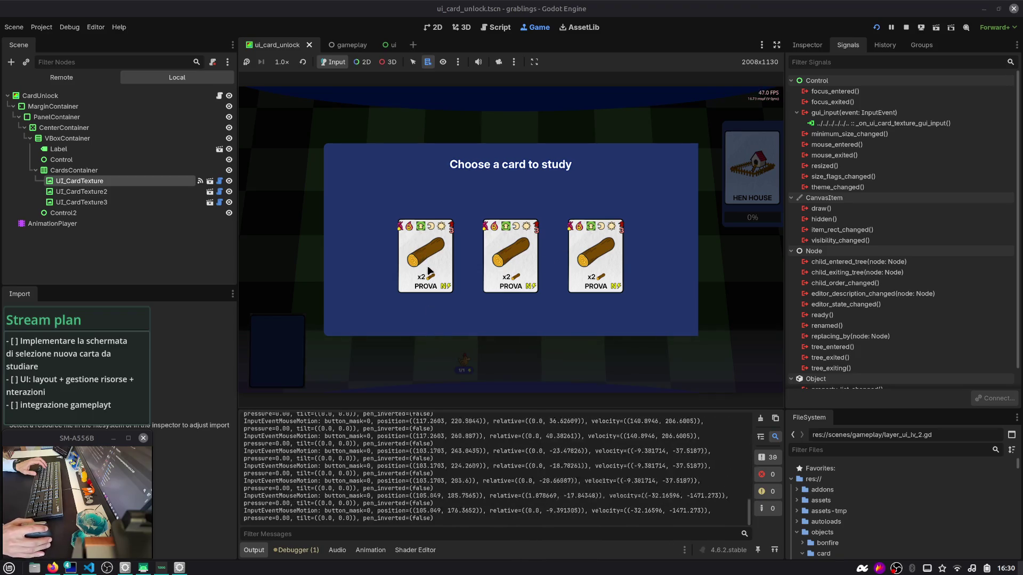
click(429, 270)
click(428, 270)
click(428, 270)
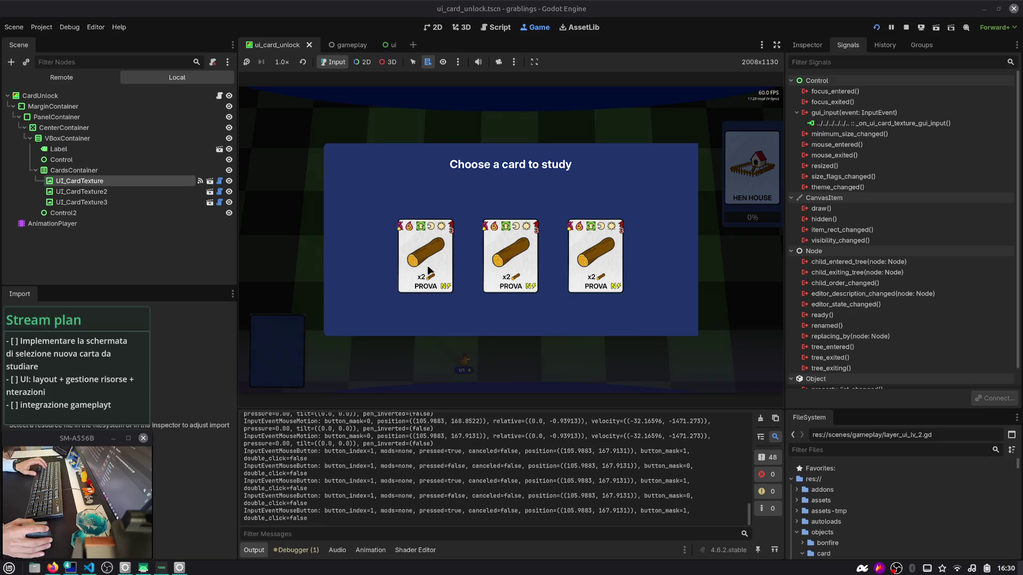
key(F8)
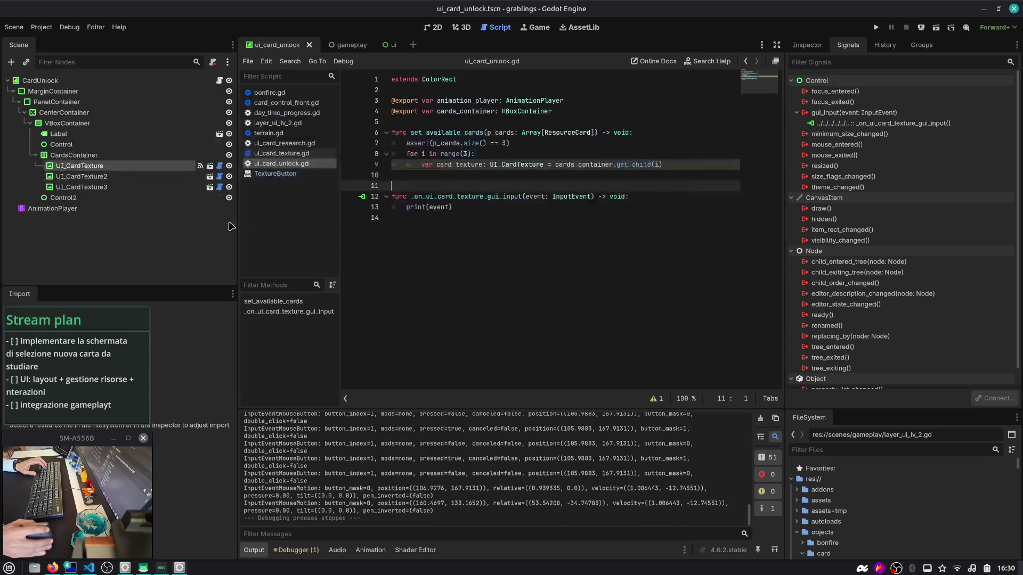
Insert func _ready() above set_available_cards and delete the _on_ui_card_texture_gui_input handler.
click(471, 205)
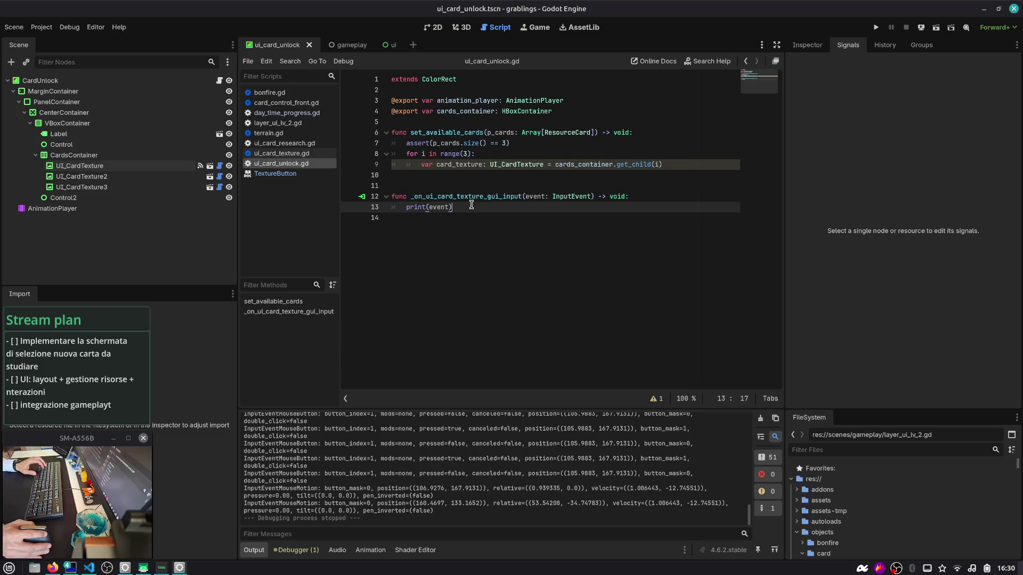
mouse_move(479, 205)
mouse_down()
mouse_move(296, 207)
mouse_move(296, 198)
mouse_up()
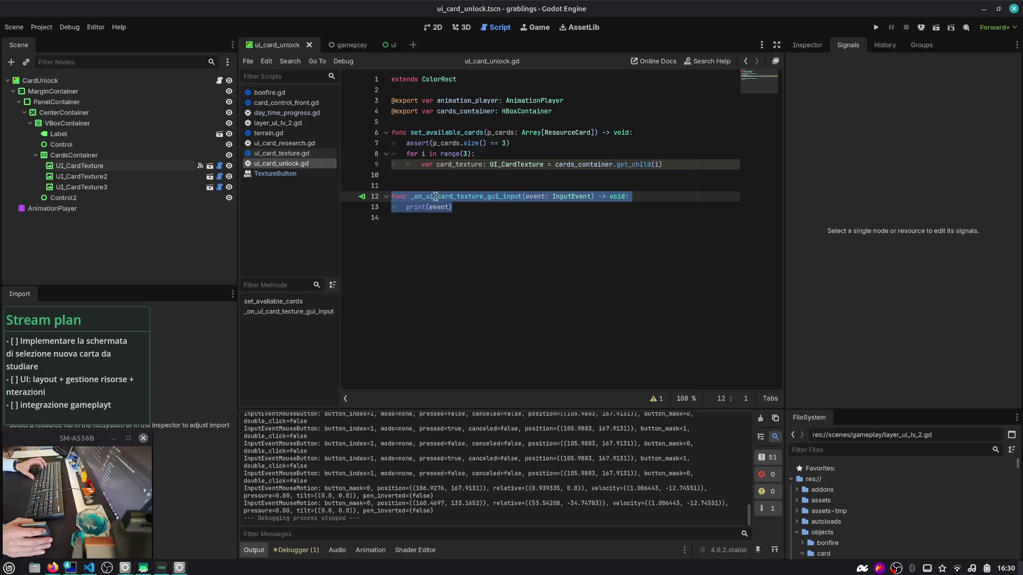
click(441, 121)
key(Return)
key(Return)
text(func _r)
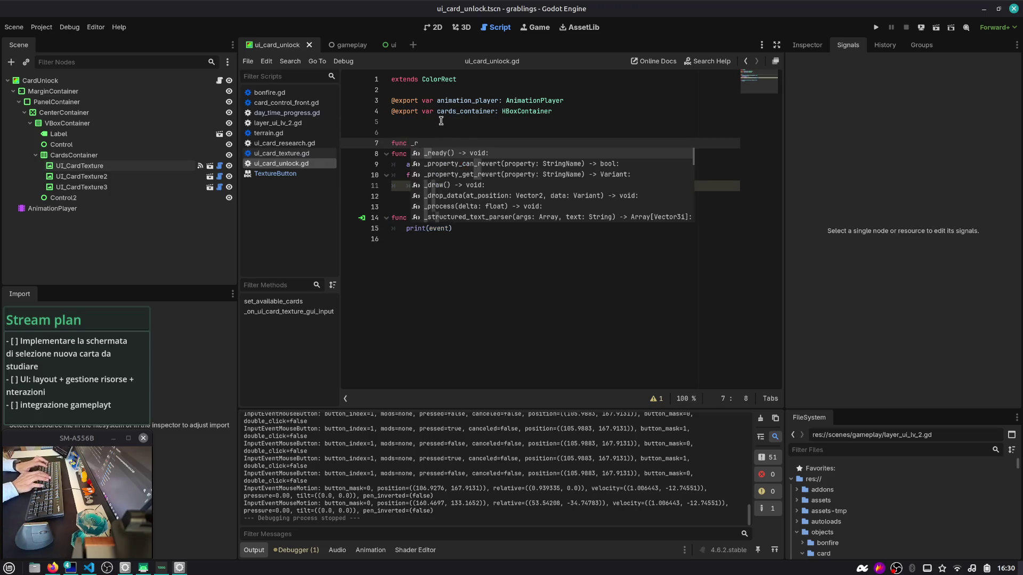
key(Return)
key(Return)
key(Return)
key(Down)
key(Down)
key(Down)
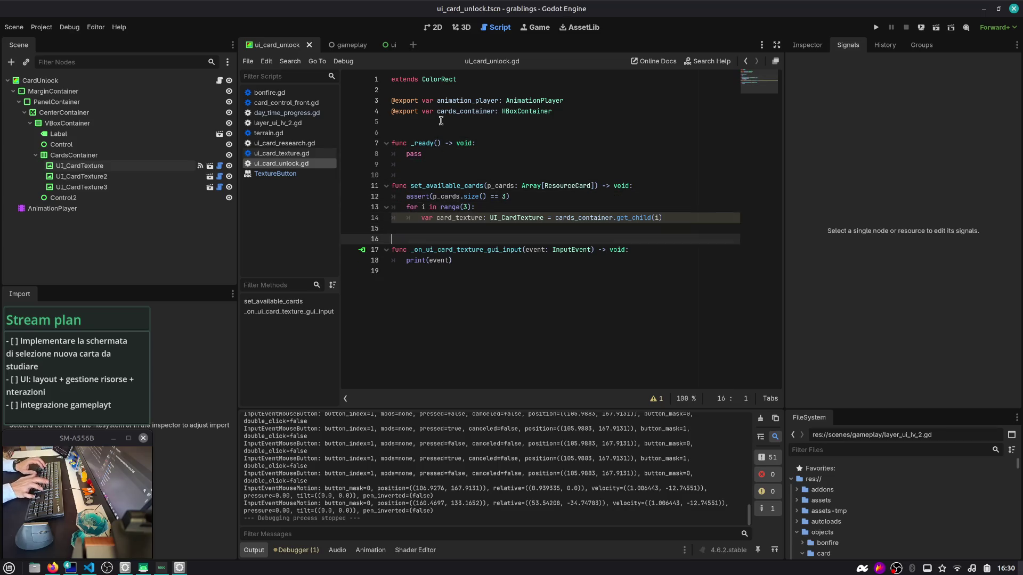
key(shift+Down)
key(shift+Down)
key(shift+Down)
key(Delete)
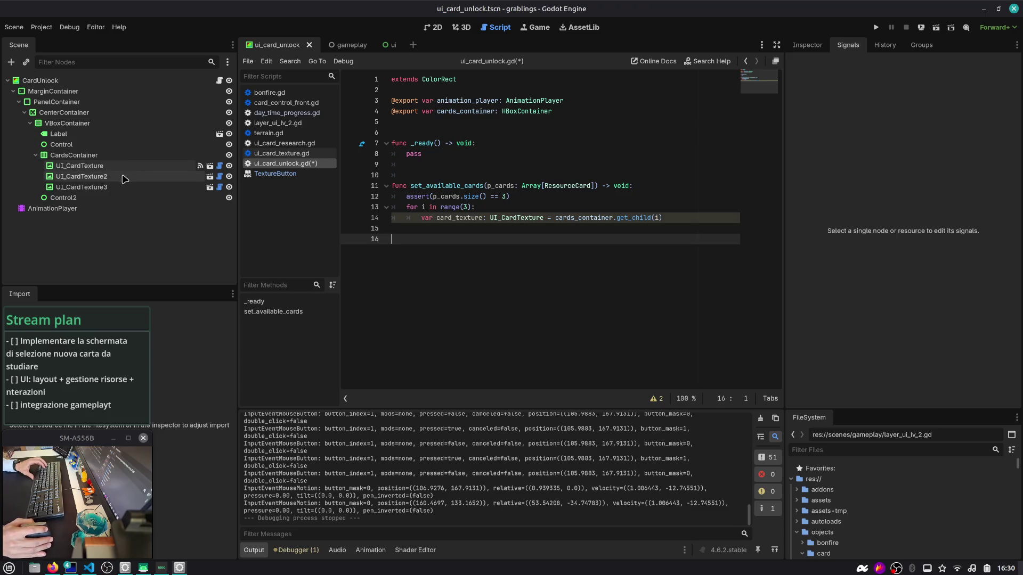
Select the pass placeholder line inside _ready to replace it.
click(450, 152)
key(shift+Home)
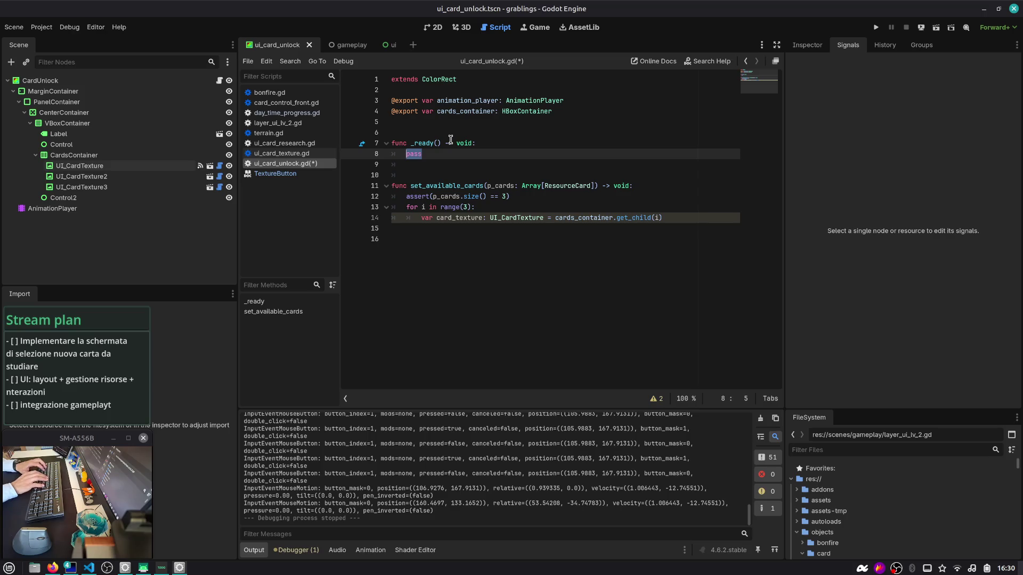
key(Down)
key(Down)
key(Down)
key(Up)
key(Up)
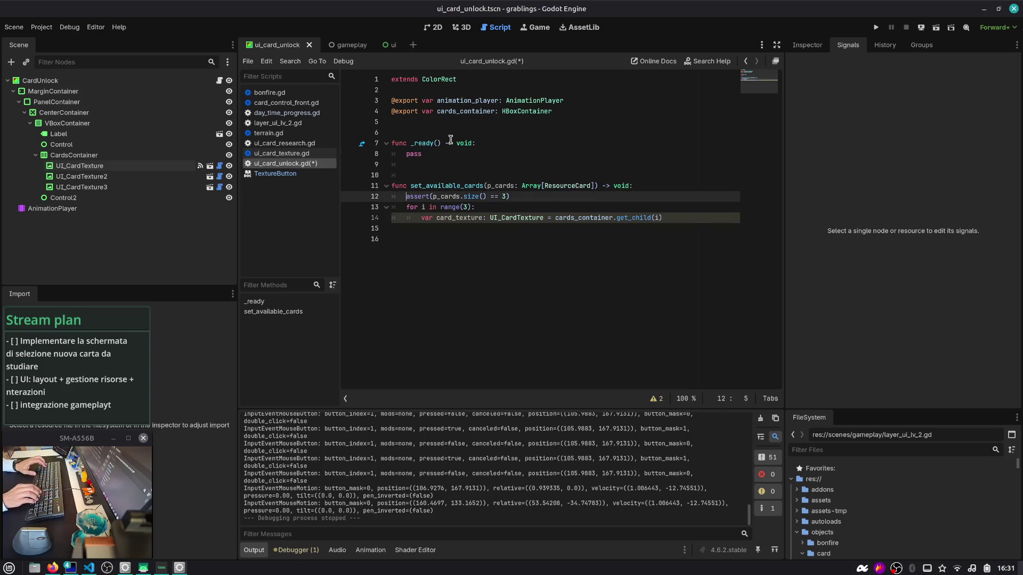
key(Up)
key(Up)
key(Up)
key(Down)
key(Down)
key(shift+End)
Replace pass with a for loop over cards_container.get_children().
text(for)
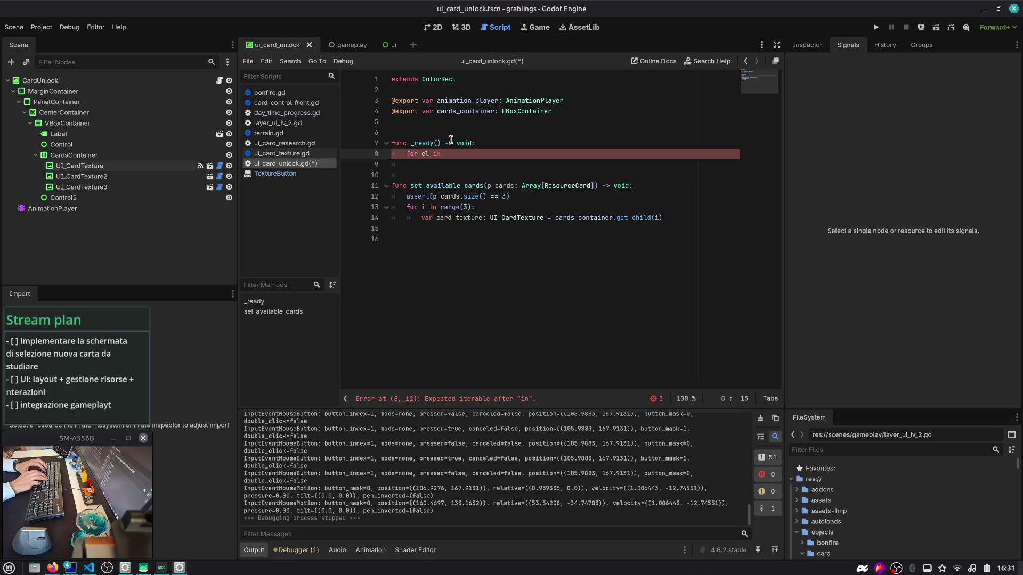
key(BackSpace)
key(BackSpace)
text(cards_container.)
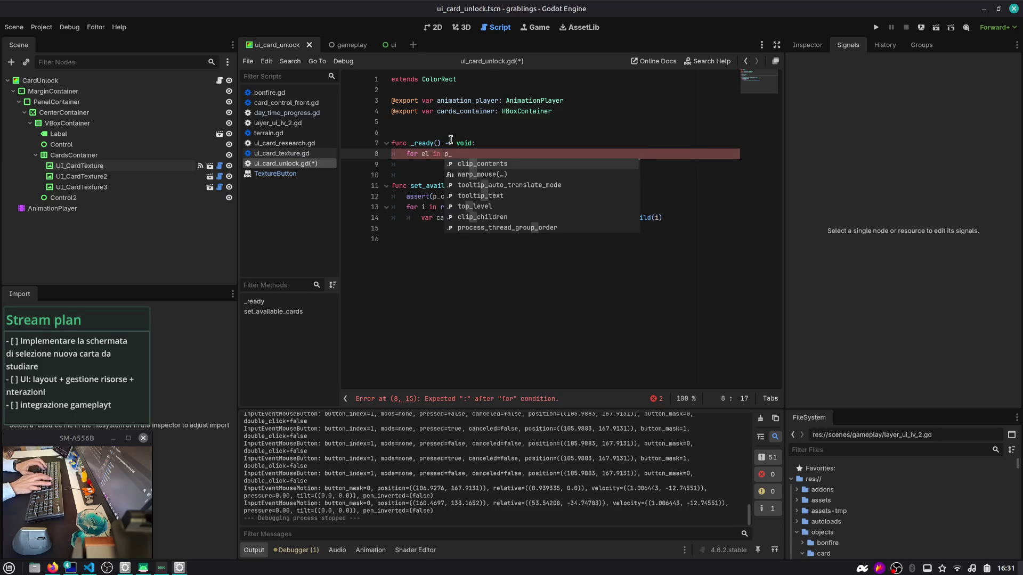
text(get_chil)
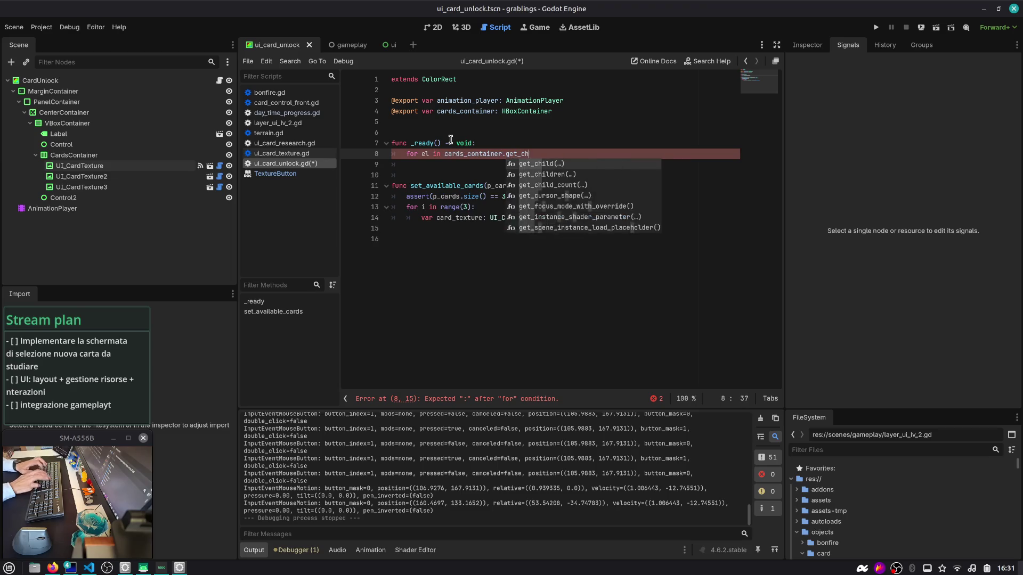
key(Return)
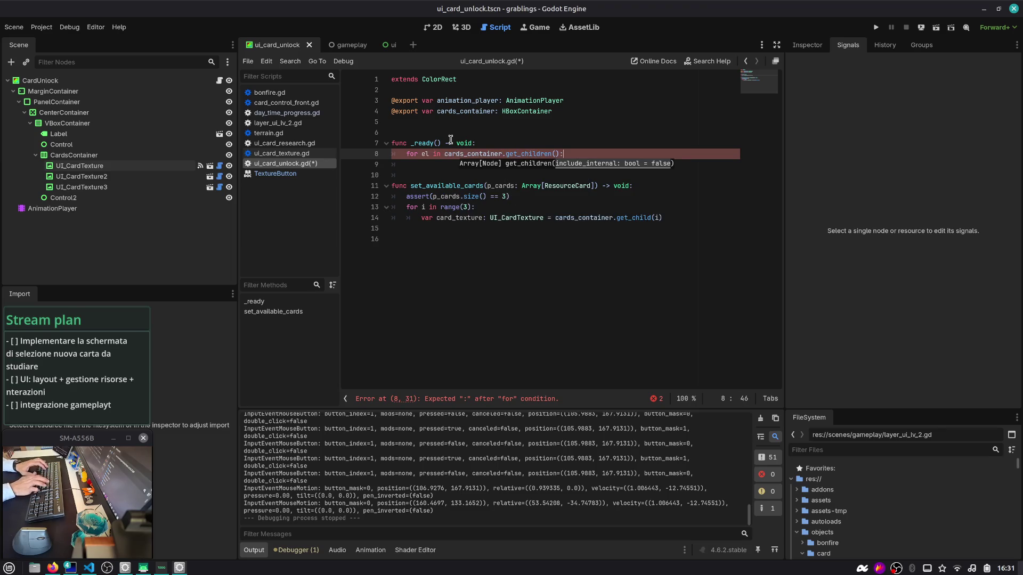
key(Return)
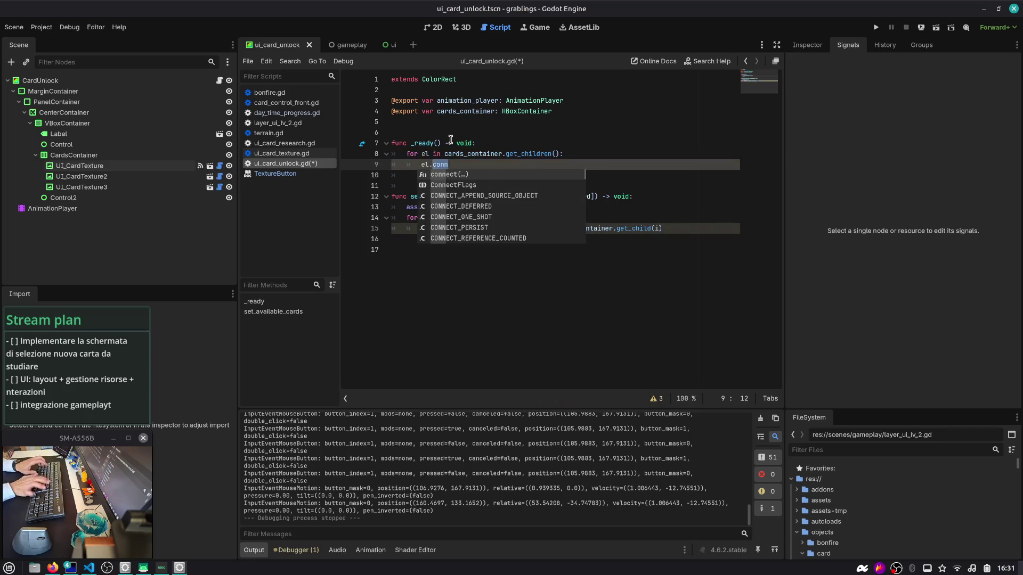
key(ctrl+z)
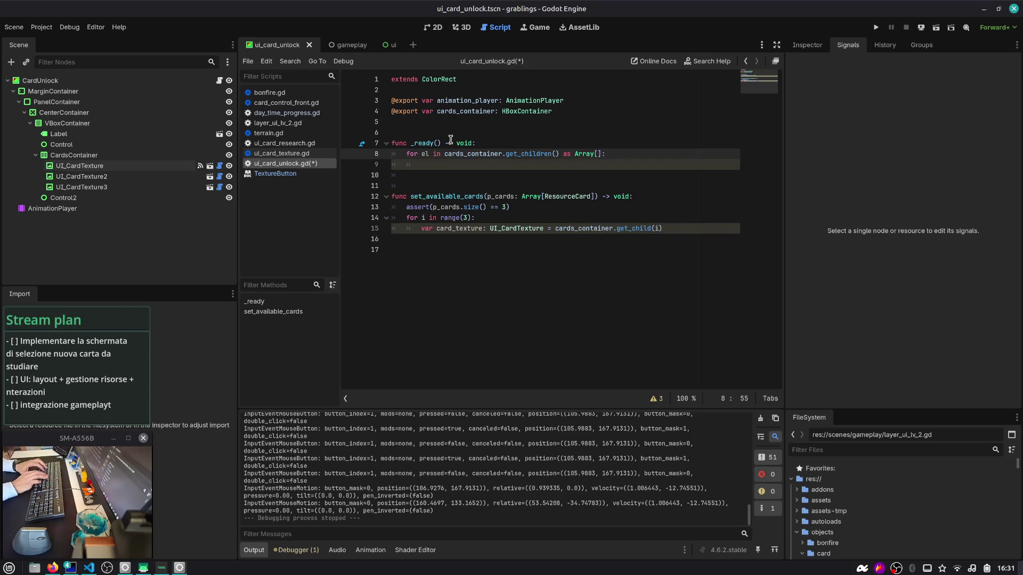
key(Down)
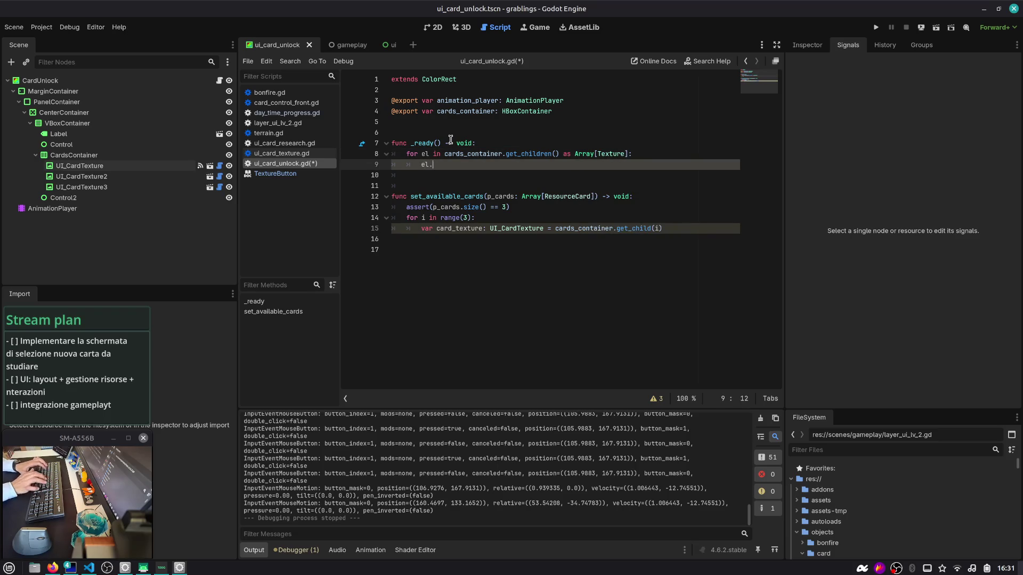
Start a connect call in the loop body after checking the first card's gui_input signal.
text(conn)
key(Return)
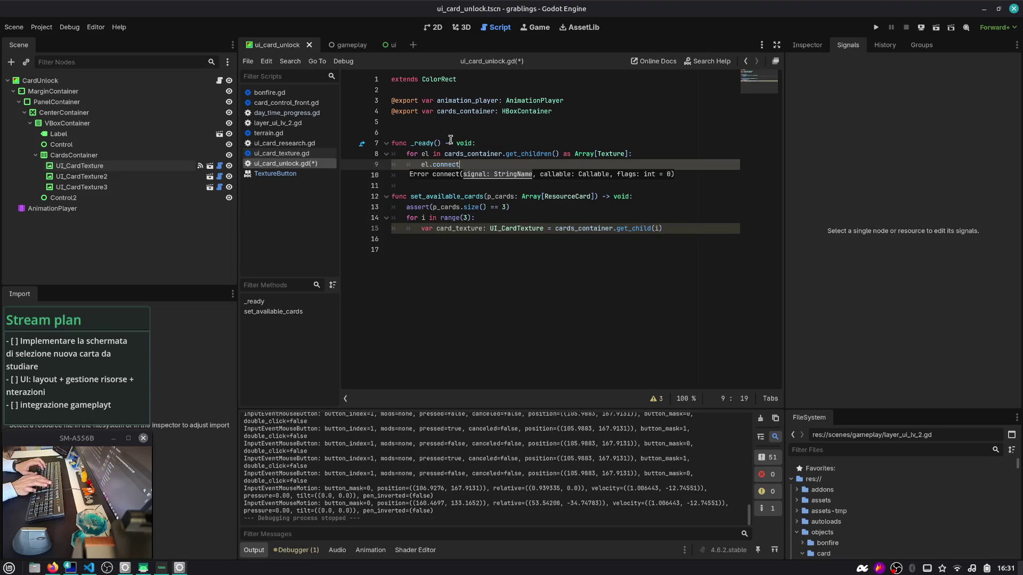
text(gui)
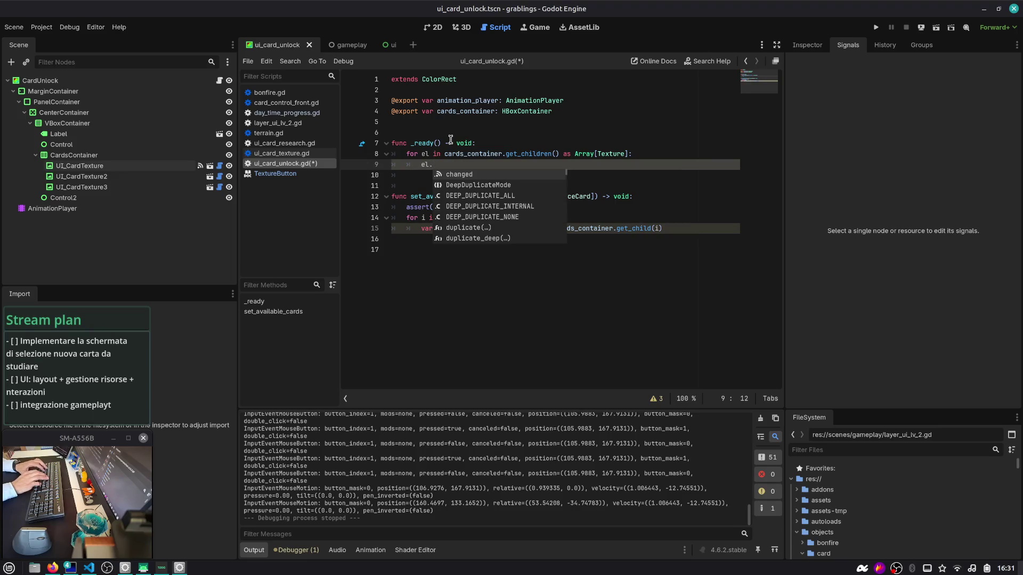
key(BackSpace)
key(BackSpace)
key(BackSpace)
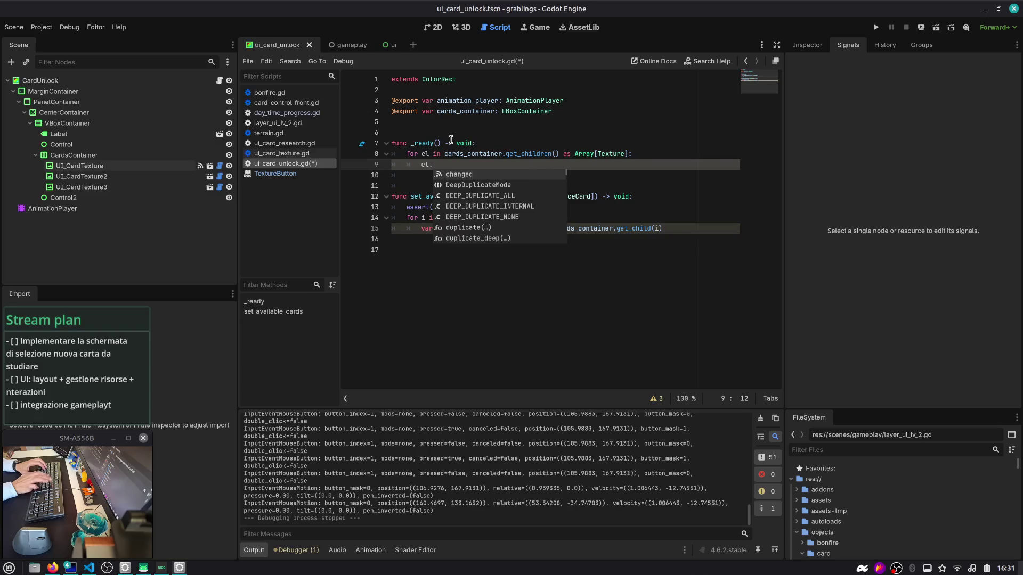
click(149, 166)
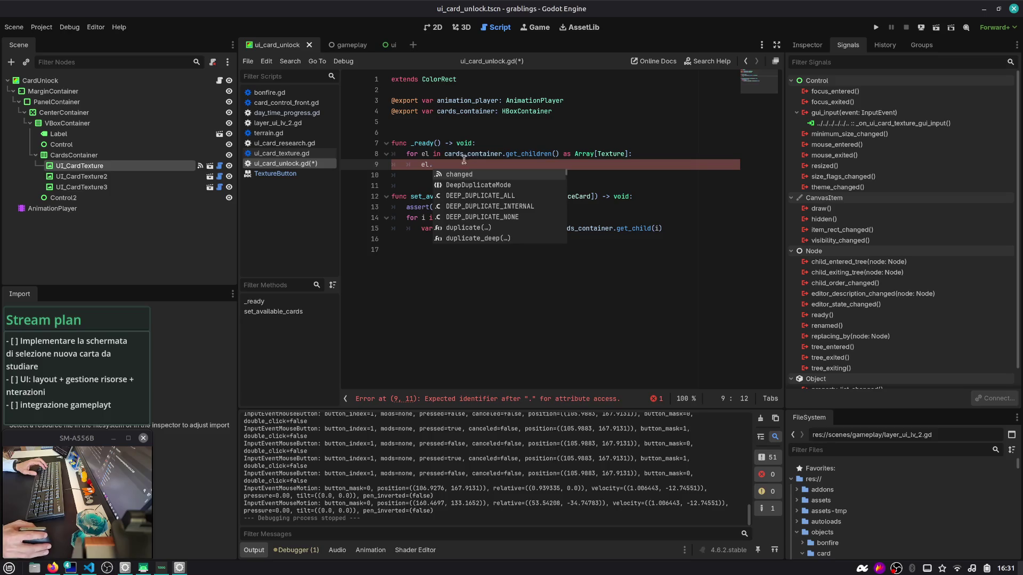
click(435, 164)
text(gui_)
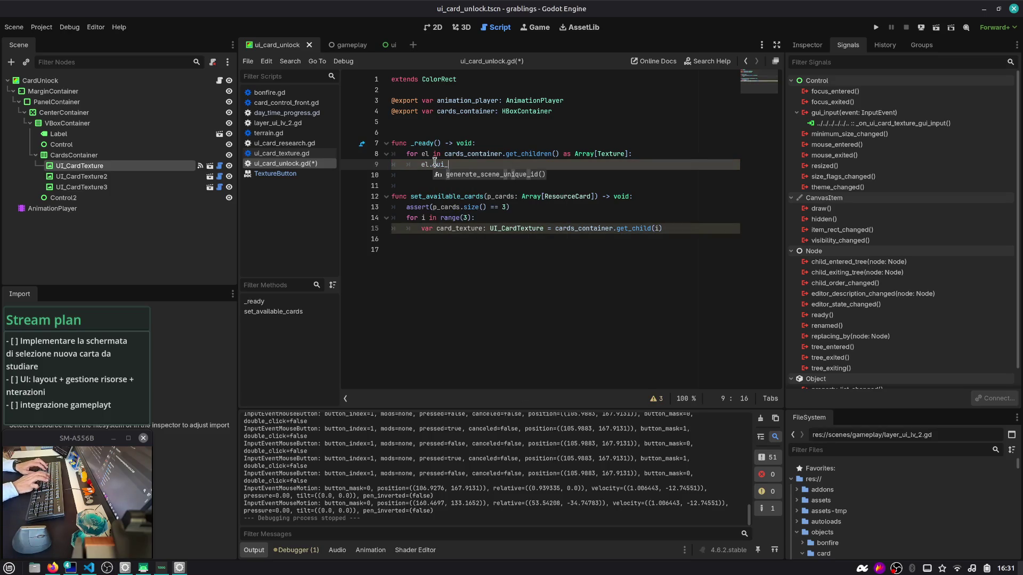
text(onnect)
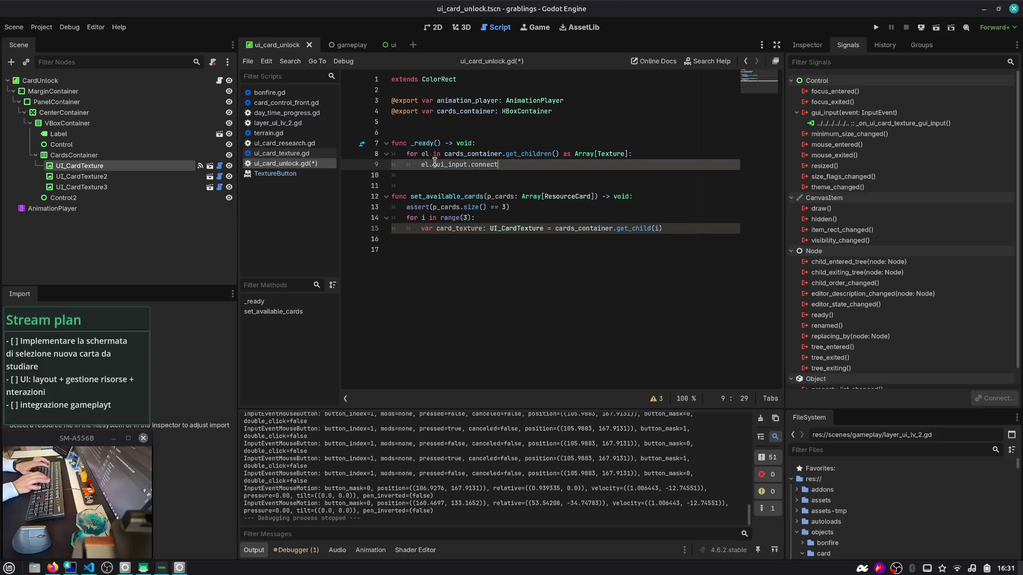
Type the loop's array as Array[TextureRect] and delete the leftover conn text.
key(Up)
key(End)
key(ctrl+space)
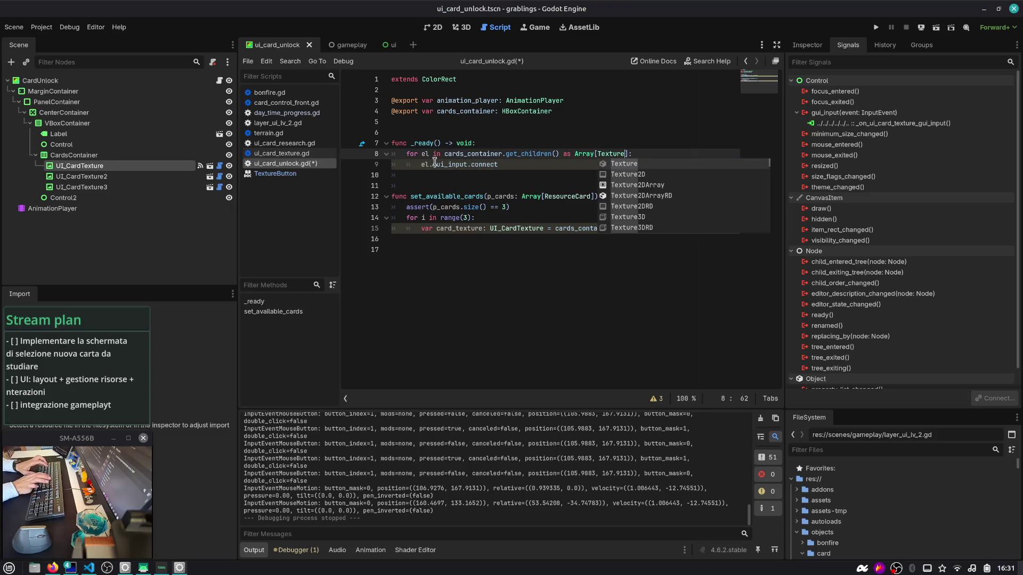
text(Rect)
key(Down)
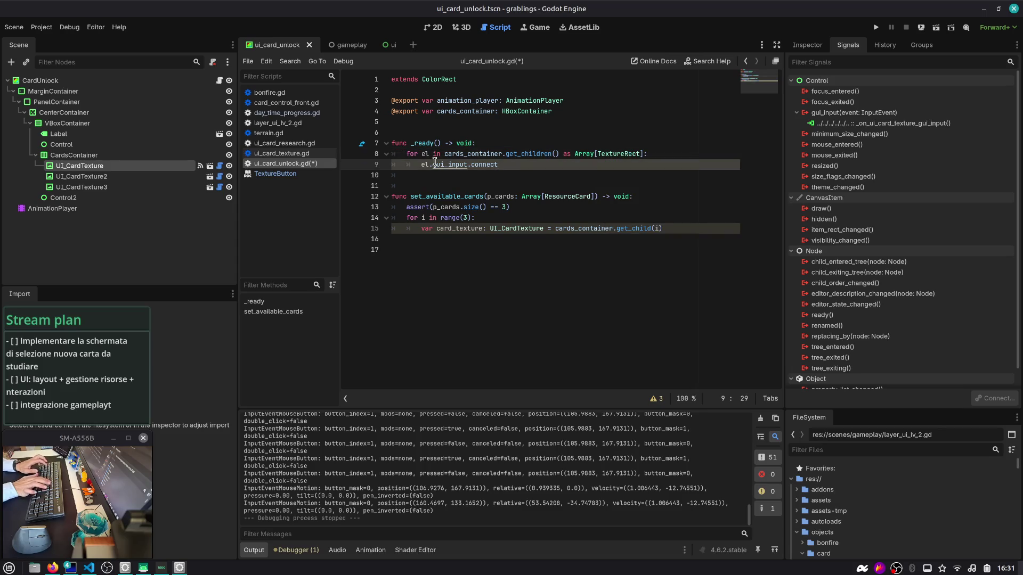
key(shift+End)
key(Delete)
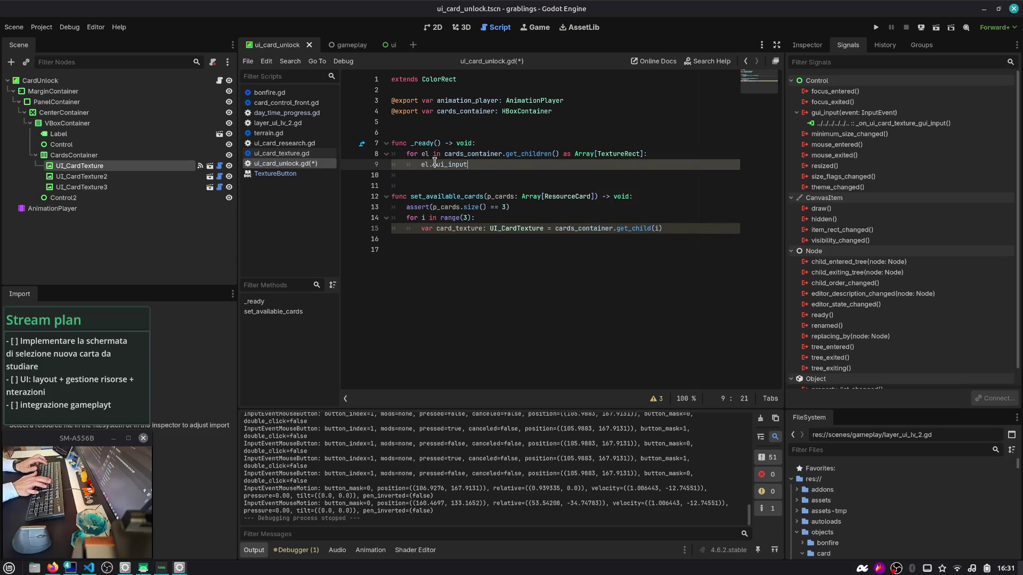
Write el.gui_input.connect(on_card_clicked) inside the loop.
text(.coo)
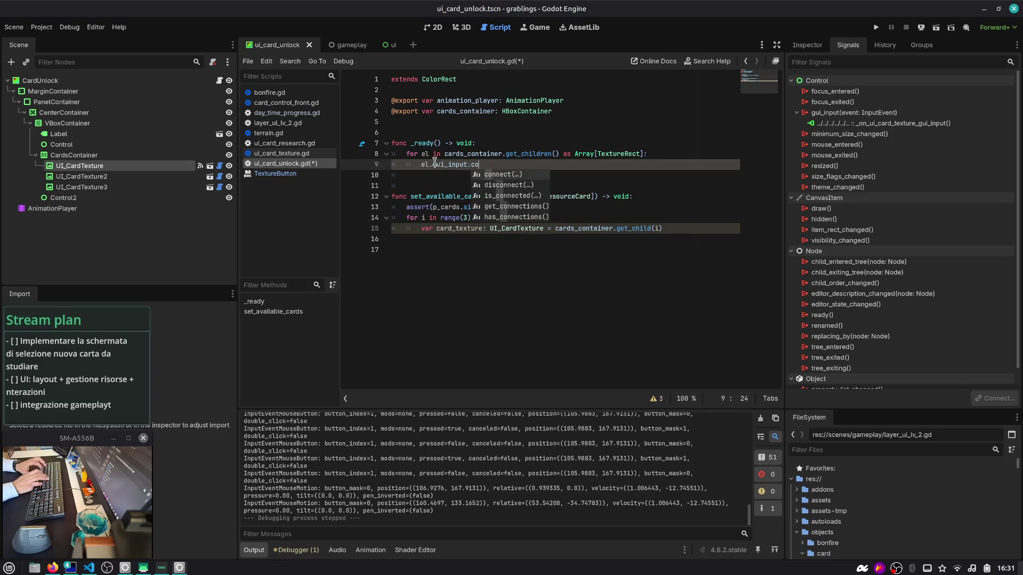
key(BackSpace)
text(nn)
key(Return)
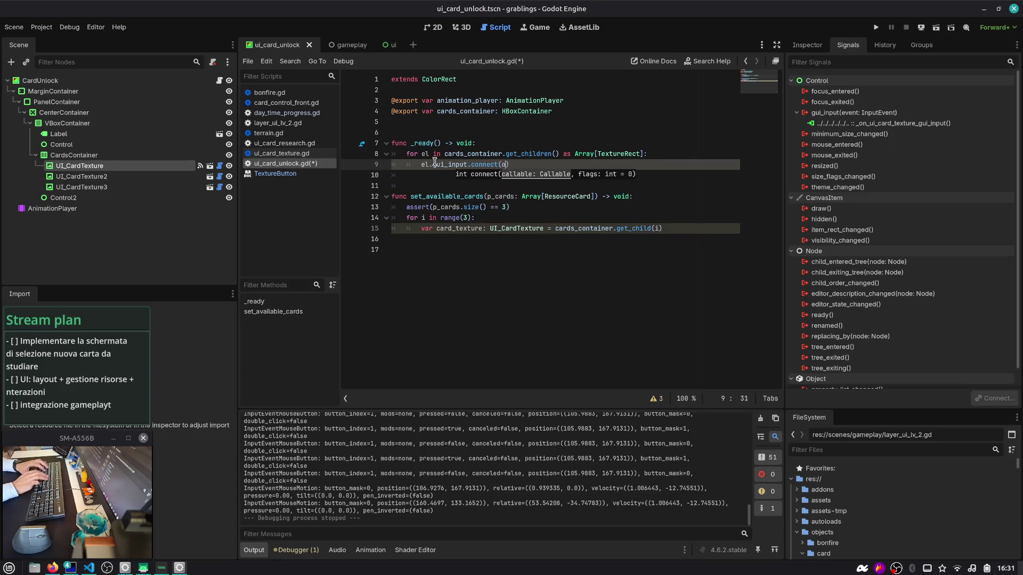
text(card_clicked)
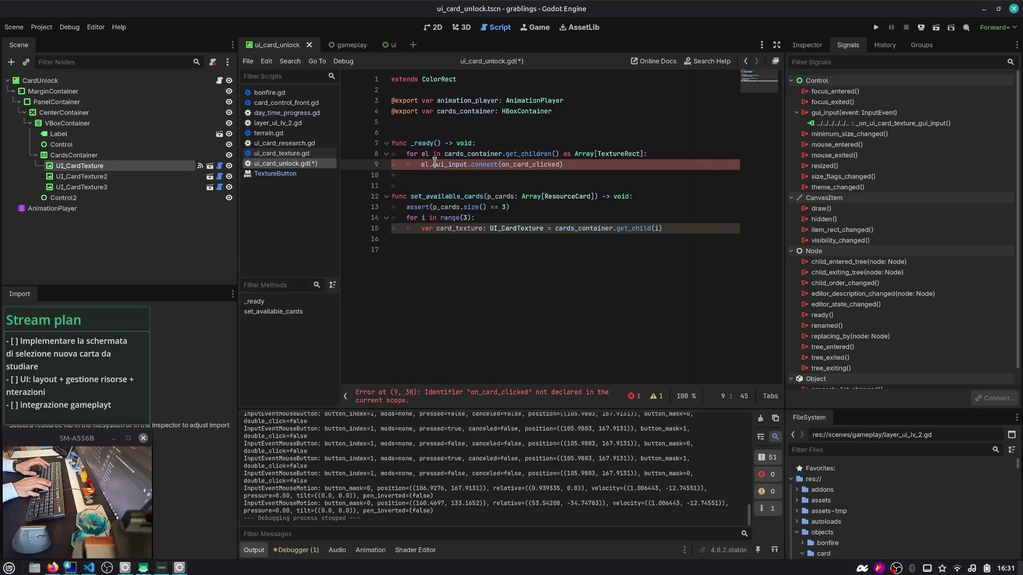
Add a func on_card_clicked(): pass stub at the end of the file.
key(Down)
key(Down)
key(Down)
key(Return)
text(func on_card_clicked()
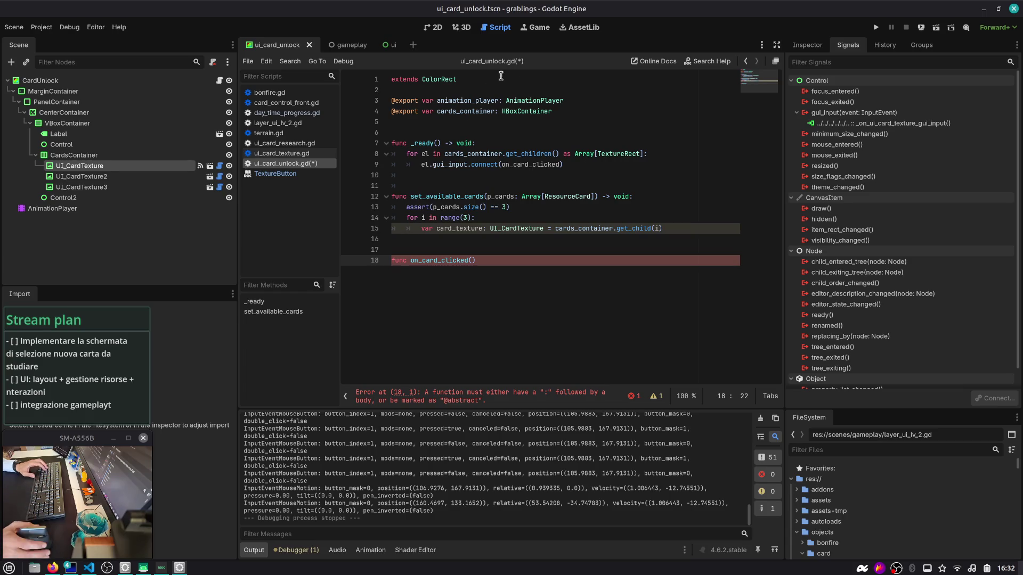
double_click(537, 166)
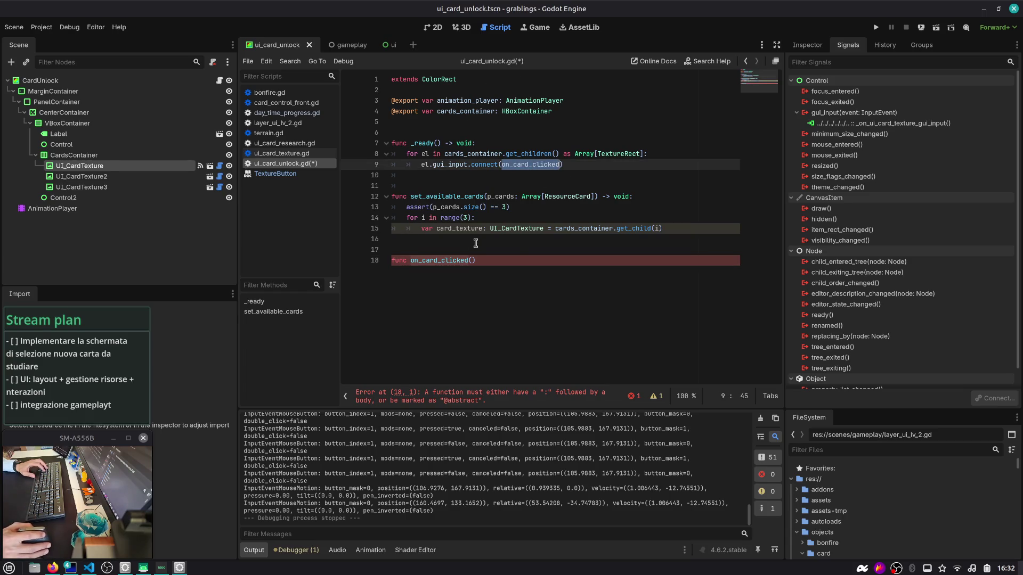
click(476, 261)
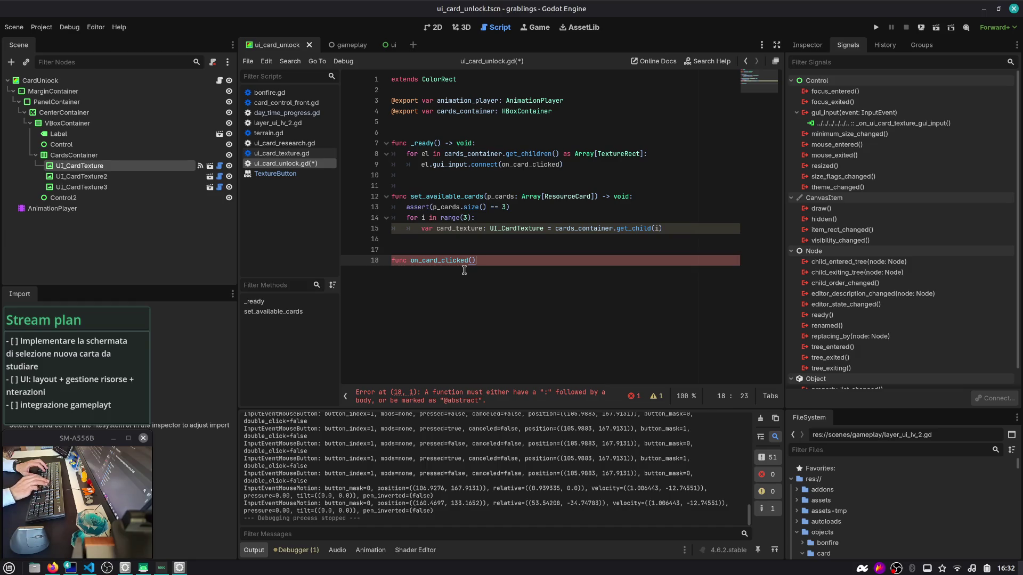
text(:)
key(Return)
text(pass)
key(Up)
Put the caret in on_card_clicked's parameter list, then switch over to Firefox.
key(End)
key(Left)
key(Left)
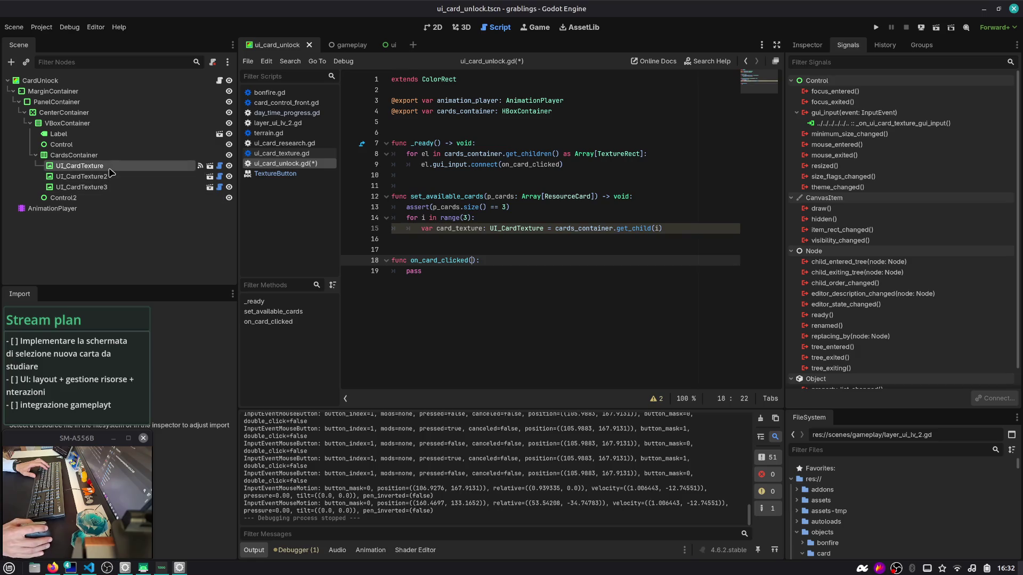
key(alt+Tab)
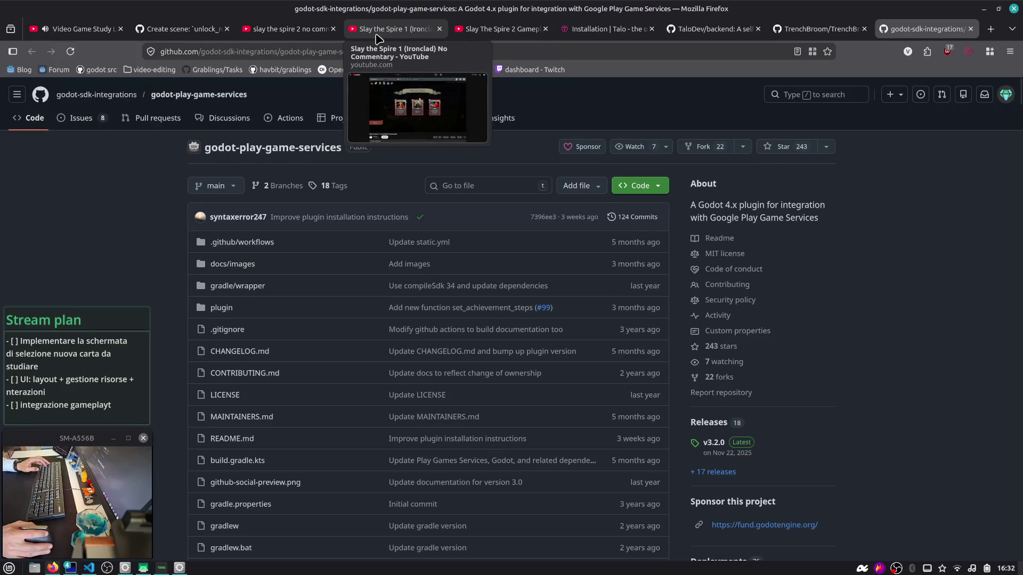
Go to the Slay the Spire 1 (Ironclad) video tab, mute it, and play the video.
click(378, 33)
right_click(378, 33)
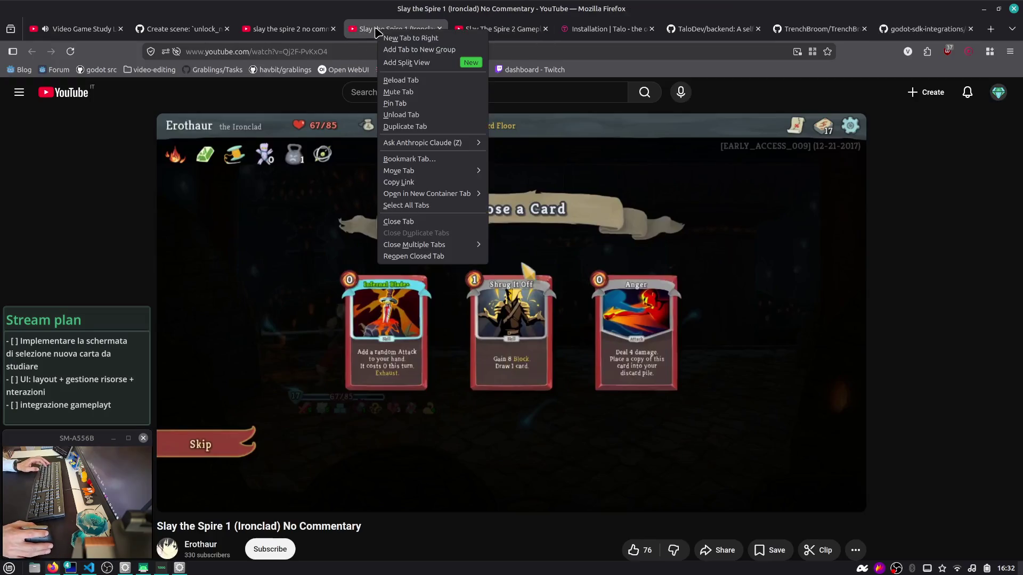
click(426, 104)
click(432, 234)
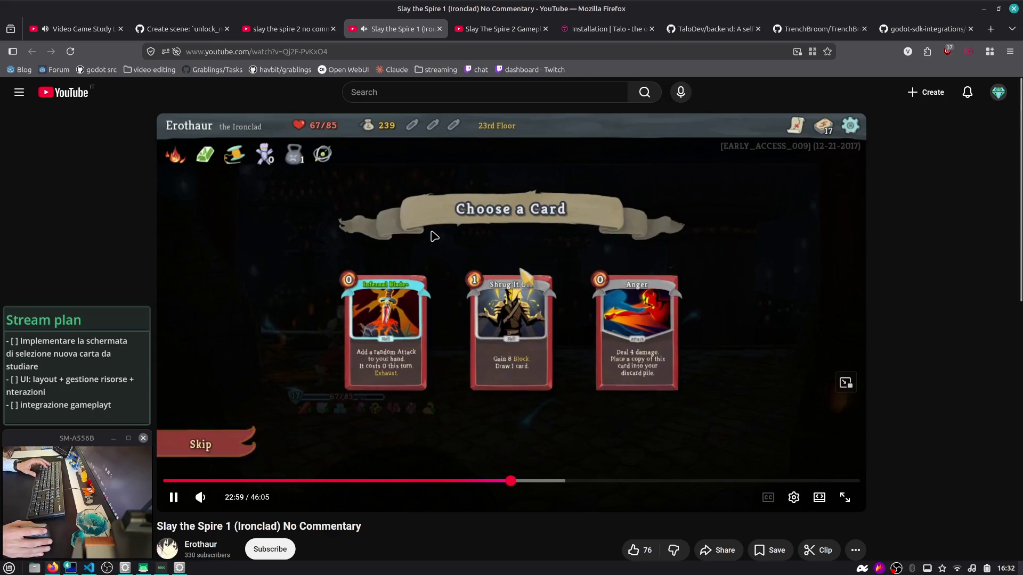
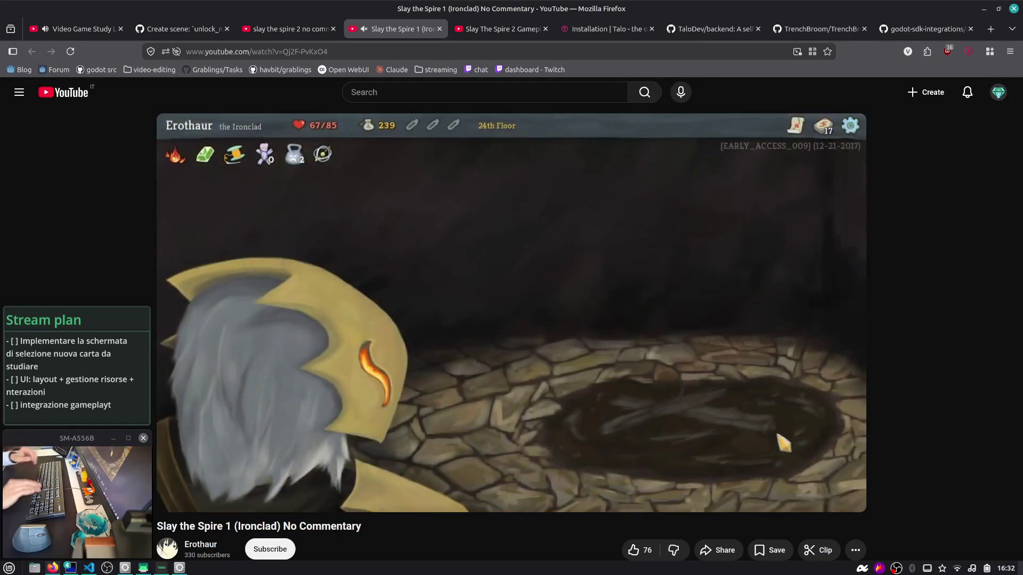
Rewind the Slay the Spire video to the three-card Choose a Card screen and pause it.
key(Left)
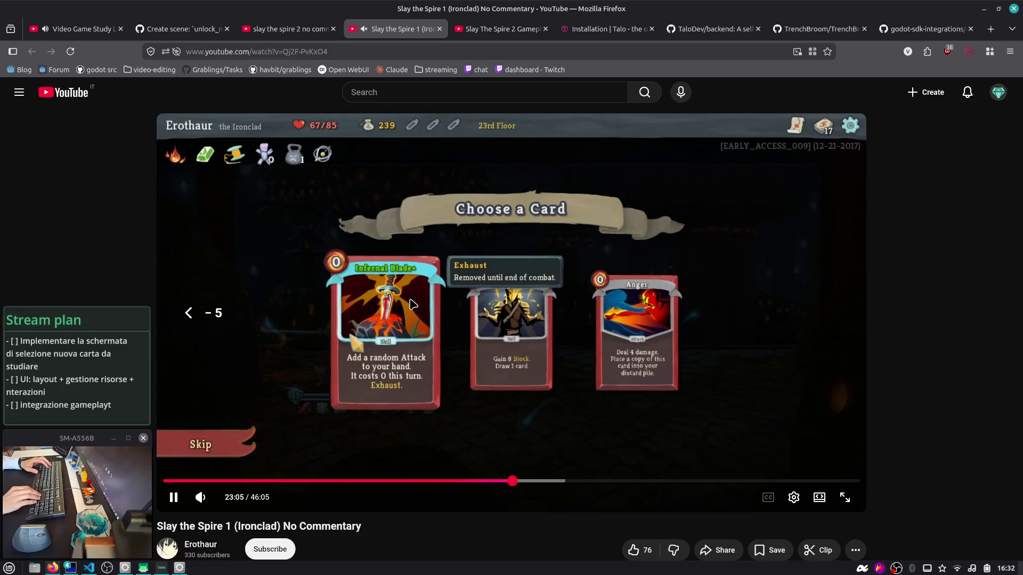
key(Left)
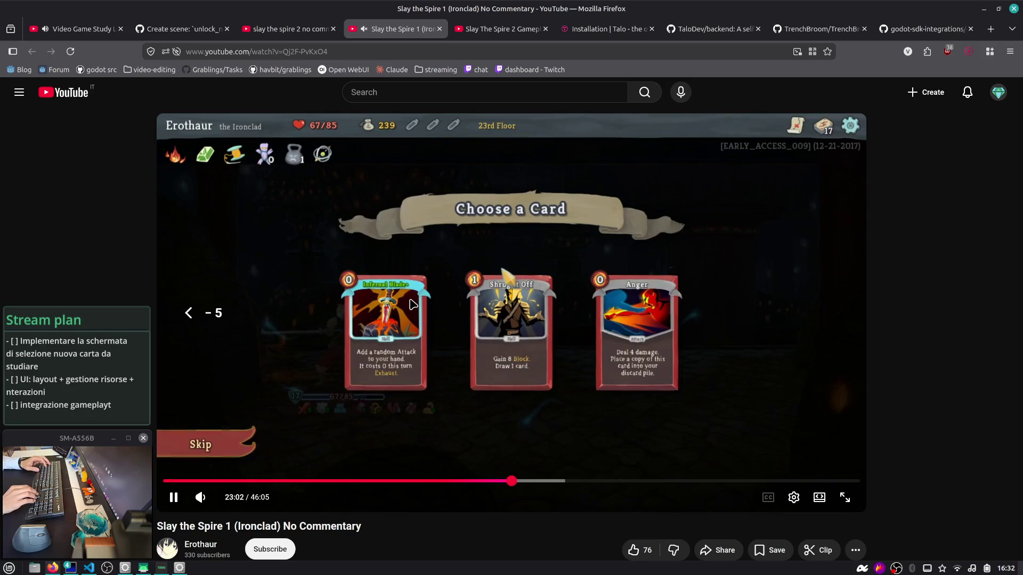
key(Left)
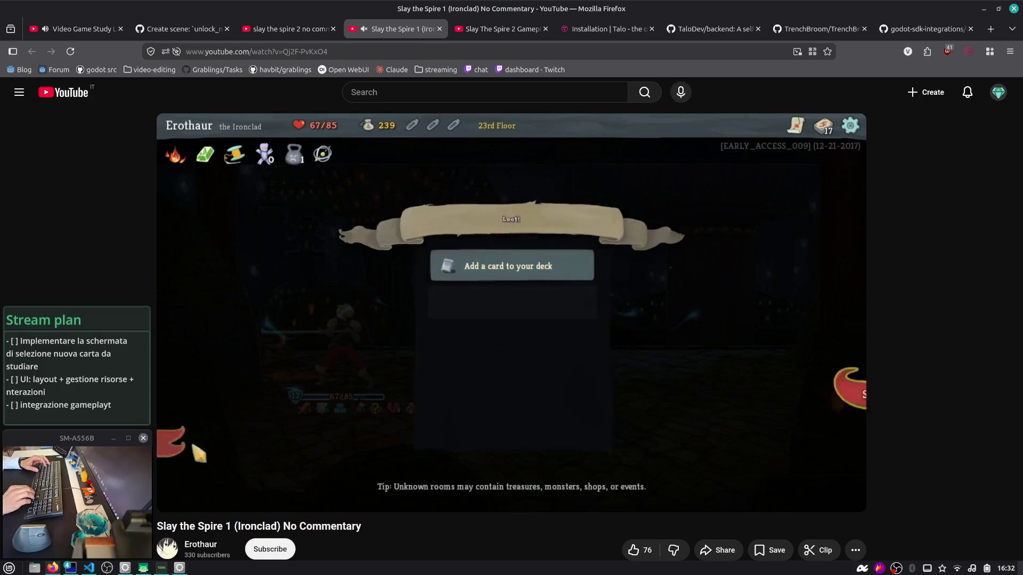
key(Left)
key(Left)
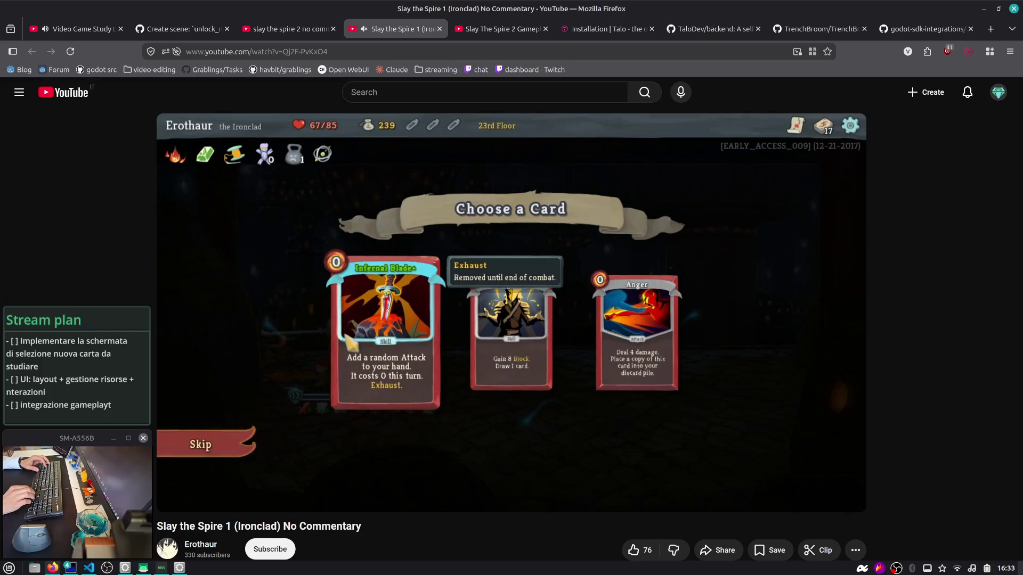
click(426, 296)
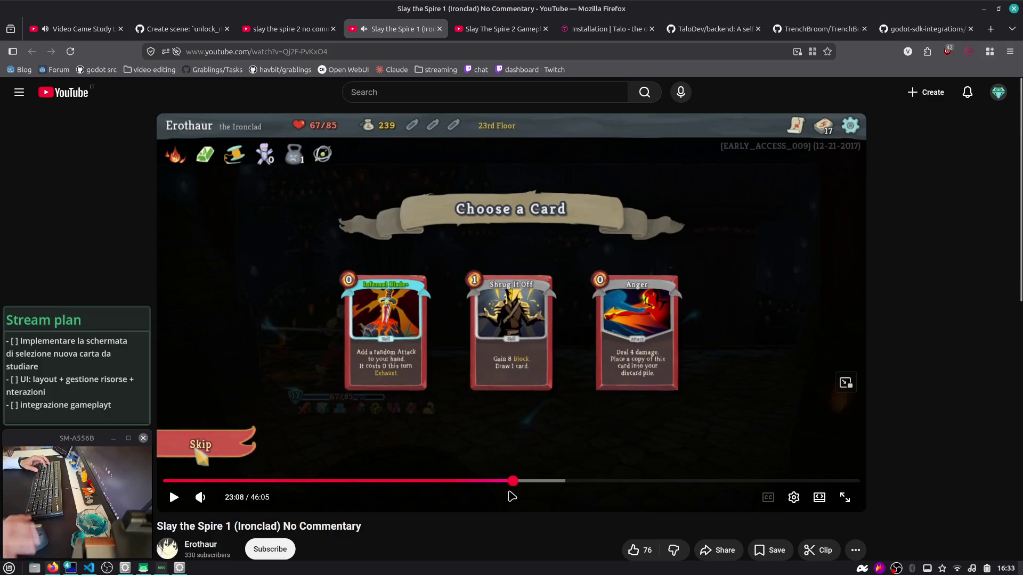
key(Left)
key(Left)
key(space)
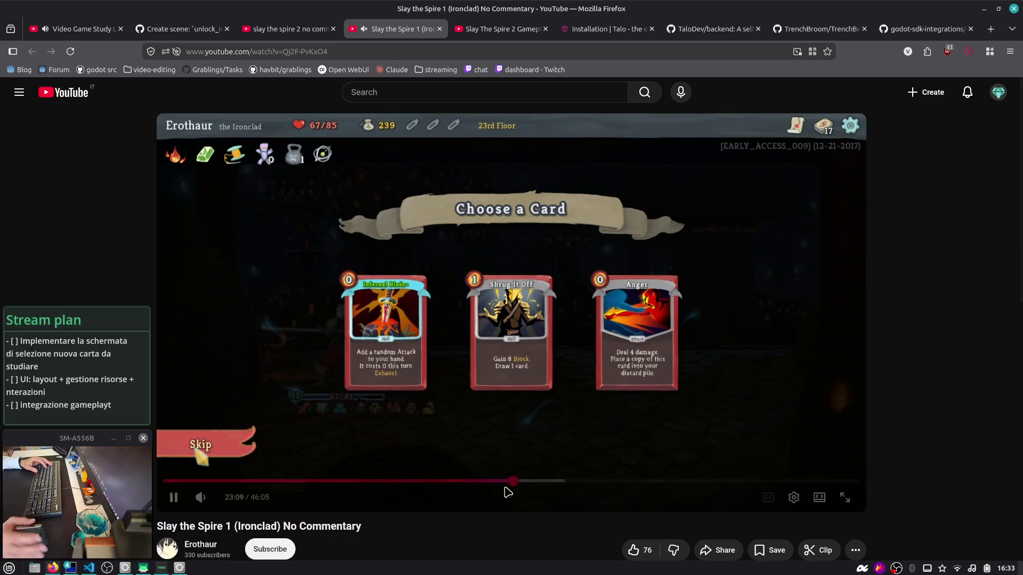
key(space)
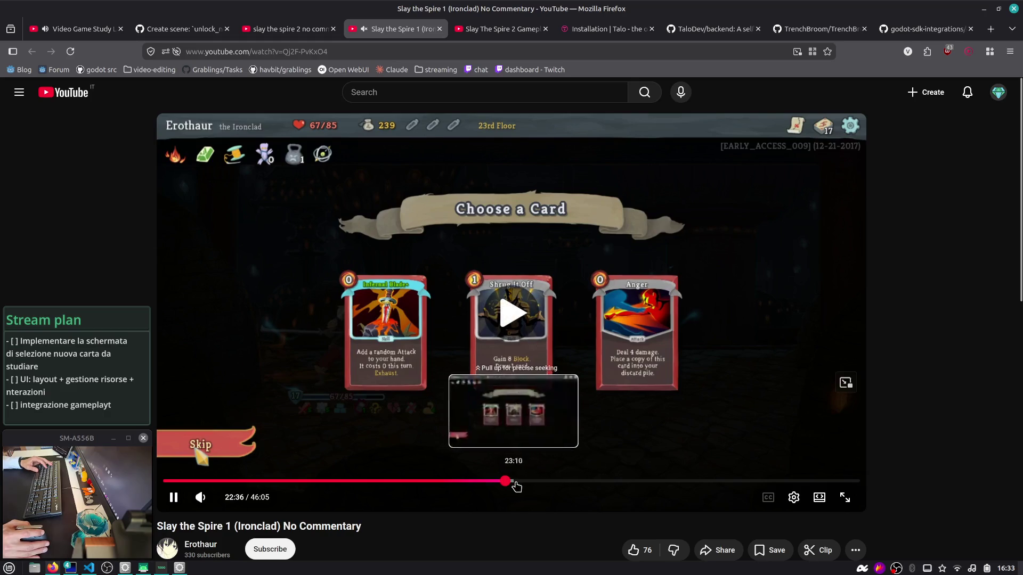
Scrub the progress bar through later stretches of the Ironclad run to preview other reward screens.
mouse_move(505, 481)
mouse_down()
mouse_move(505, 395)
mouse_move(561, 392)
mouse_move(549, 391)
mouse_up()
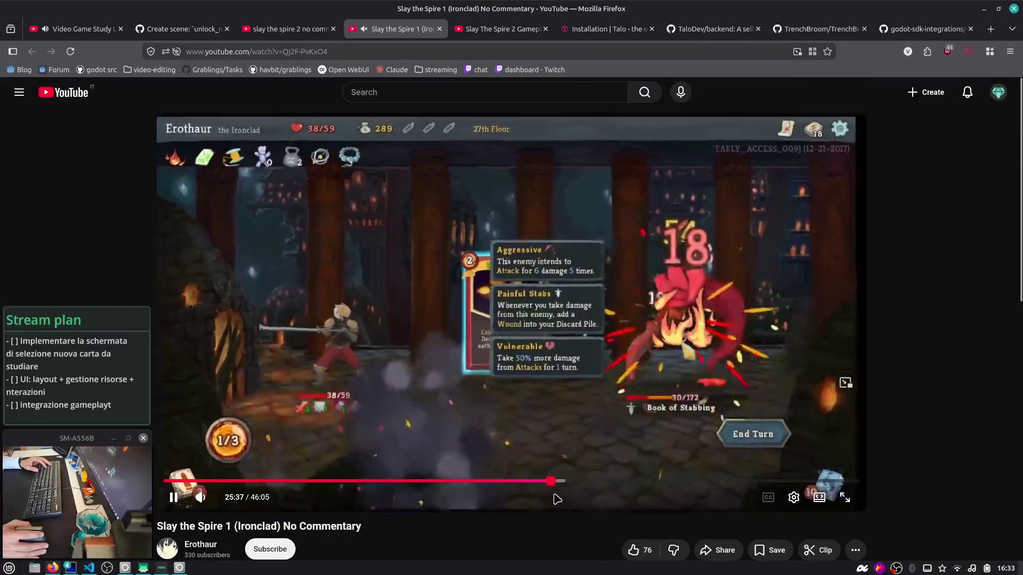
mouse_move(554, 481)
mouse_down()
mouse_move(559, 426)
mouse_move(553, 432)
mouse_up()
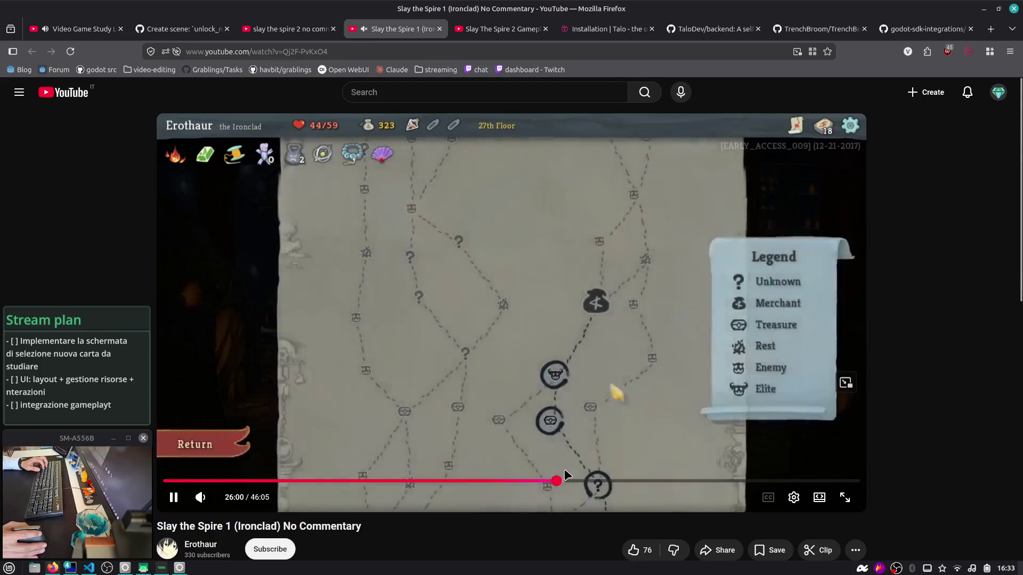
mouse_move(567, 474)
mouse_down()
mouse_move(556, 479)
mouse_move(565, 455)
mouse_move(581, 461)
mouse_move(609, 449)
mouse_up()
drag(596, 490, 591, 498)
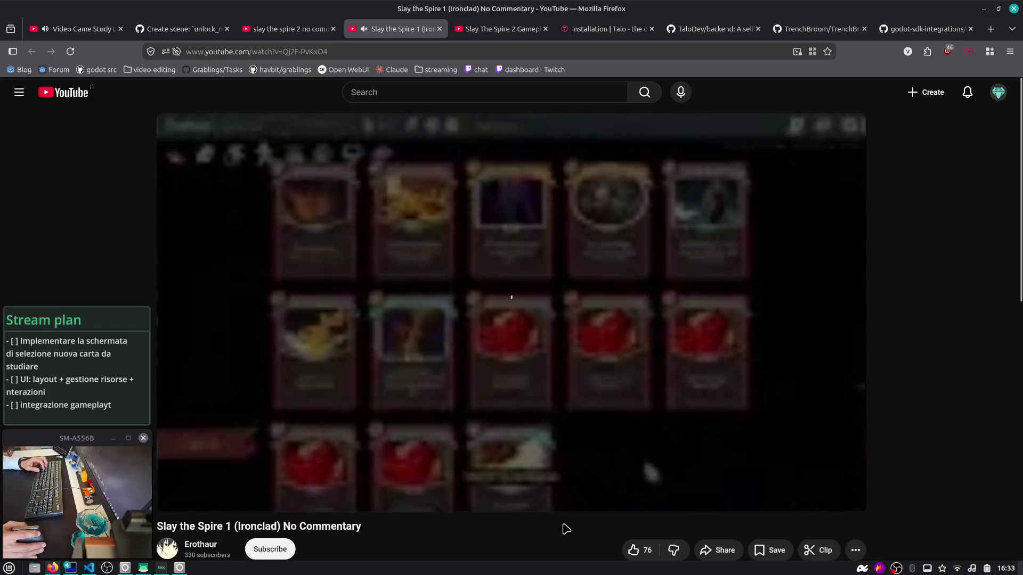
key(Left)
key(Left)
key(Left)
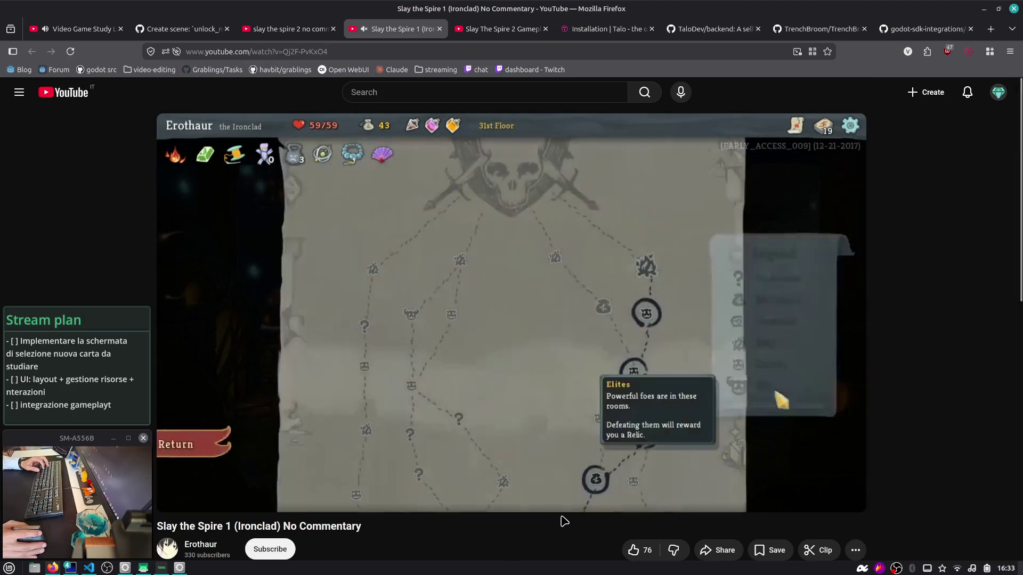
drag(597, 476, 663, 454)
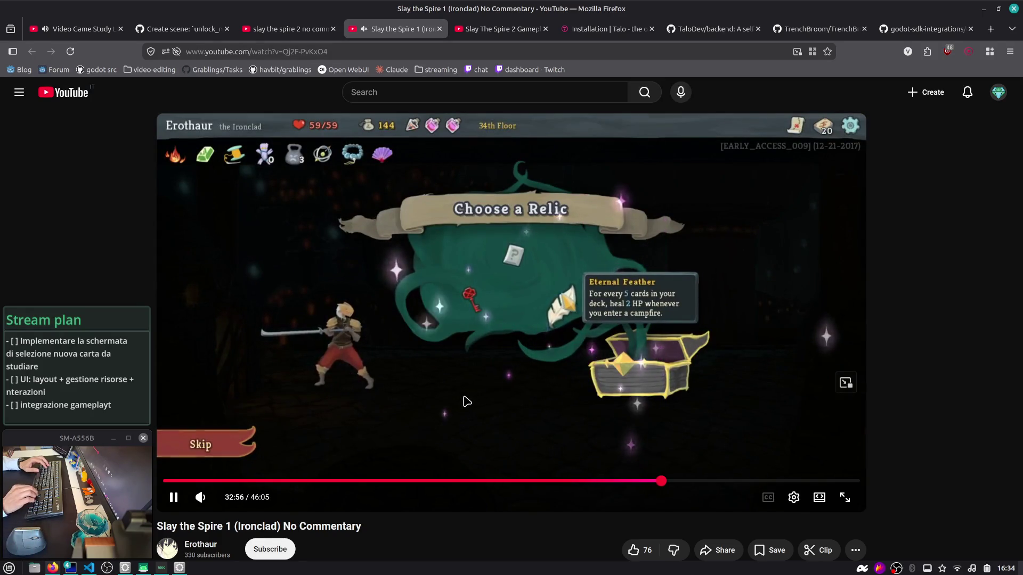
Step between the Choose a Relic and previous card choice screens, pause, and return to Godot.
key(Right)
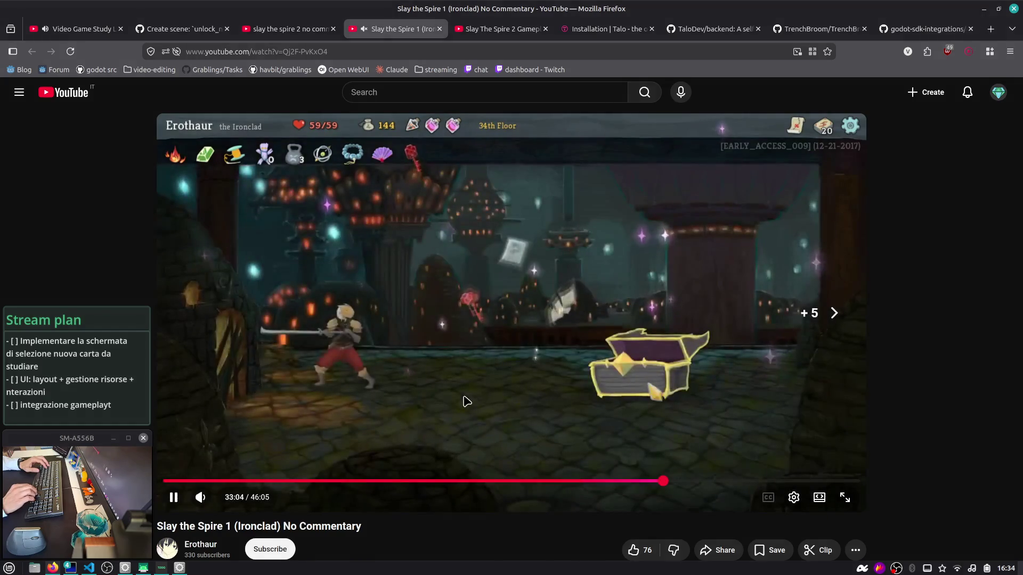
key(Right)
key(Left)
key(Left)
key(Left)
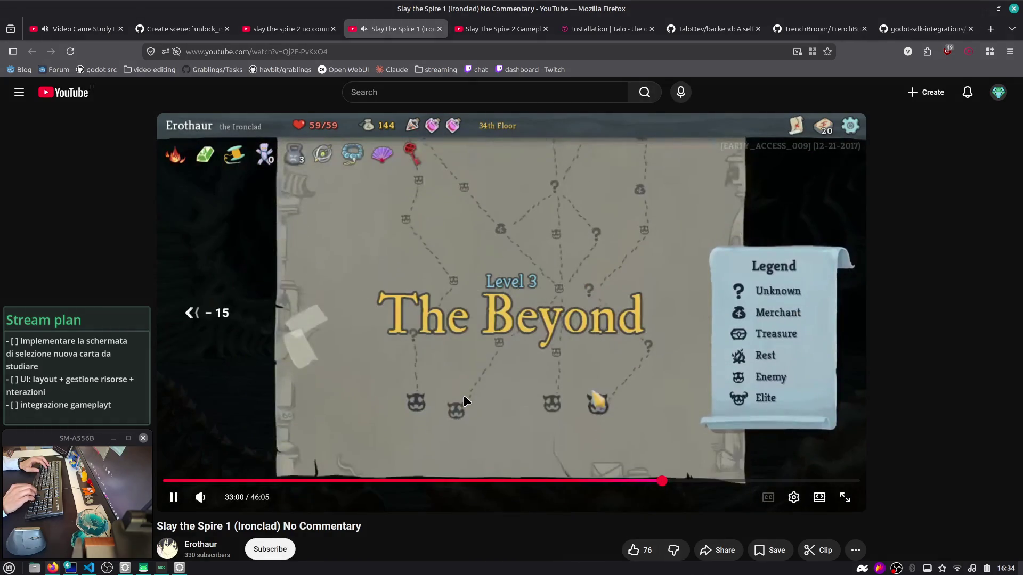
key(Left)
key(Left)
key(Left)
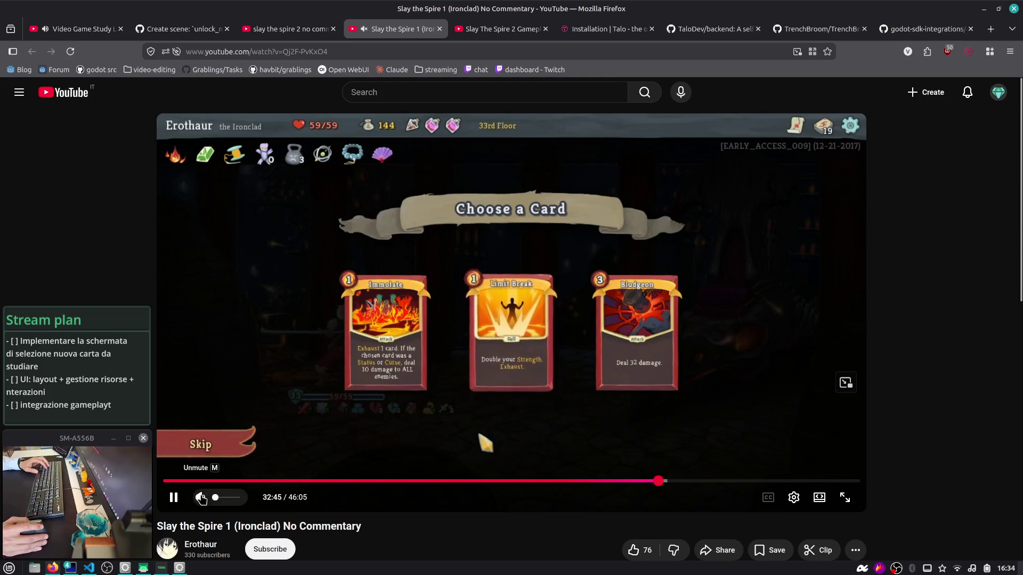
key(k)
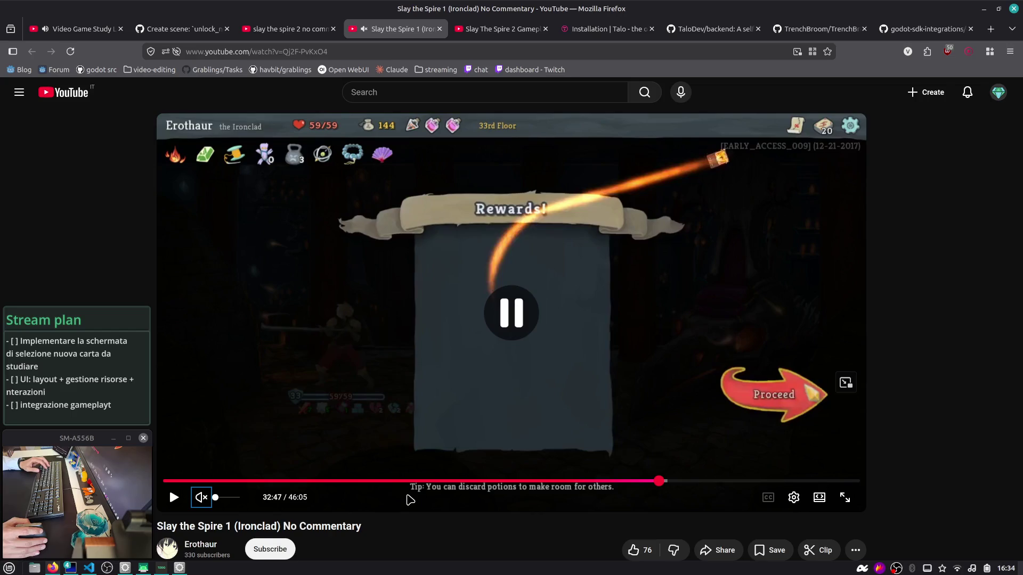
key(alt+Tab)
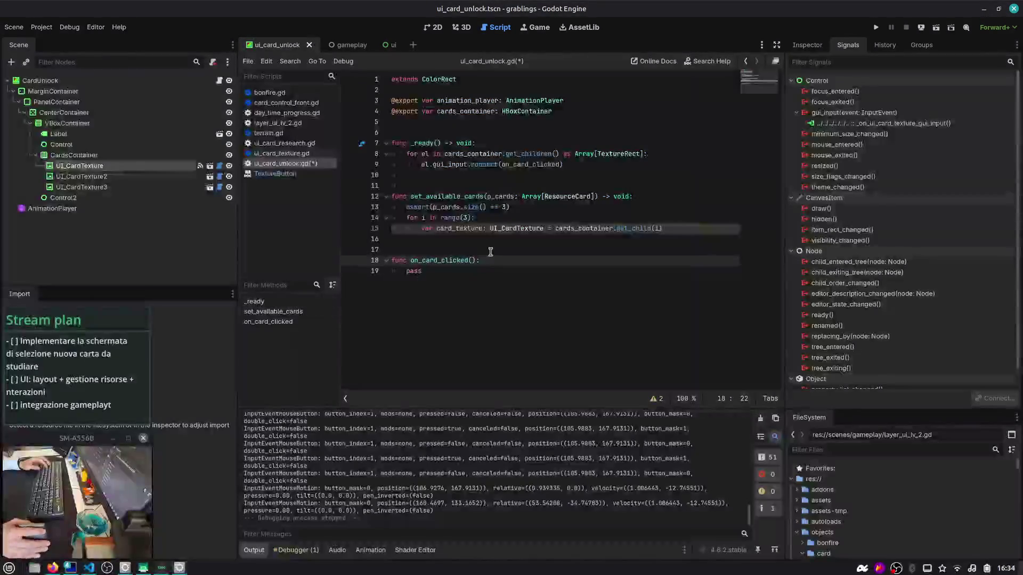
Check the connect documentation and select on_card_clicked inside the line-18 connect call.
click(494, 270)
double_click(447, 262)
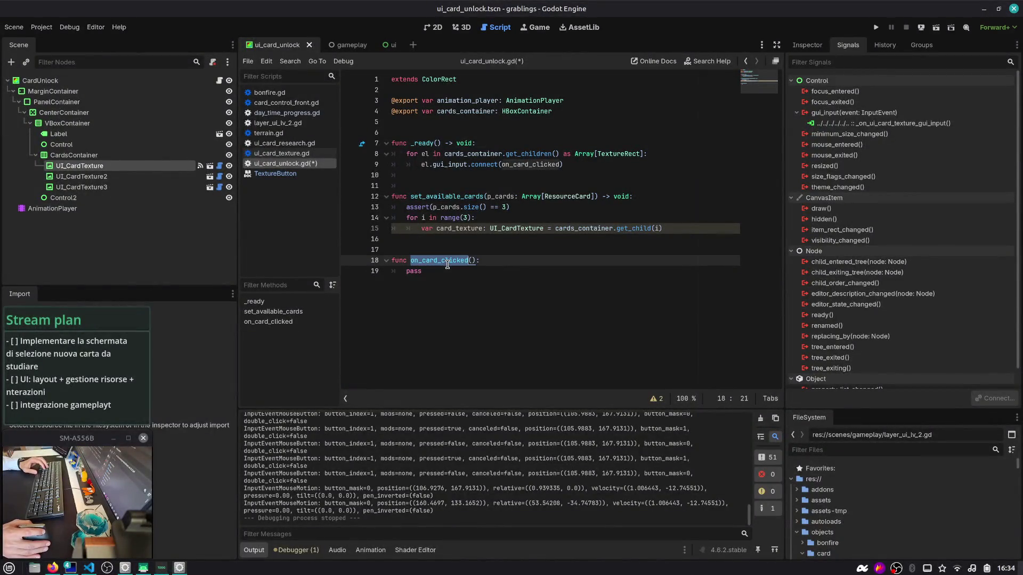
click(480, 261)
click(495, 164)
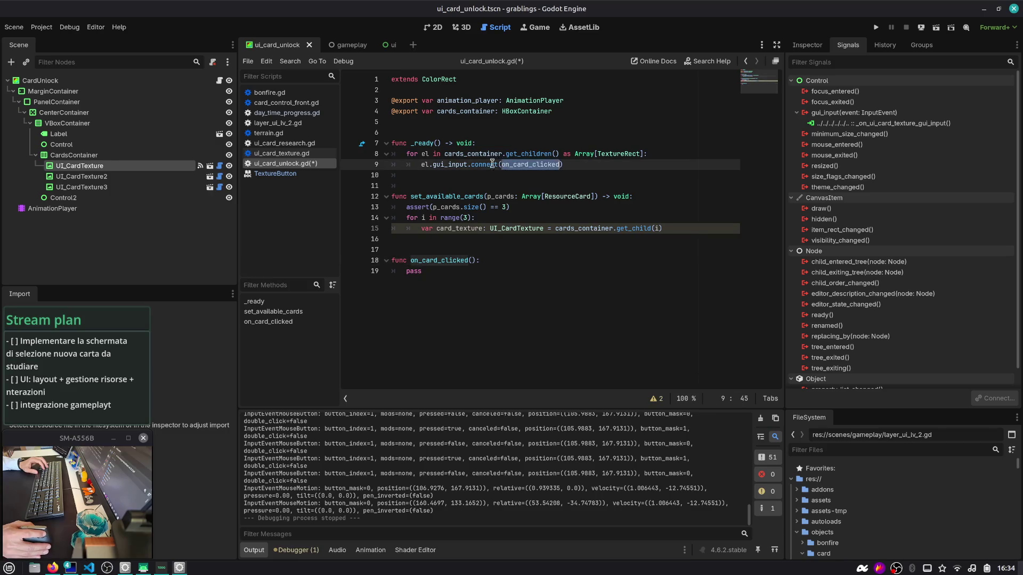
double_click(480, 164)
key(Right)
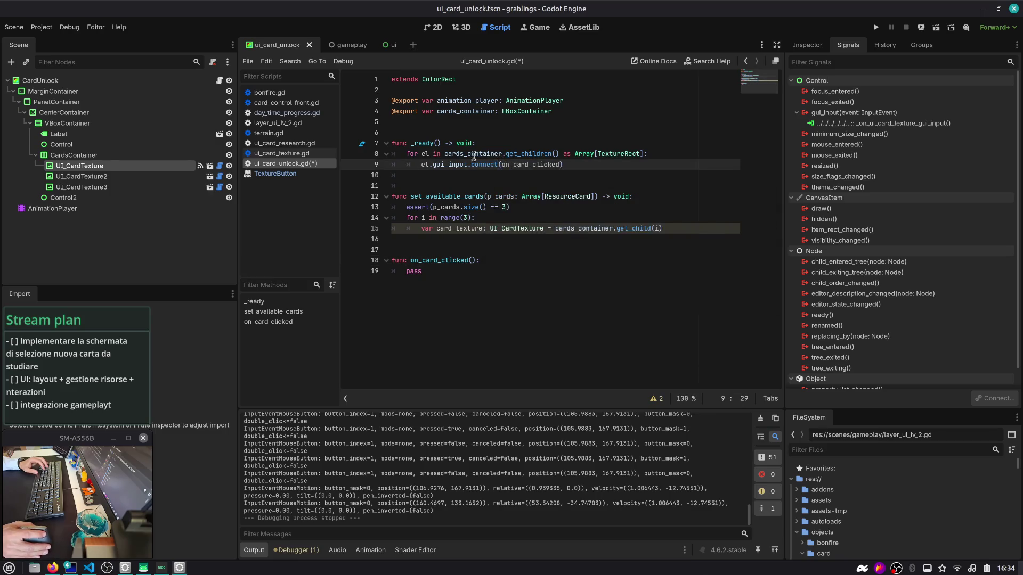
double_click(555, 164)
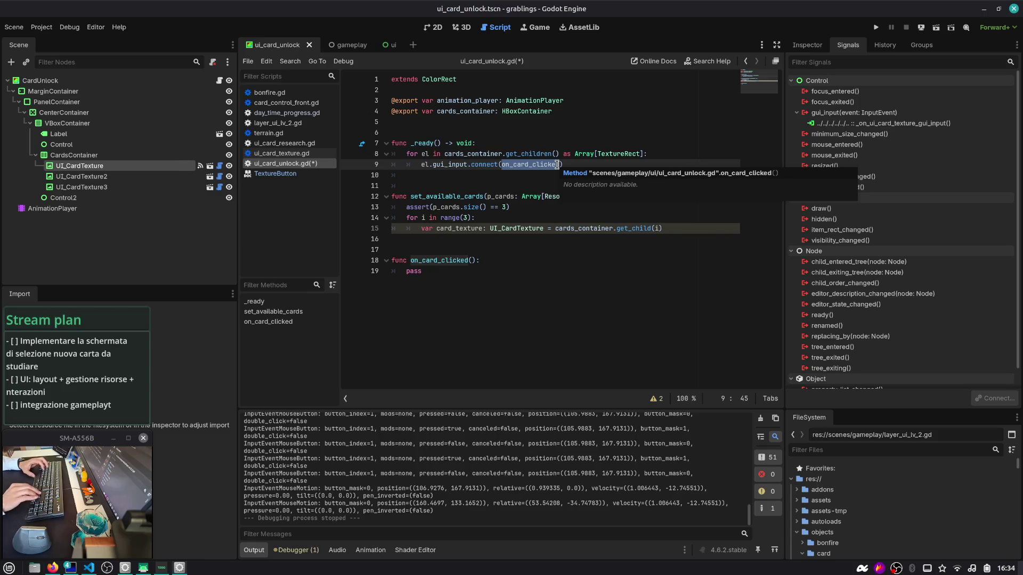
key(Right)
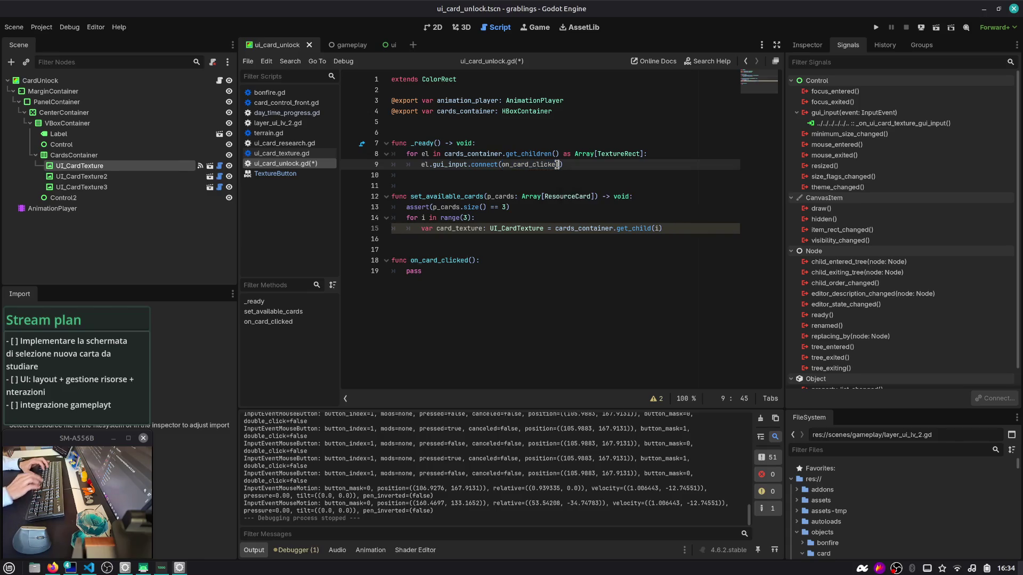
Append .bind() to the on_card_clicked callback and read the bind documentation.
text(.)
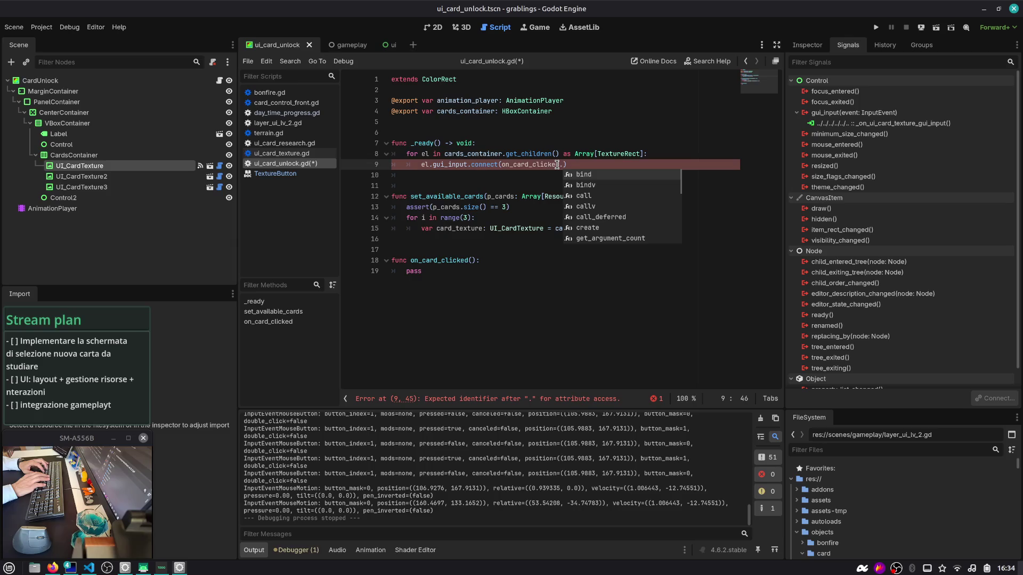
key(BackSpace)
text(.)
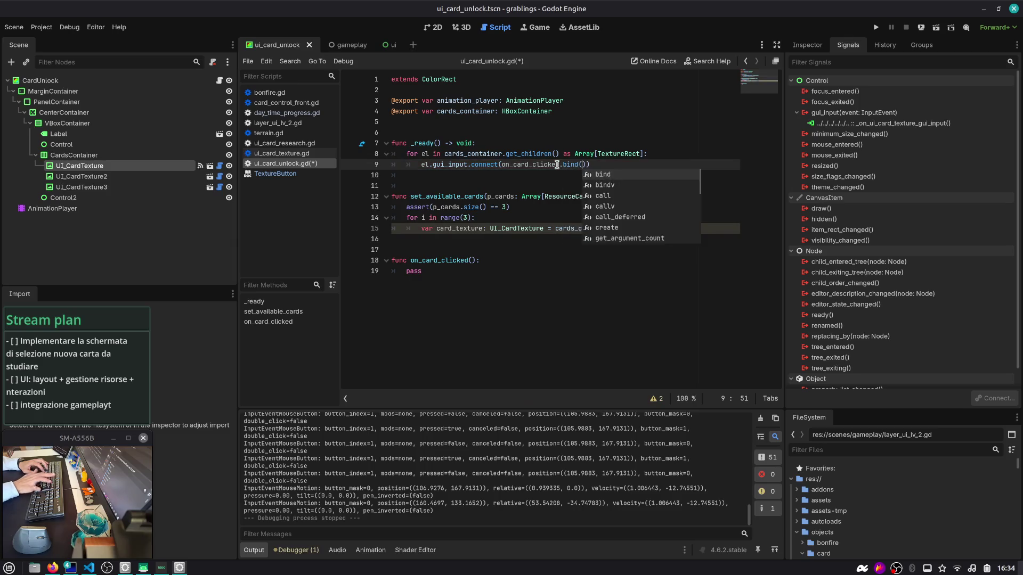
key(Return)
ctrl+click(569, 164)
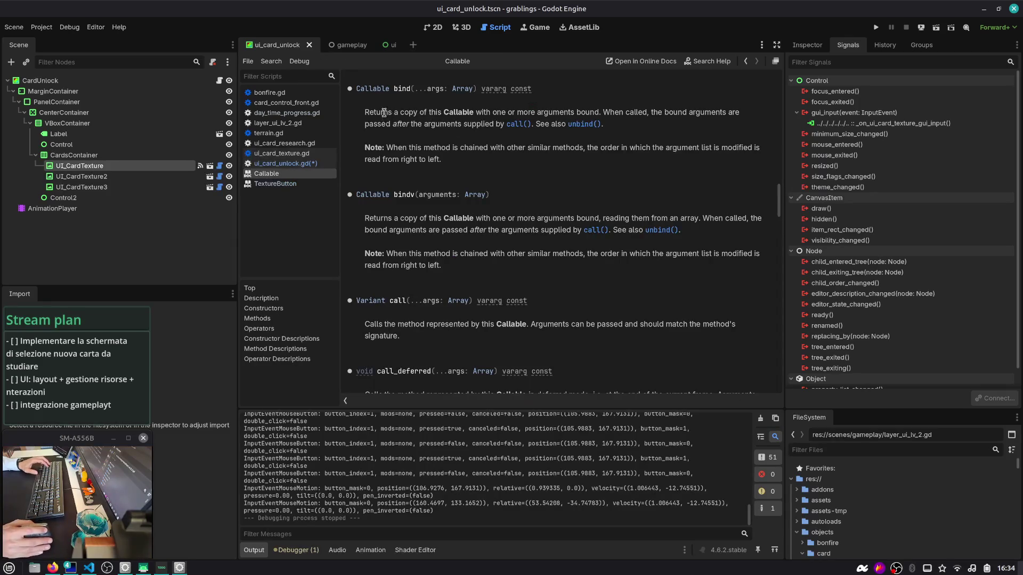
drag(495, 114, 659, 117)
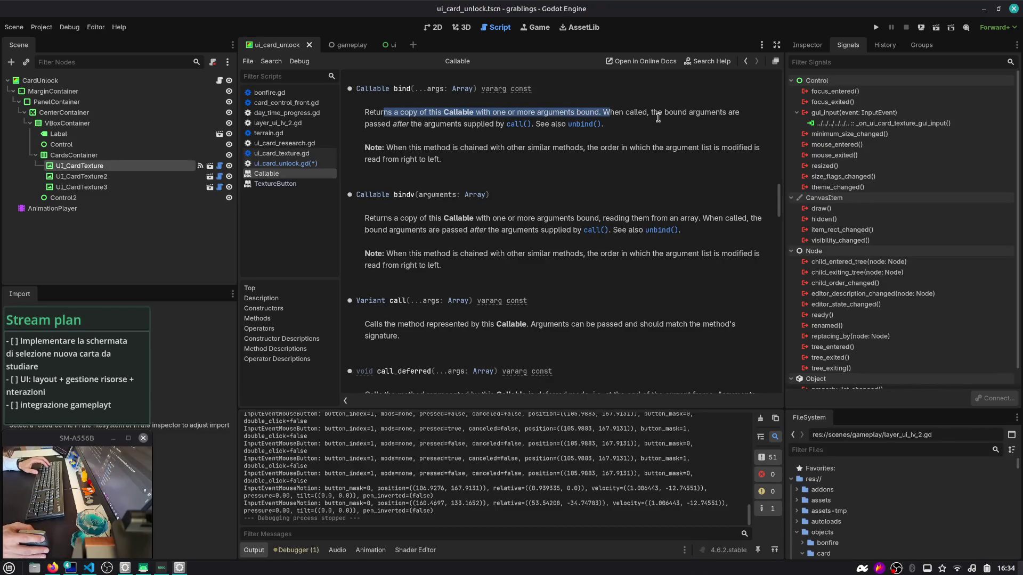
click(745, 60)
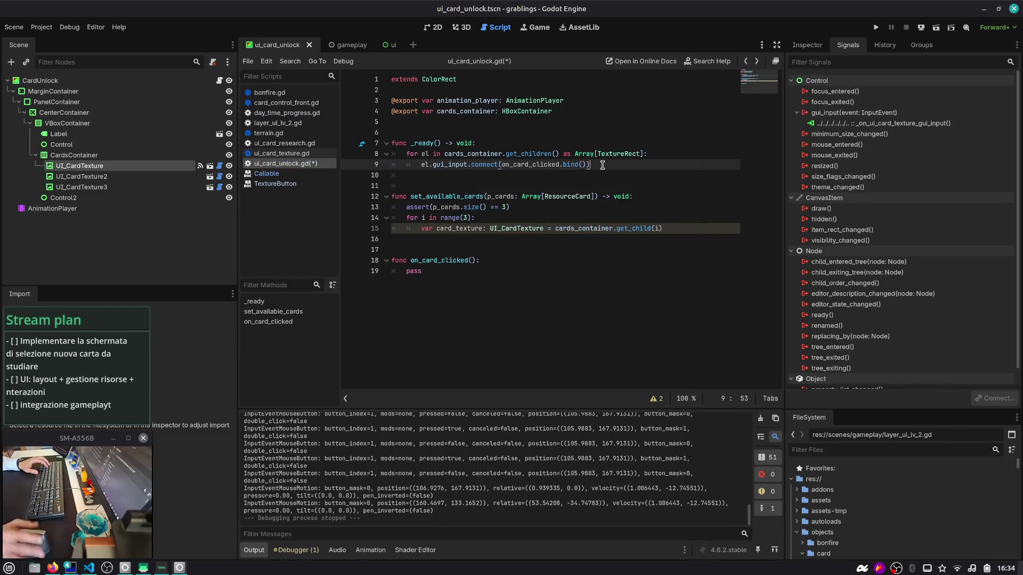
text(el)
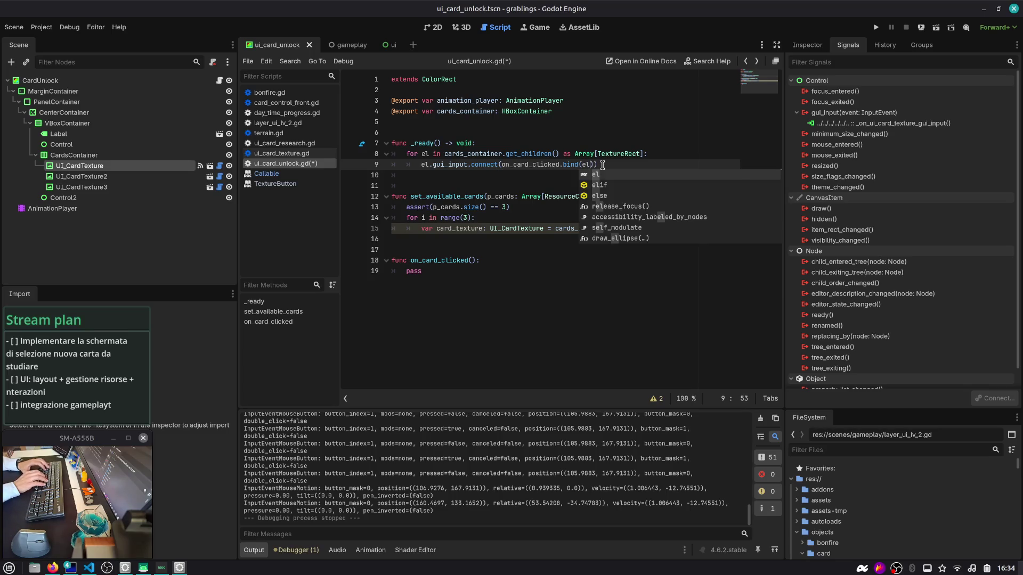
key(Escape)
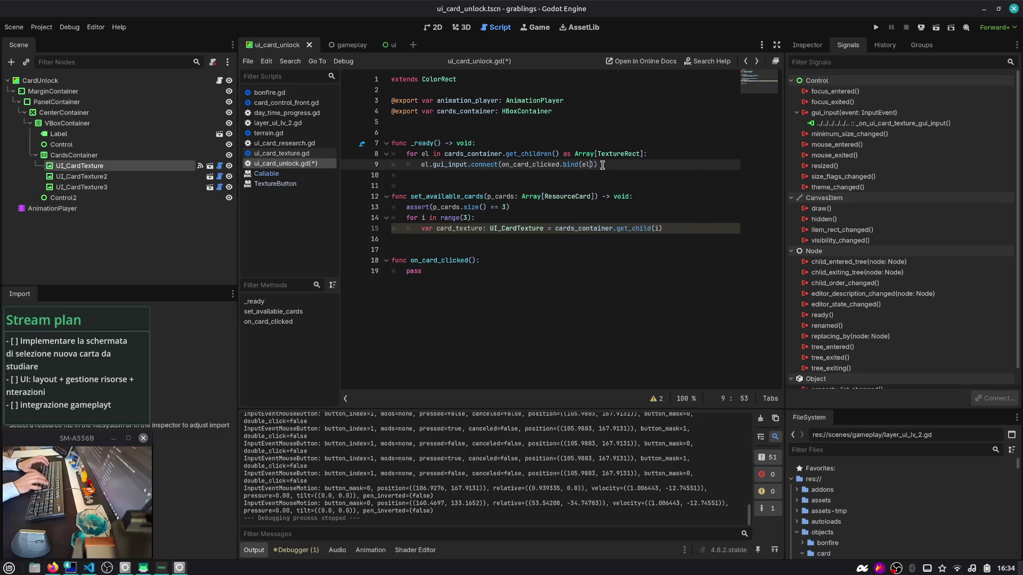
key(Down)
key(Down)
key(Down)
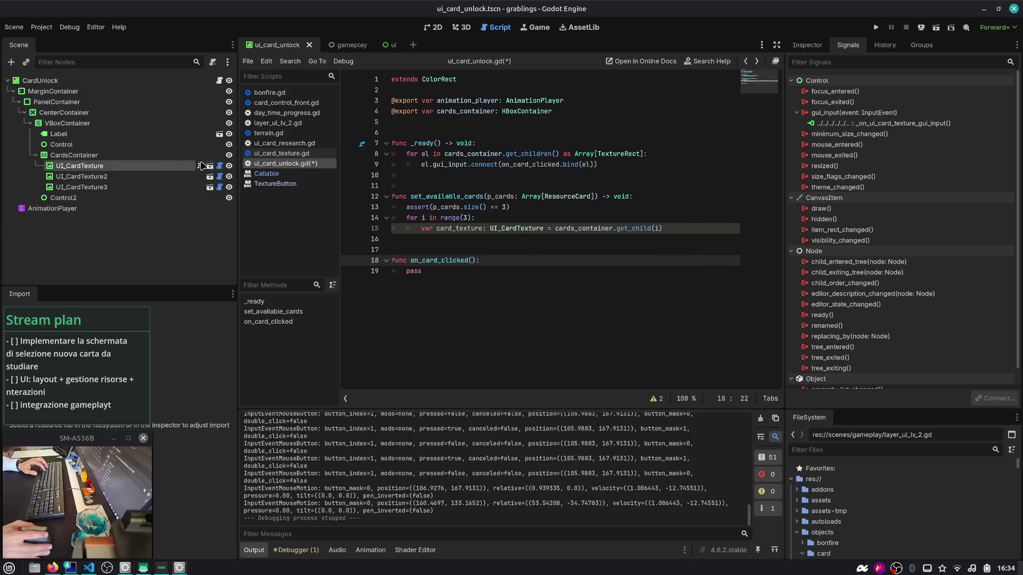
Change the line-8 loop type from TextureRect to UI_CardTexture and save ui_card_unlock.gd.
click(619, 153)
double_click(619, 153)
text(UI_Card)
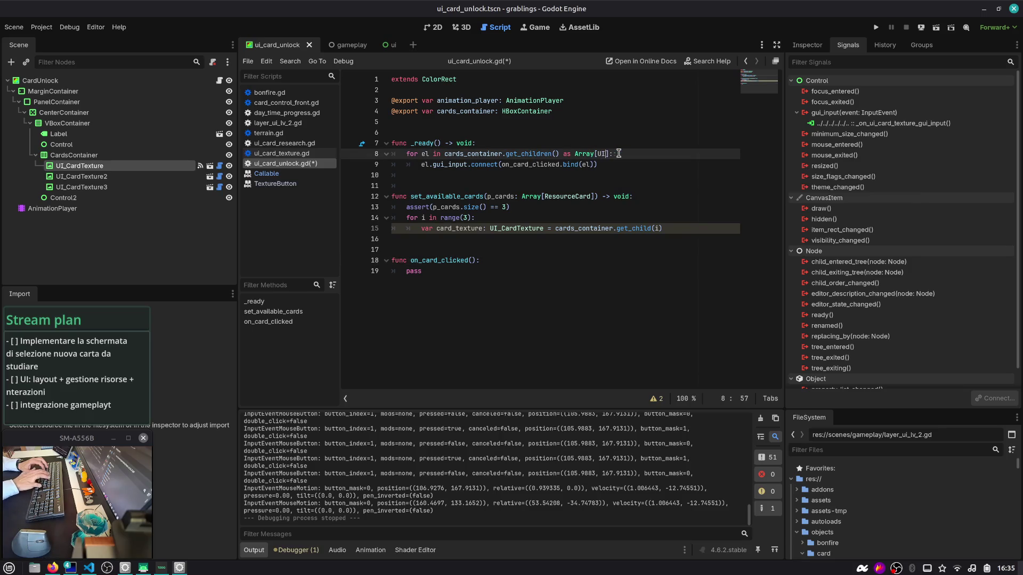
key(Return)
double_click(618, 154)
text(UI_CardTexture)
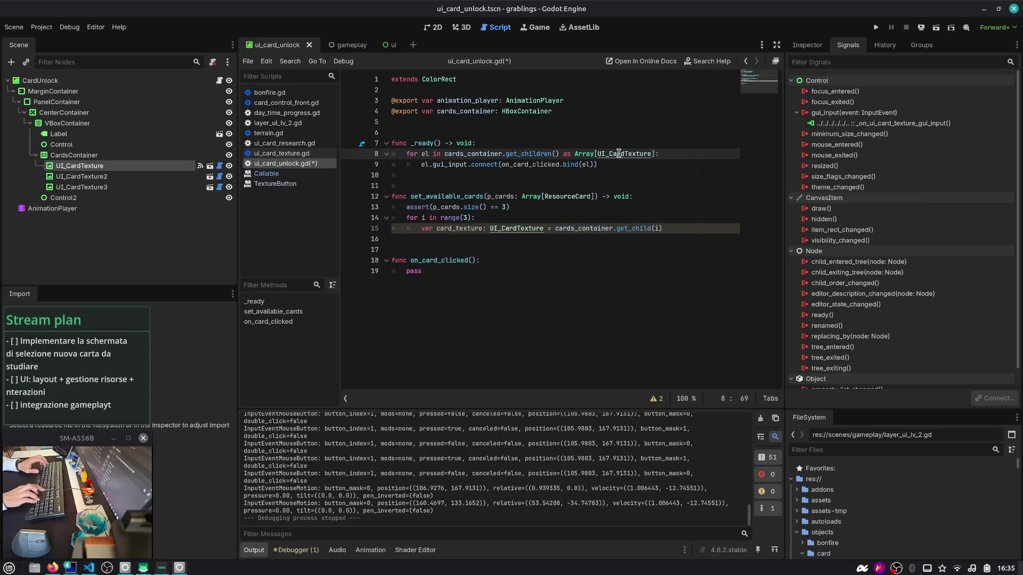
key(Return)
key(ctrl+s)
click(471, 261)
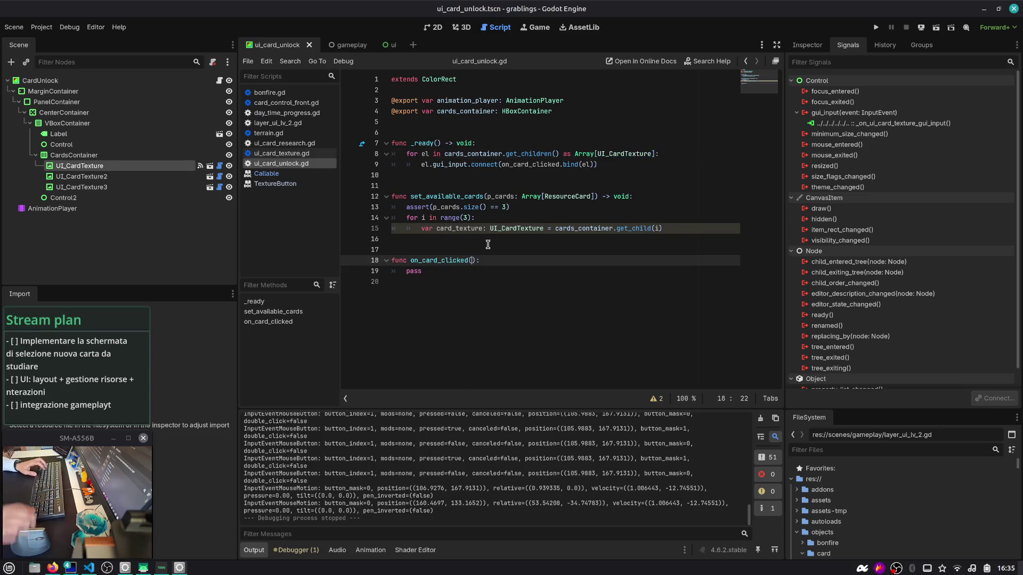
Add the p_ui_card parameter and write others = cards_container.get_children().filter(el != p_ui_card).
text(p_ui_card: UI_CardTexture)
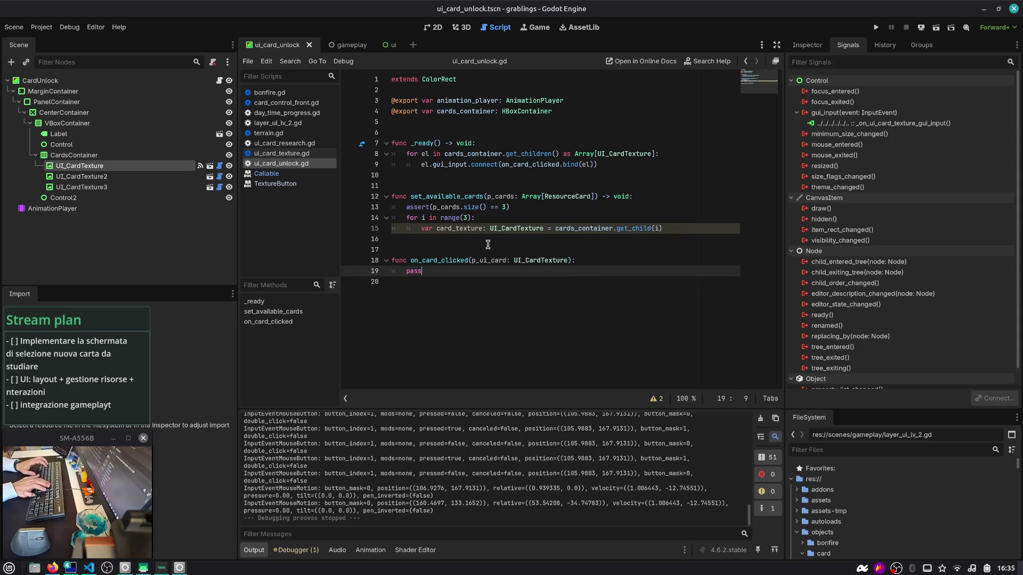
key(Down)
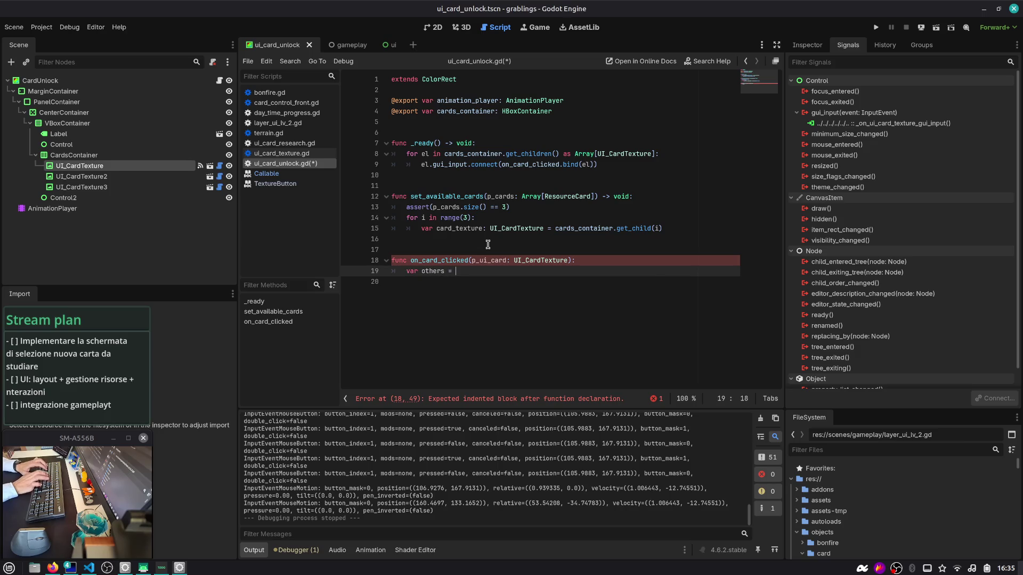
text(cards_container.)
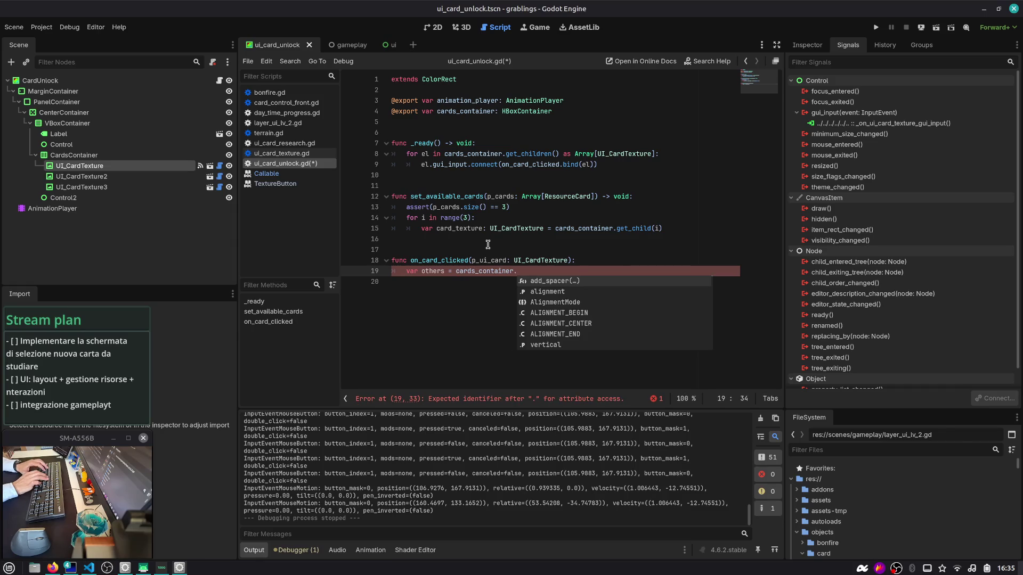
text(get_)
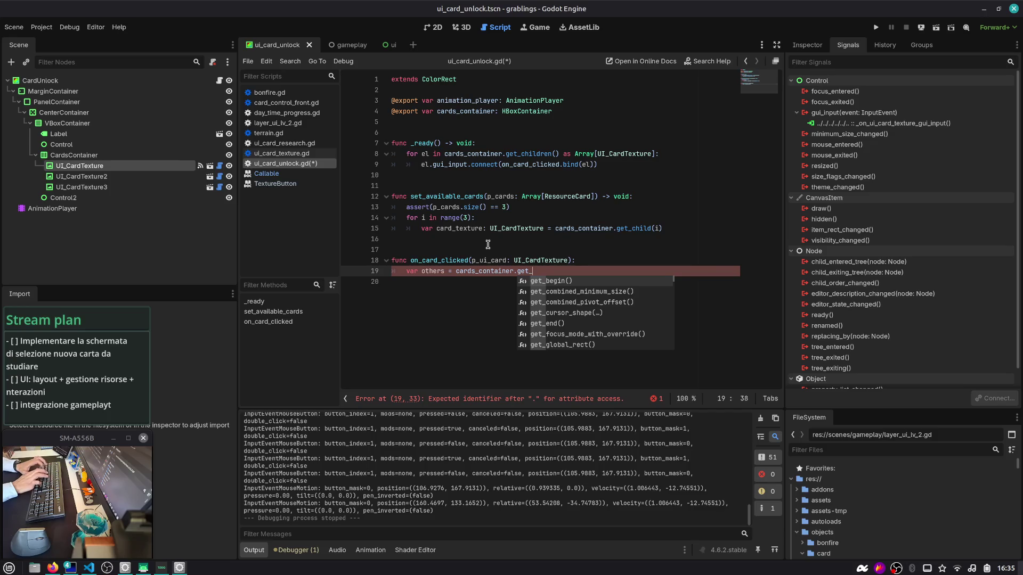
text(ch)
key(Return)
text(.)
key(BackSpace)
key(BackSpace)
key(BackSpace)
key(End)
text(.)
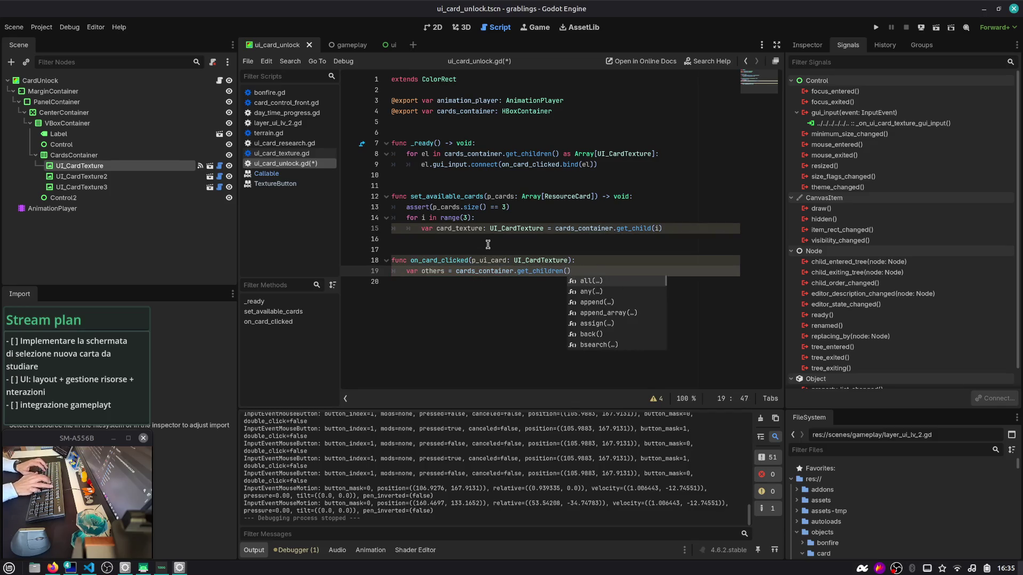
text(filter(el =>)
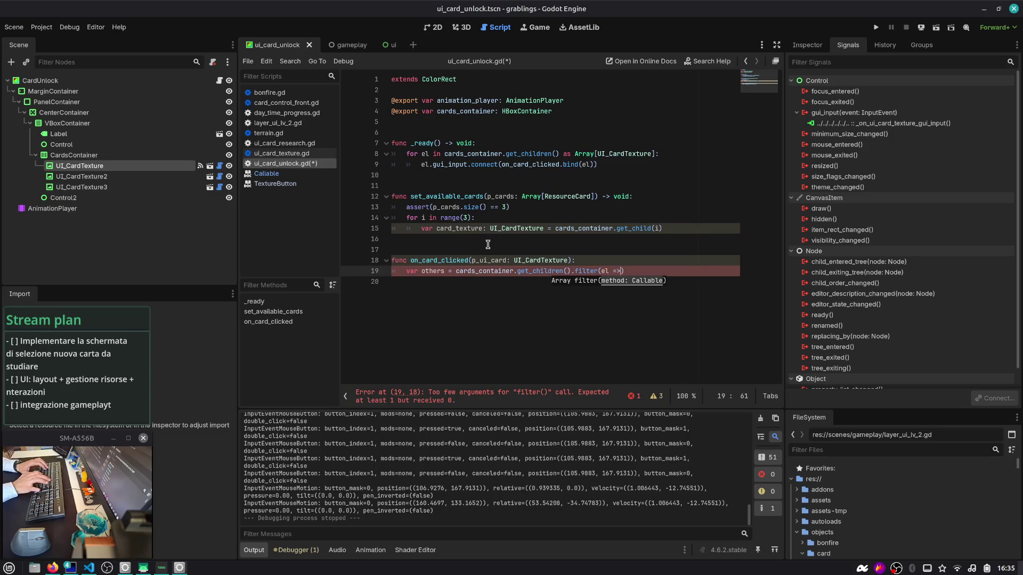
text(el != p)
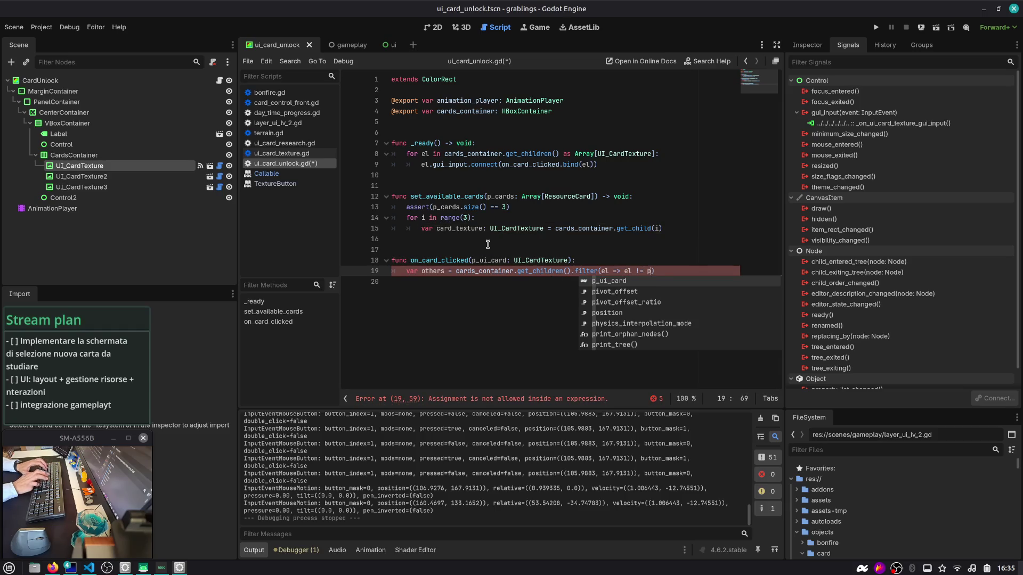
text(_ui_card)
key(Return)
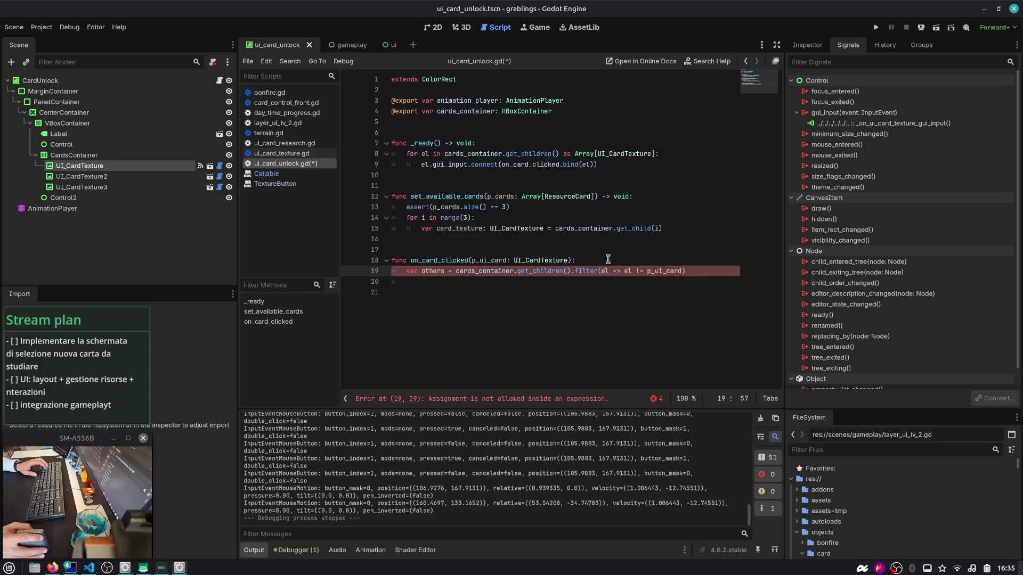
Wrap the filter condition in the lambda func(el): return el != p_ui_card and declare others with :=.
click(601, 268)
text(func ()
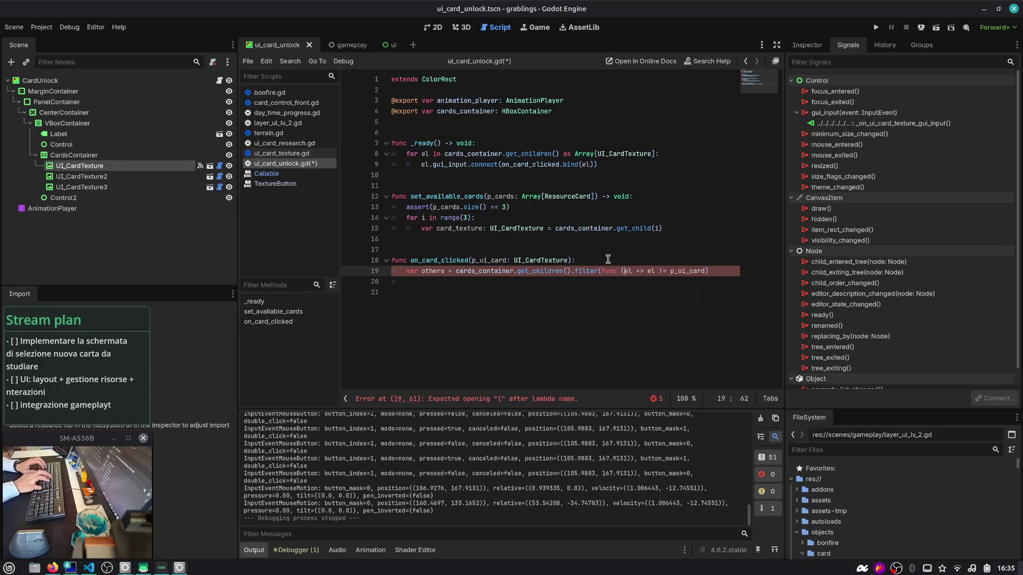
key(Right)
key(Right)
text():)
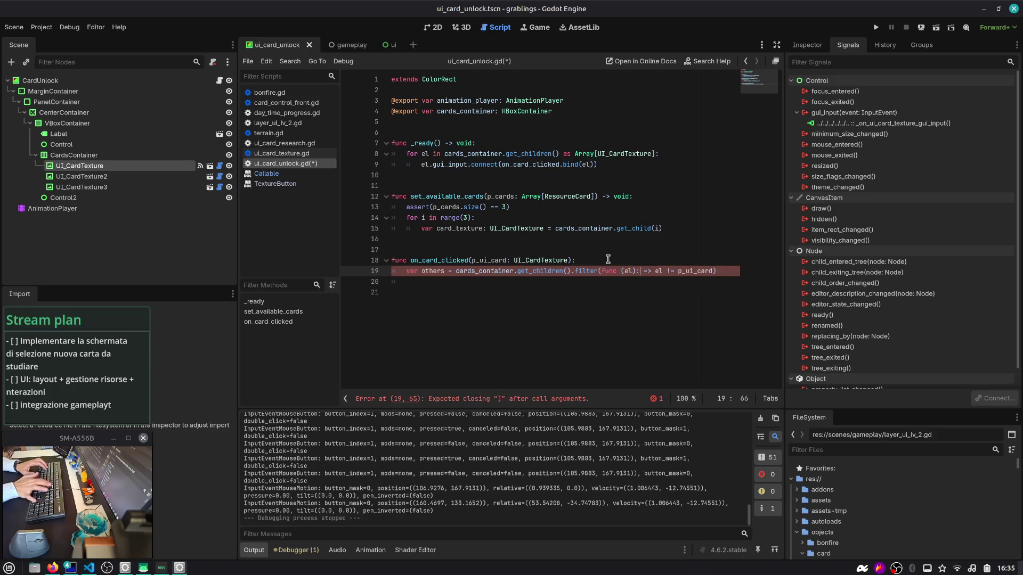
key(Right)
key(Delete)
key(Delete)
text(return)
key(Left)
key(Left)
key(Left)
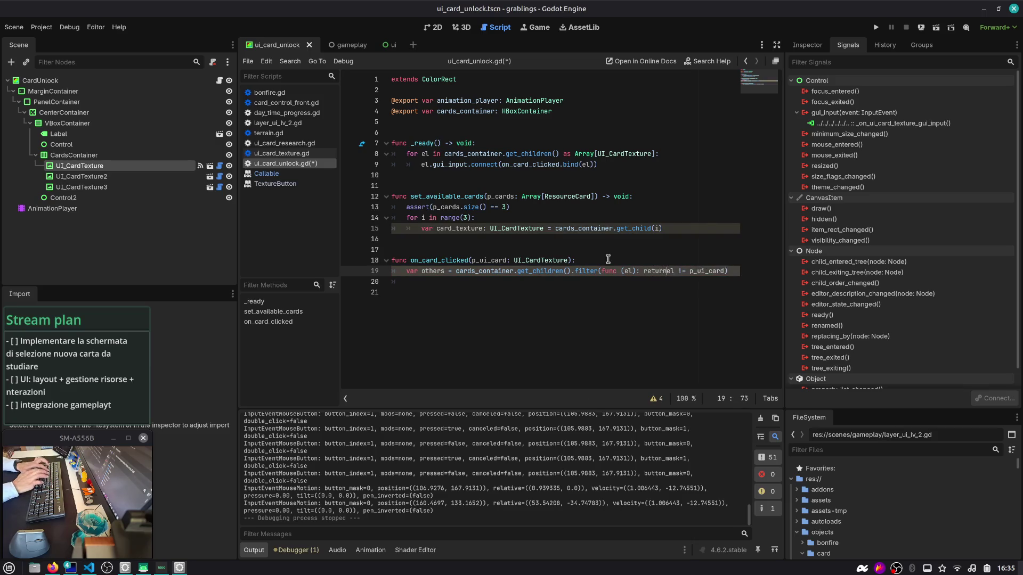
key(Left)
key(BackSpace)
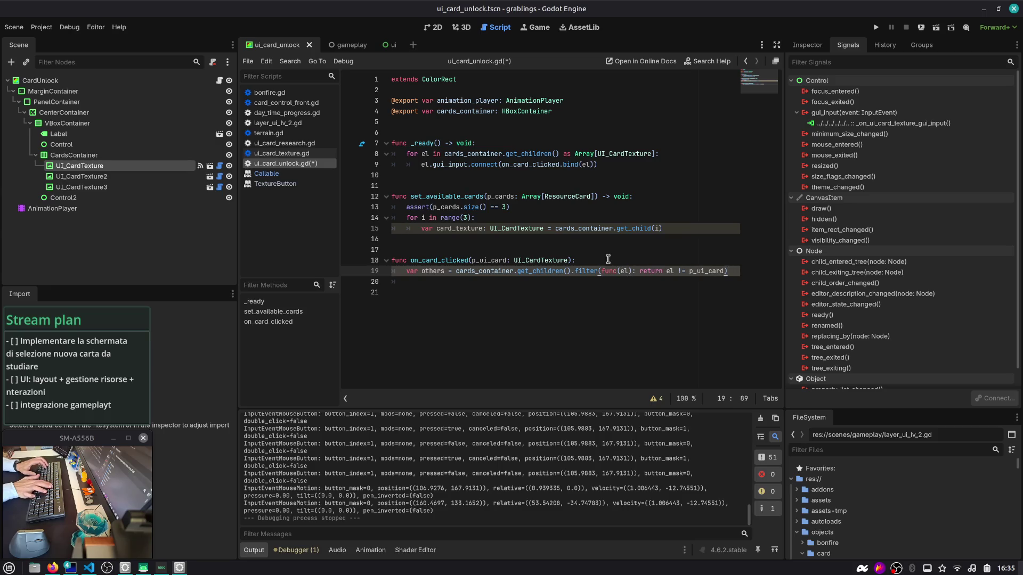
key(Down)
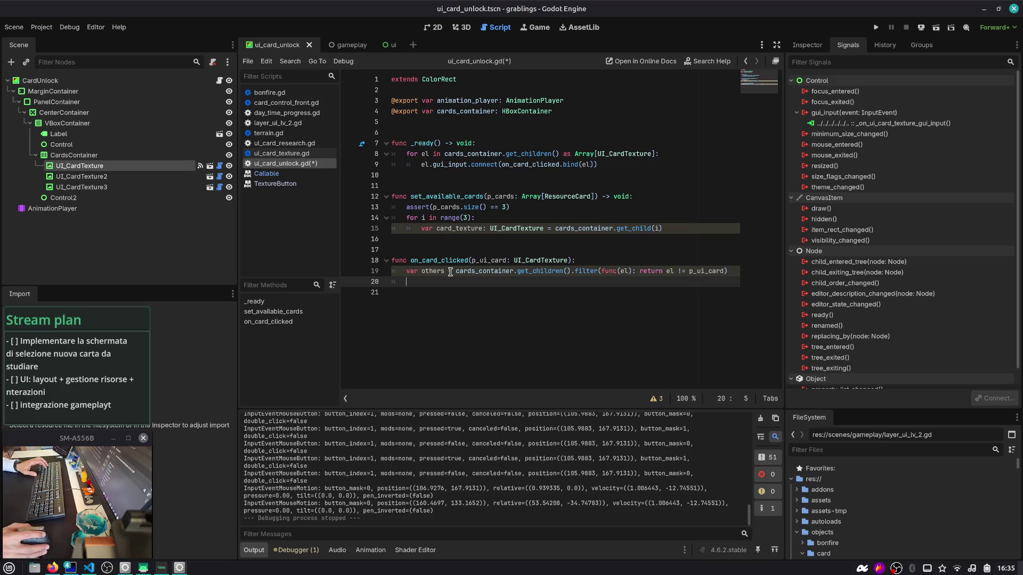
click(450, 270)
text(:)
Review card_texture and set_available_cards, then undo the stray dot on line 20.
click(451, 281)
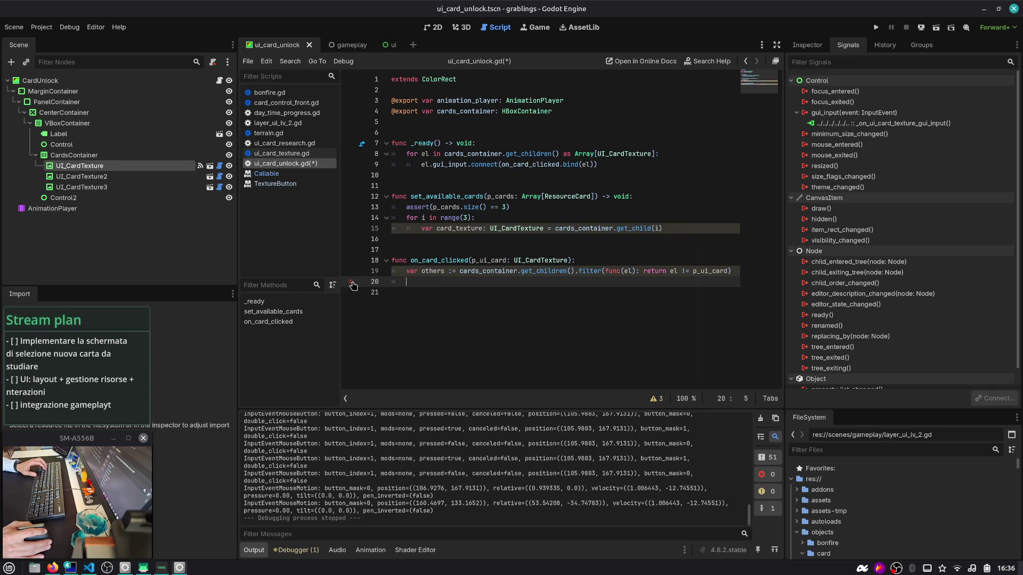
double_click(461, 228)
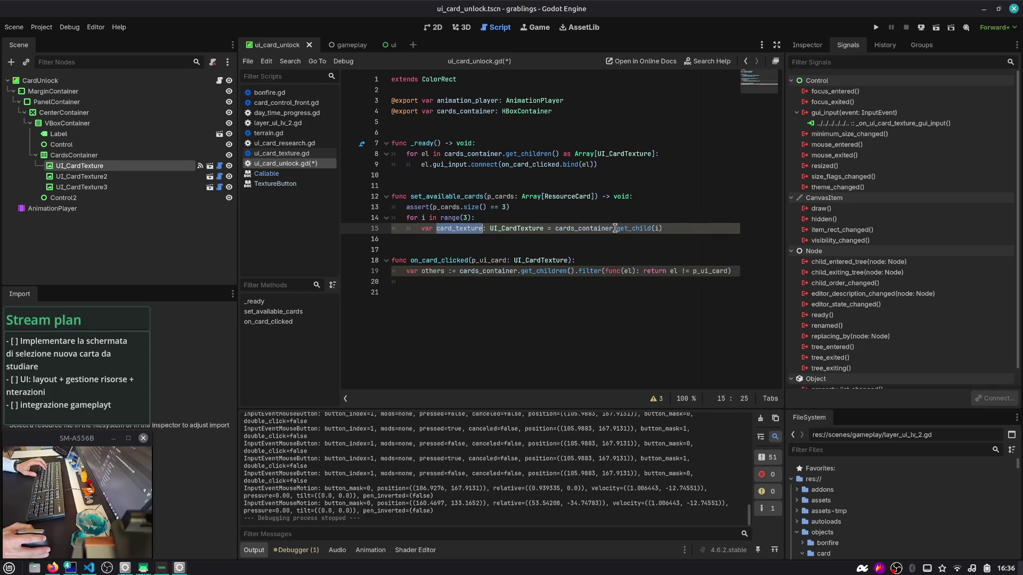
double_click(473, 200)
click(684, 230)
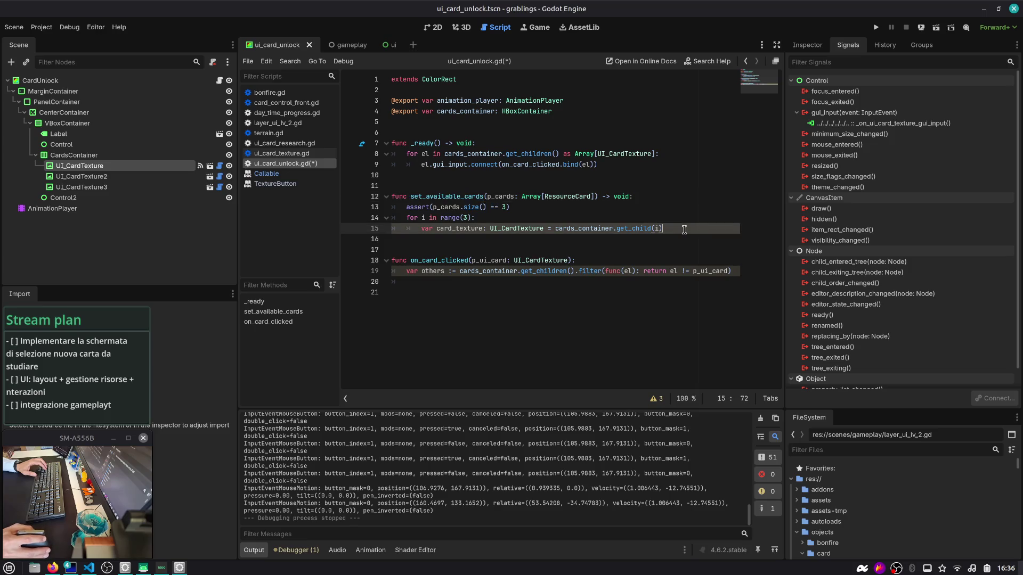
click(472, 282)
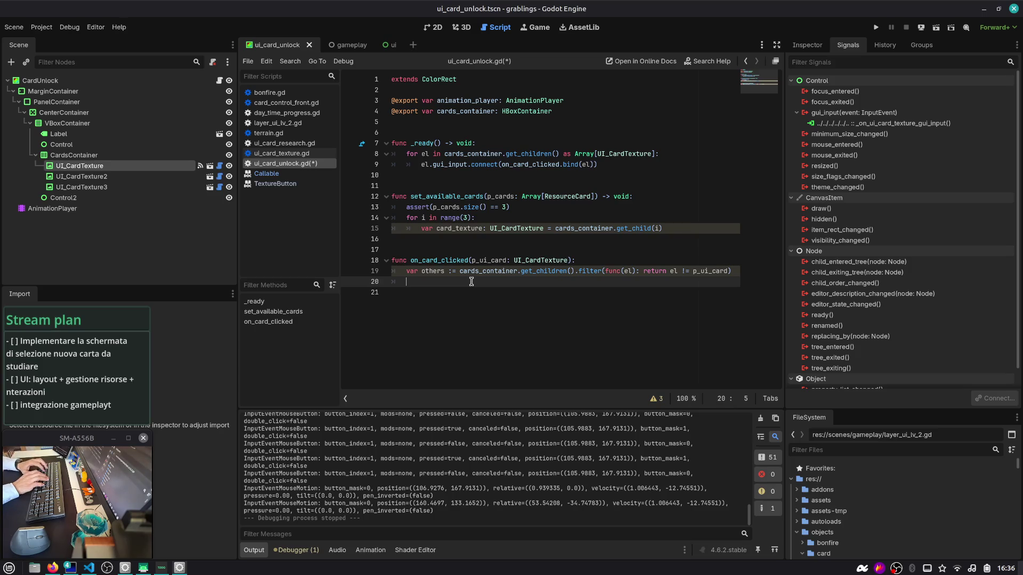
key(ctrl+z)
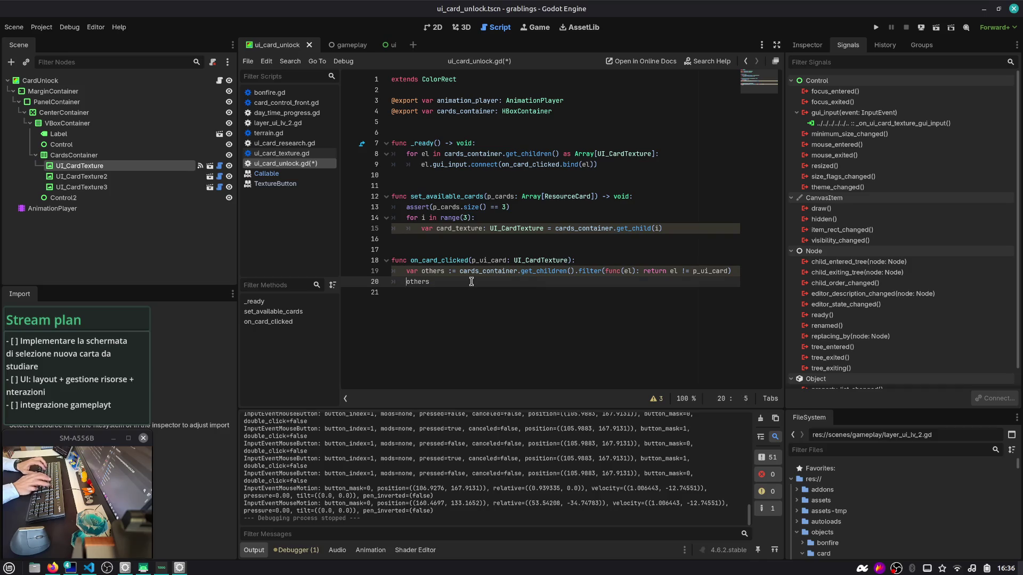
Add a loop that calls hide() on every card in others.
key(End)
text(:)
key(Return)
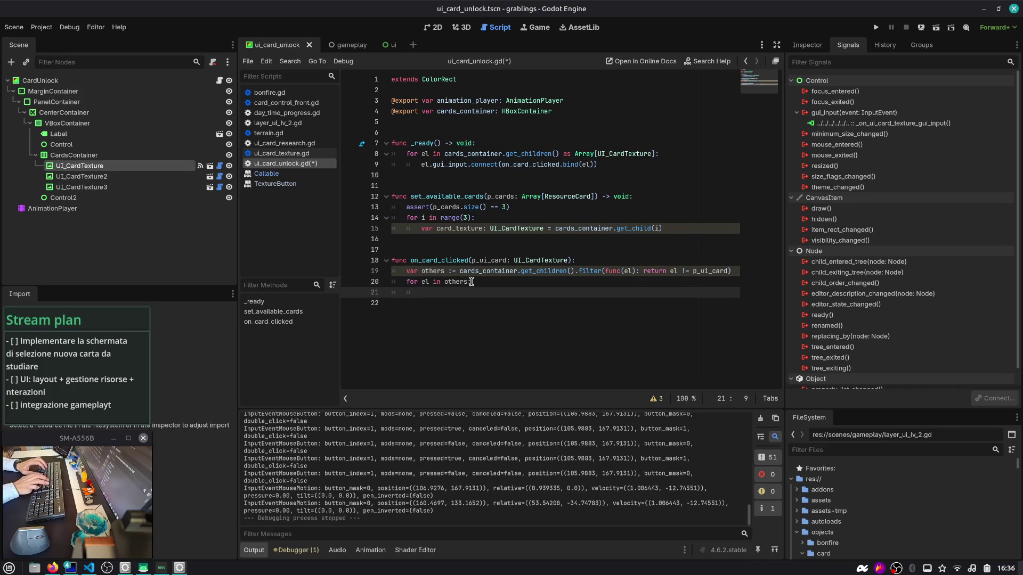
text())
key(Return)
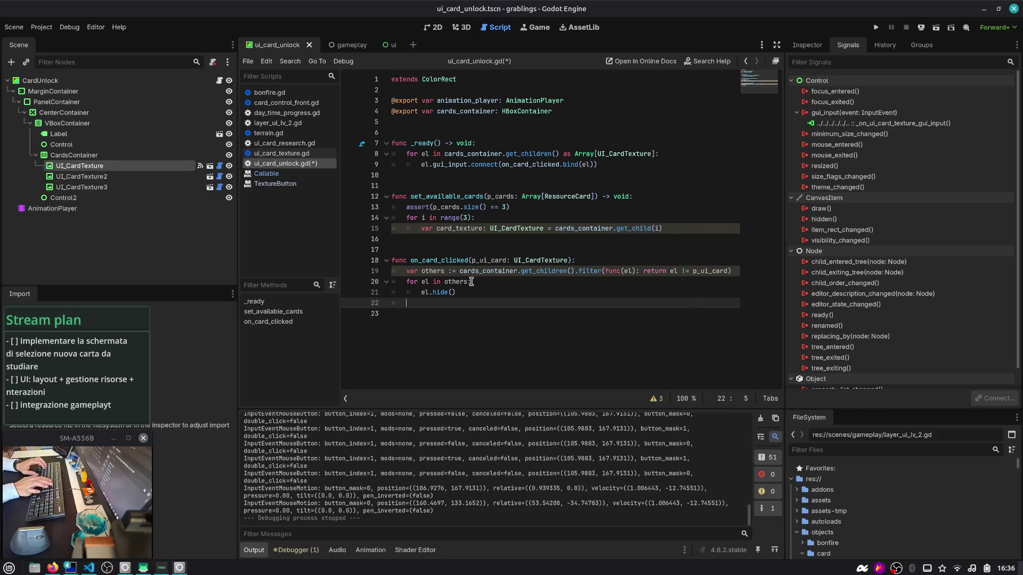
key(Return)
Add await get_tree().create_timer(.3).timeout after the hide loop.
text(ee().cre)
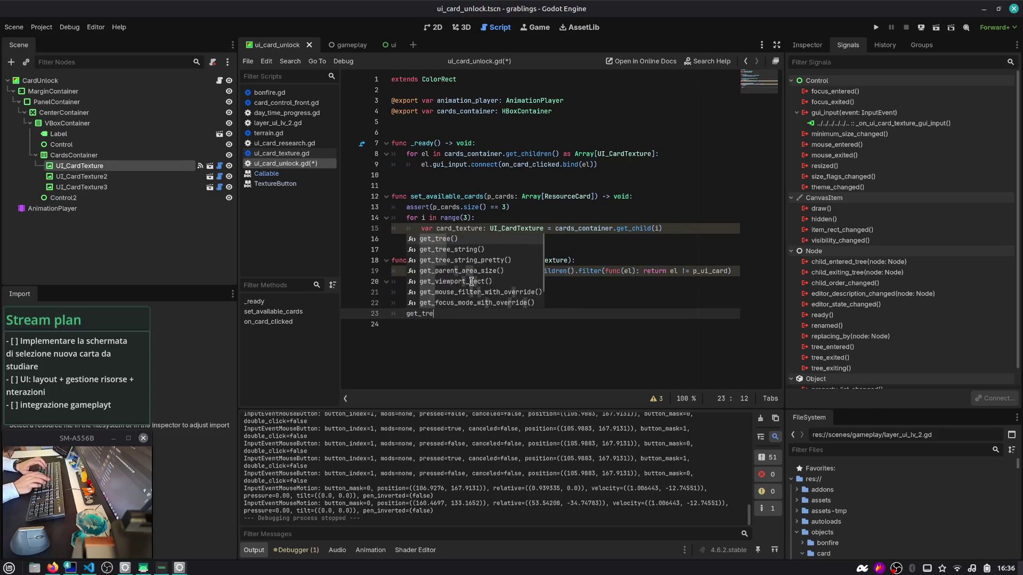
key(Return)
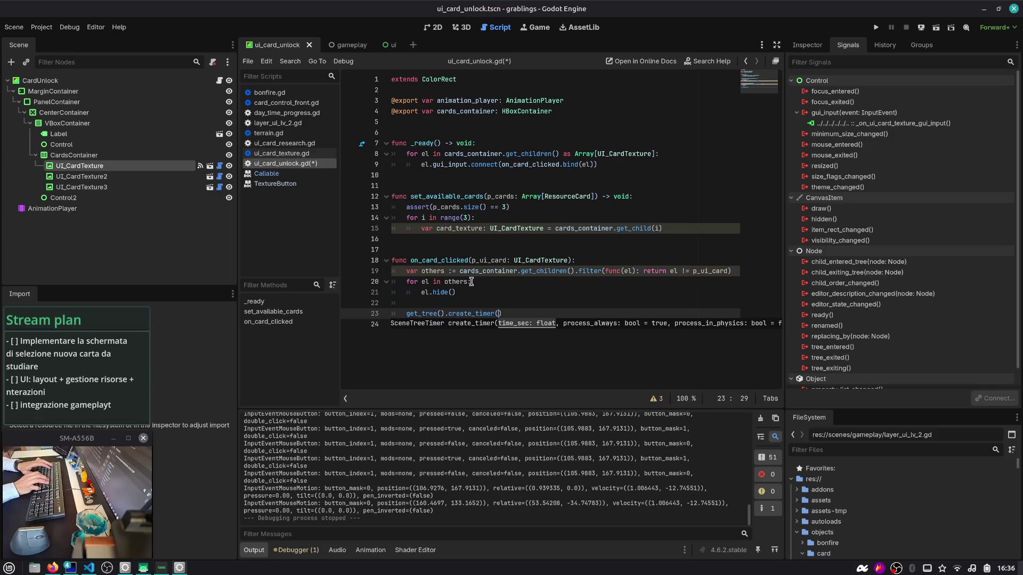
text(.3).)
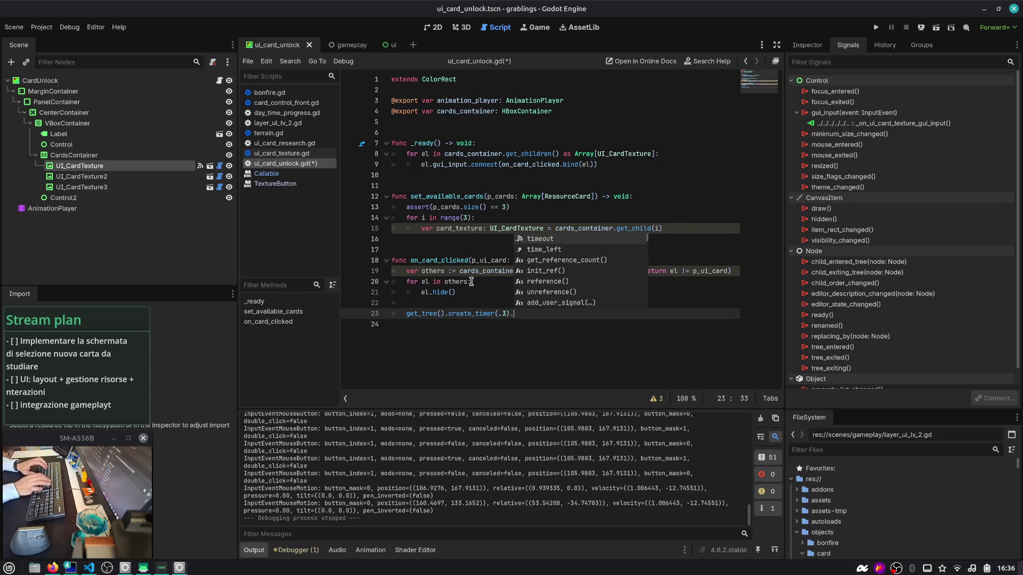
key(Return)
key(Home)
text(await)
key(End)
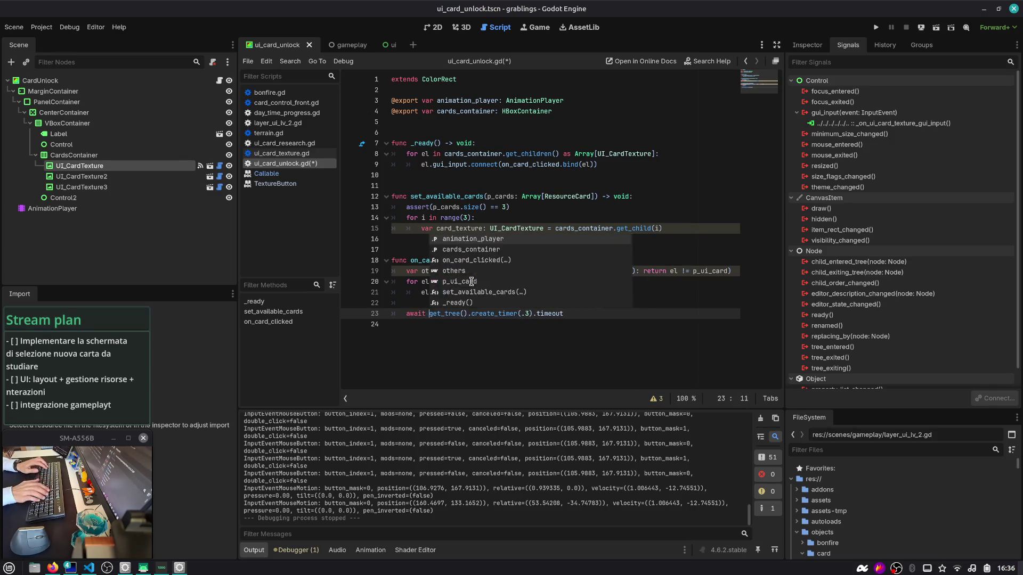
key(Return)
Add p_ui_card.hide() after the wait, change the delay to 1.0, and save.
key(Return)
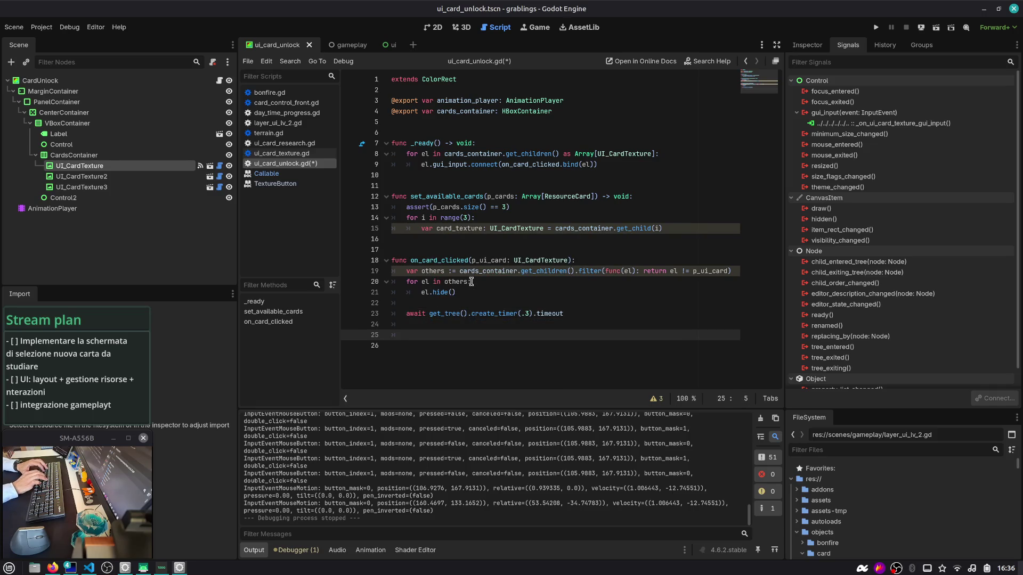
text(_)
key(Return)
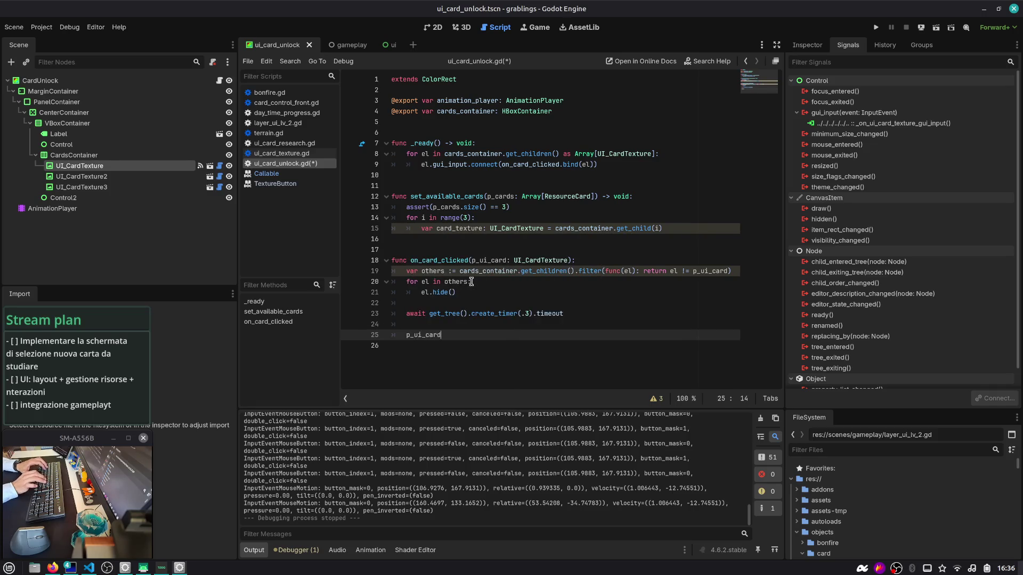
text(.hide)
key(Return)
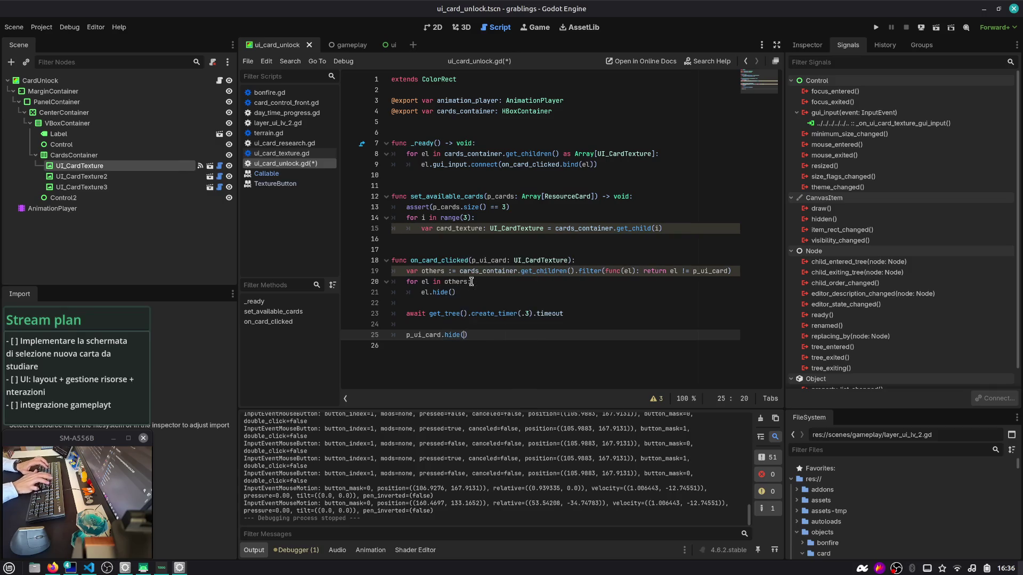
key(Up)
key(Up)
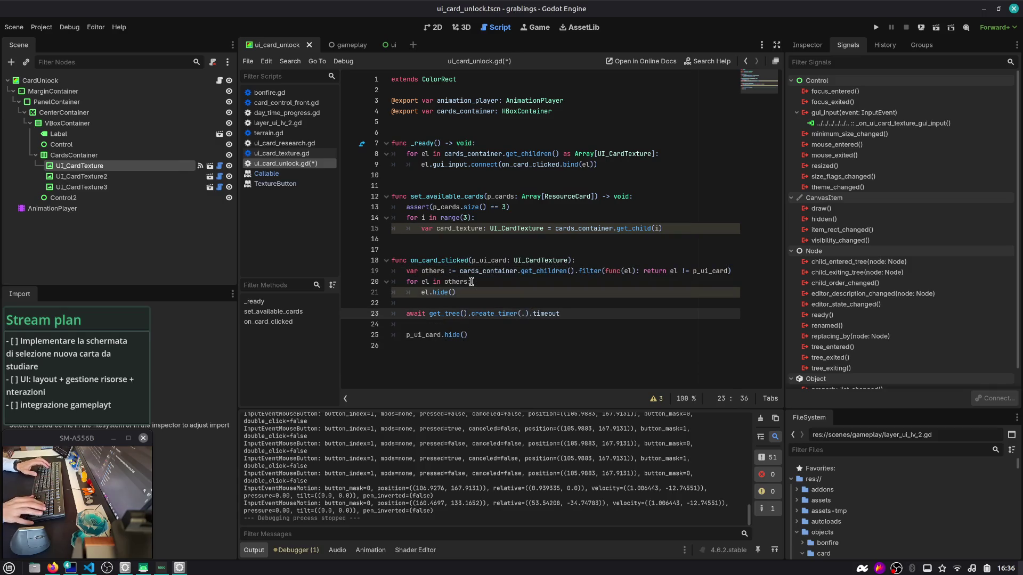
key(Left)
key(Left)
key(BackSpace)
key(BackSpace)
text(1.0)
key(ctrl+s)
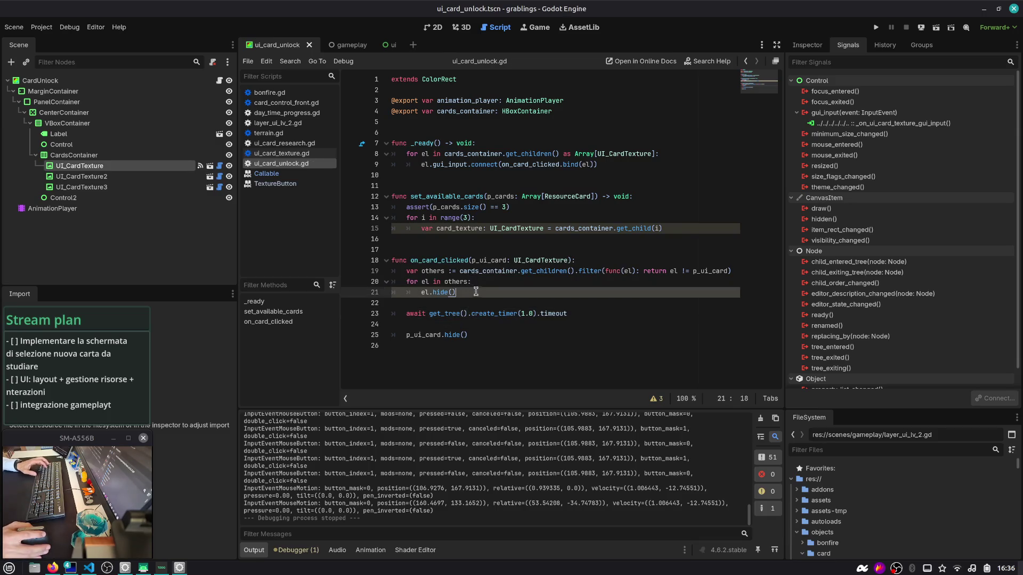
Review the el, others and on_card_clicked names in the handler.
double_click(429, 292)
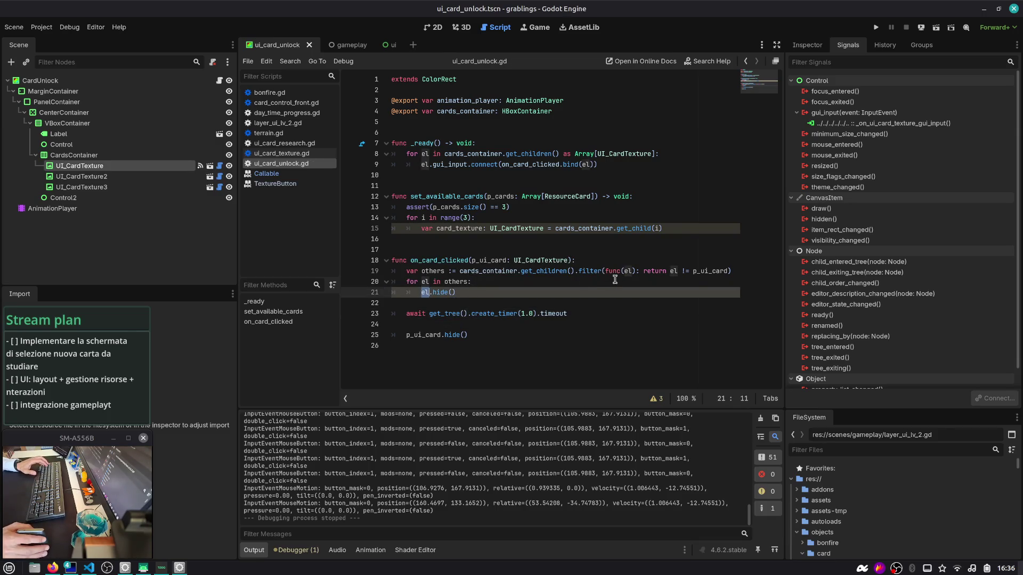
double_click(423, 272)
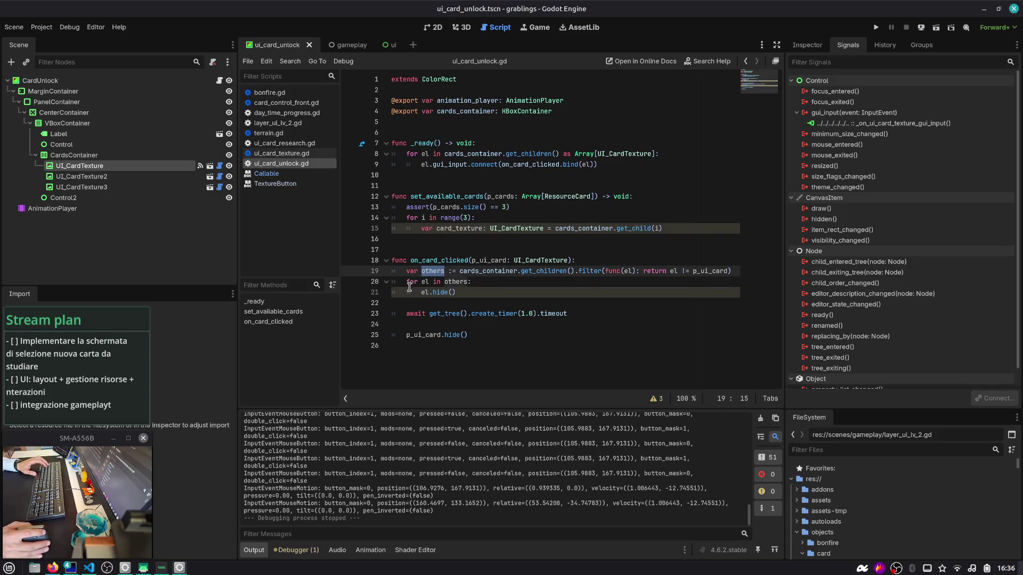
double_click(440, 261)
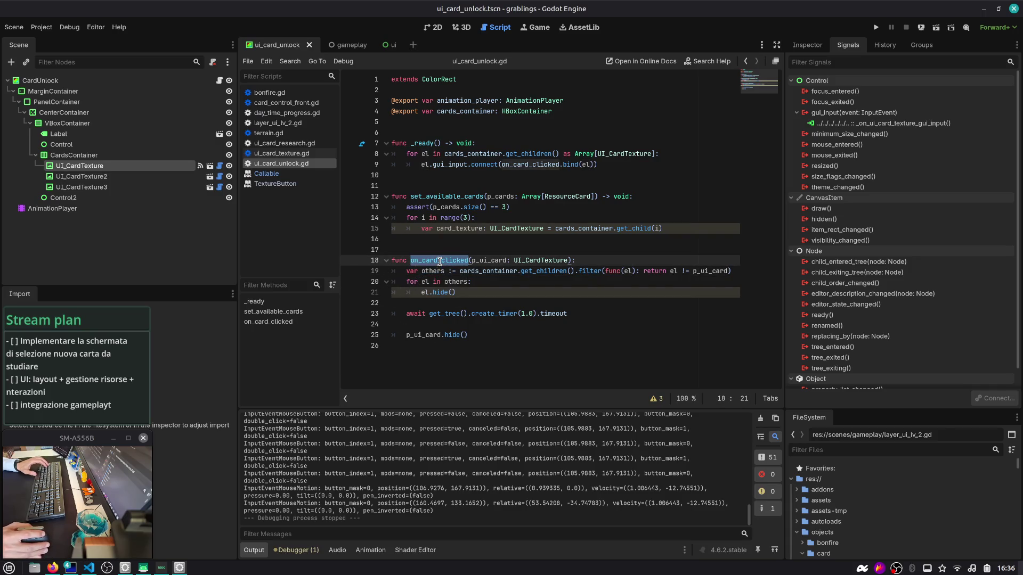
click(466, 335)
Duplicate the await timer line below the card hide, set its delay to 0.5, and save.
key(Up)
key(Up)
key(Home)
key(shift+End)
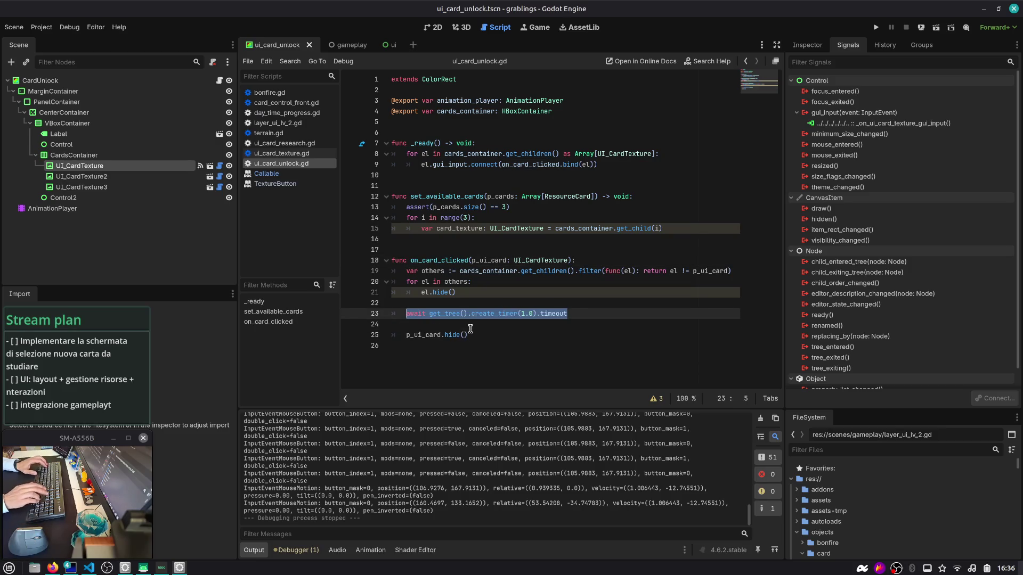
key(ctrl+c)
key(Down)
key(Down)
key(Return)
key(Return)
key(ctrl+v)
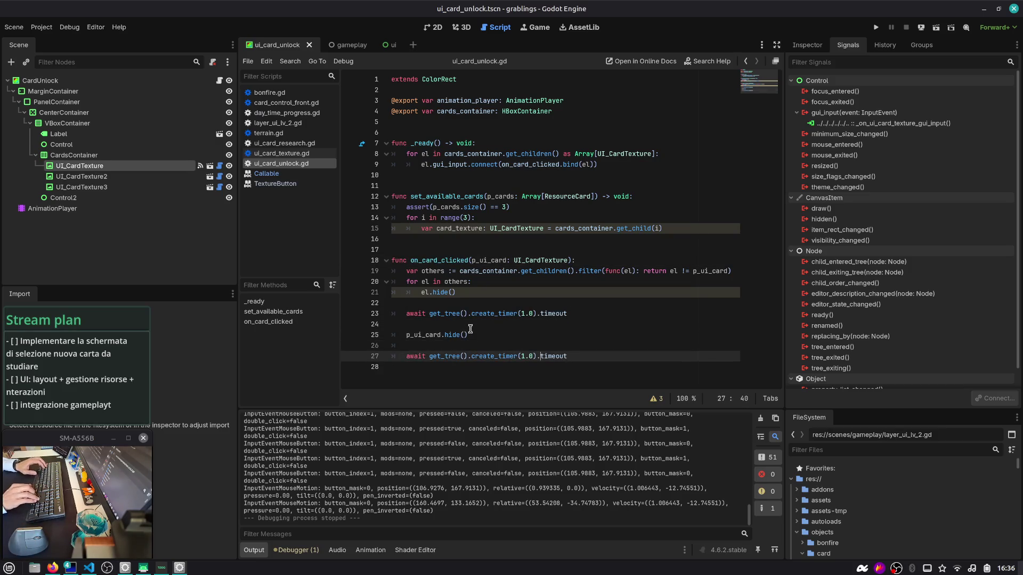
key(Left)
key(Left)
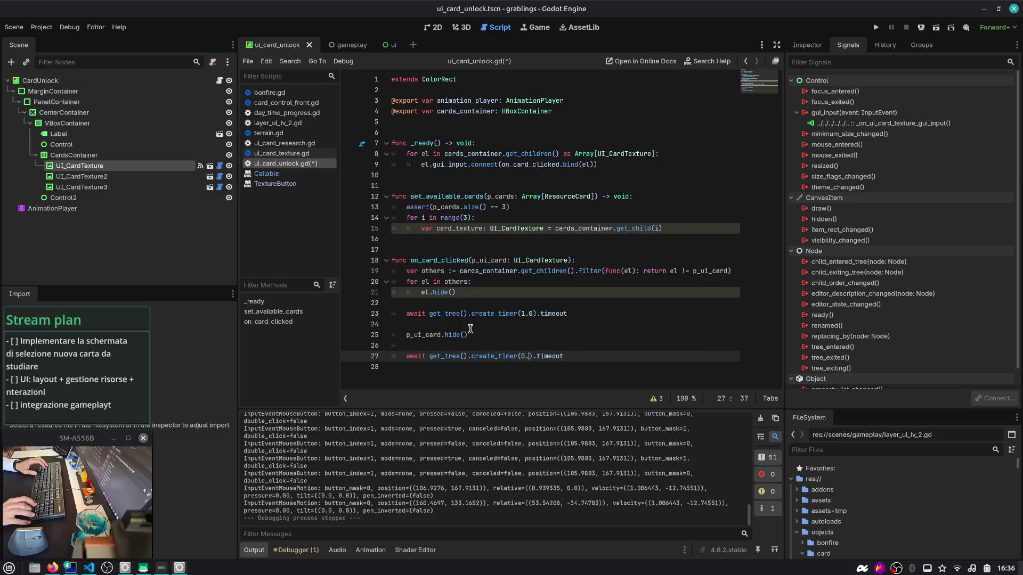
text(5)
key(ctrl+s)
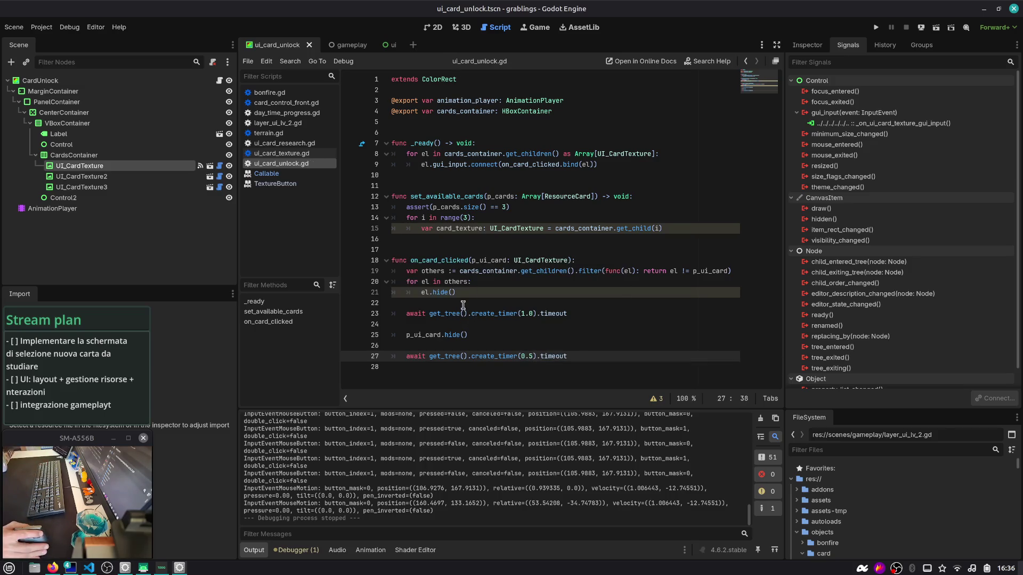
click(118, 211)
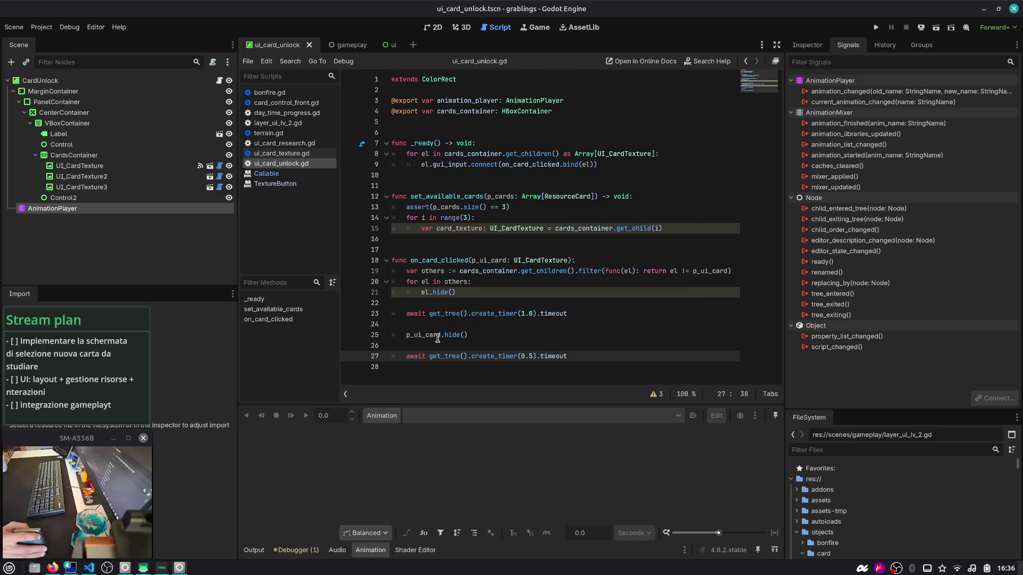
Add animation_player.play("hide") after the final wait in on_card_clicked.
double_click(463, 100)
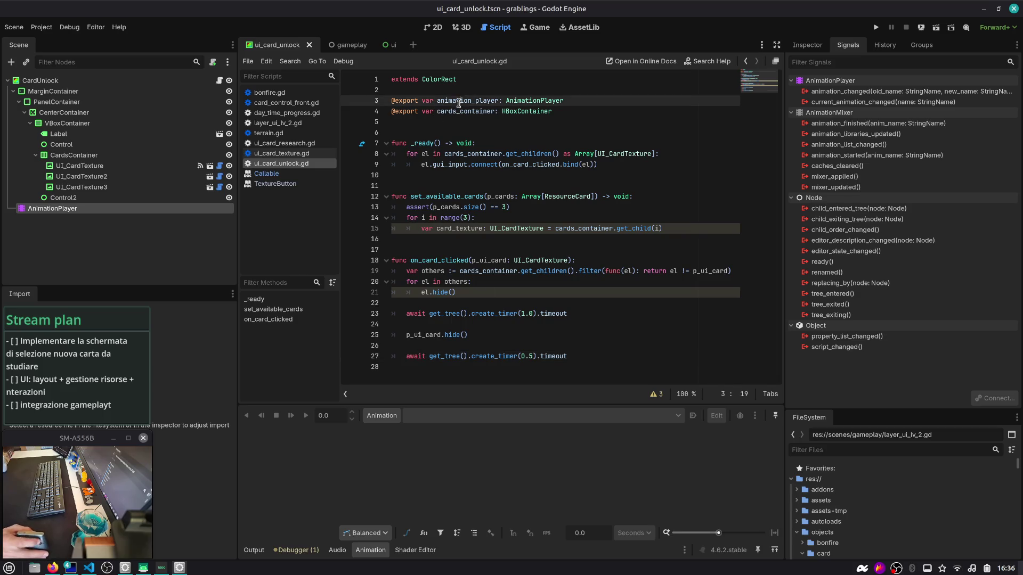
click(573, 352)
key(Return)
key(Return)
text(animation_player.play()
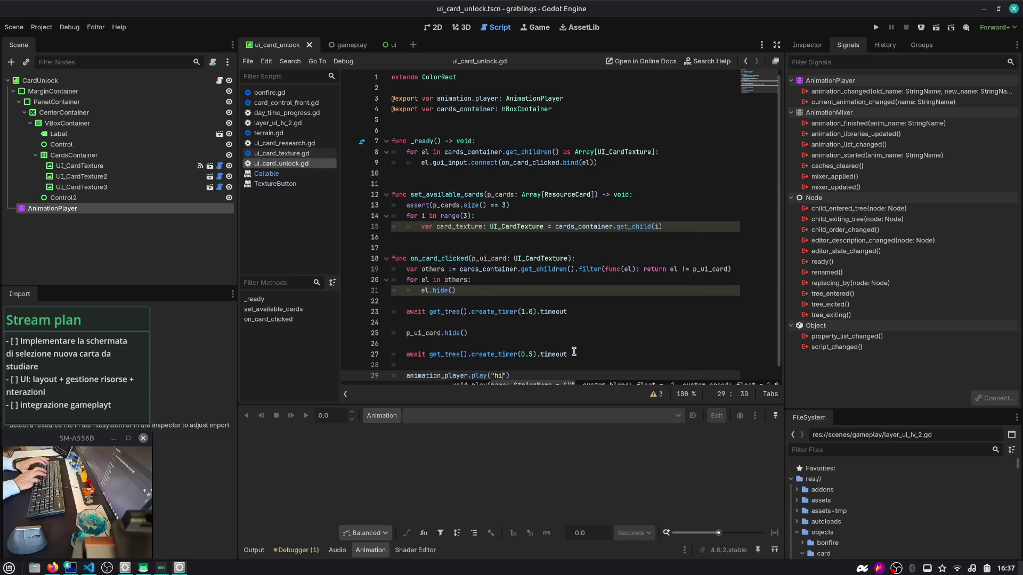
text("hide)
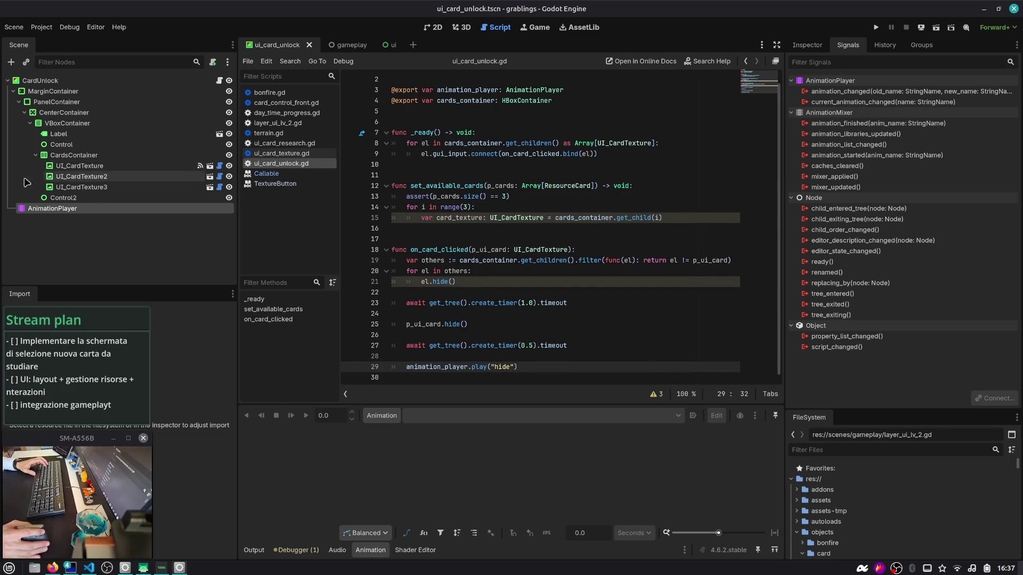
Create an empty 'hide' animation in the AnimationPlayer, save the scene, and view it in 2D.
click(381, 416)
click(408, 438)
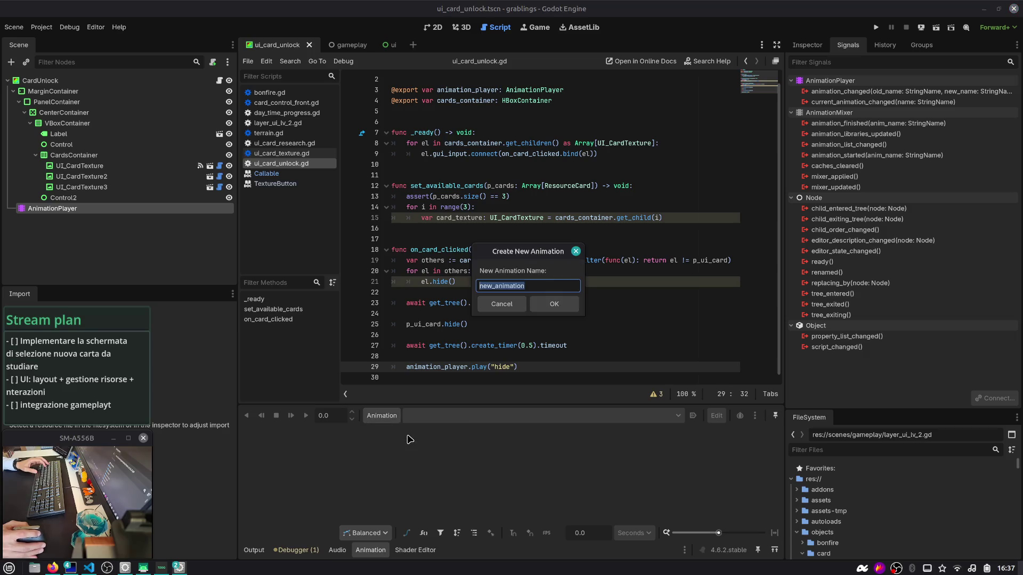
text(hide)
key(Return)
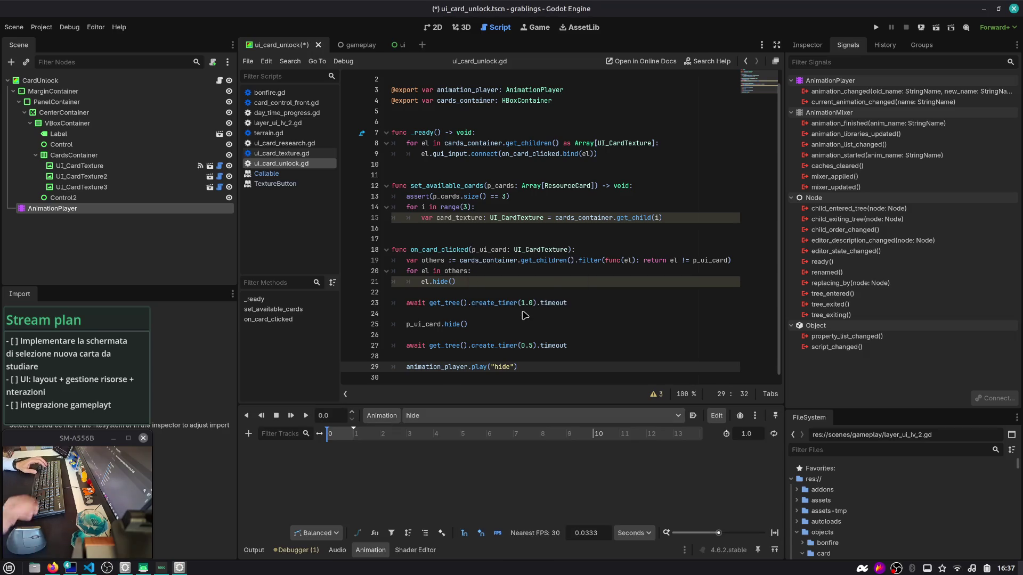
click(381, 422)
click(405, 433)
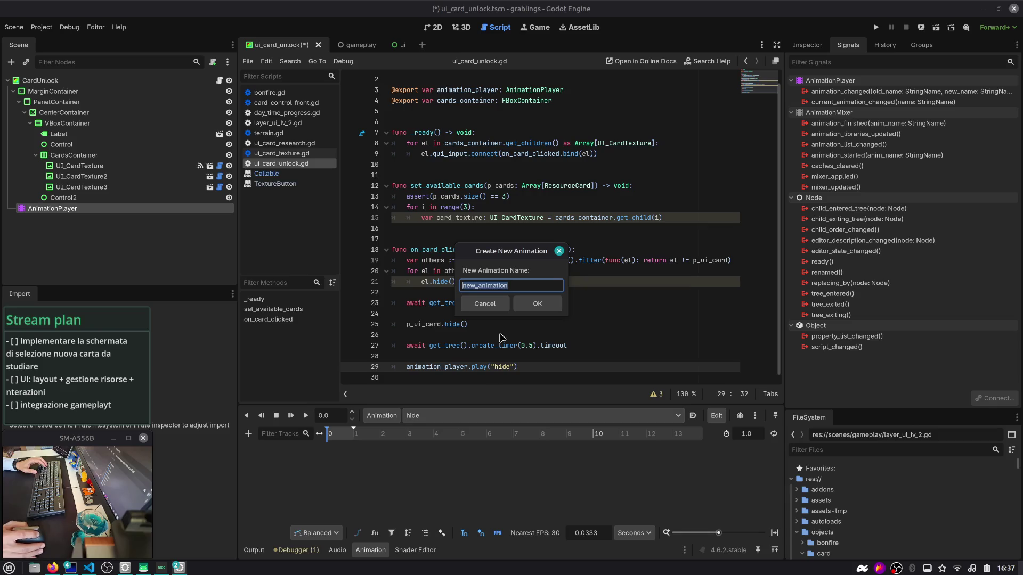
click(504, 312)
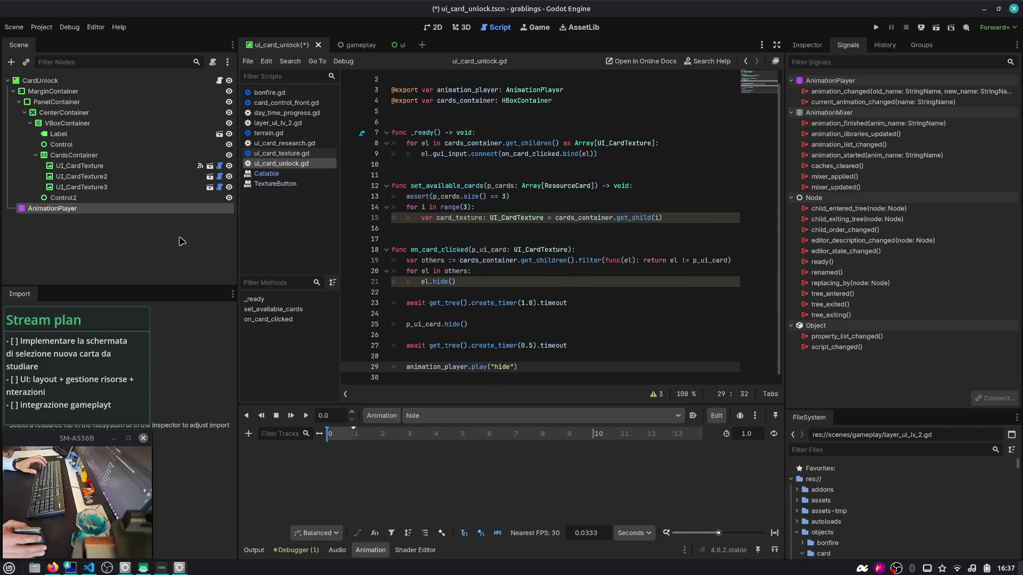
click(48, 80)
key(ctrl+s)
click(434, 29)
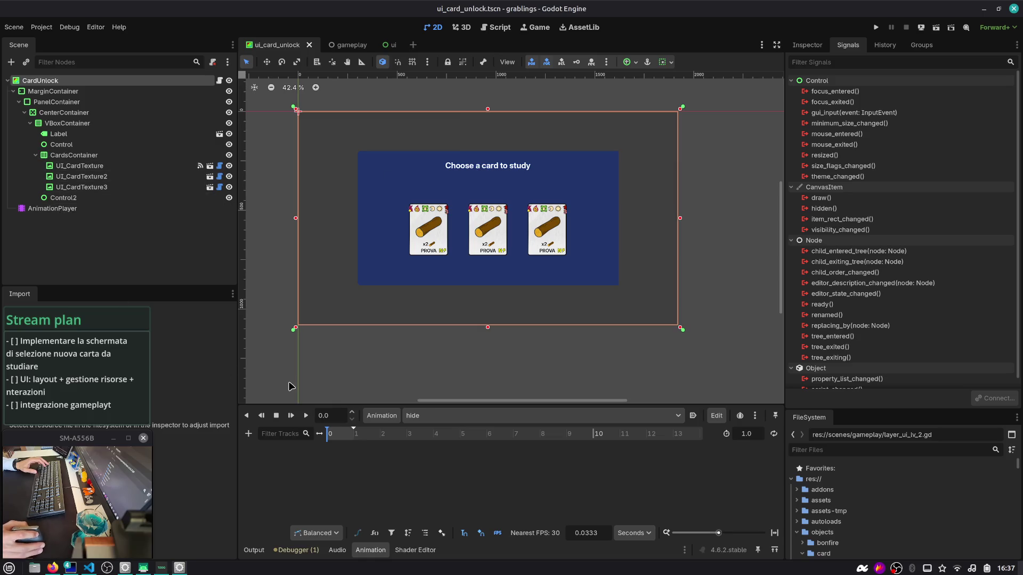
Key the panel's Color in the hide animation, set the length to 0.4 s, and save.
click(811, 46)
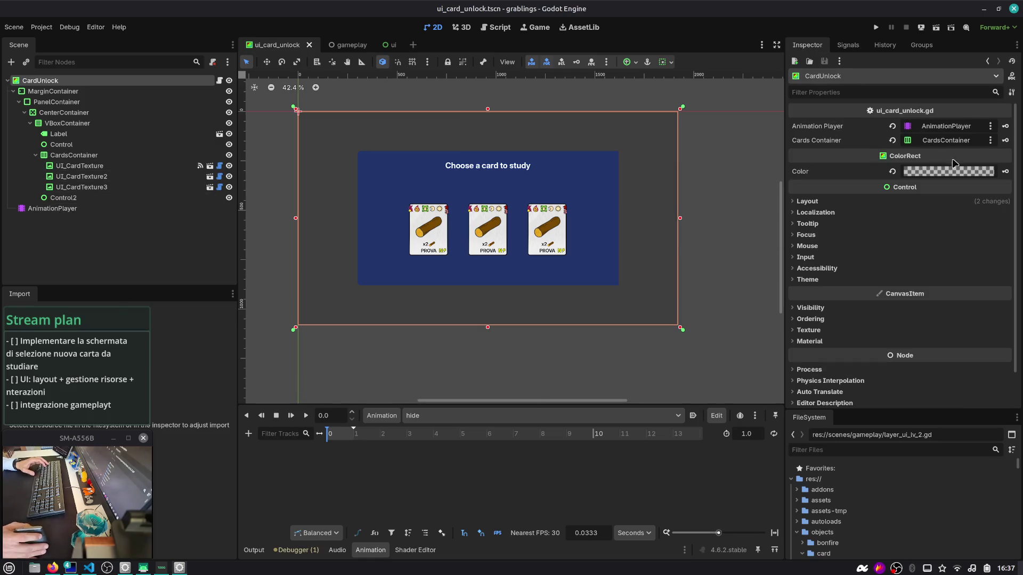
click(1005, 171)
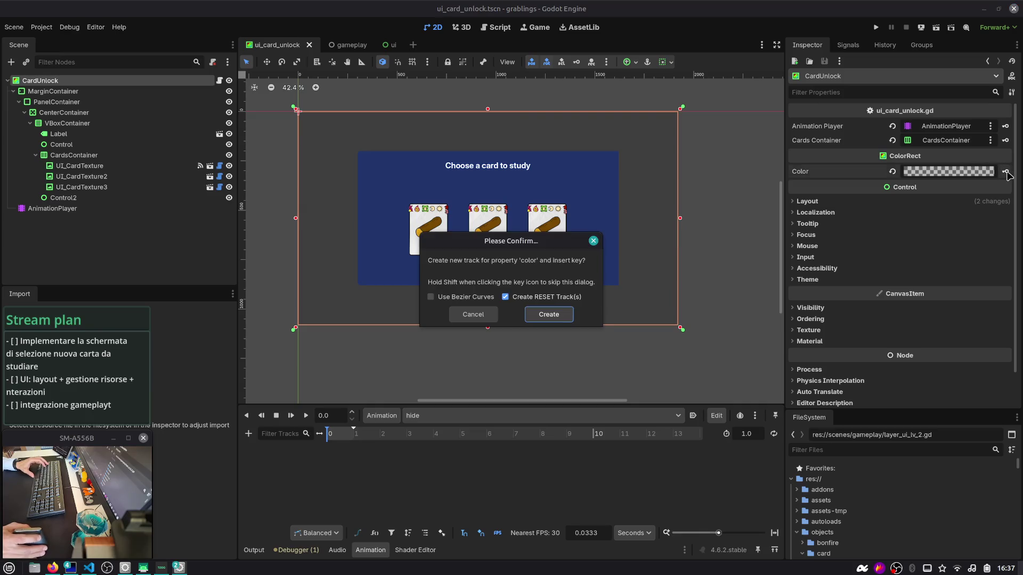
click(549, 316)
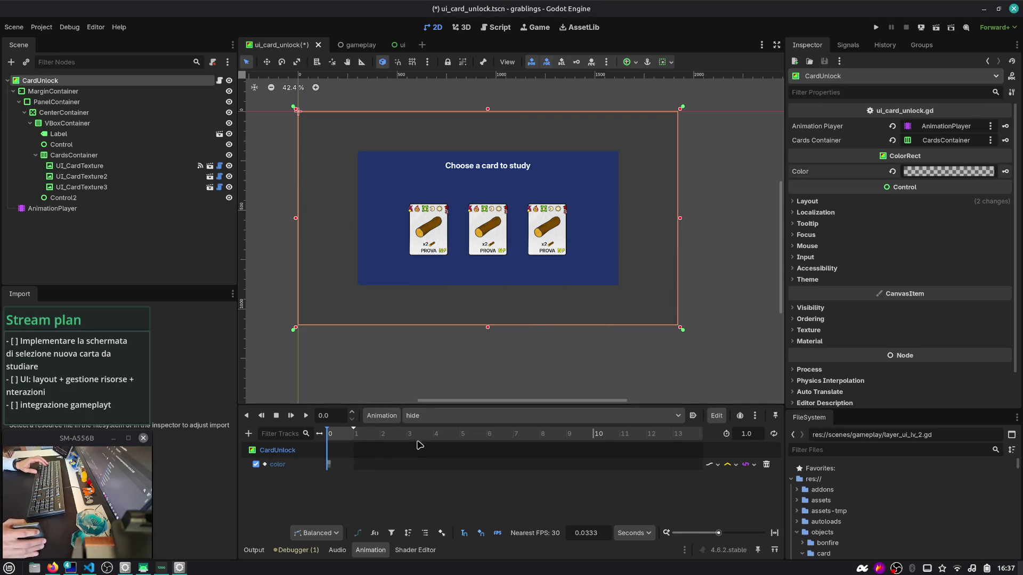
scroll(342, 457, up, 2)
text(0.4)
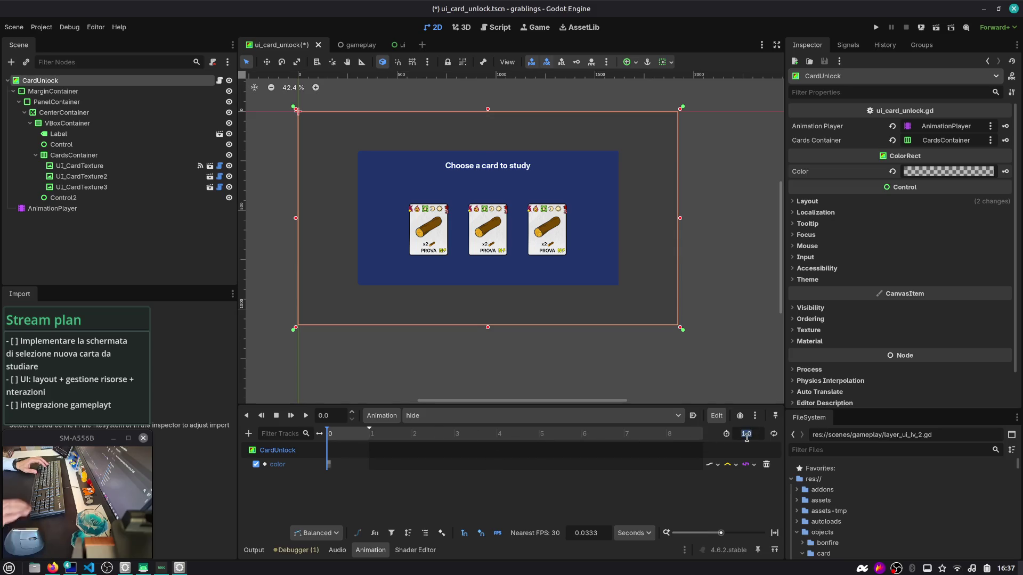
key(Return)
key(ctrl+s)
Enter 0.3, save, and duplicate the starting colour key to 0.3 s.
scroll(405, 437, up, 4)
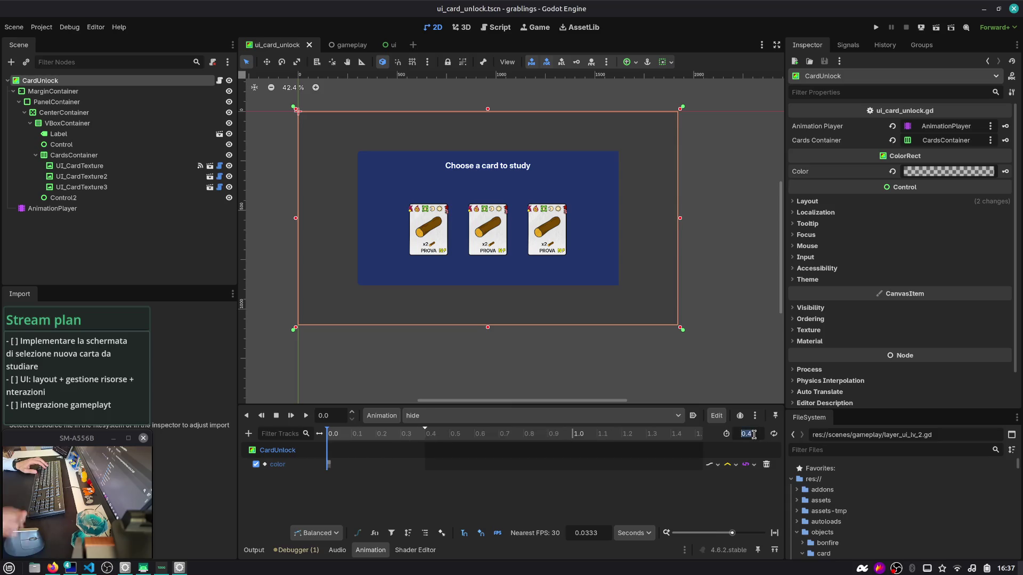
text(0.3)
key(Return)
key(ctrl+s)
click(401, 438)
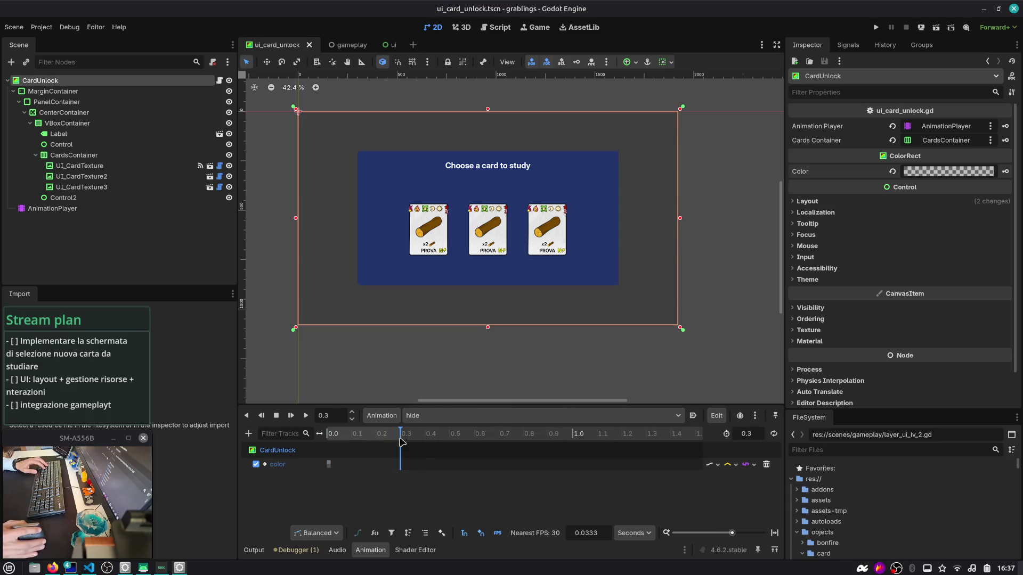
click(329, 465)
key(ctrl+d)
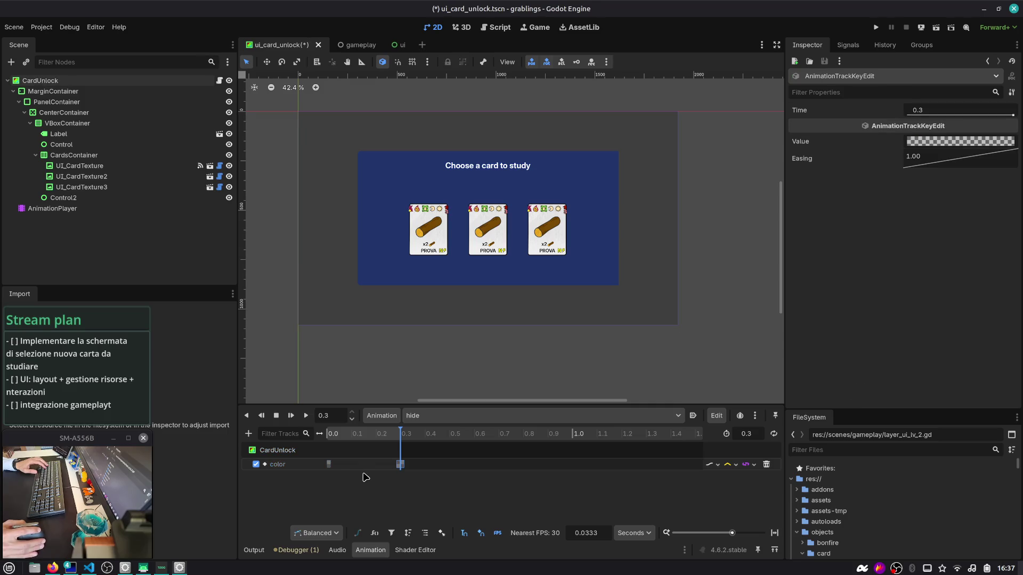
Make the 0.3 s colour key transparent, save, and select the CardUnlock root node.
click(933, 145)
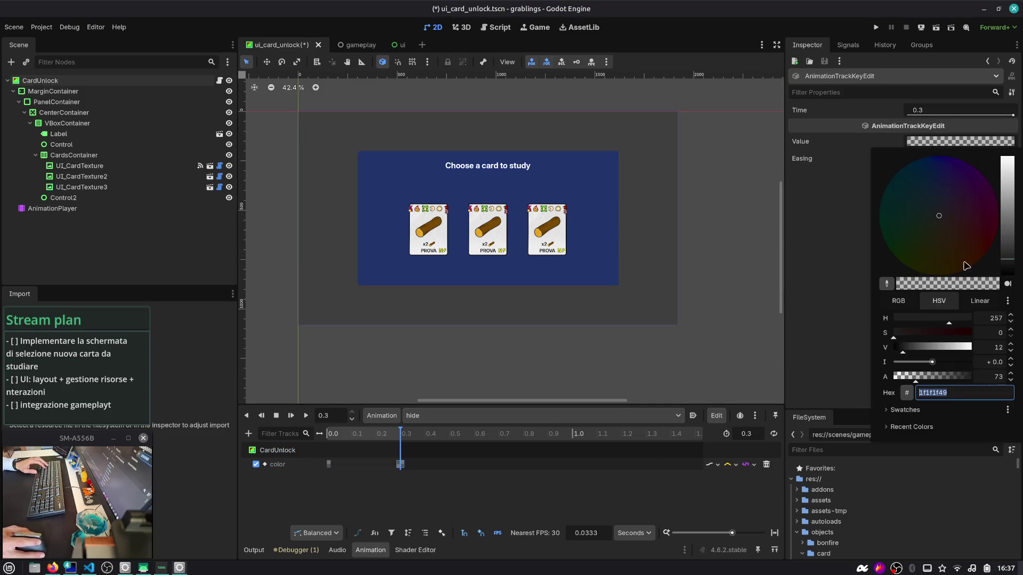
click(825, 392)
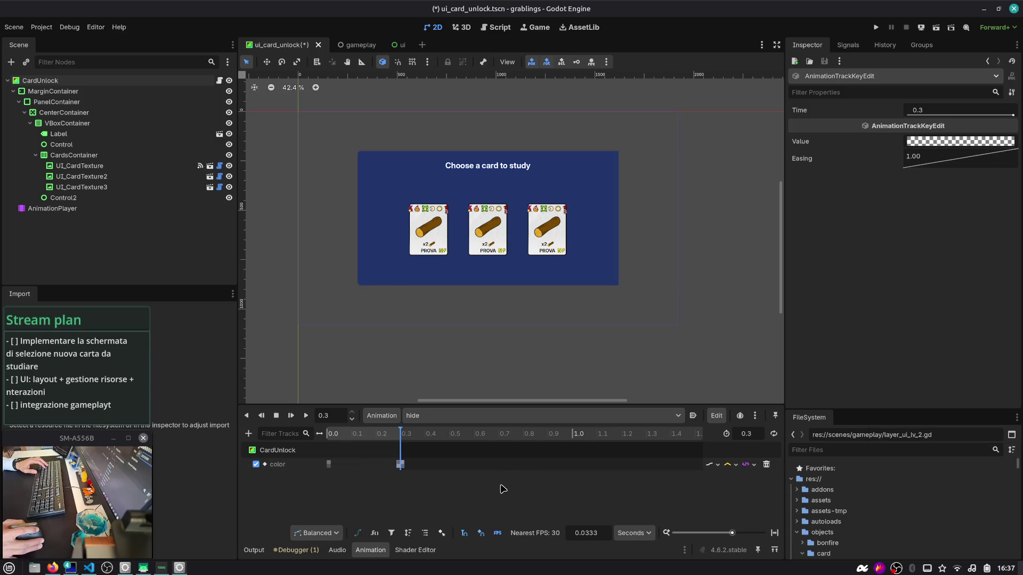
key(ctrl+s)
click(499, 154)
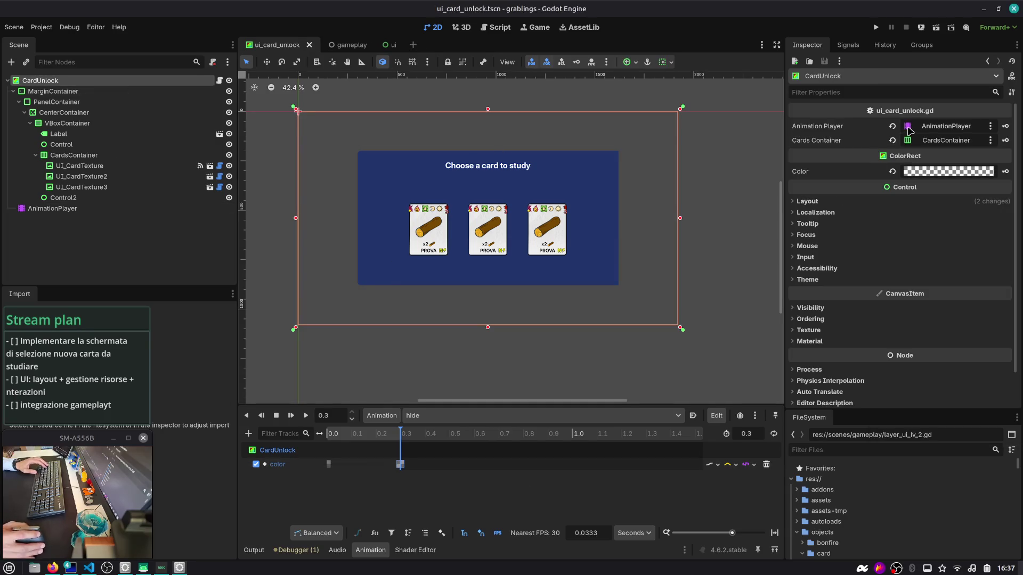
Key CardUnlock's Visible property in the hide animation: on at 0.0 s, off at 0.3 s.
text(visi)
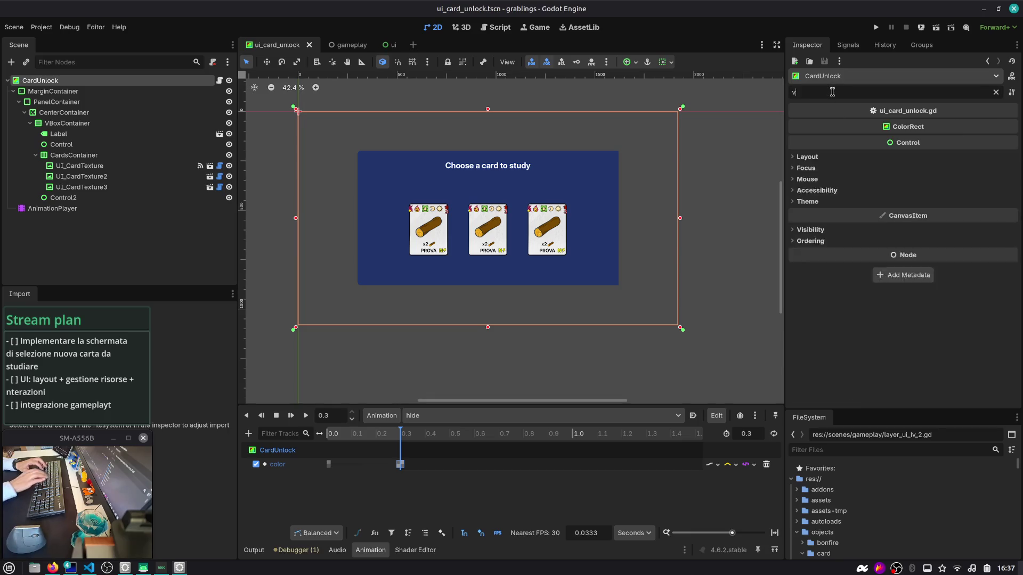
click(849, 198)
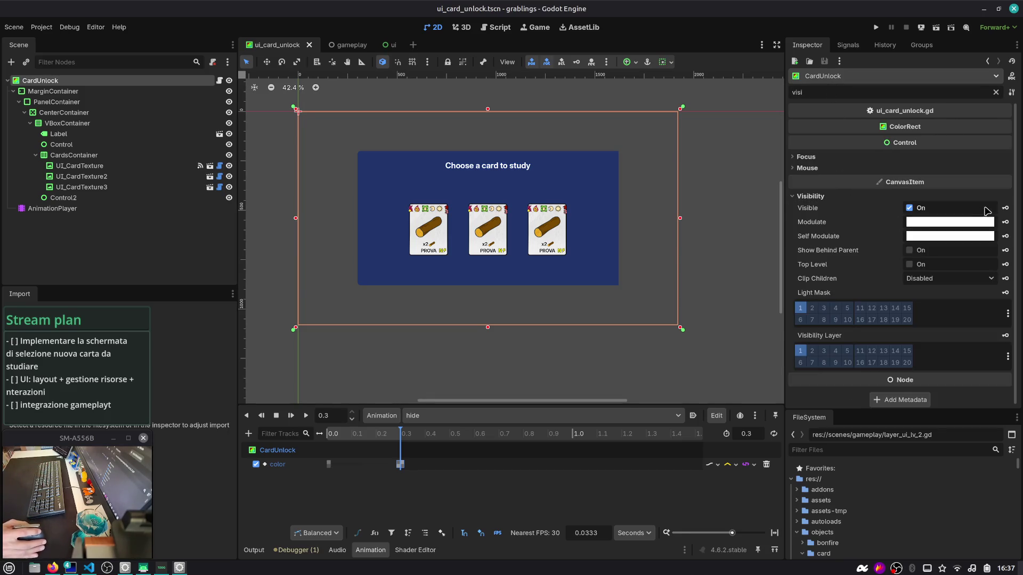
click(1005, 208)
click(548, 315)
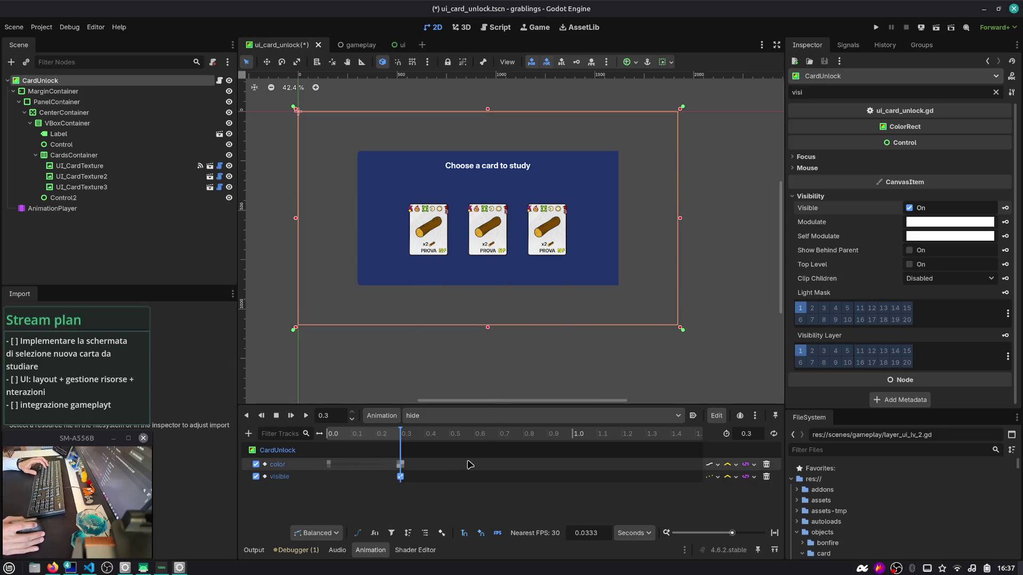
click(974, 213)
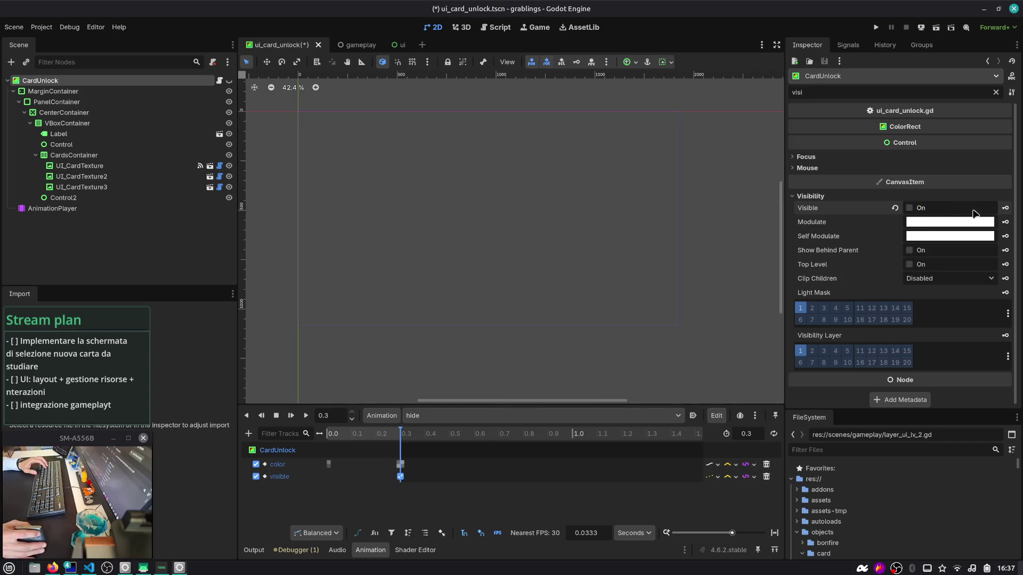
key(ctrl+s)
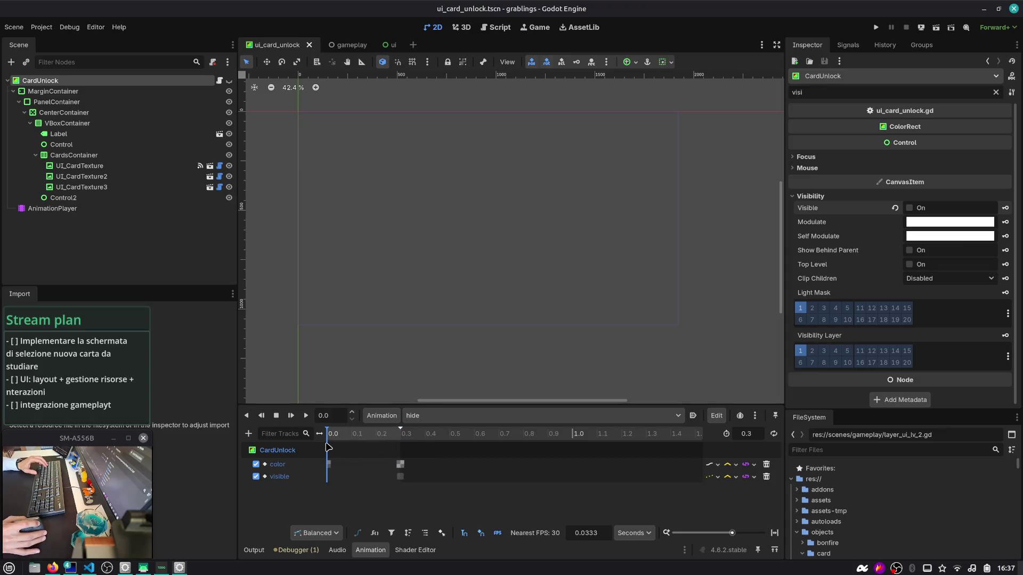
click(895, 208)
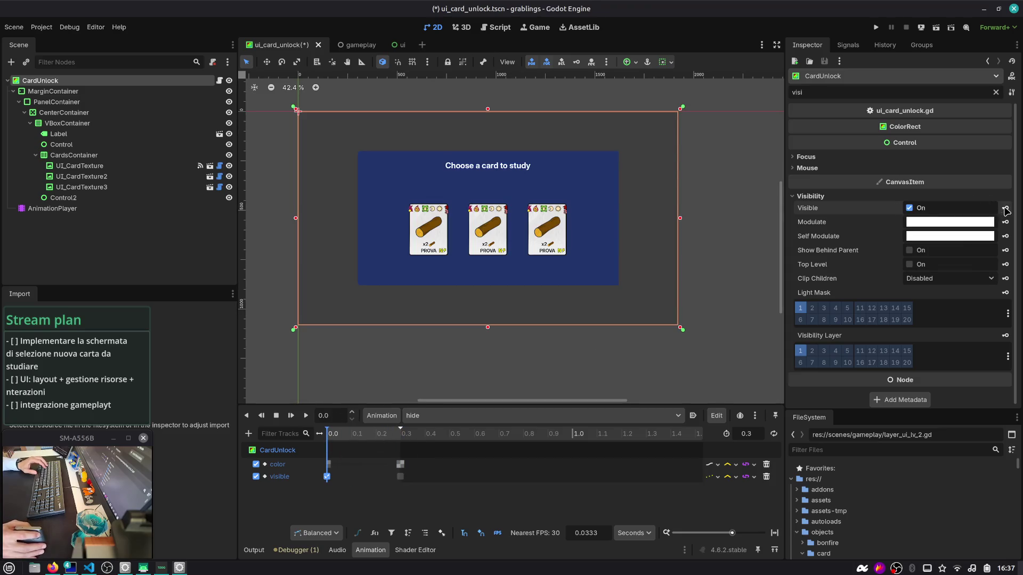
key(ctrl+s)
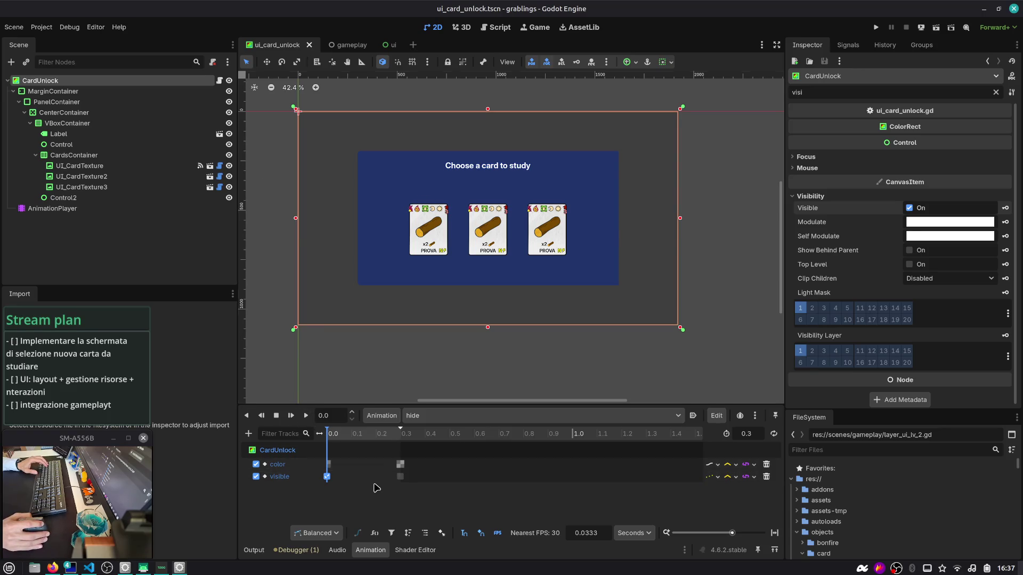
ctrl+scroll(379, 482, up, 2)
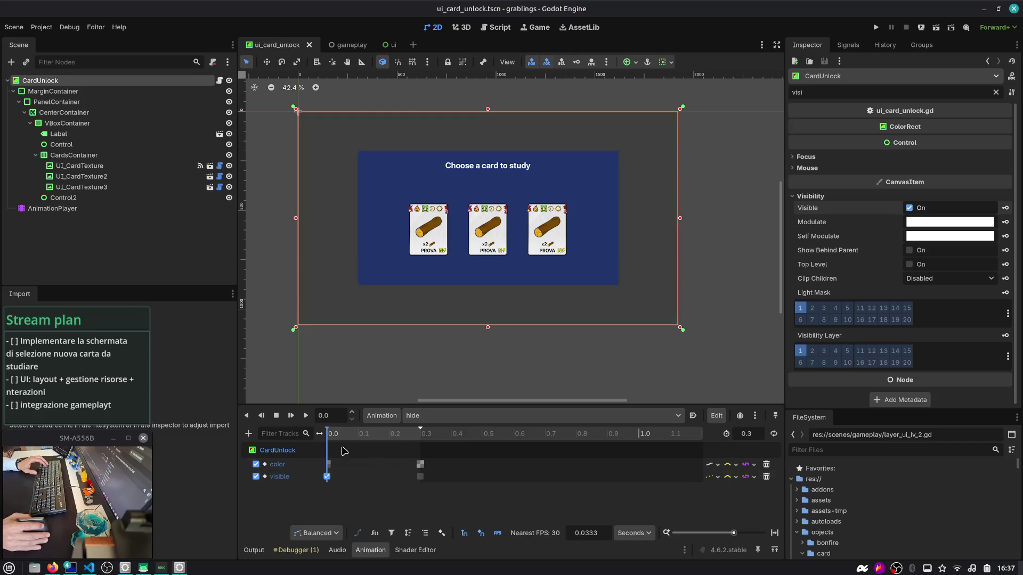
Preview the hide animation at 0.3 s, rewind it, and reselect CardUnlock.
mouse_move(331, 434)
mouse_down()
mouse_move(446, 439)
mouse_move(327, 438)
mouse_up()
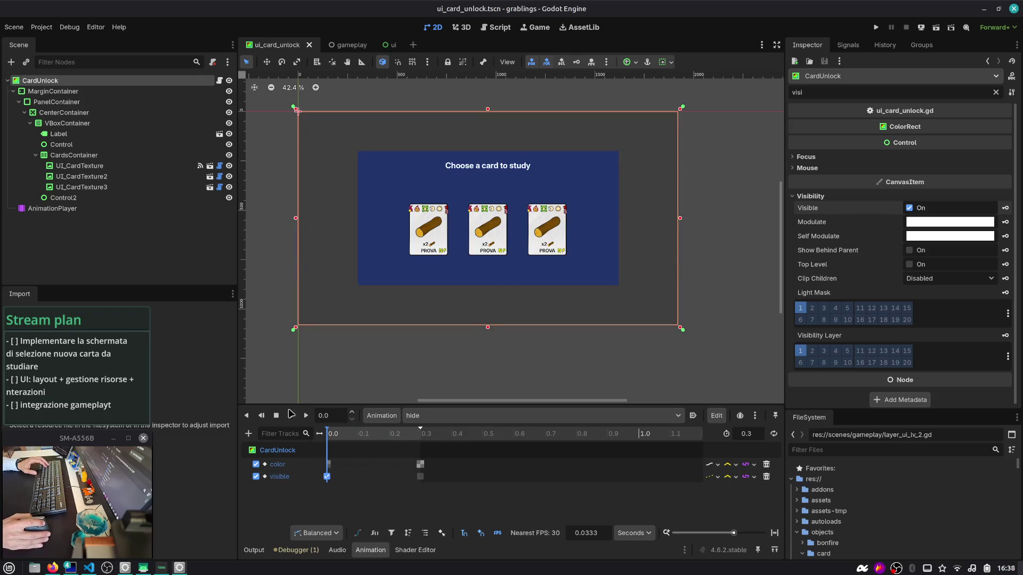
click(113, 228)
click(40, 81)
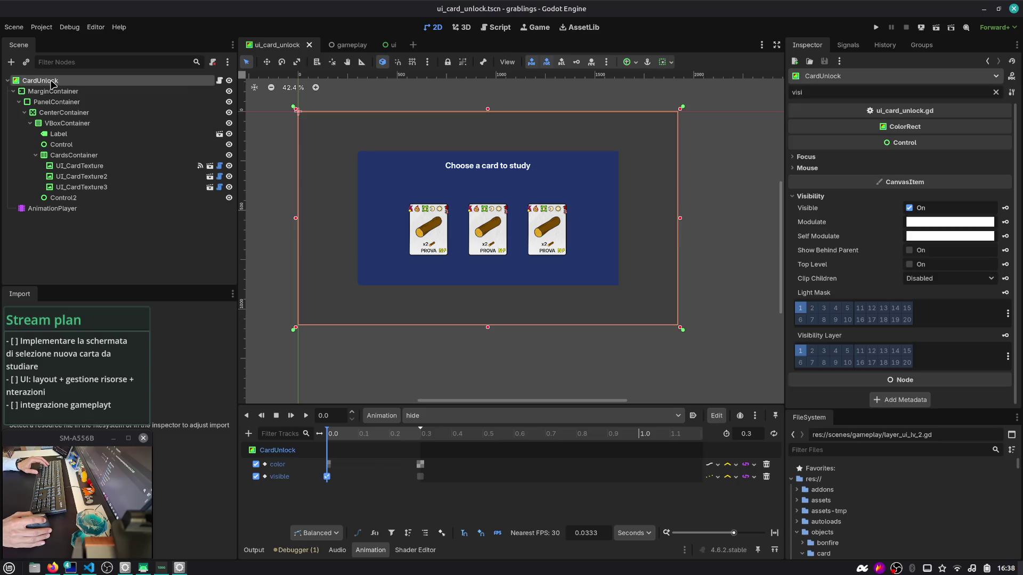
click(53, 92)
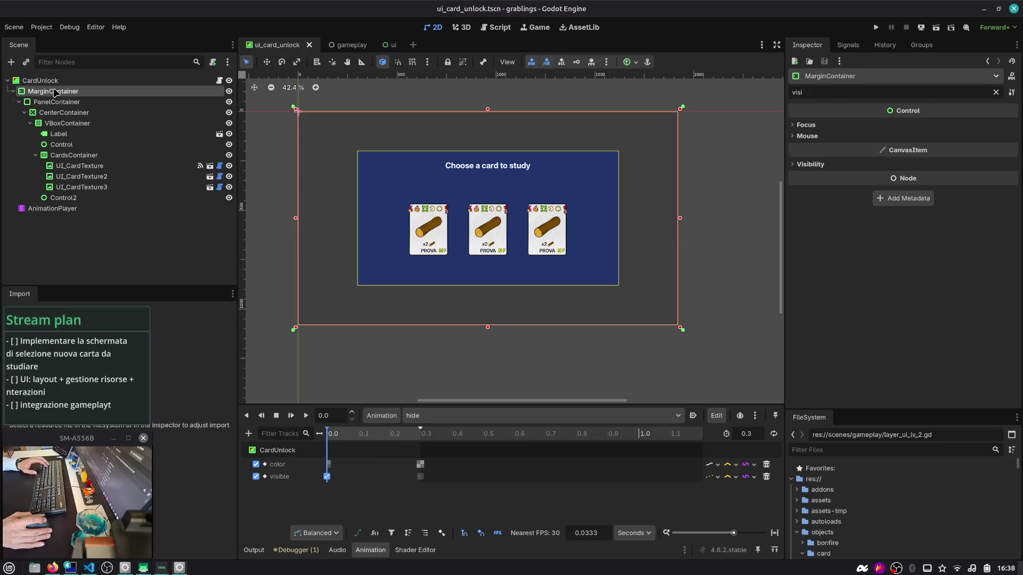
click(42, 80)
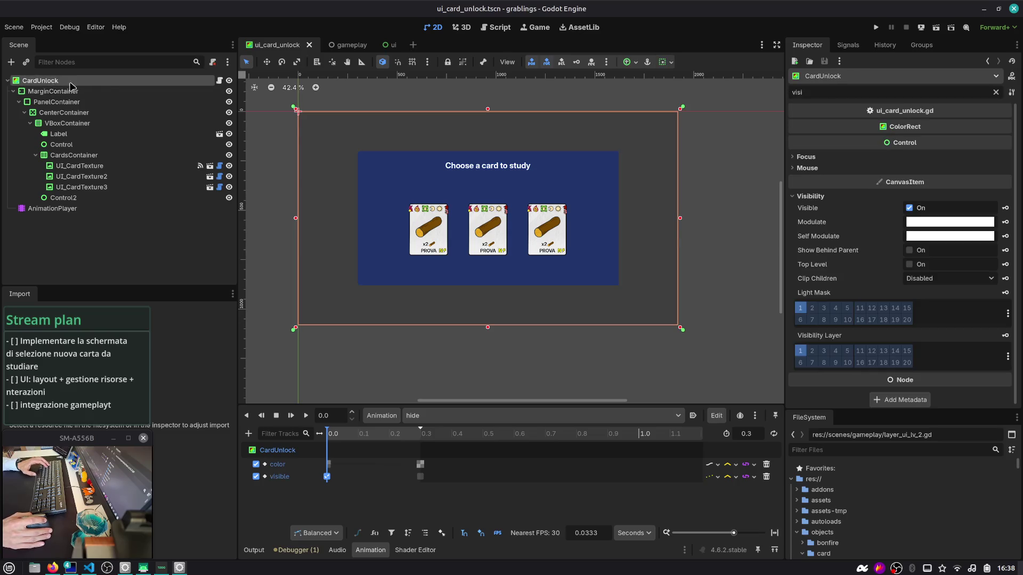
scroll(860, 315, down, 1)
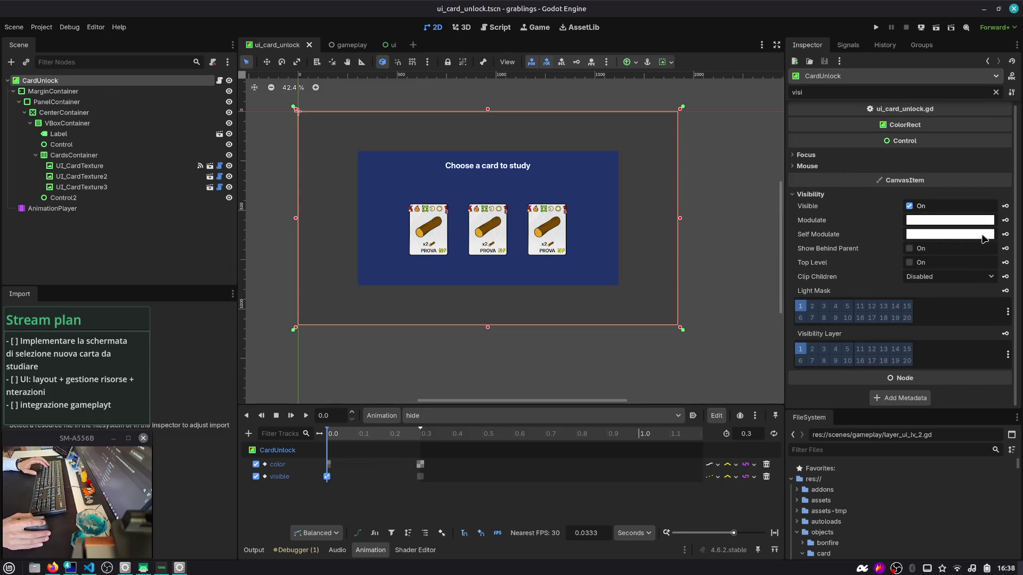
Retarget the colour track to modulate, remove its 0.3 s key, then delete the track.
drag(811, 220, 282, 464)
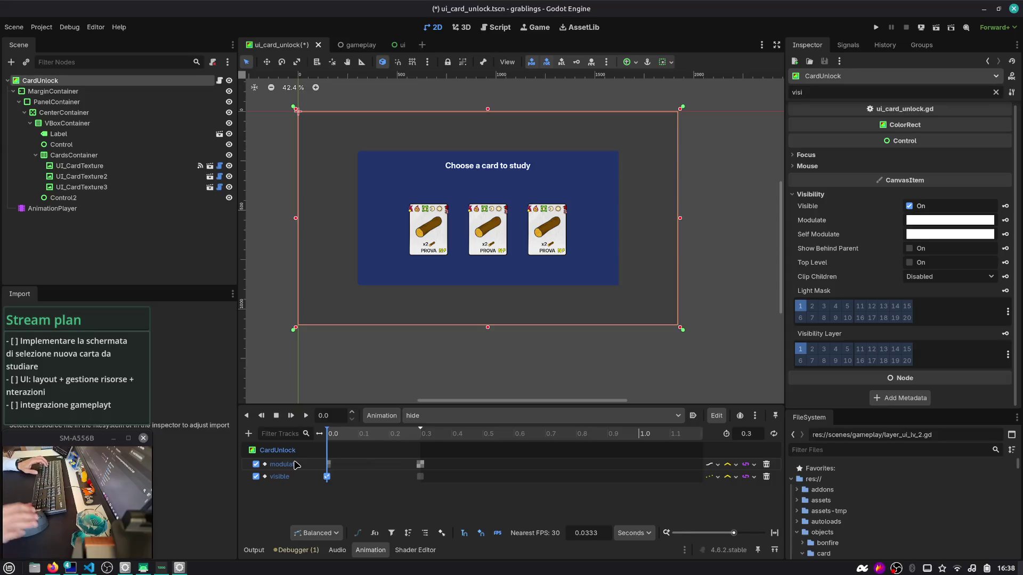
mouse_move(335, 445)
mouse_down()
mouse_move(421, 442)
mouse_move(331, 440)
mouse_up()
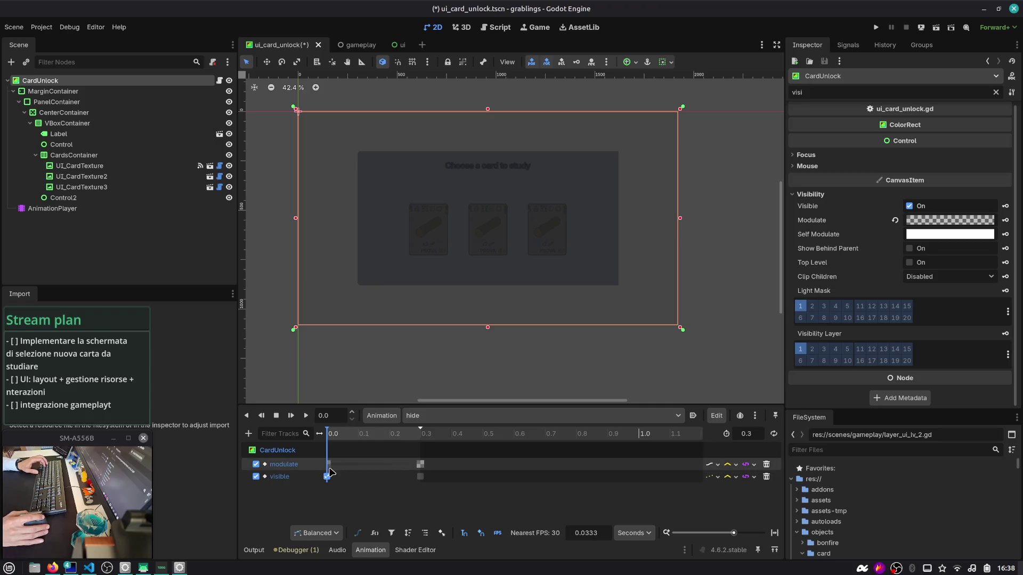
click(329, 466)
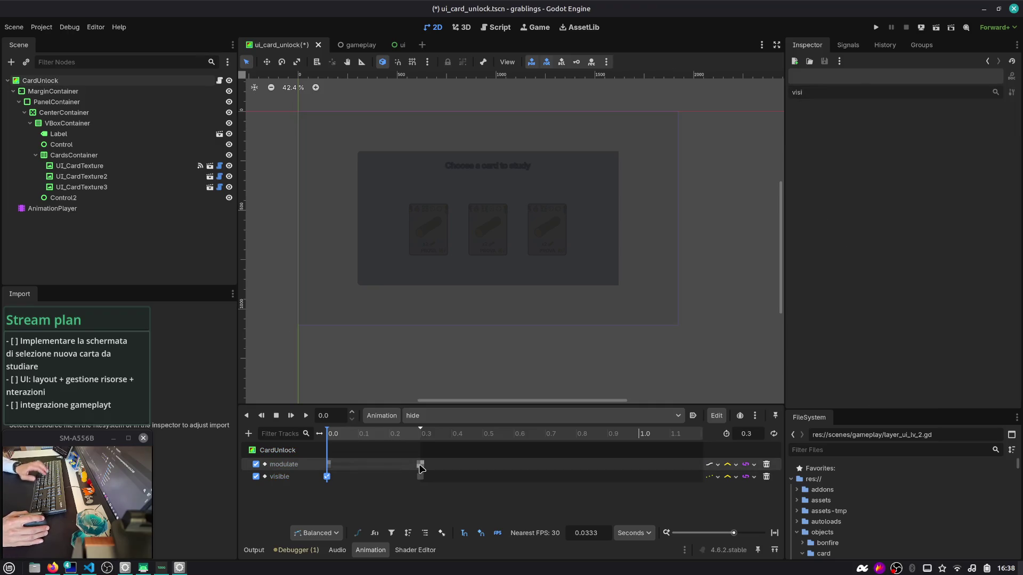
drag(421, 464, 329, 469)
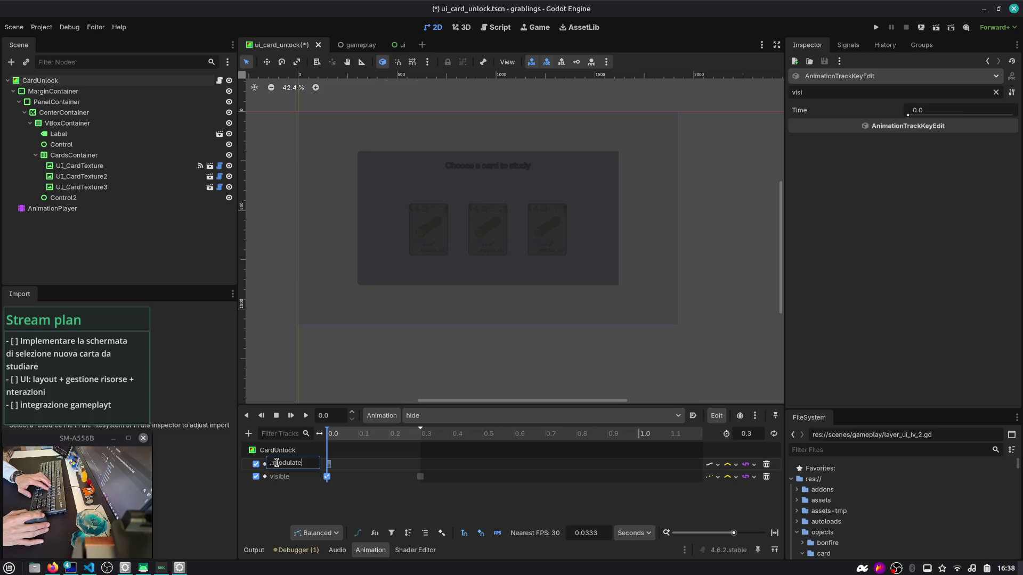
click(766, 465)
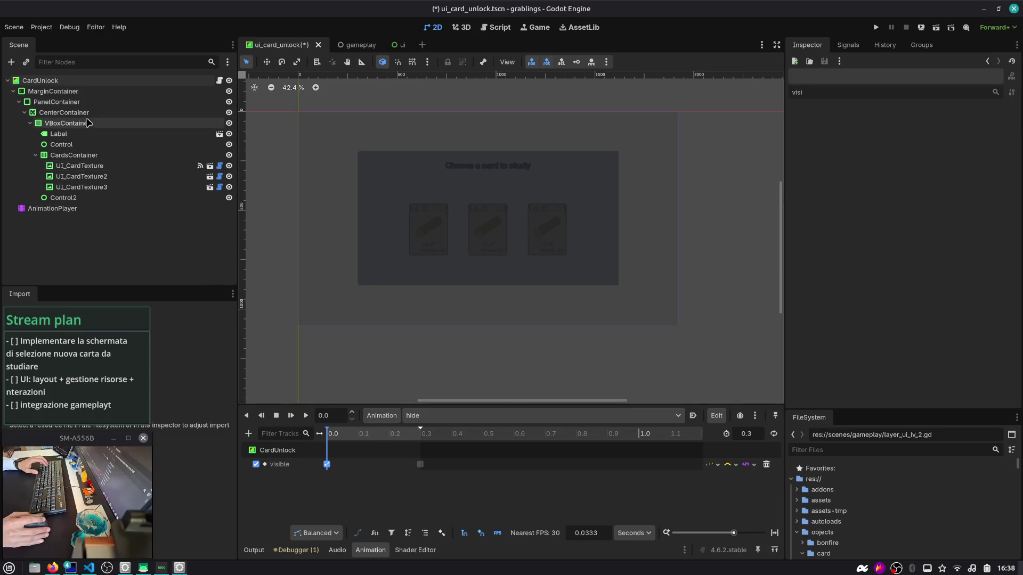
click(40, 80)
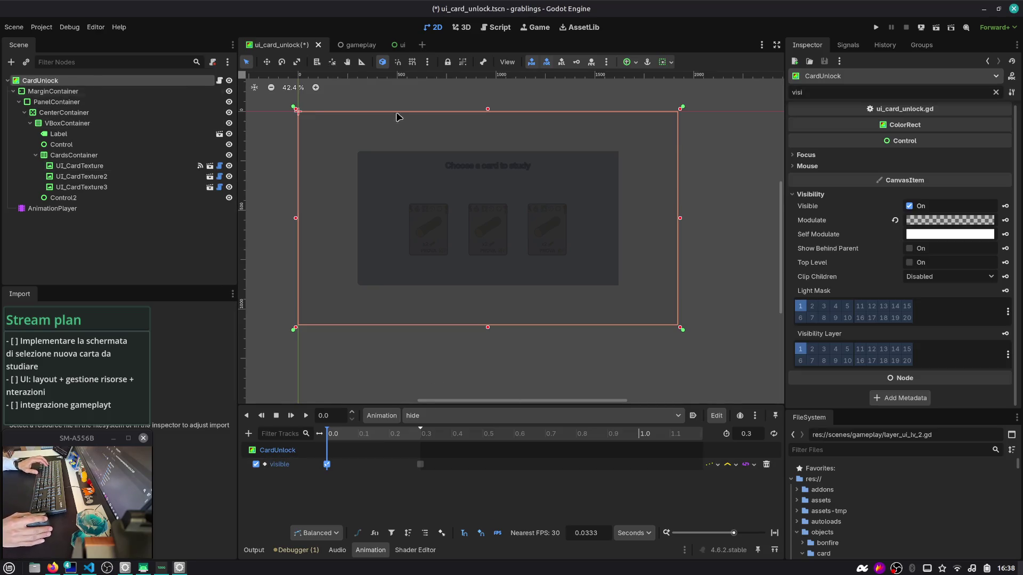
Reset CardUnlock's Modulate to white and key it at 0.0 s and 0.3 s in hide.
click(895, 220)
key(ctrl+s)
click(1005, 220)
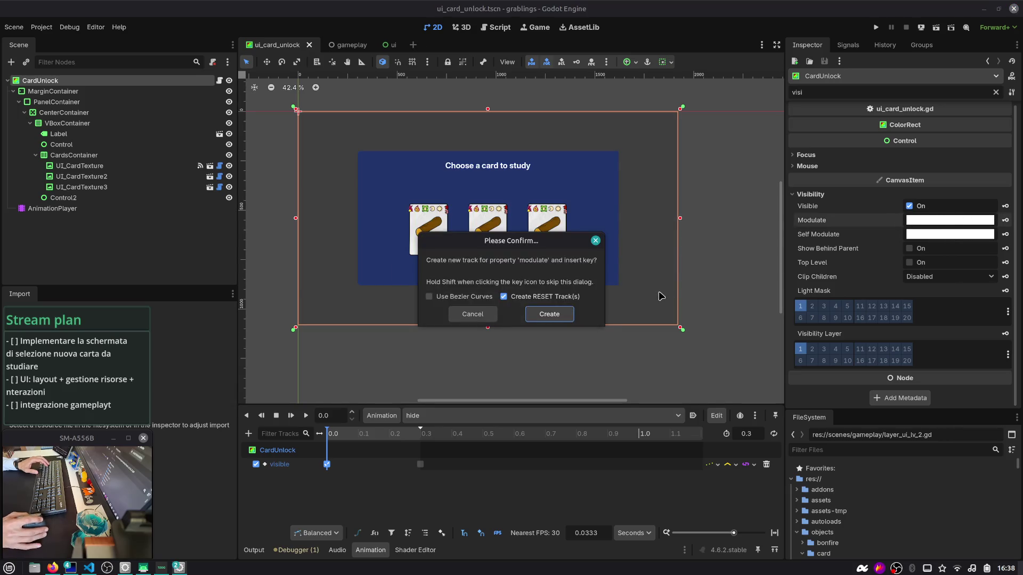
click(568, 316)
key(d)
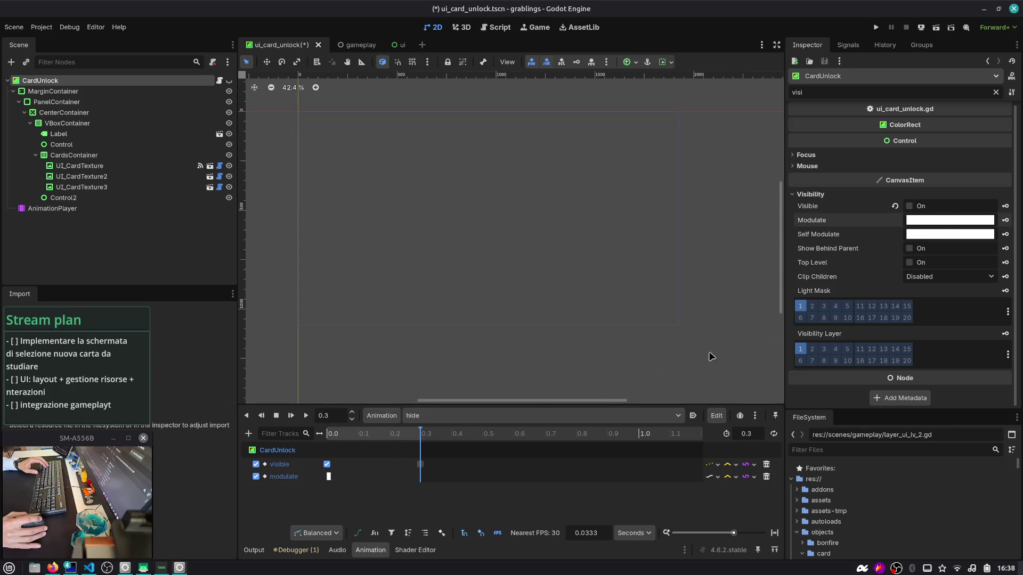
click(1005, 220)
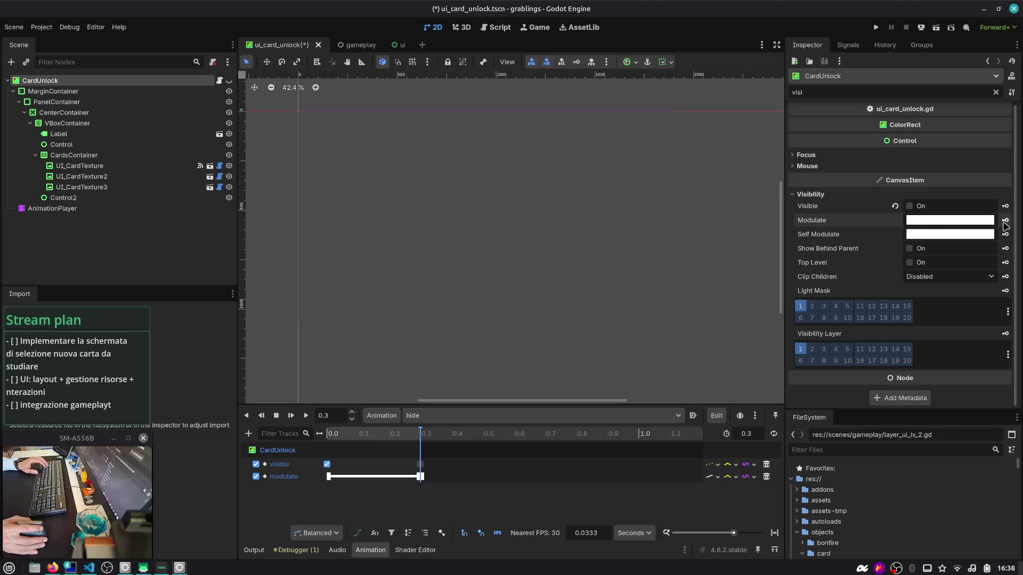
Set the 0.3 s modulate key's alpha to 0, preview the fade, and save.
click(940, 225)
drag(968, 456, 831, 467)
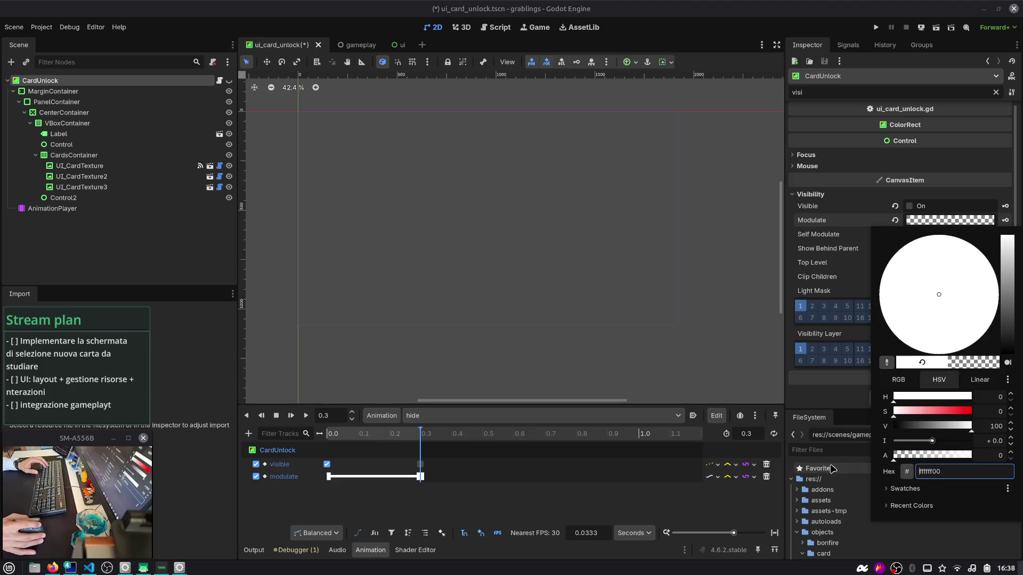
click(668, 510)
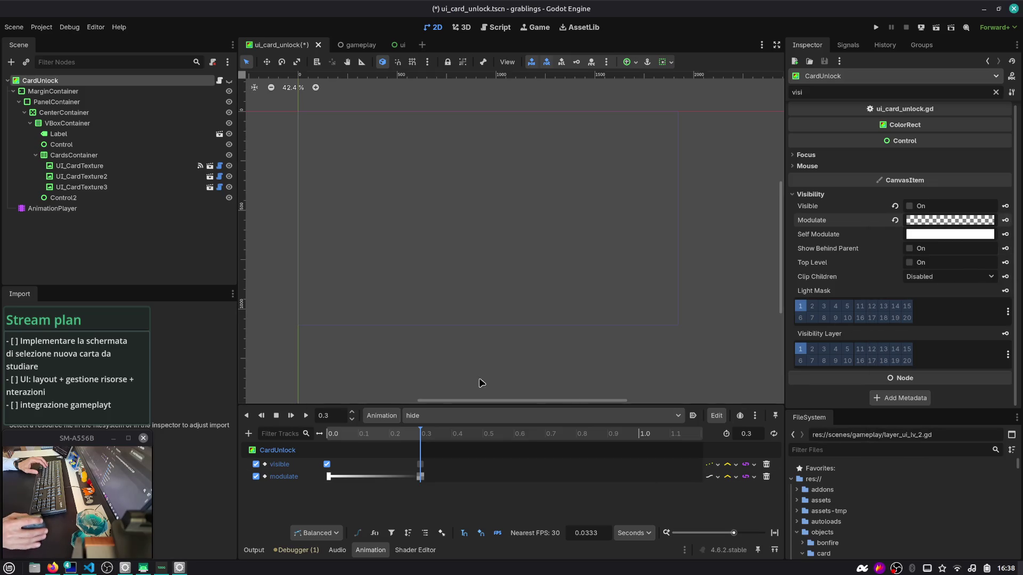
click(367, 434)
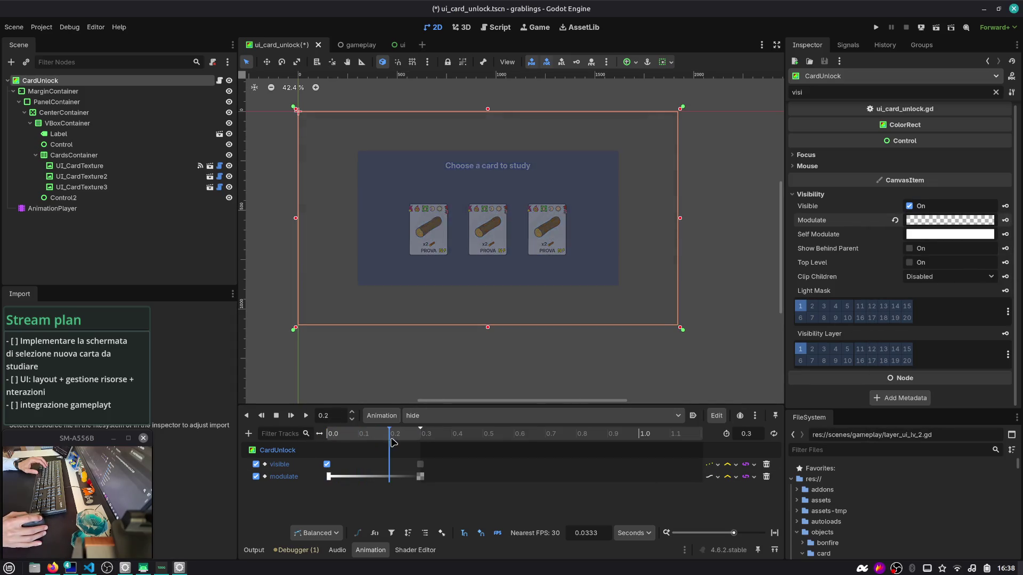
click(333, 448)
mouse_move(333, 447)
mouse_down()
mouse_move(421, 446)
mouse_move(327, 448)
mouse_up()
key(ctrl+s)
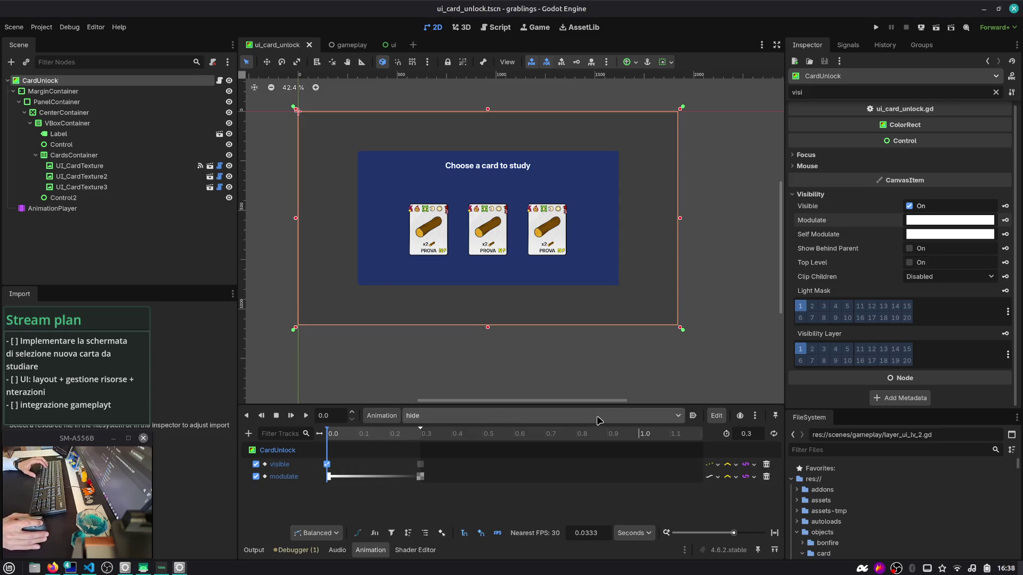
Delete the color track from the RESET animation and save the scene.
click(421, 416)
click(421, 432)
scroll(329, 473, up, 3)
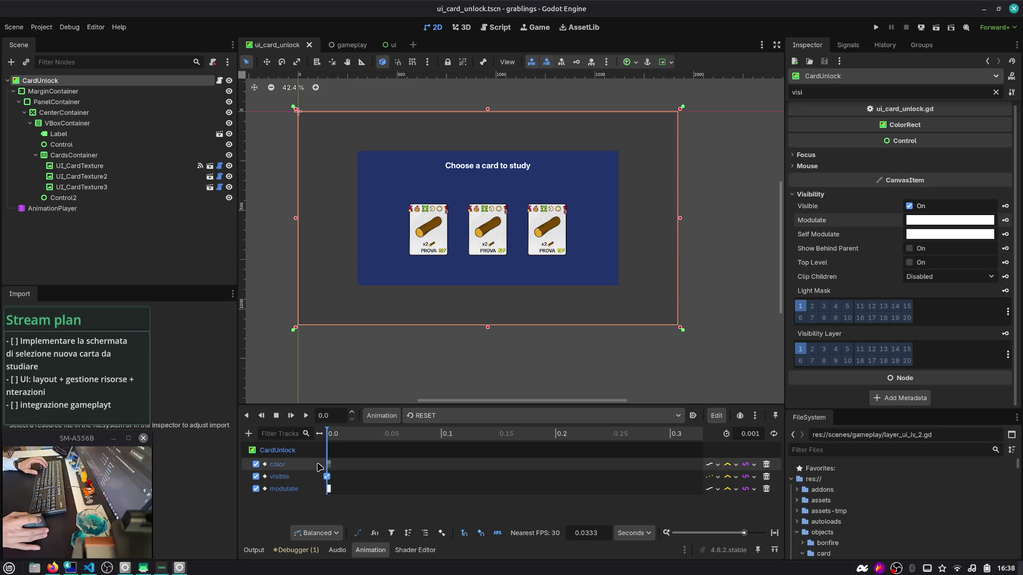
click(330, 465)
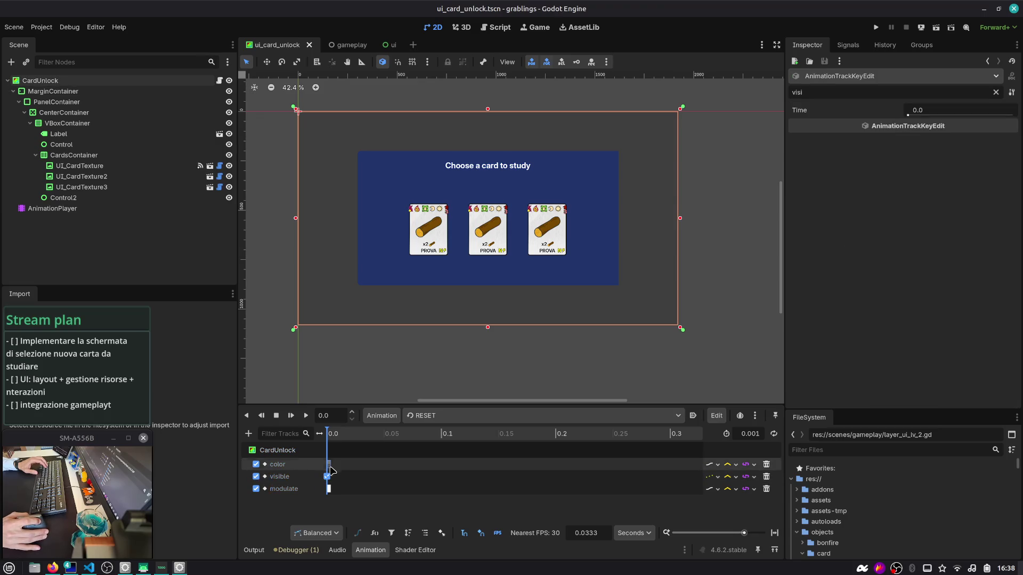
click(767, 465)
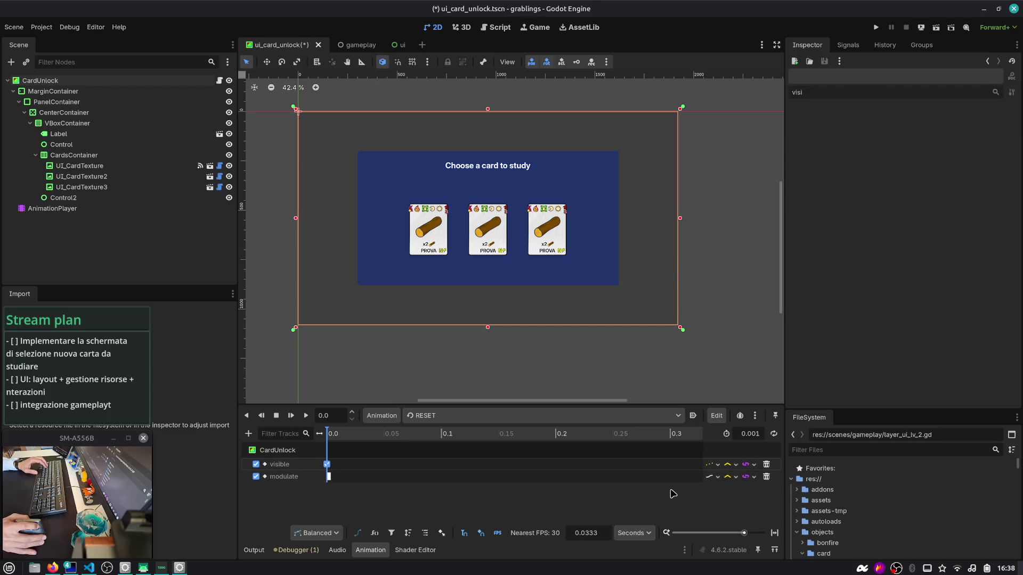
key(ctrl+s)
Switch to the hide animation and bring up the Animation management menu.
click(511, 415)
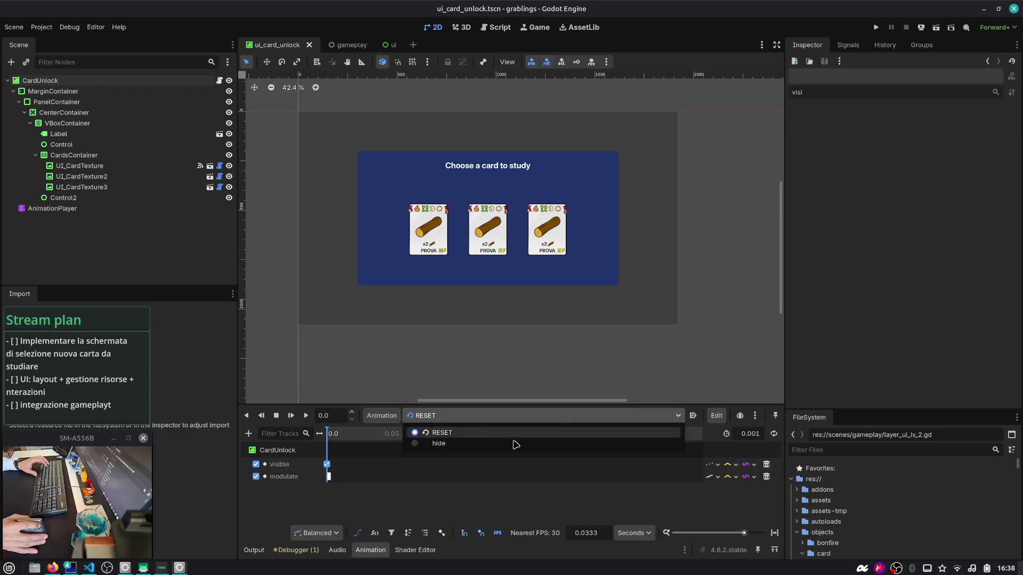
click(463, 442)
click(380, 419)
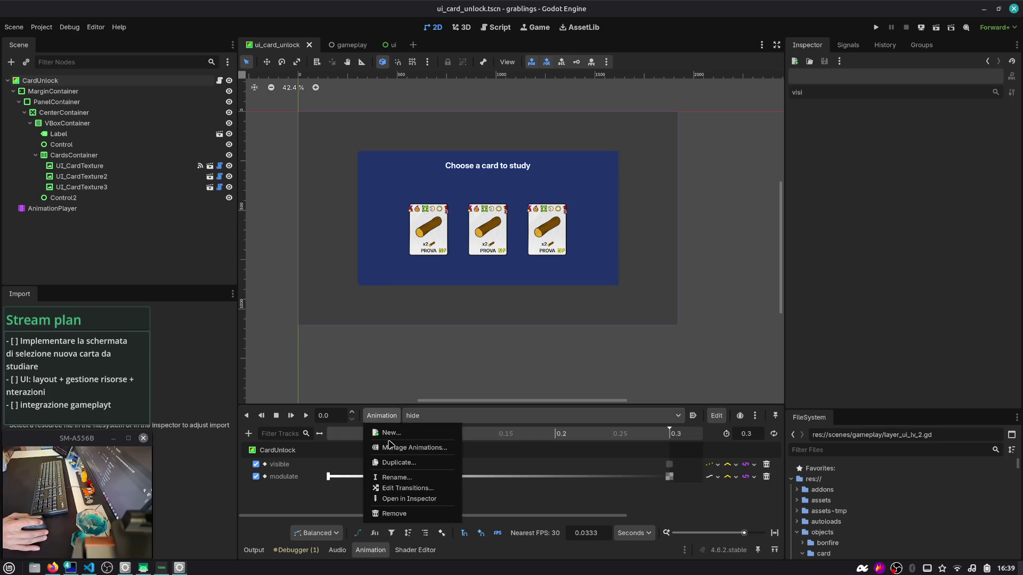
Duplicate the hide animation as 'show' and move its modulate key to about 0.17 s.
click(392, 464)
text(show)
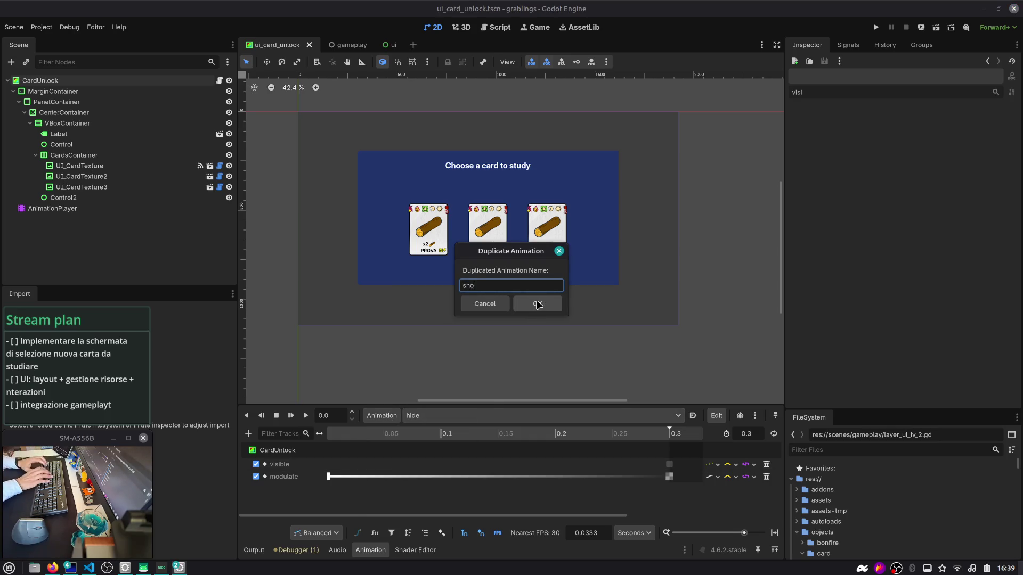
click(537, 304)
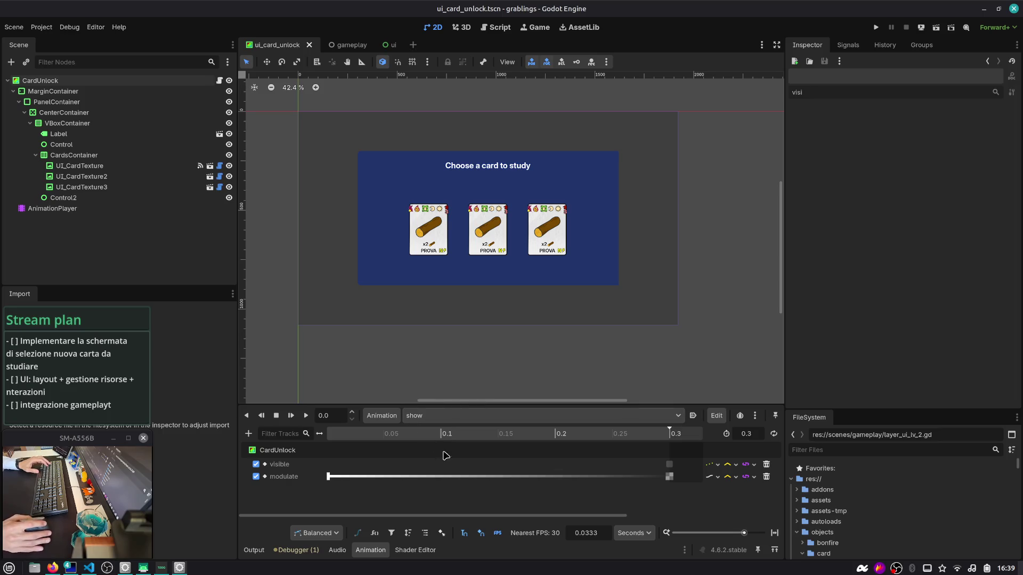
mouse_move(671, 482)
mouse_down()
mouse_move(516, 482)
mouse_move(670, 476)
mouse_up()
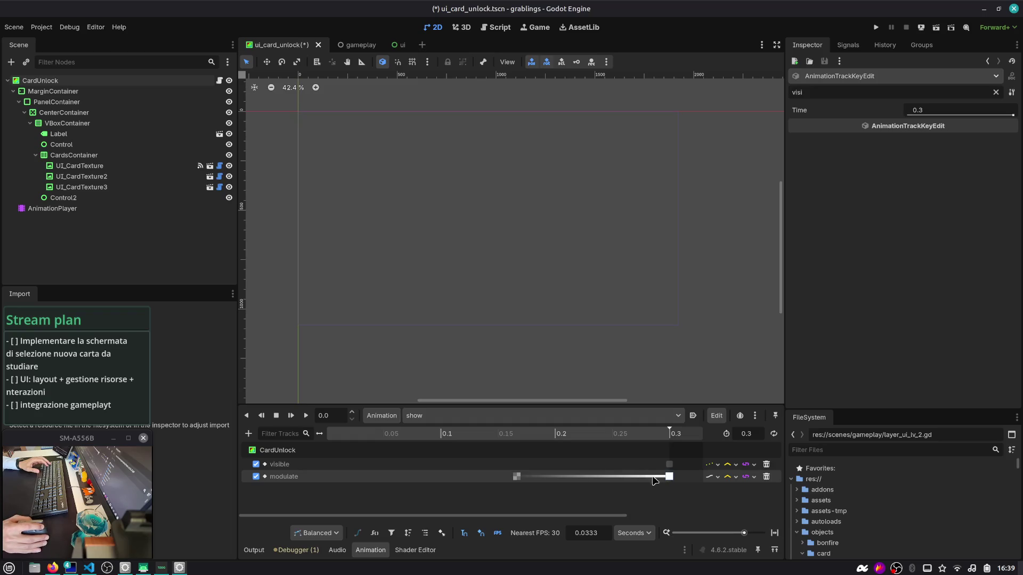
Delete the show animation's visible key at 0.3 s and save.
scroll(554, 459, down, 2)
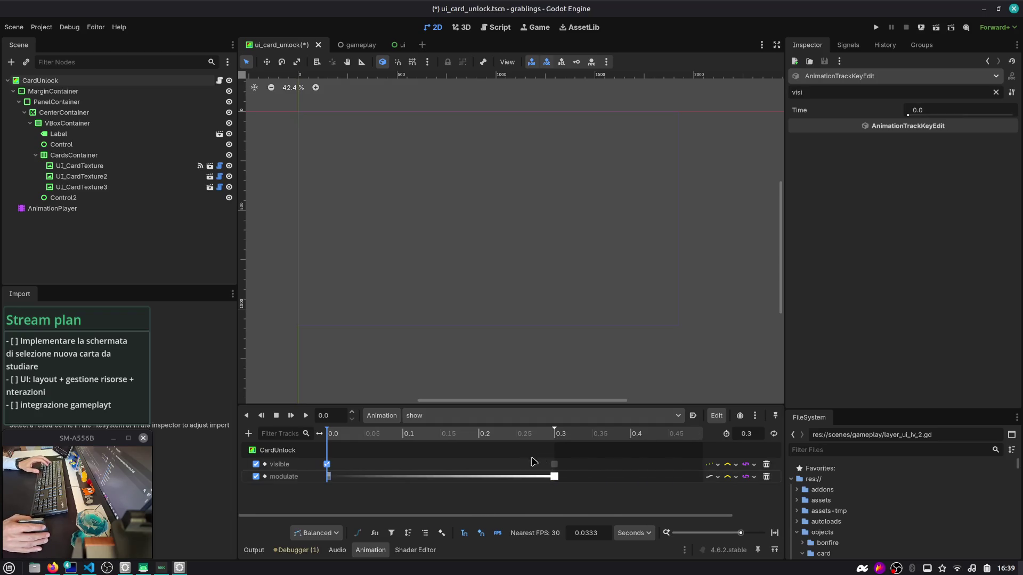
click(327, 464)
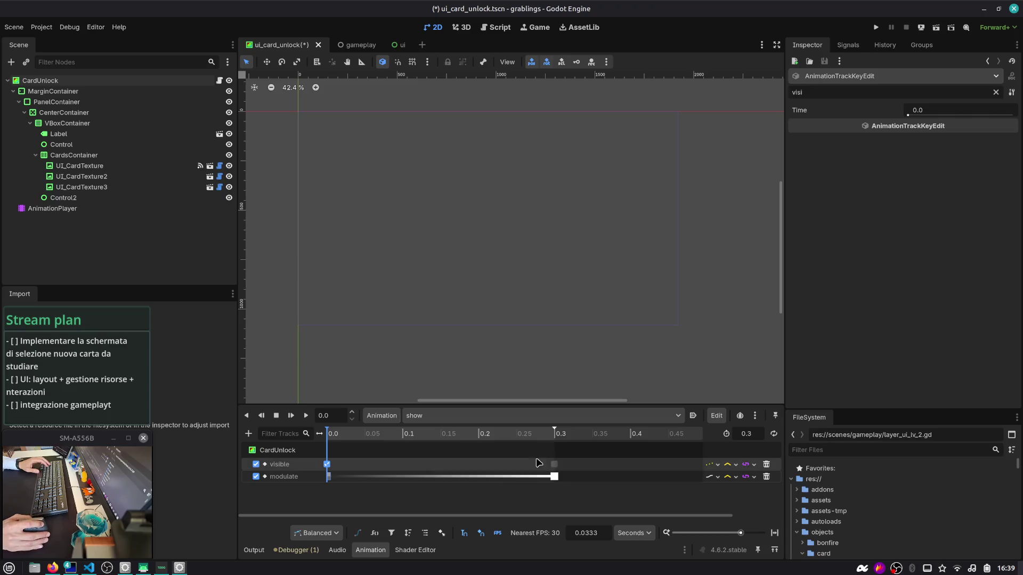
click(555, 465)
key(Delete)
key(ctrl+s)
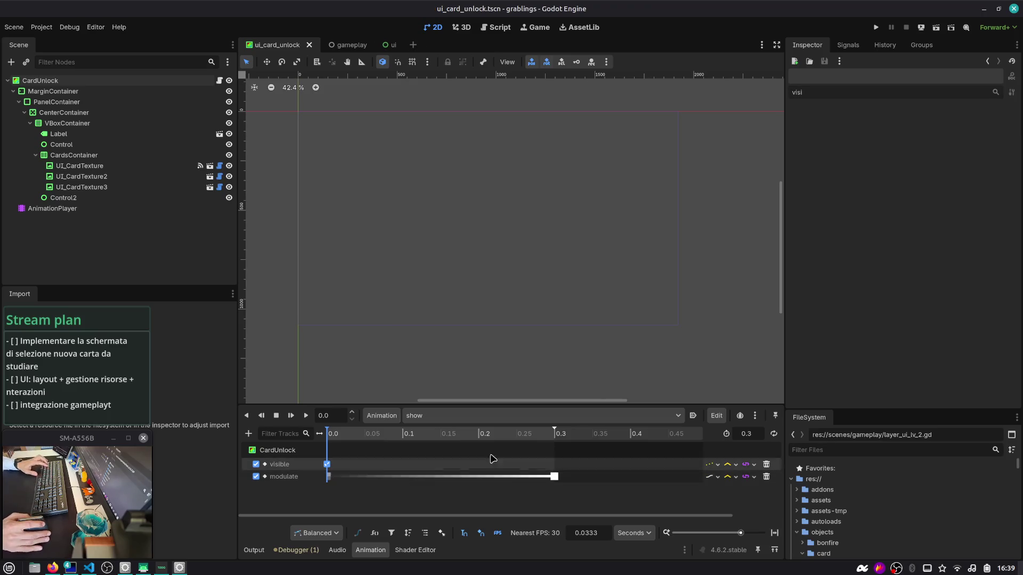
Set the show animation length to 0.4 s, move the modulate end key there, and play it.
click(755, 434)
text(0.4)
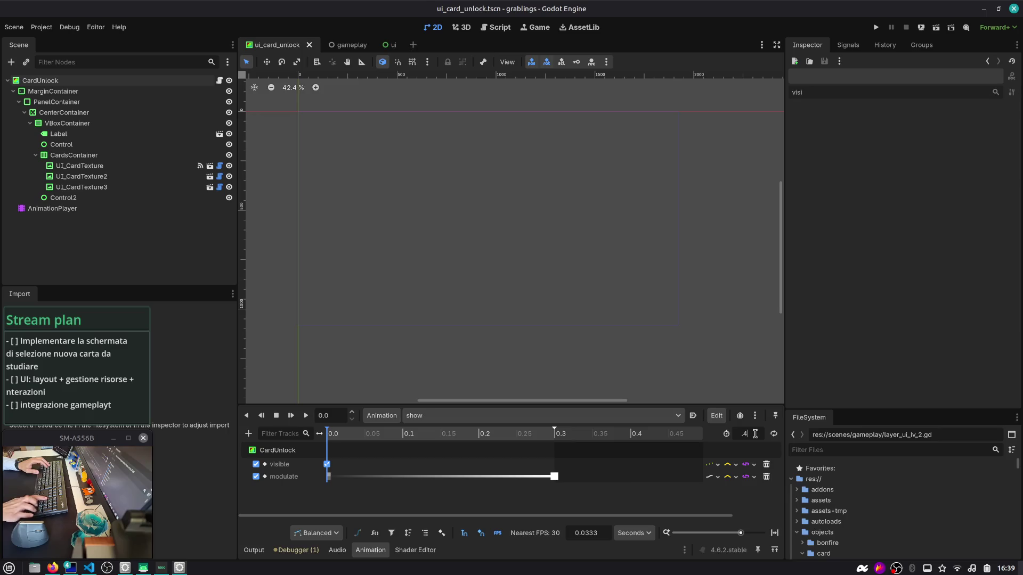
key(Return)
key(ctrl+s)
drag(554, 477, 624, 481)
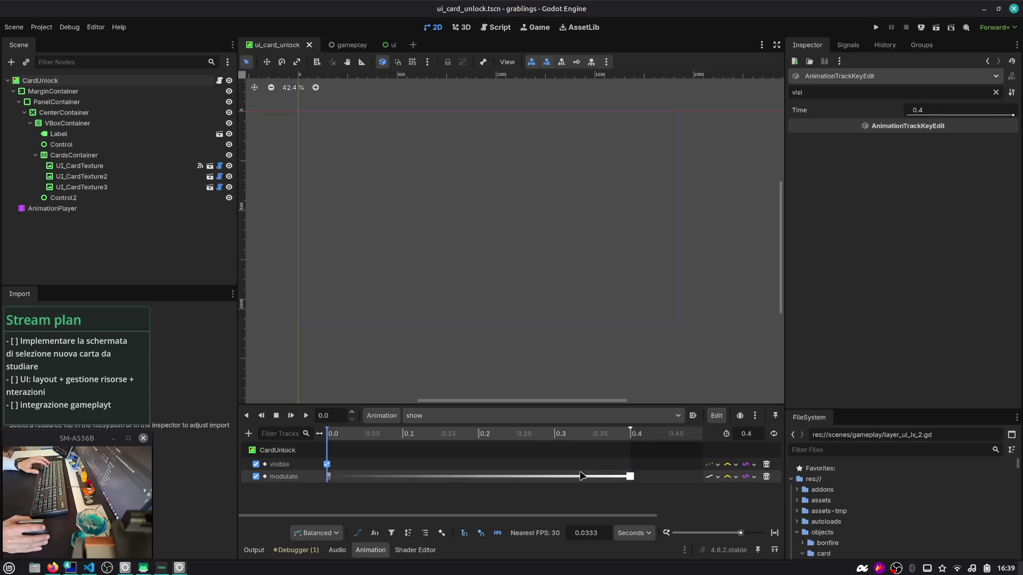
scroll(580, 474, down, 3)
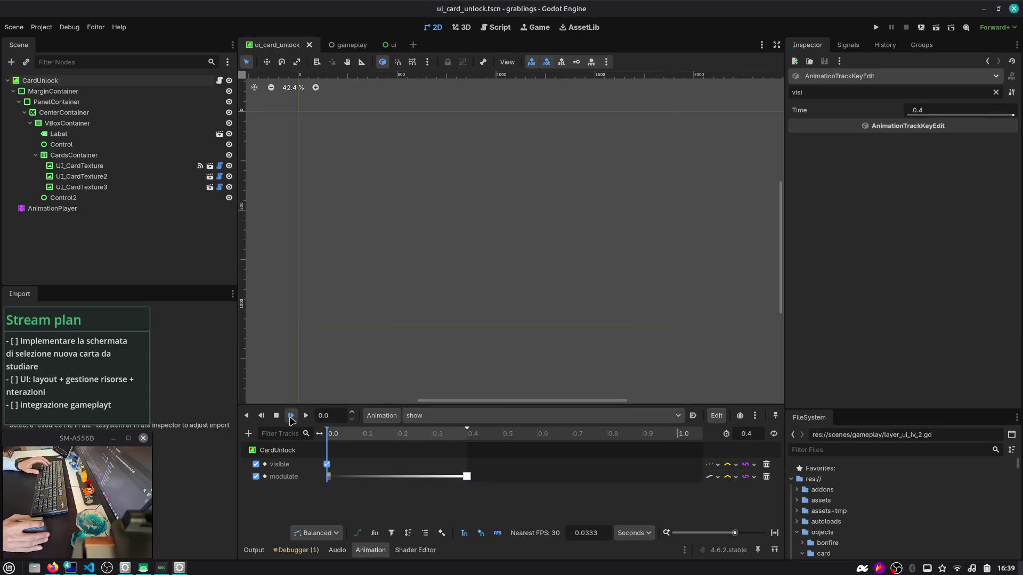
click(291, 416)
click(75, 134)
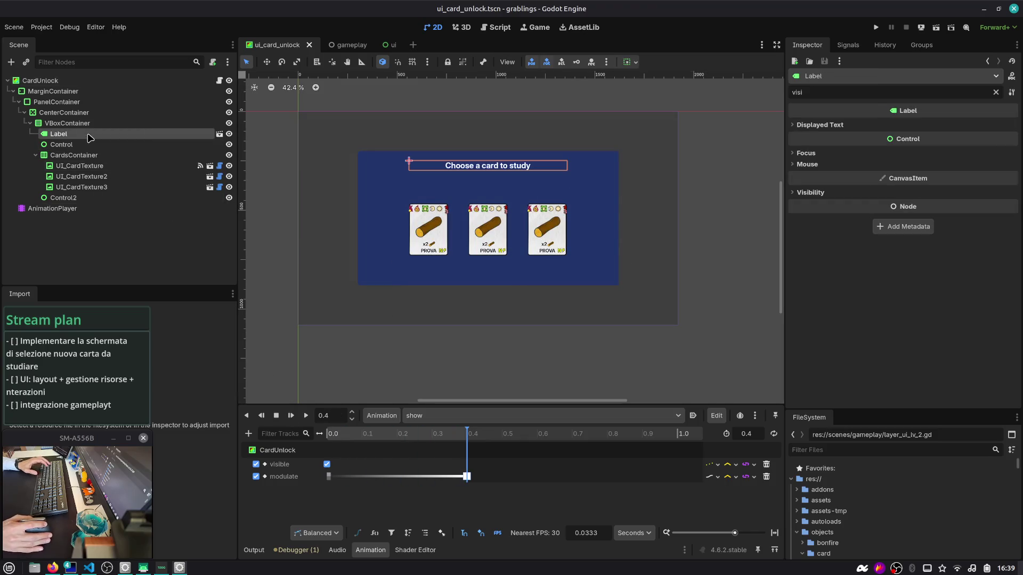
Open the CardUnlock root's script ui_card_unlock.gd.
click(36, 155)
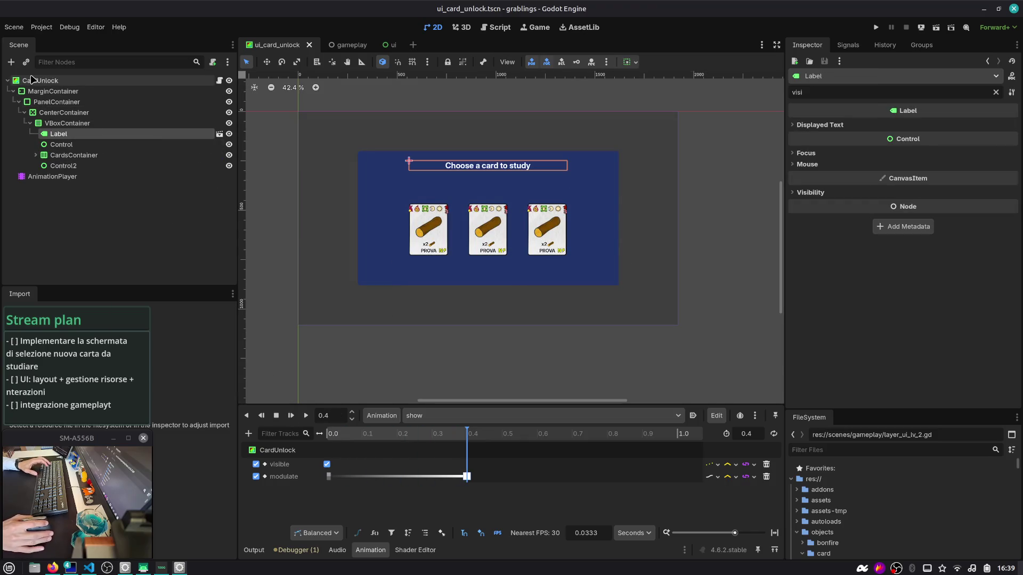
click(186, 81)
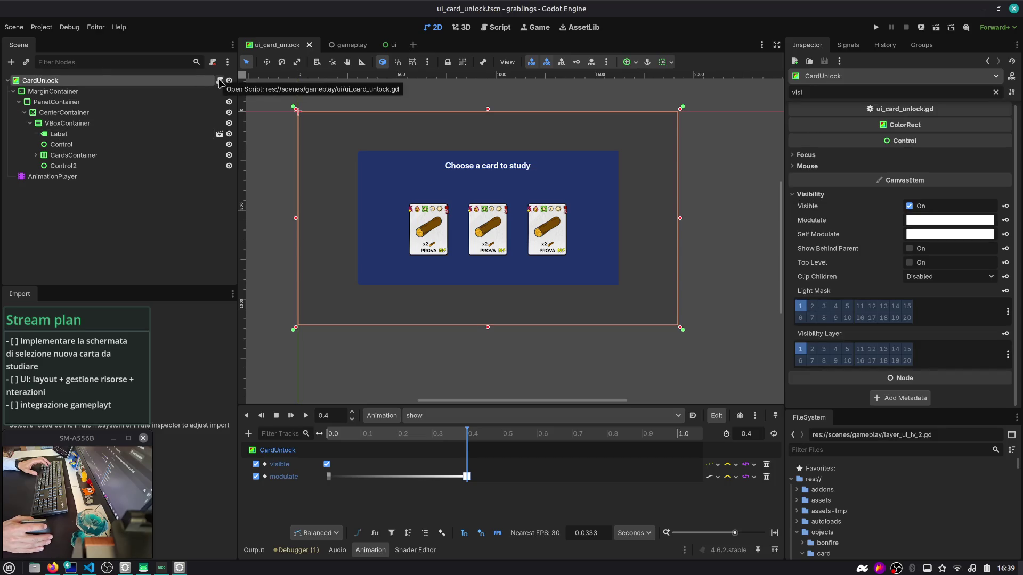
click(220, 81)
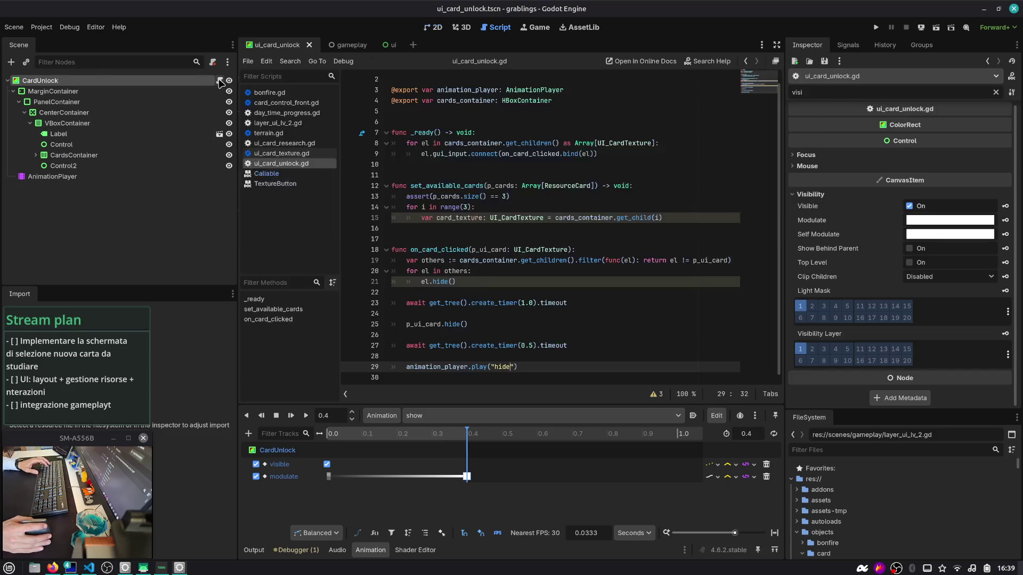
Test-run the project with F5 to see the card-choice screen, then stop it.
scroll(456, 216, up, 1)
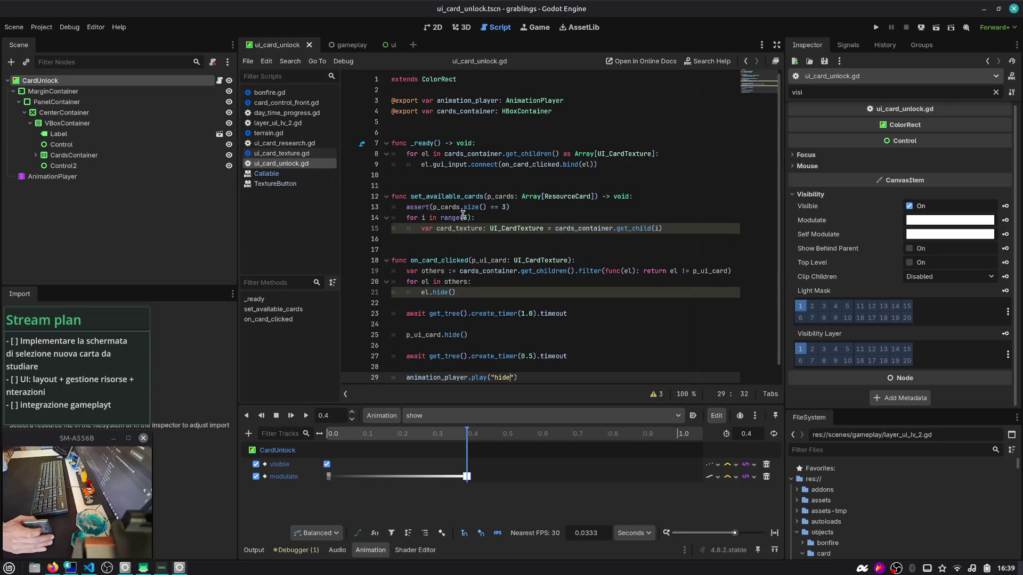
key(F5)
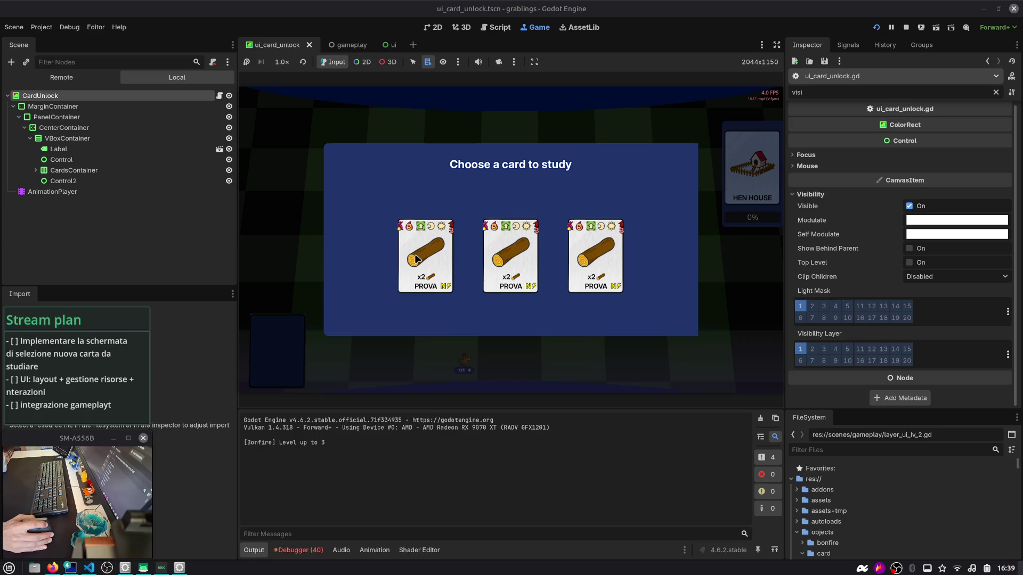
click(905, 27)
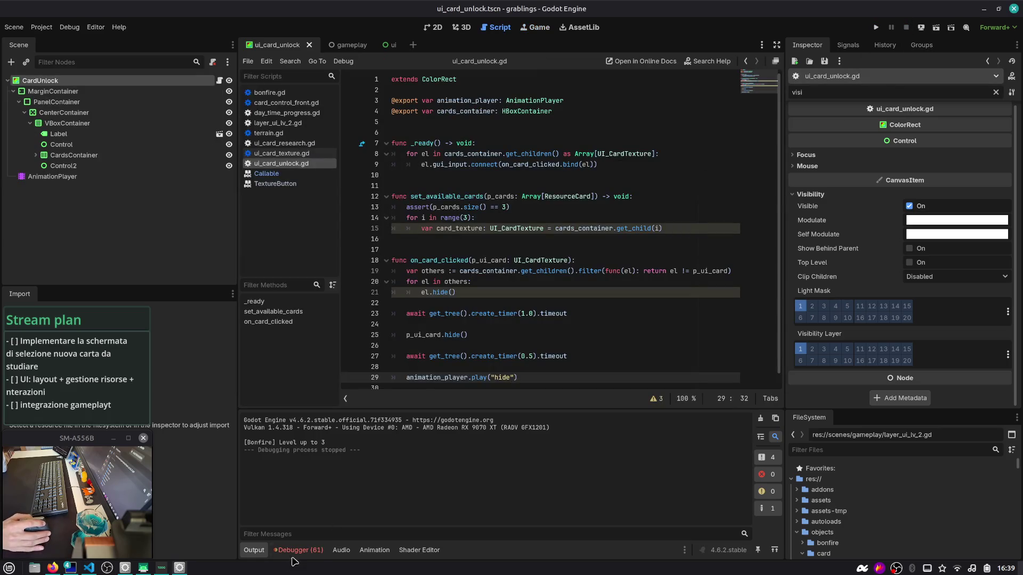
Show the 61 debugger errors, jump to the on_card_clicked definition, and open the Signals dock.
click(316, 382)
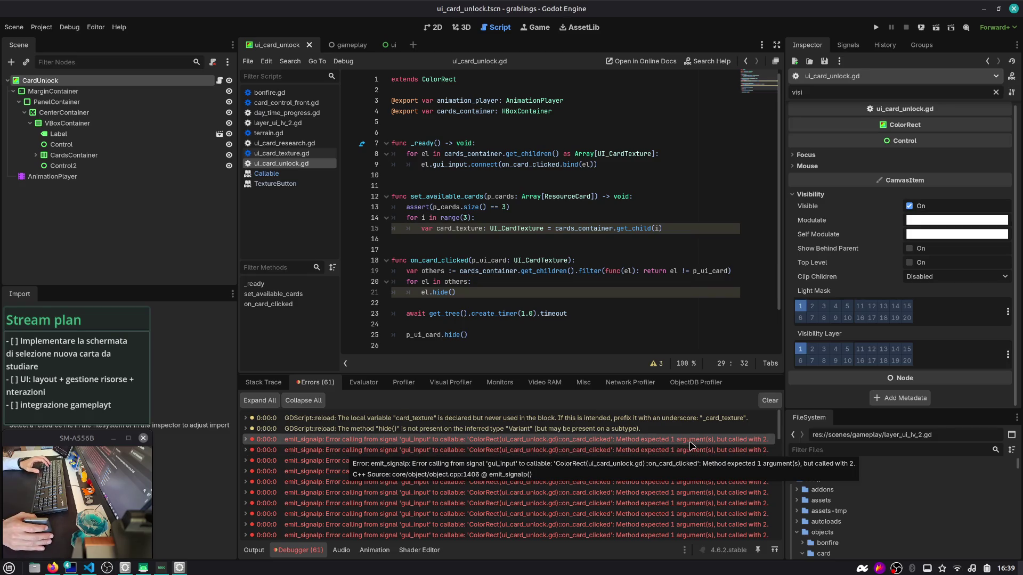
double_click(587, 164)
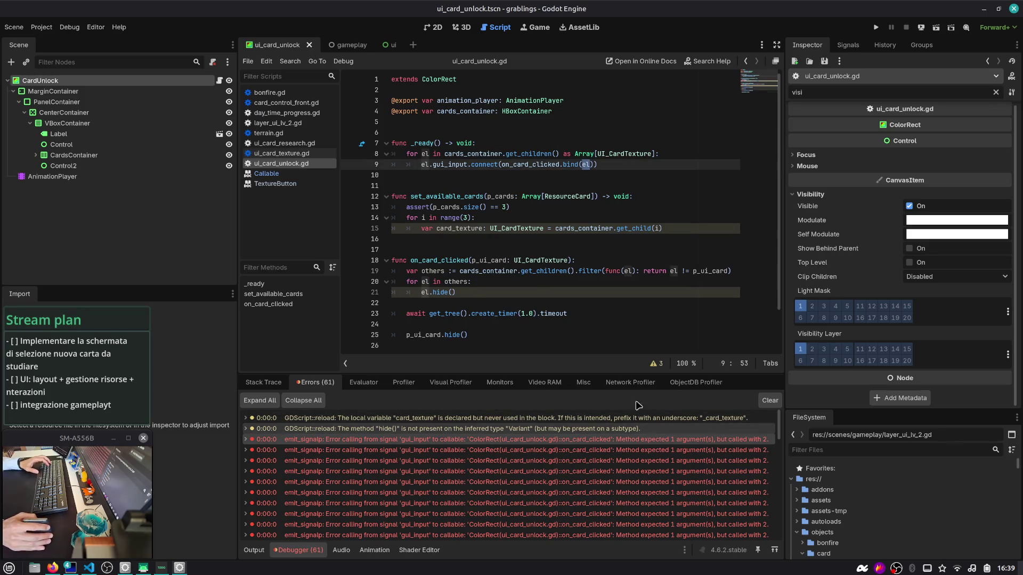
key(Down)
key(Down)
key(Down)
ctrl+click(540, 170)
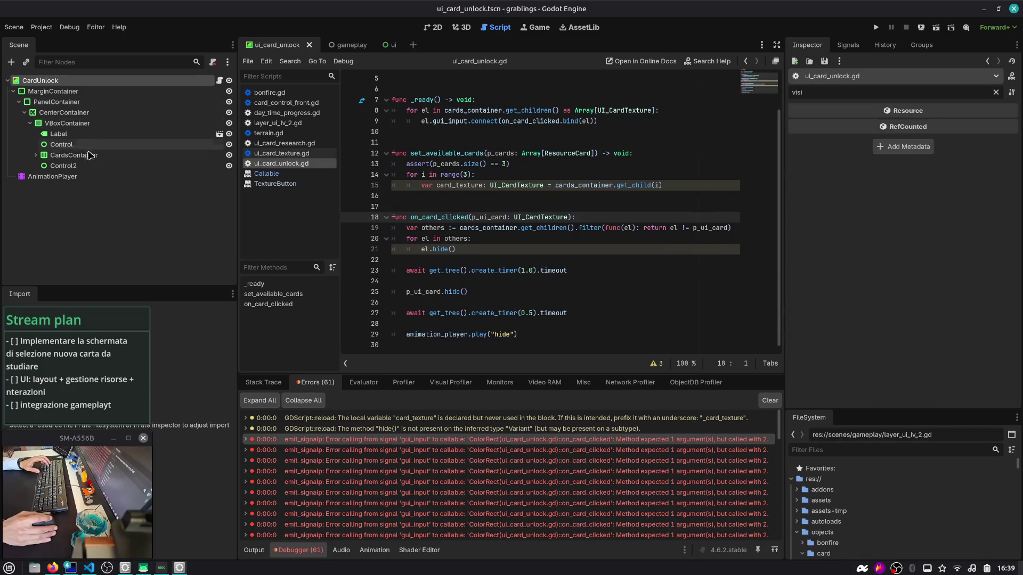
click(844, 46)
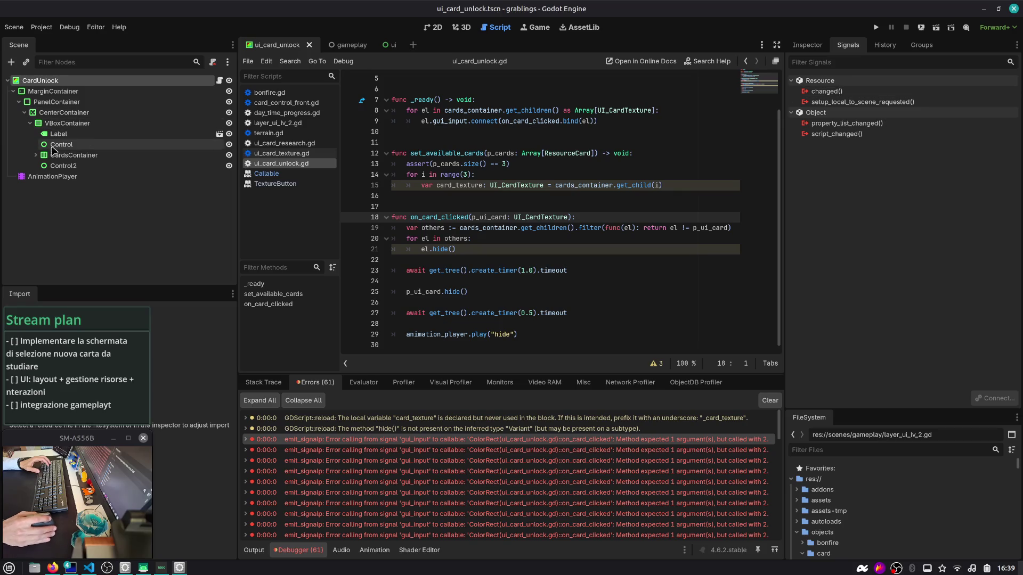
Check UI_CardTexture's signals and add a first parameter p_evt: InputEvent to on_card_clicked.
click(36, 155)
click(89, 166)
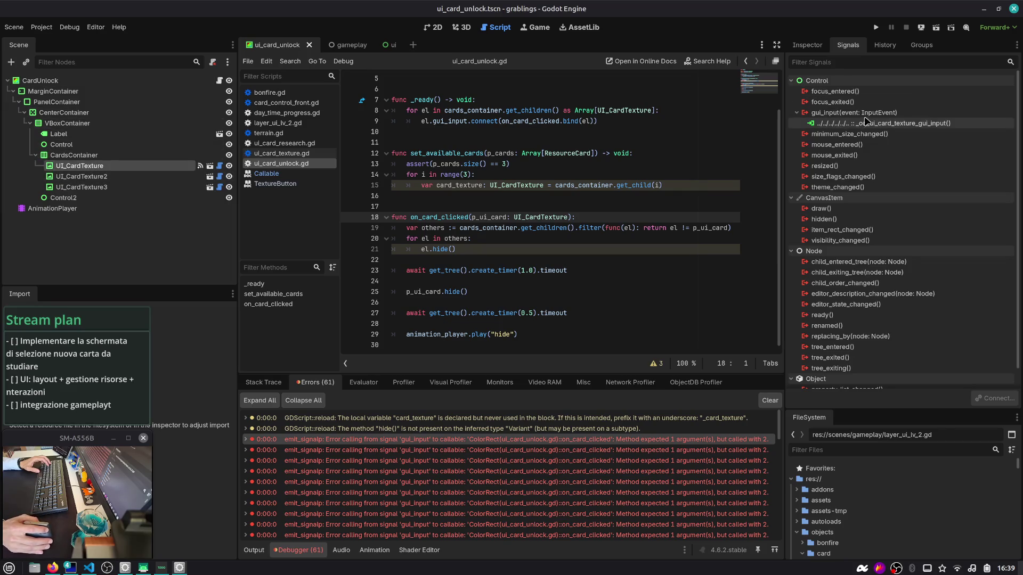
click(471, 217)
text(p_evt,)
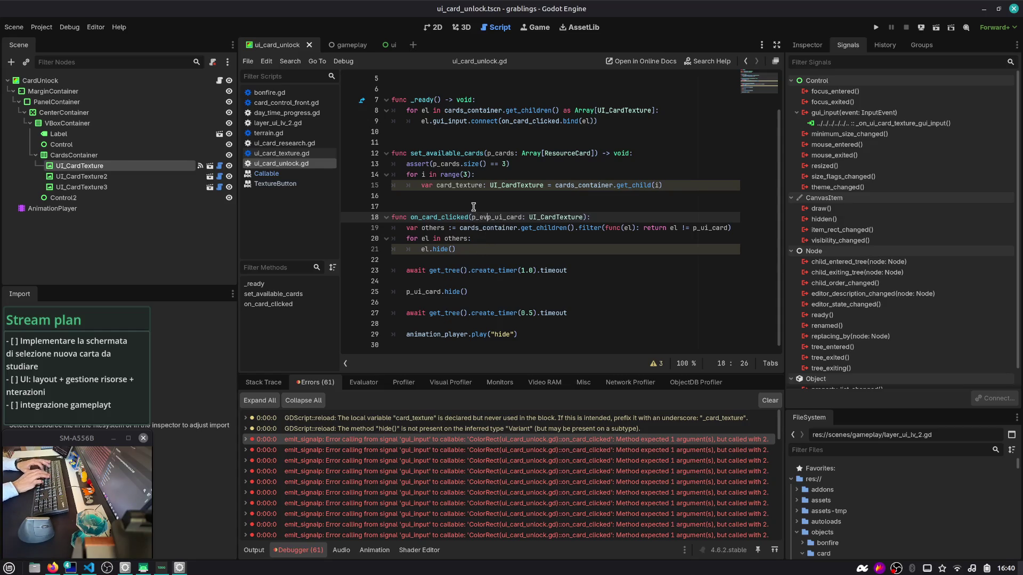
key(Left)
key(Left)
text(: InputEvent)
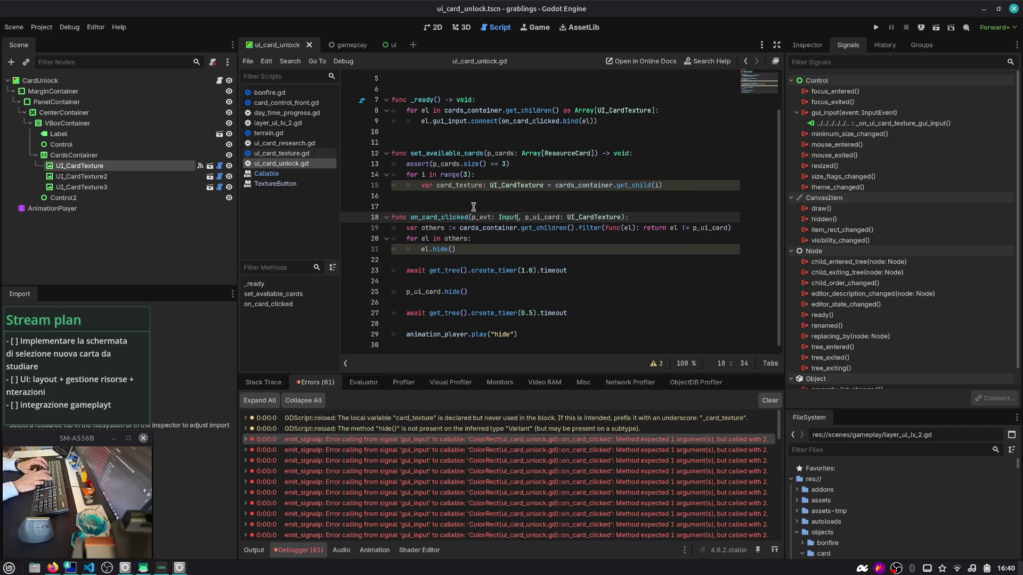
key(Escape)
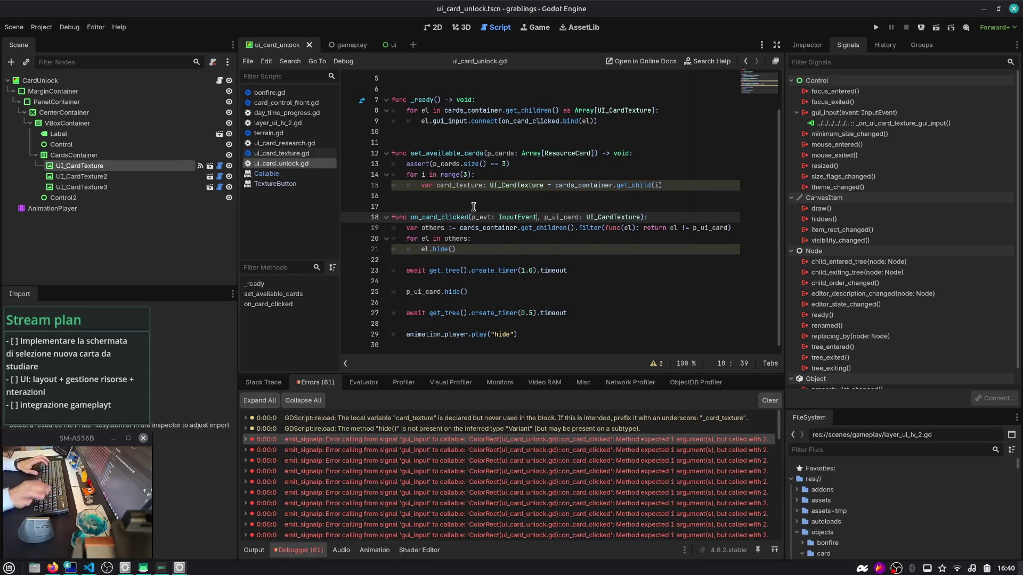
Select the on_card_clicked callback inside line 9's gui_input connect call.
double_click(431, 215)
scroll(431, 212, up, 2)
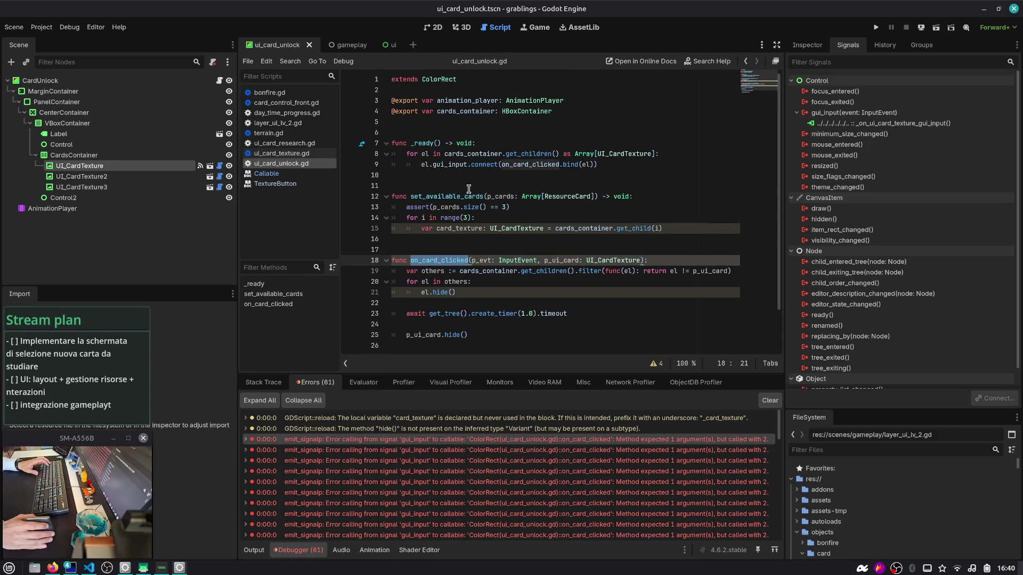
double_click(480, 161)
click(501, 164)
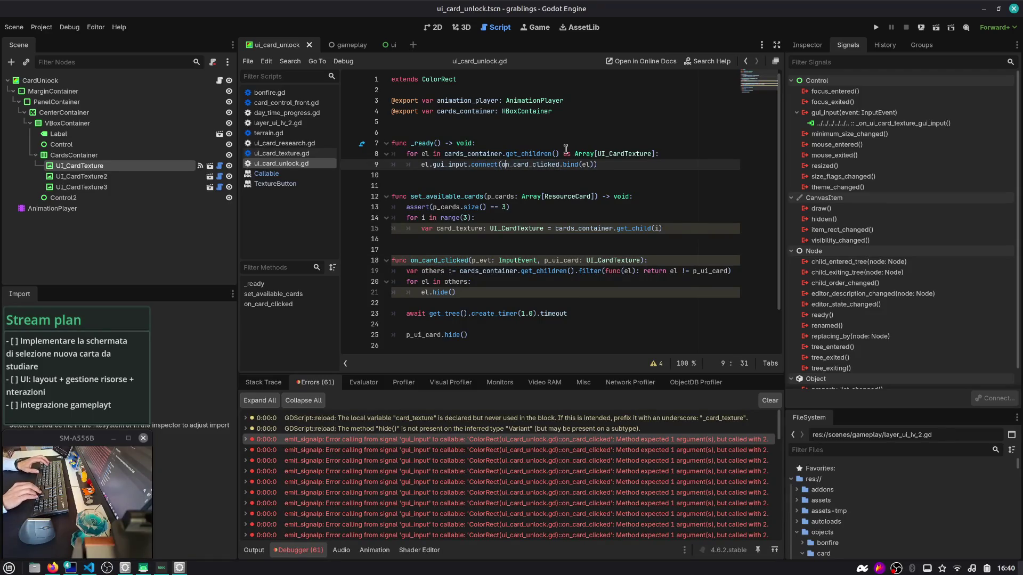
key(ctrl+shift+Right)
key(ctrl+shift+Right)
key(ctrl+shift+Left)
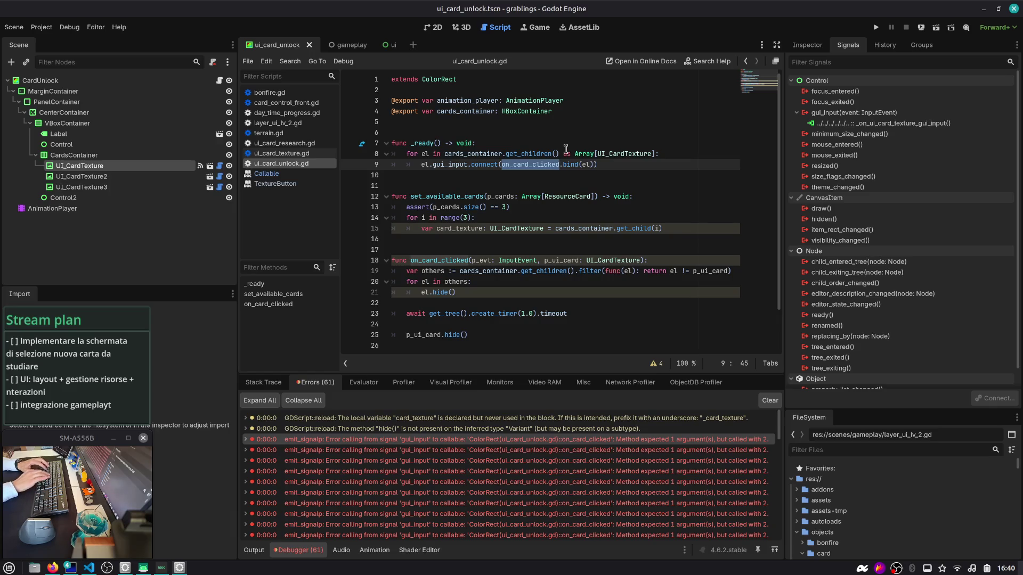
Rewrite the gui_input connection as a func(evt) lambda that checks for InputEventMouseButton.
text(func()
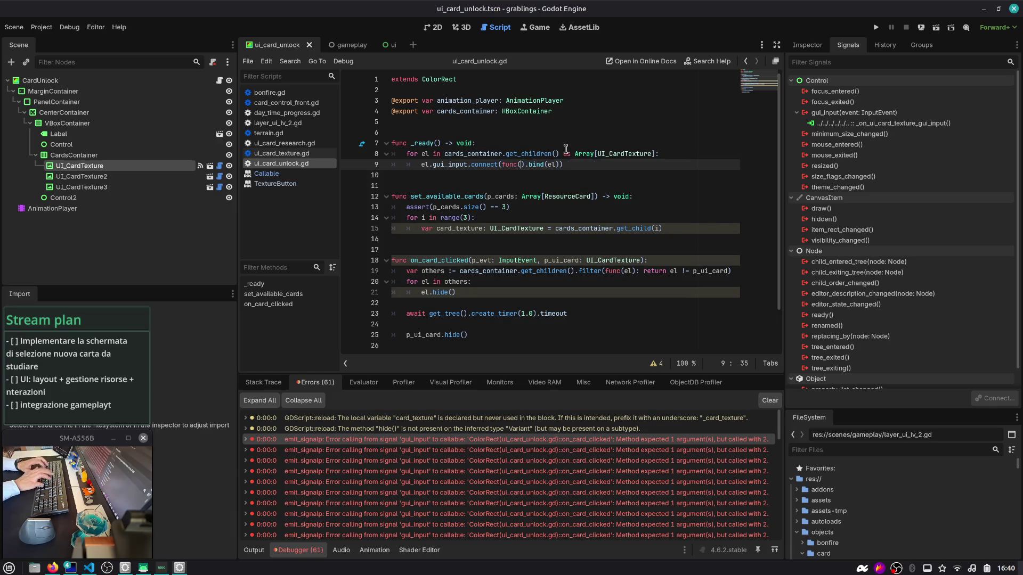
text(evt):)
key(Return)
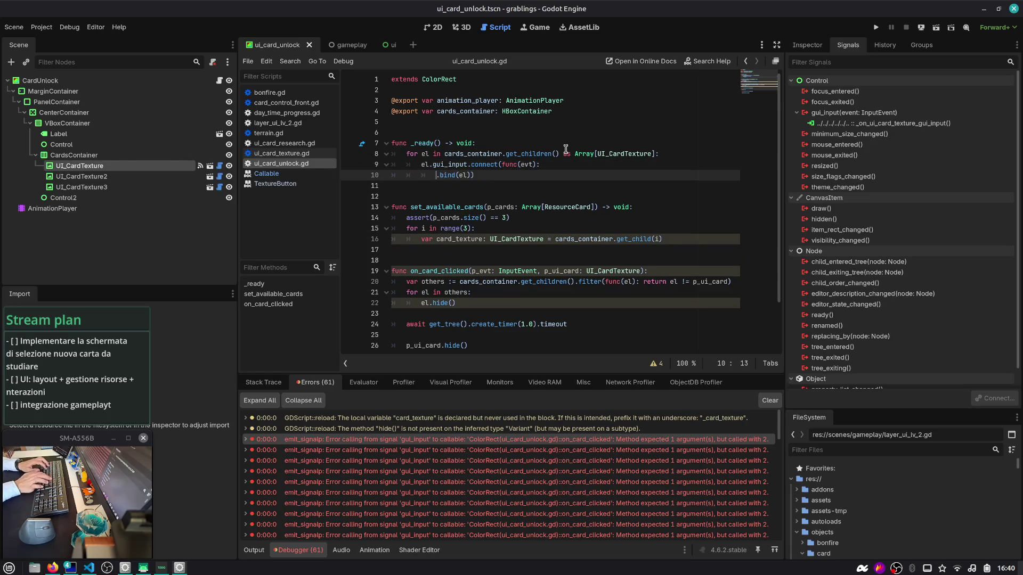
key(shift+Right)
key(shift+Right)
key(shift+Right)
key(Delete)
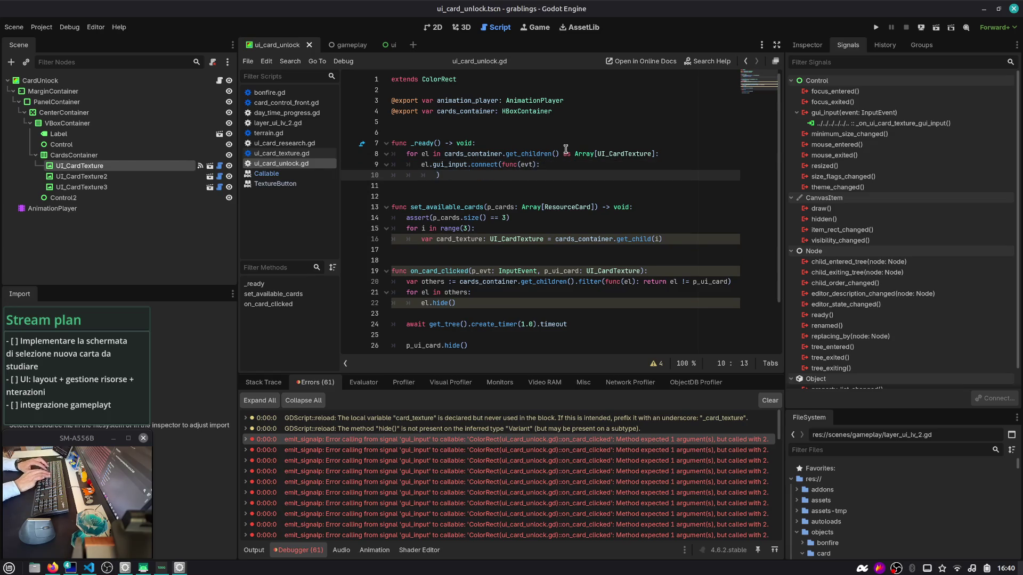
text(tEv)
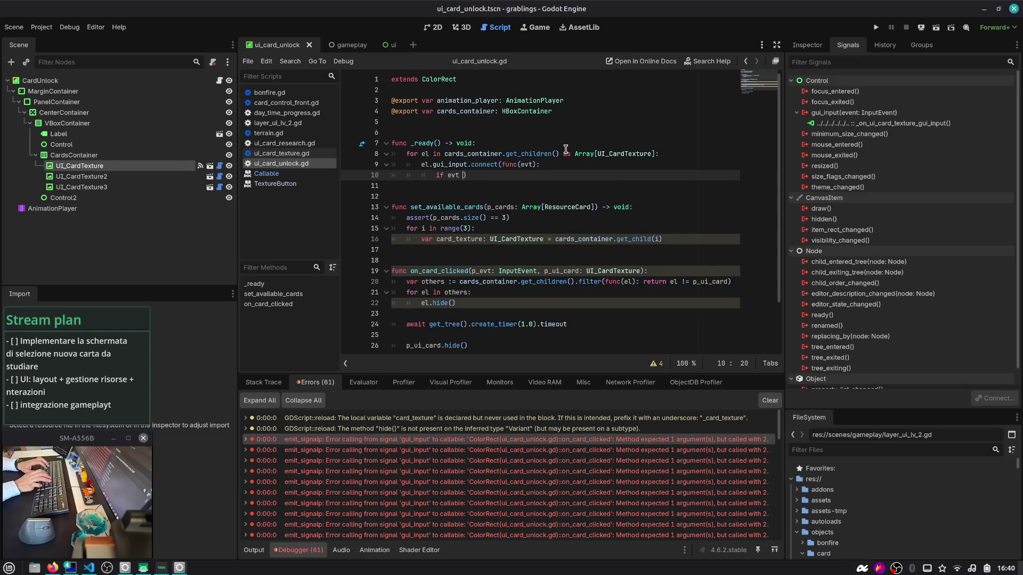
text(e)
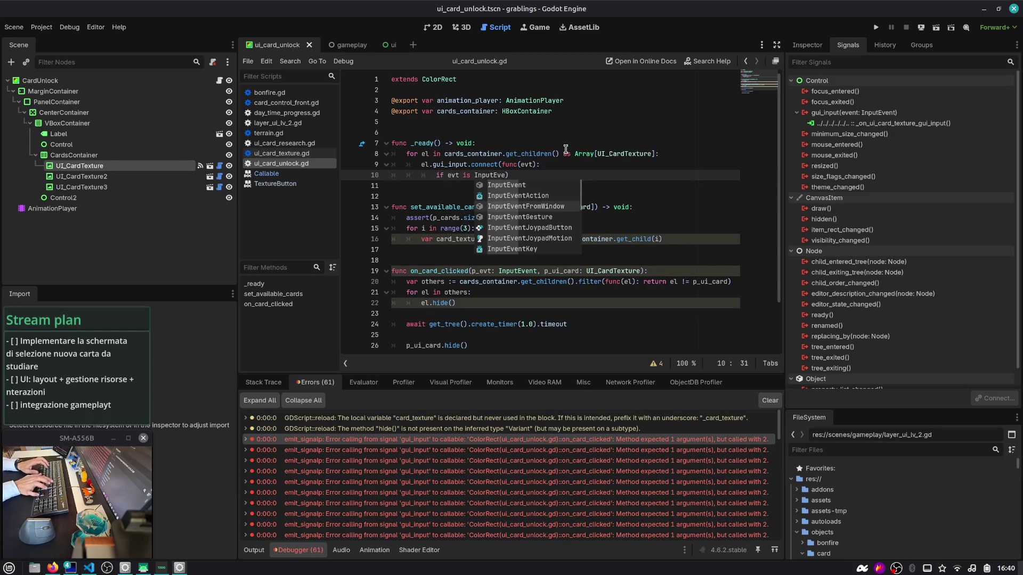
text(ntM)
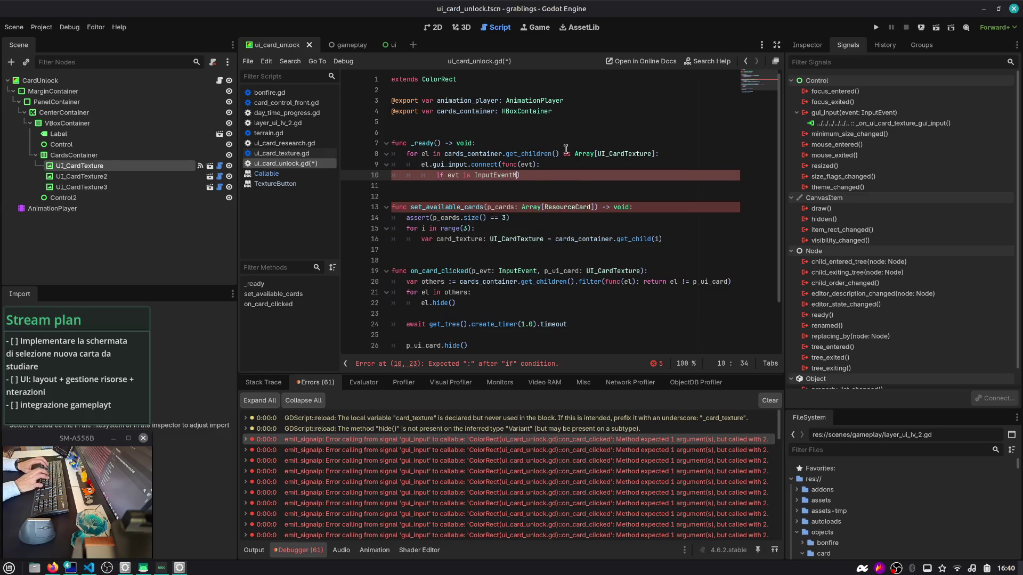
key(ctrl+BackSpace)
text(Mouse)
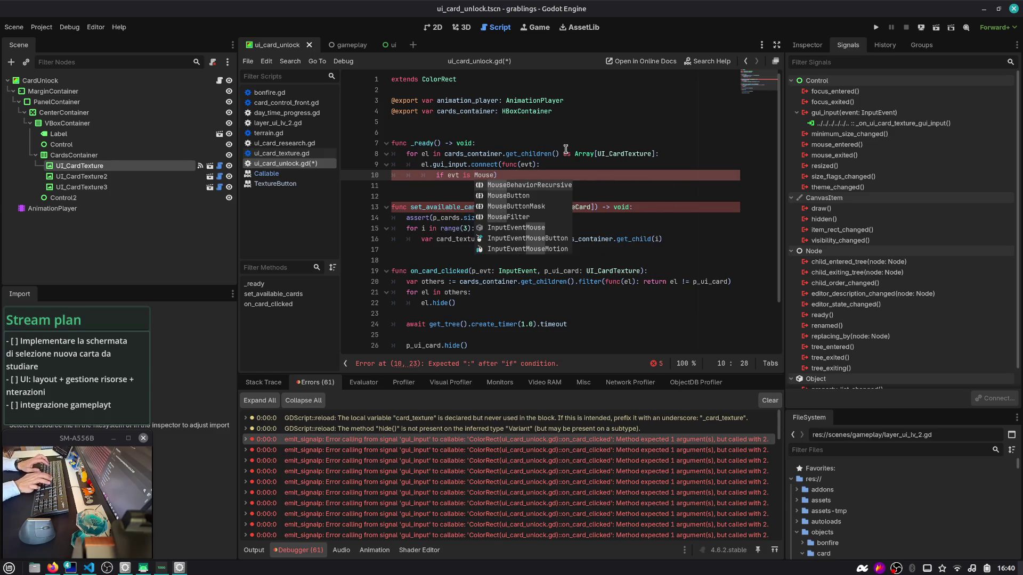
key(Down)
key(Down)
key(Down)
key(Return)
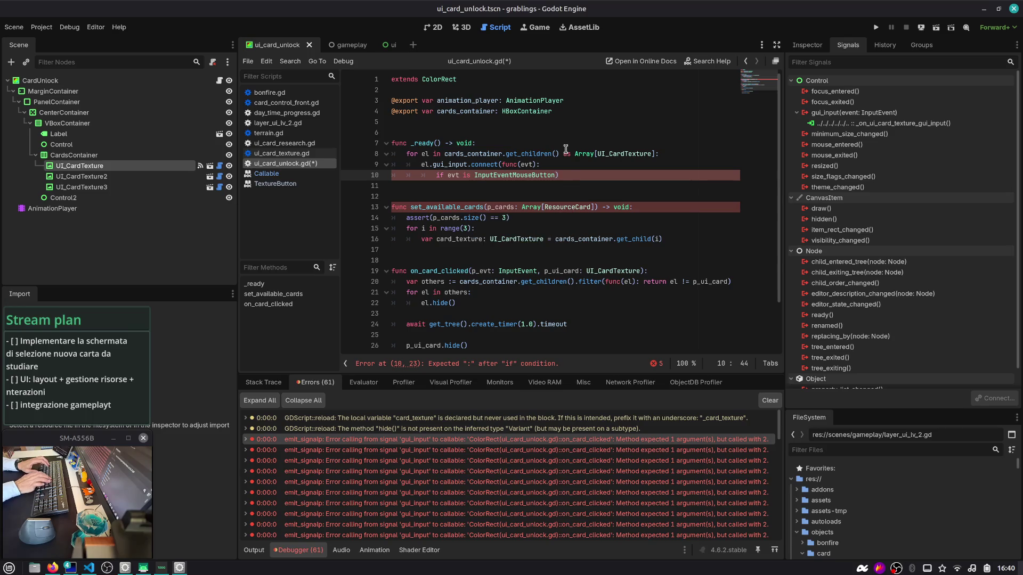
Nest an evt.pressed check that calls on_card_clicked(el), tidy the closing parenthesis, and save.
key(BackSpace)
text(t.pres)
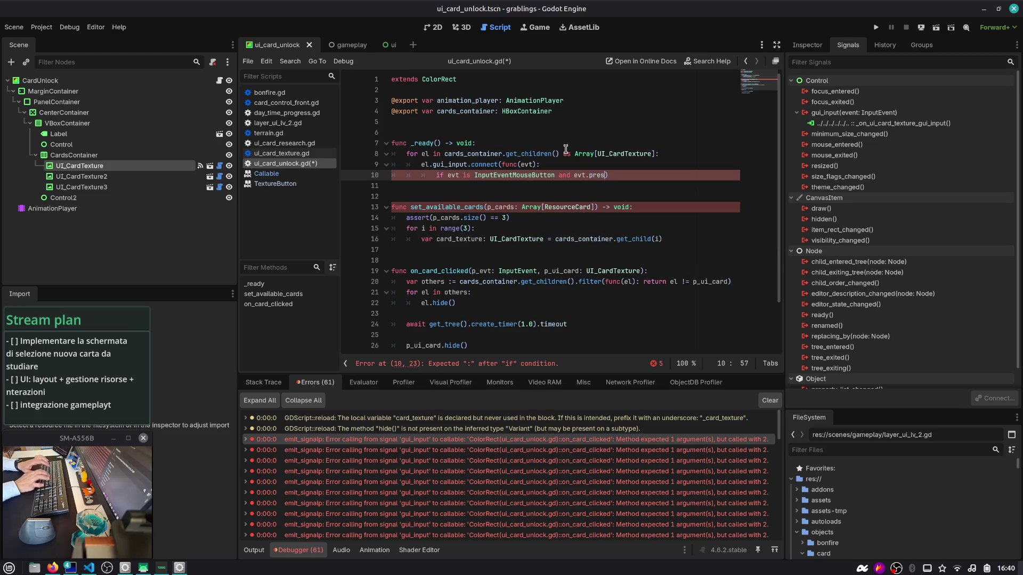
key(ctrl+shift+Left)
key(ctrl+shift+Left)
key(ctrl+shift+Left)
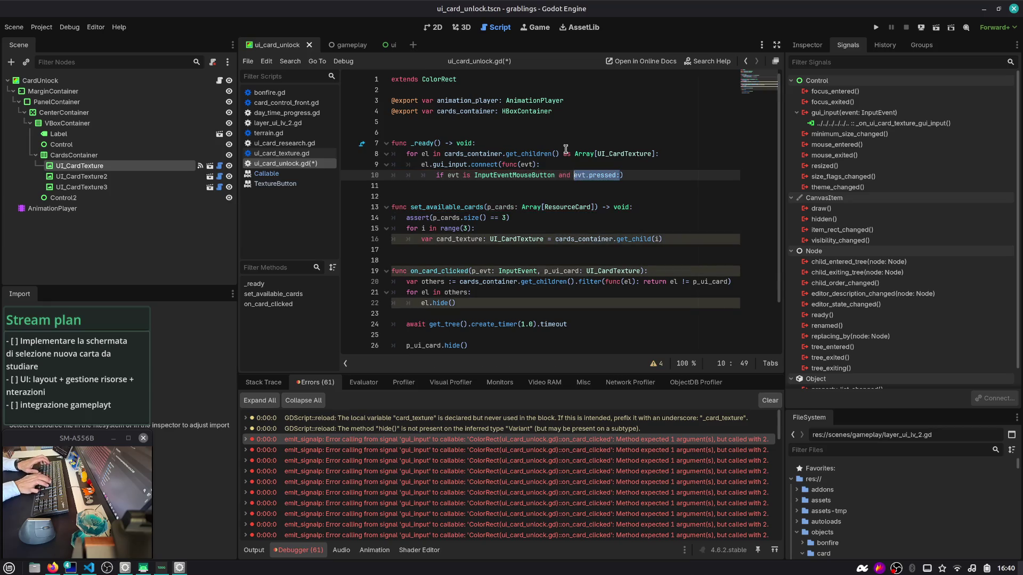
key(ctrl+shift+Left)
key(BackSpace)
key(Return)
text(if evt.pre)
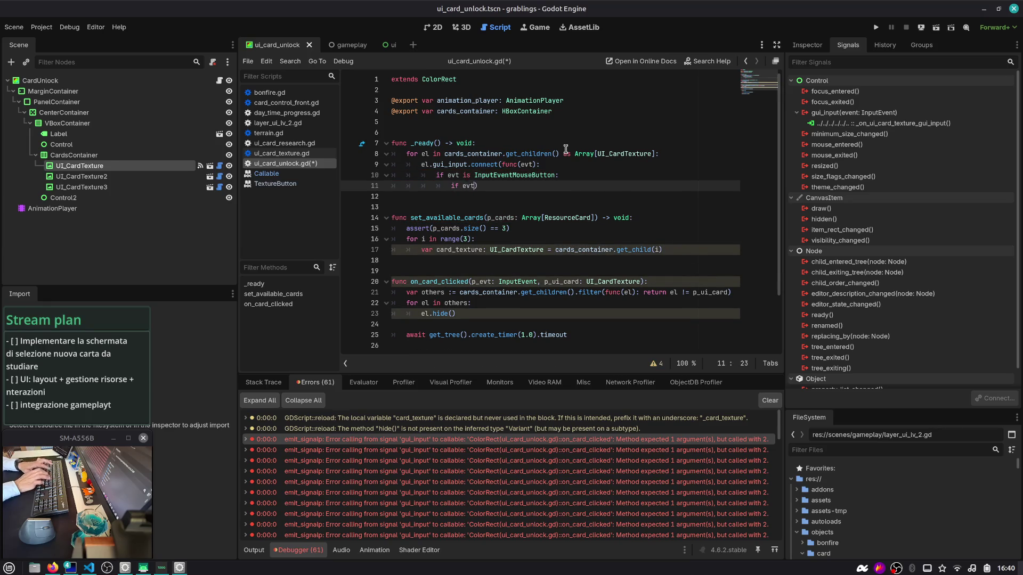
text(ssed:)
key(Return)
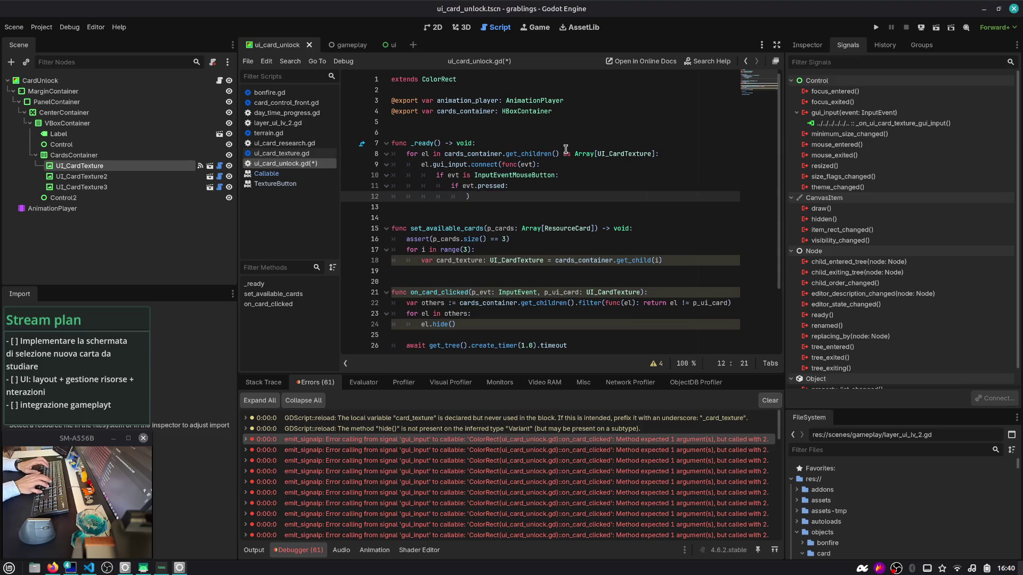
key(Return)
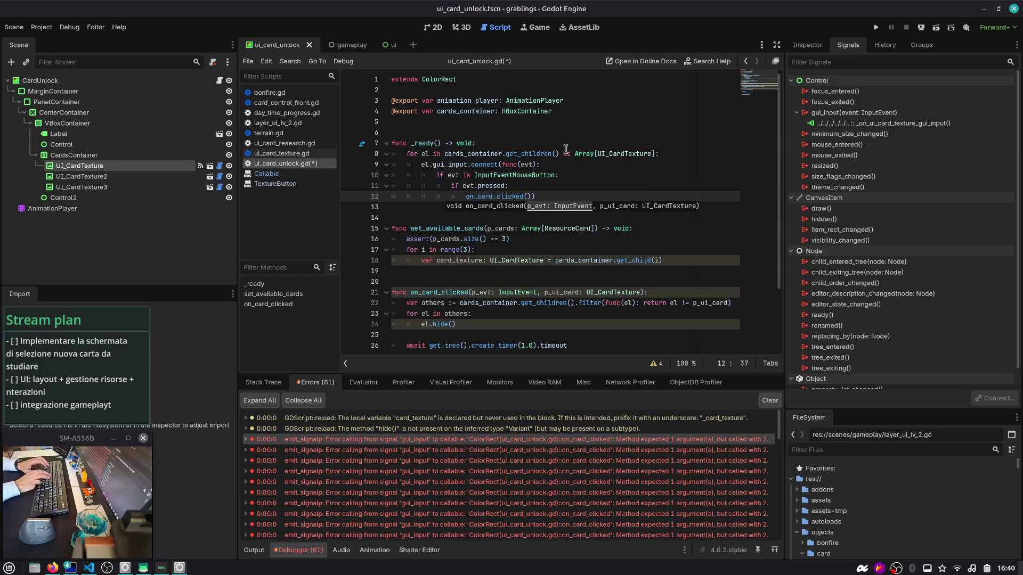
key(Right)
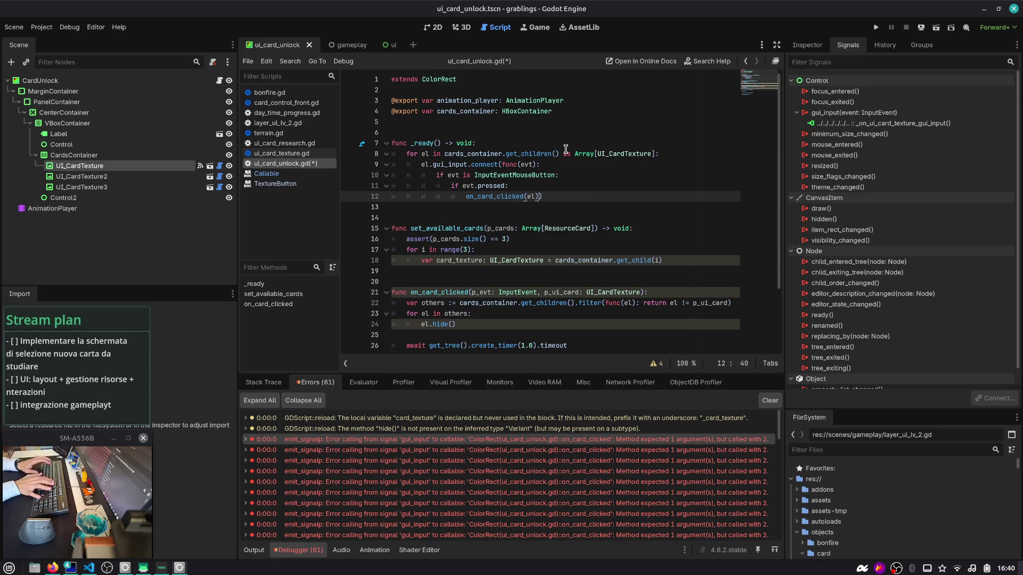
key(Return)
key(BackSpace)
key(BackSpace)
key(BackSpace)
scroll(532, 160, down, 1)
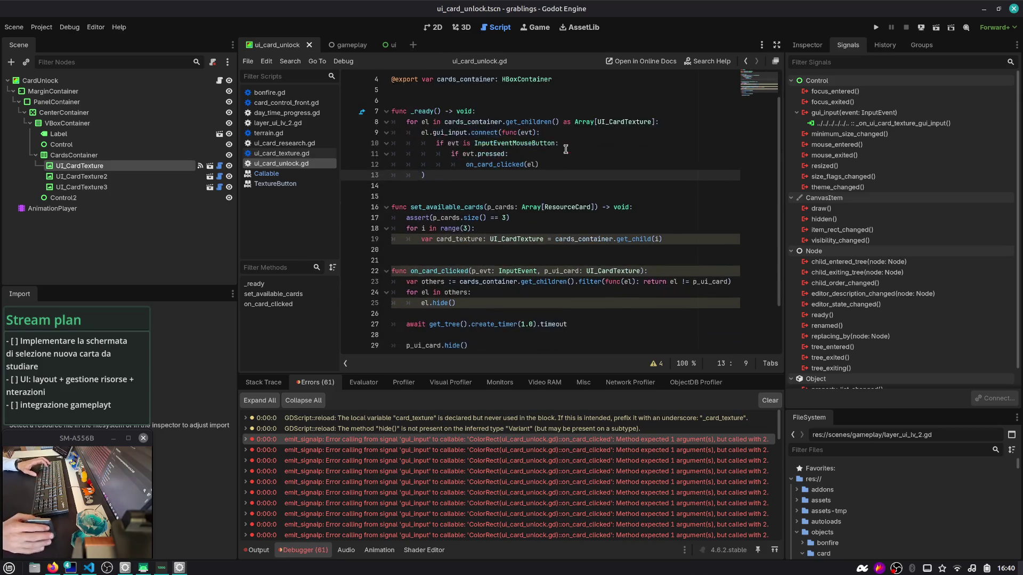
key(ctrl+s)
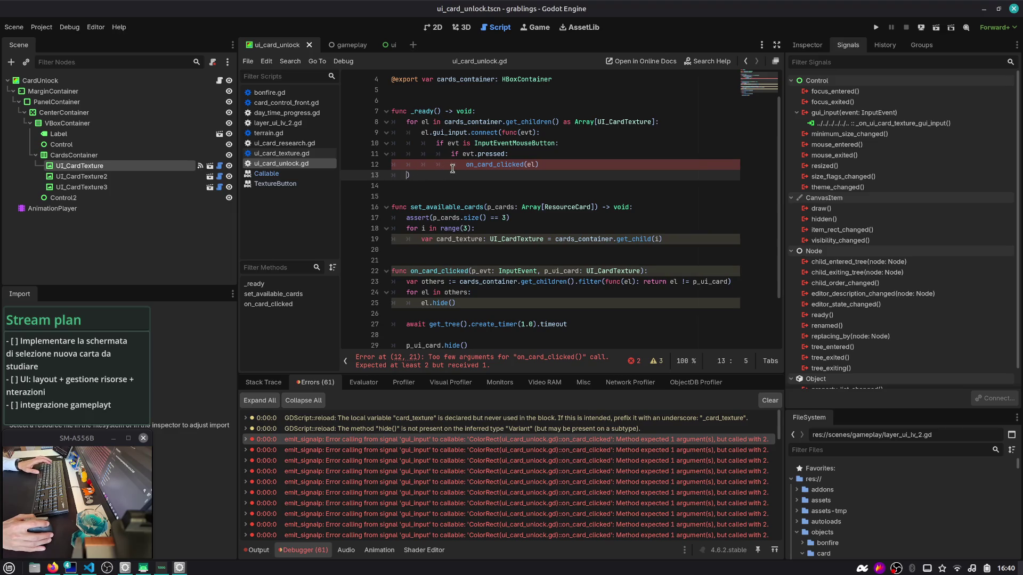
Review the inline lambda body and the connect method's documentation on line 9.
double_click(503, 131)
scroll(502, 128, up, 1)
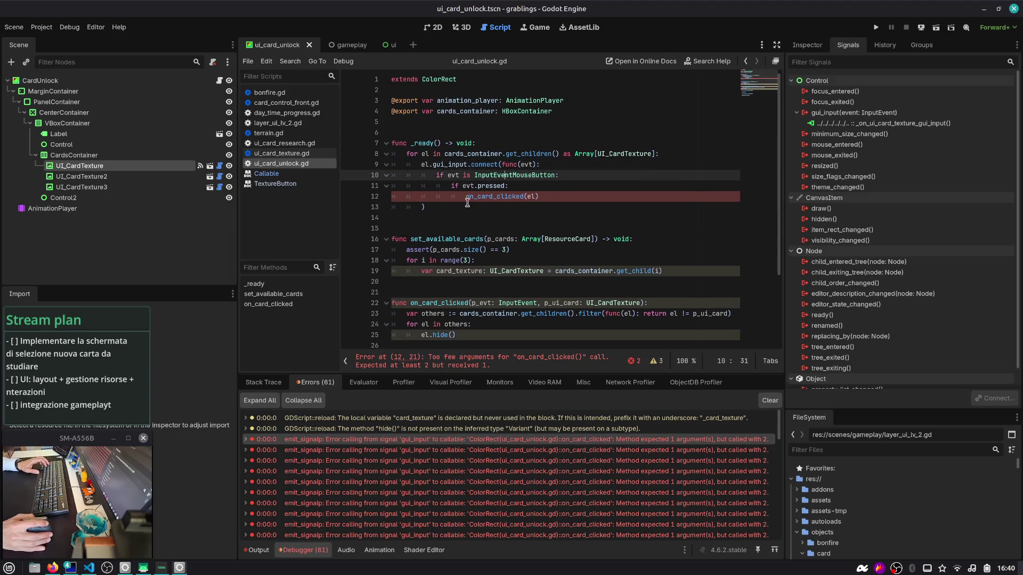
drag(540, 196, 490, 166)
click(501, 165)
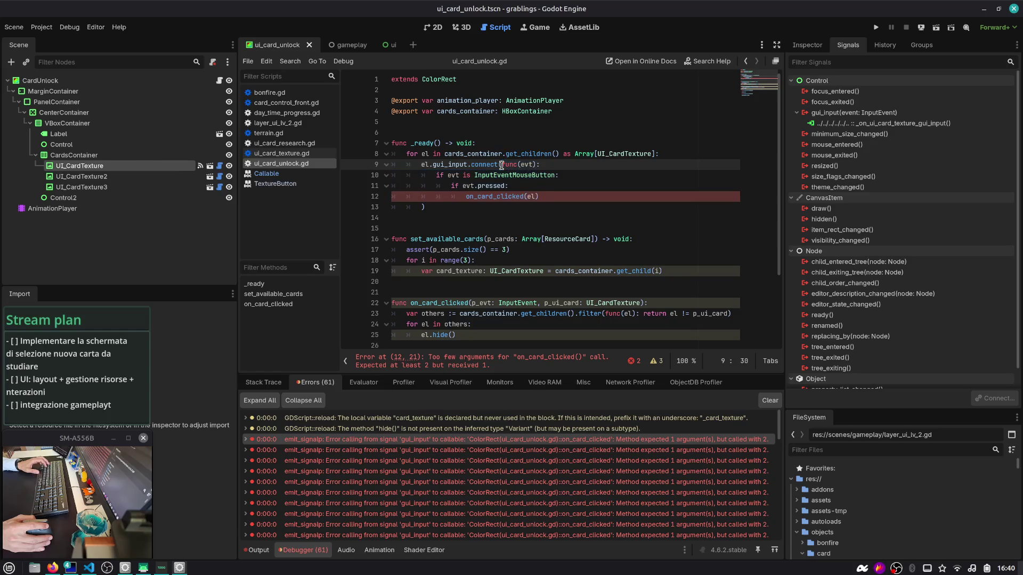
click(454, 195)
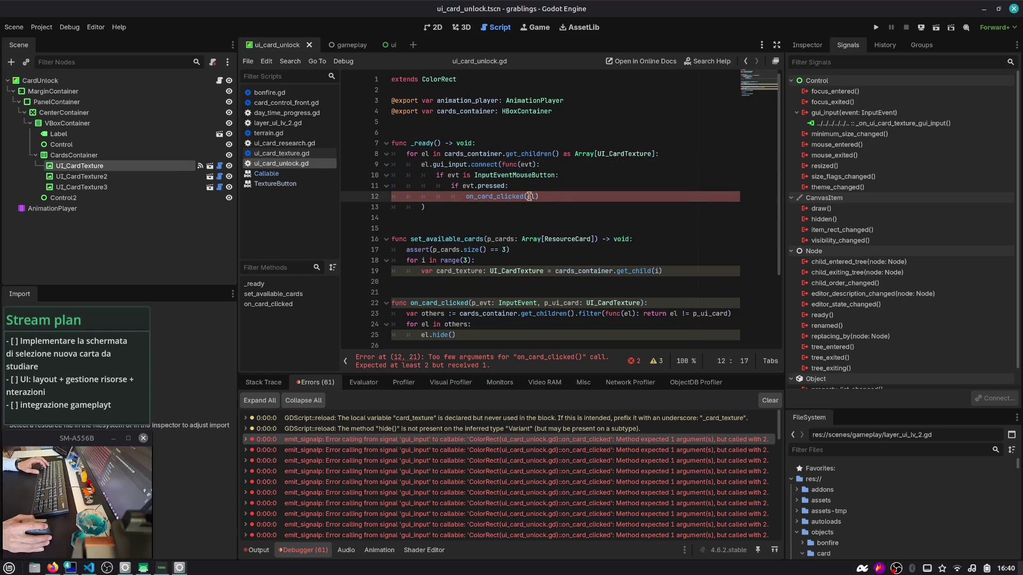
click(433, 212)
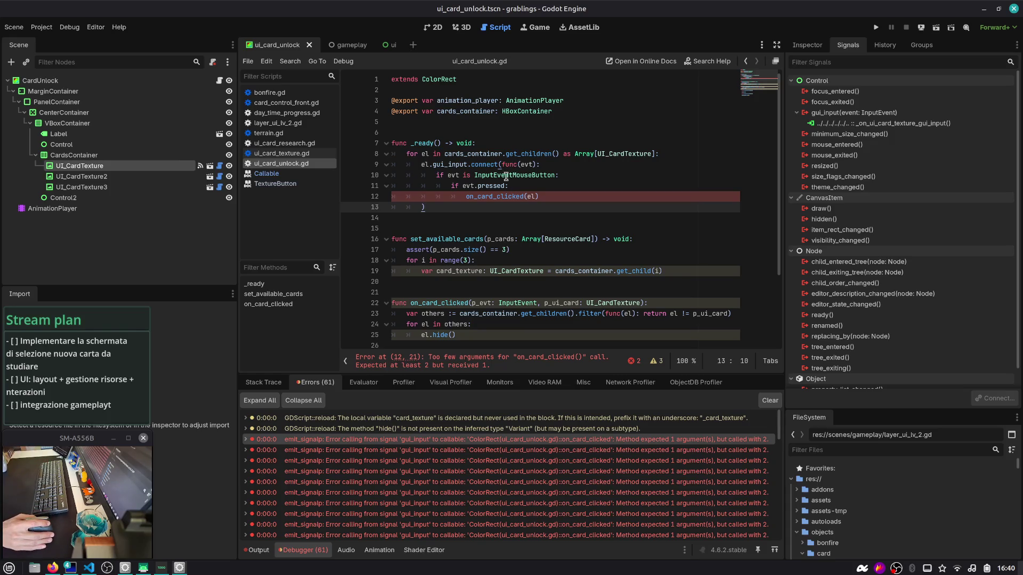
double_click(482, 165)
double_click(462, 165)
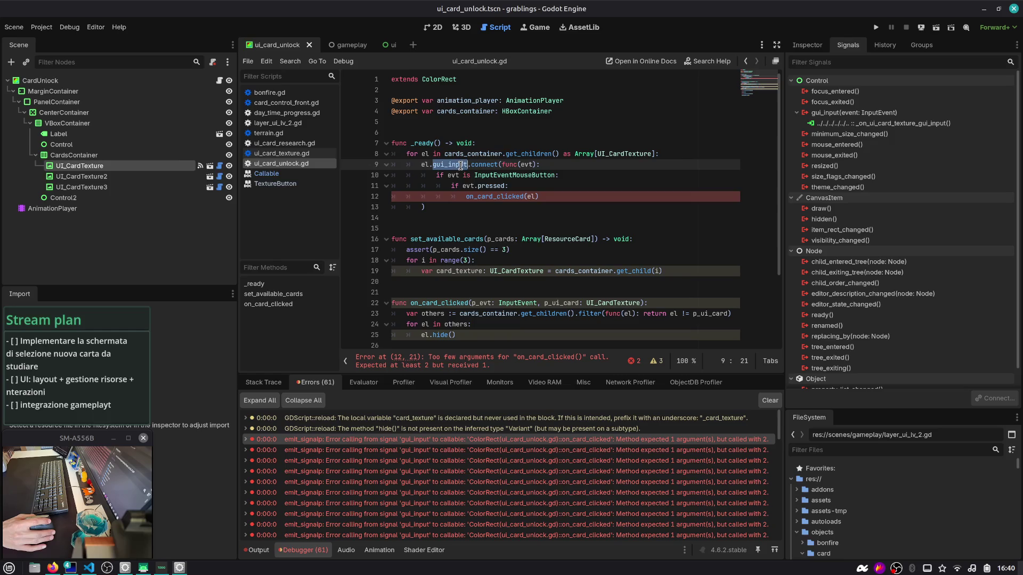
mouse_move(475, 166)
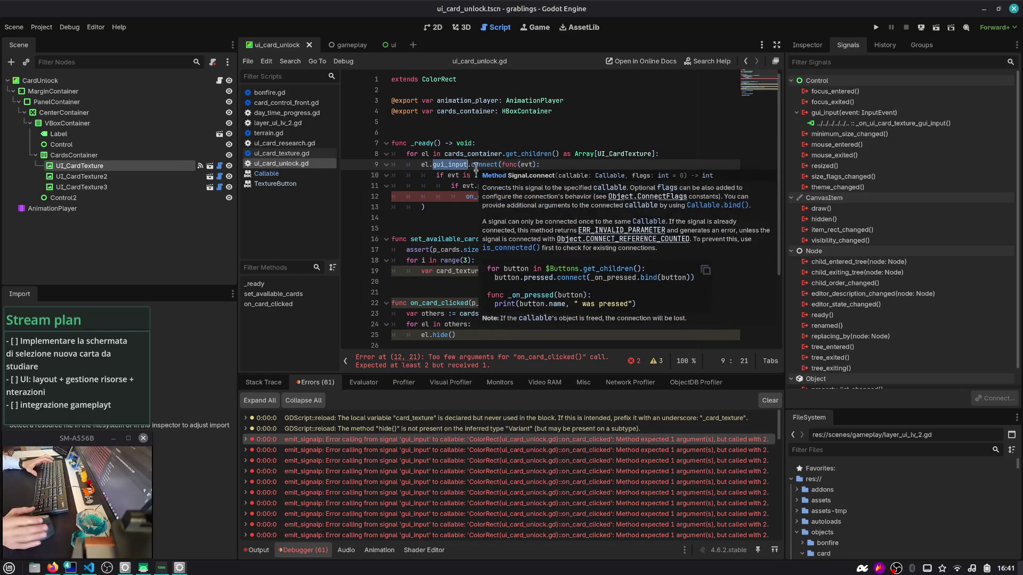
double_click(476, 165)
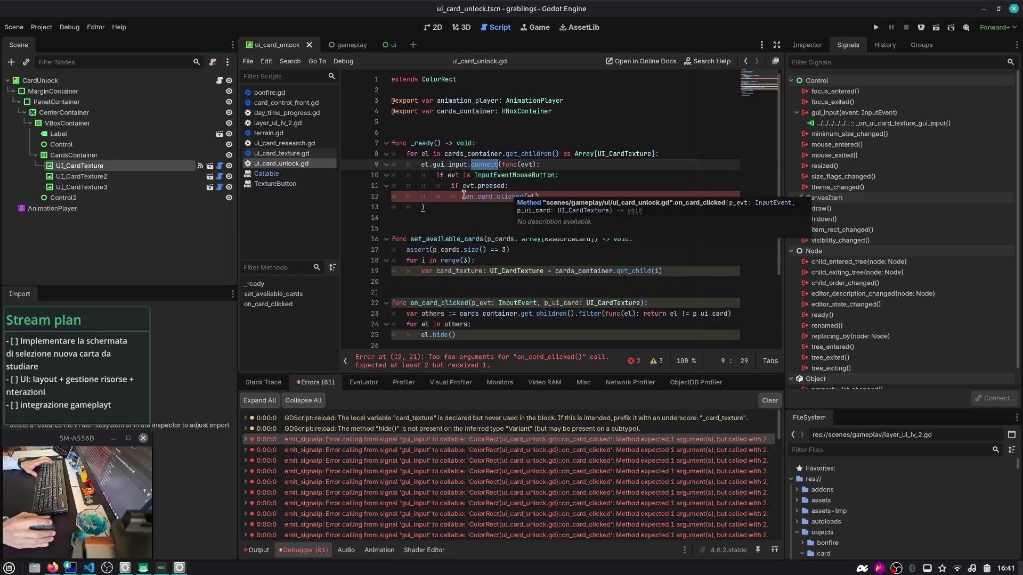
Remove the p_evt: InputEvent parameter so on_card_clicked takes only p_ui_card.
click(478, 208)
shift+click(495, 160)
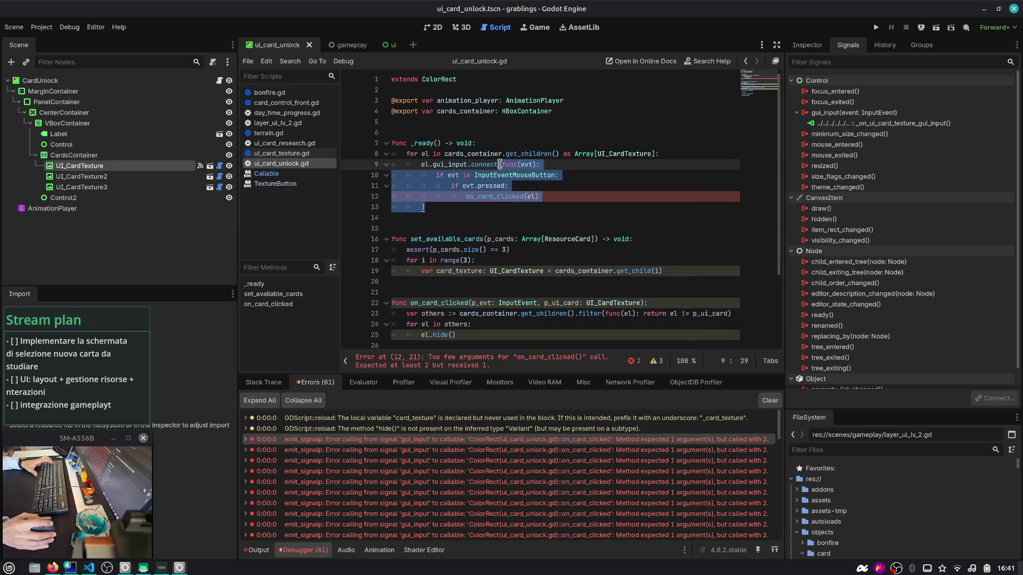
click(498, 165)
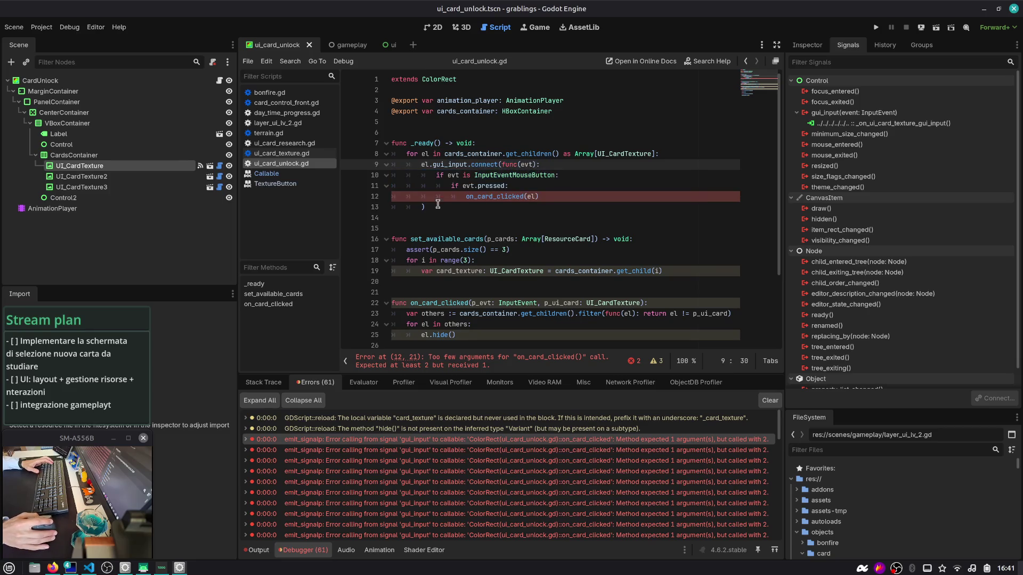
click(512, 188)
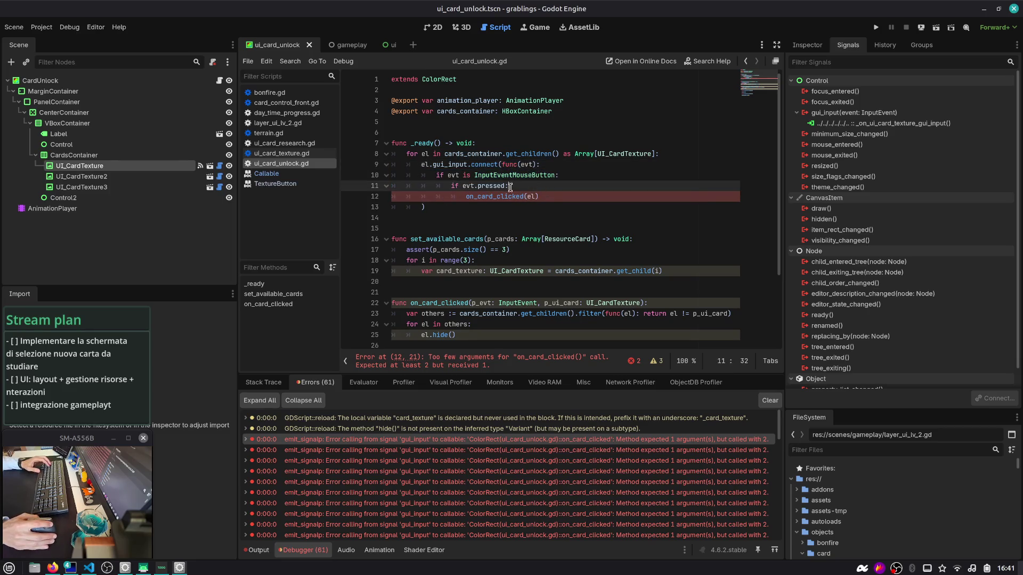
double_click(495, 197)
scroll(498, 245, down, 1)
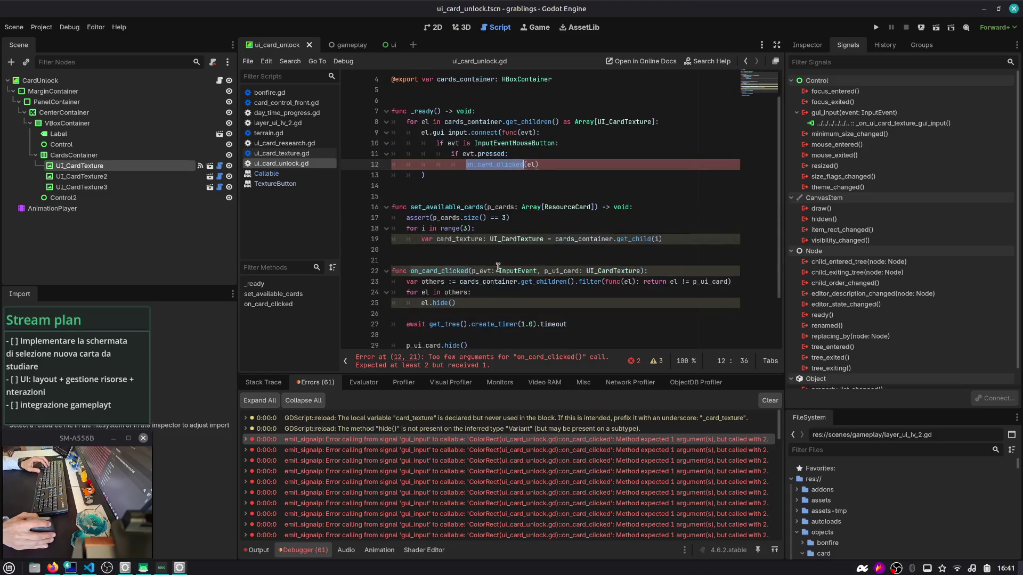
click(471, 270)
key(ctrl+shift+Right)
key(ctrl+shift+Right)
key(ctrl+shift+Right)
key(ctrl+shift+Left)
key(Delete)
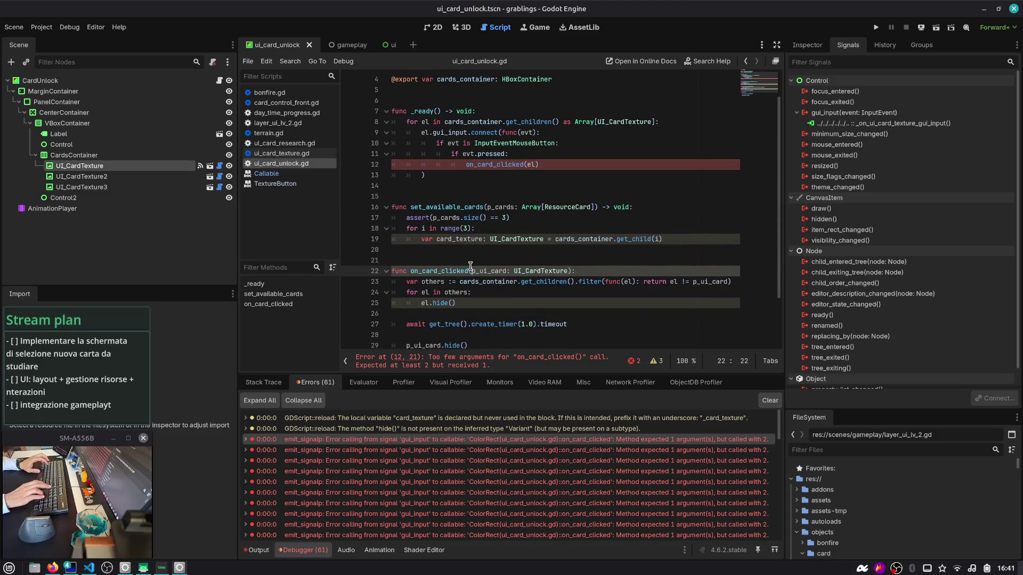
Copy the card-connection loop from lines 8–13 of _ready.
click(489, 133)
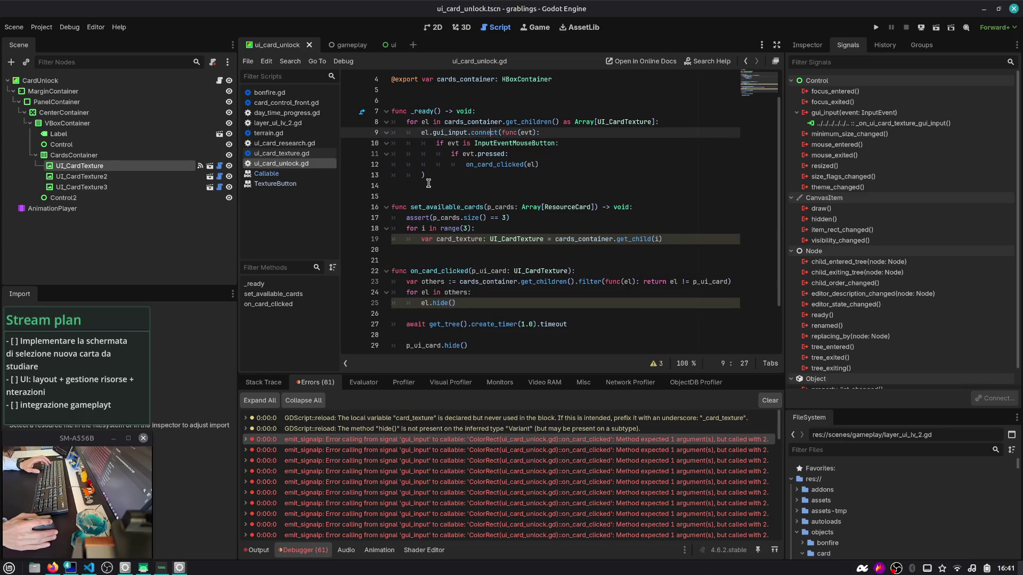
double_click(494, 166)
scroll(456, 264, down, 2)
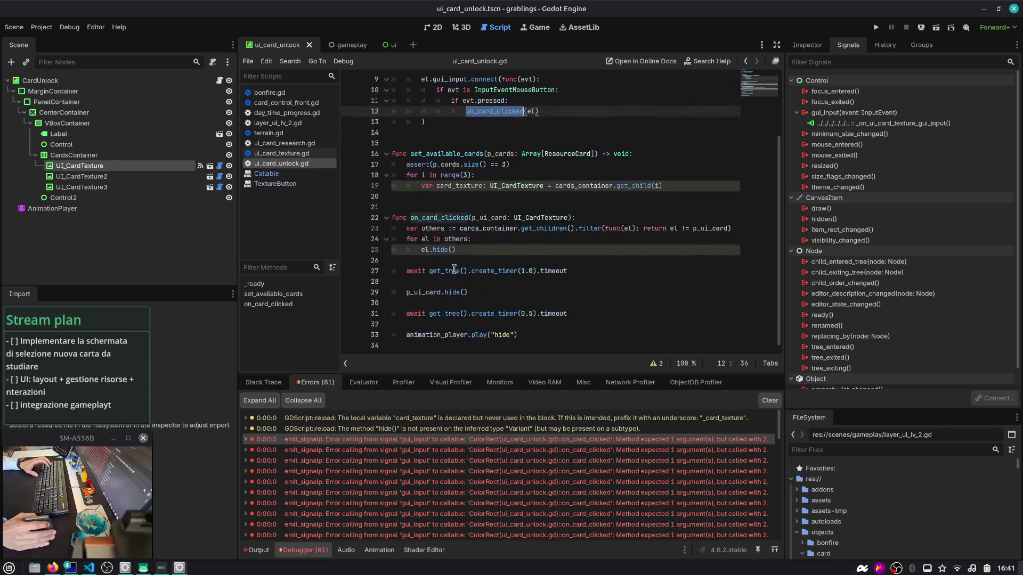
click(461, 261)
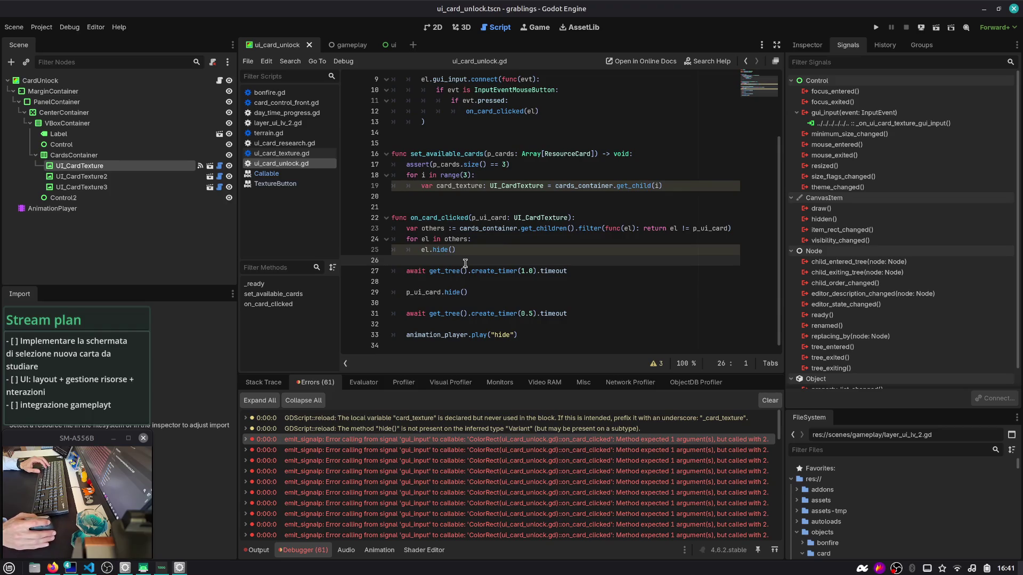
scroll(465, 263, up, 3)
drag(447, 208, 376, 153)
key(ctrl+c)
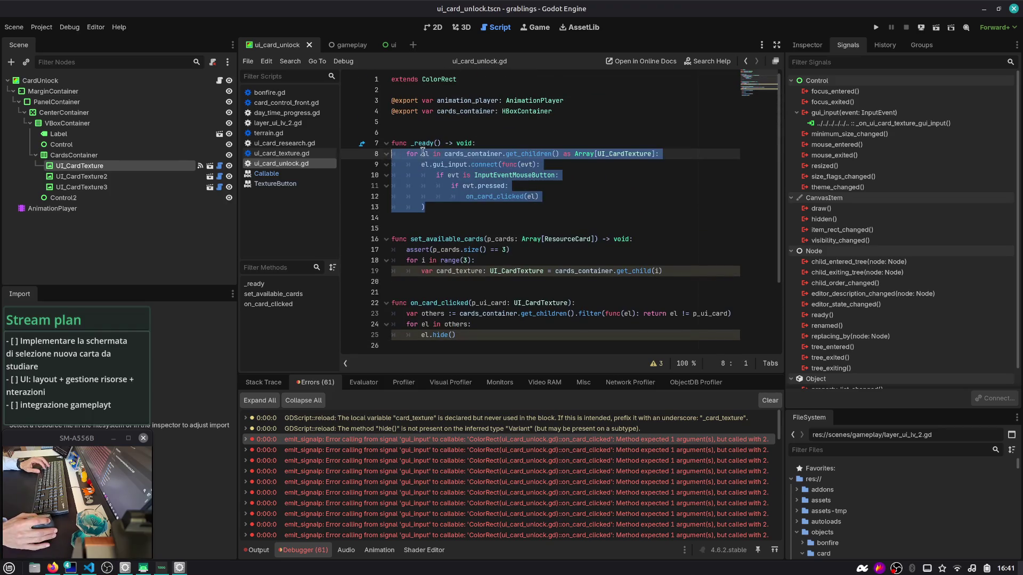
key(alt+Tab)
Start a fresh private chat on duck.ai in a new browser tab.
key(ctrl+t)
text(duckduckgo.com/)
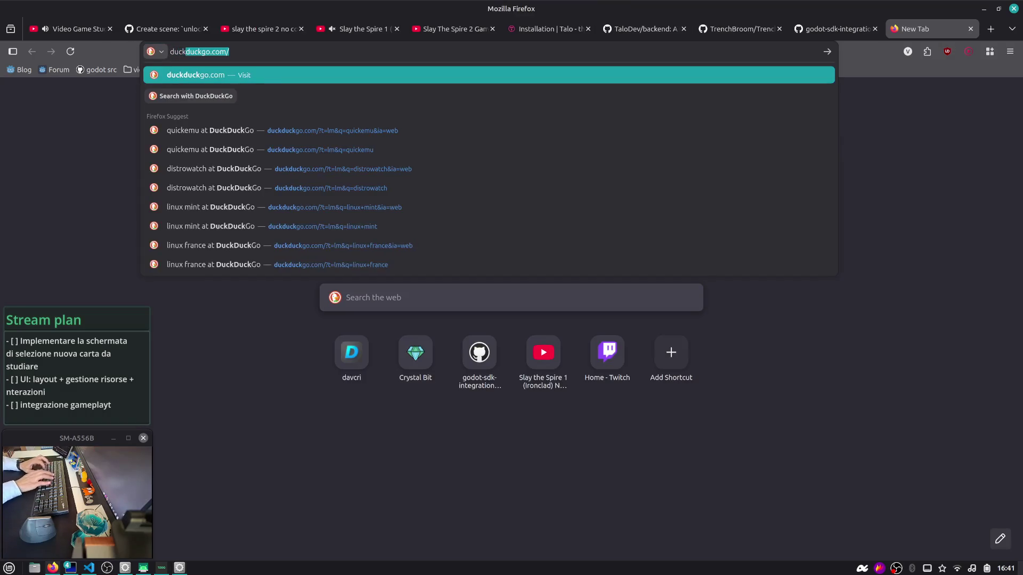
text(.ai)
key(Return)
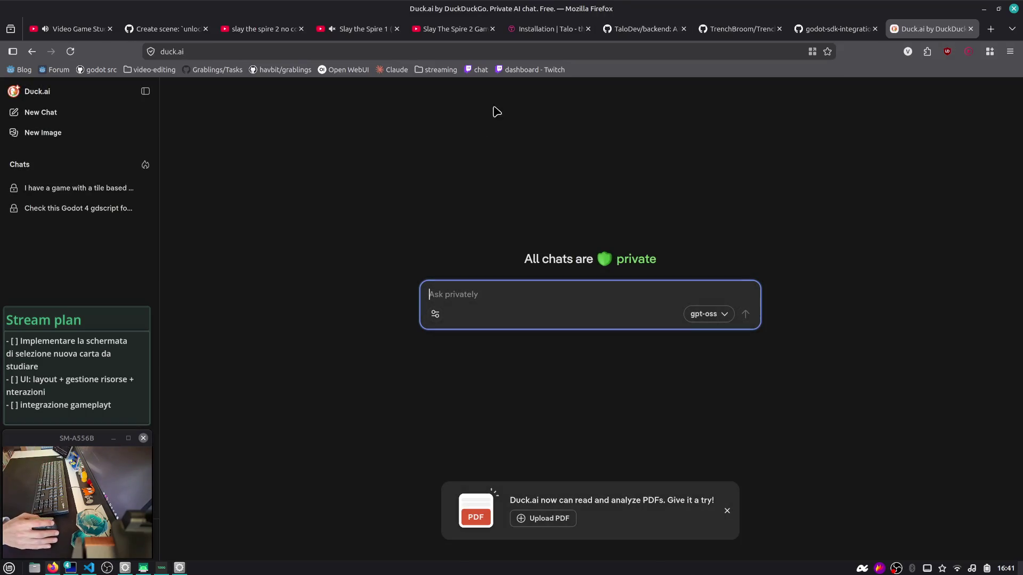
click(10, 136)
click(57, 112)
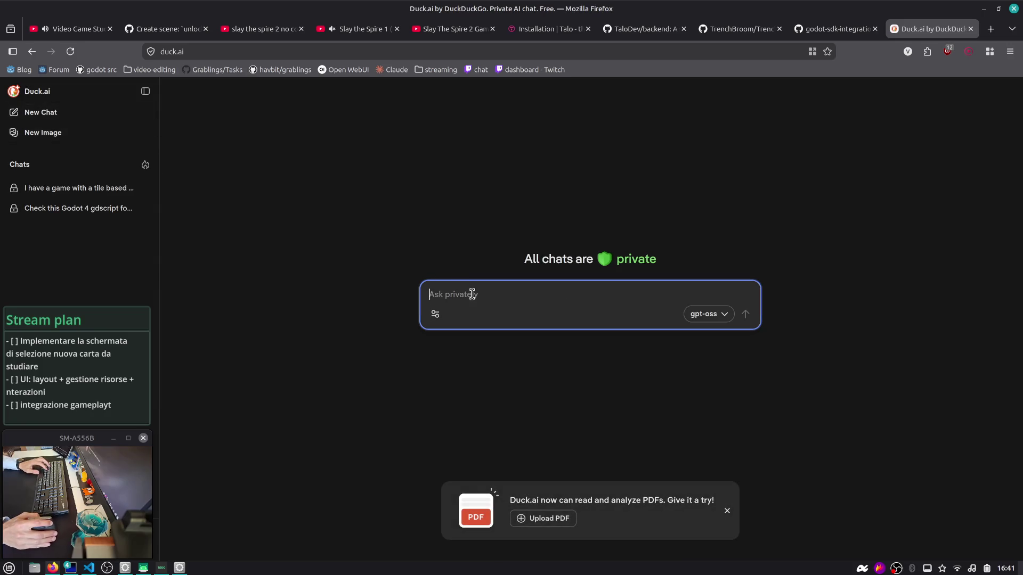
Paste the copied GDScript loop inside a ``` code block.
key(ctrl+v)
key(ctrl+z)
text(```)
key(shift+Return)
key(ctrl+v)
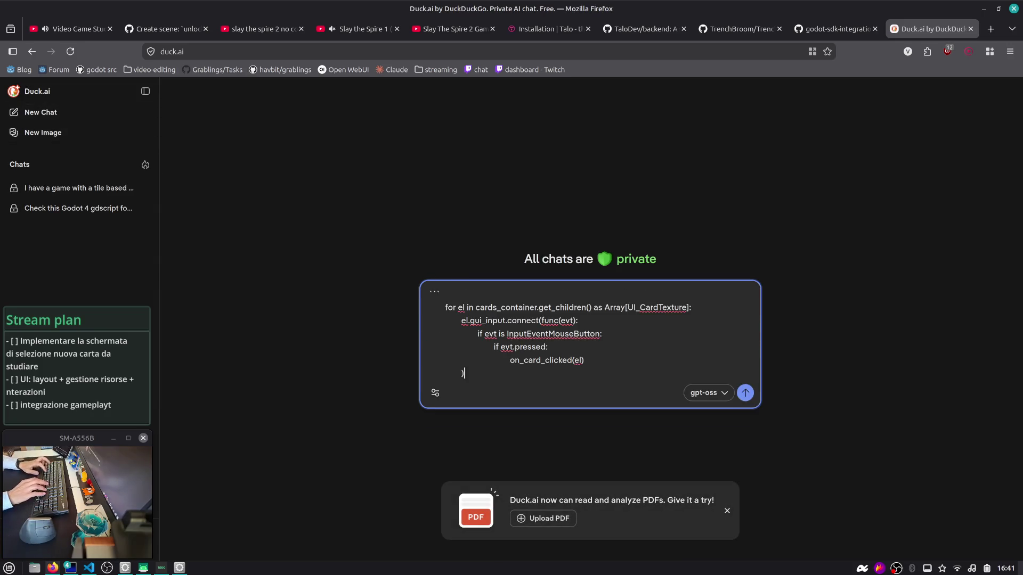
key(shift+Return)
text(```)
key(shift+Return)
Above the code, ask how to disconnect a lambda function in Godot.
key(Up)
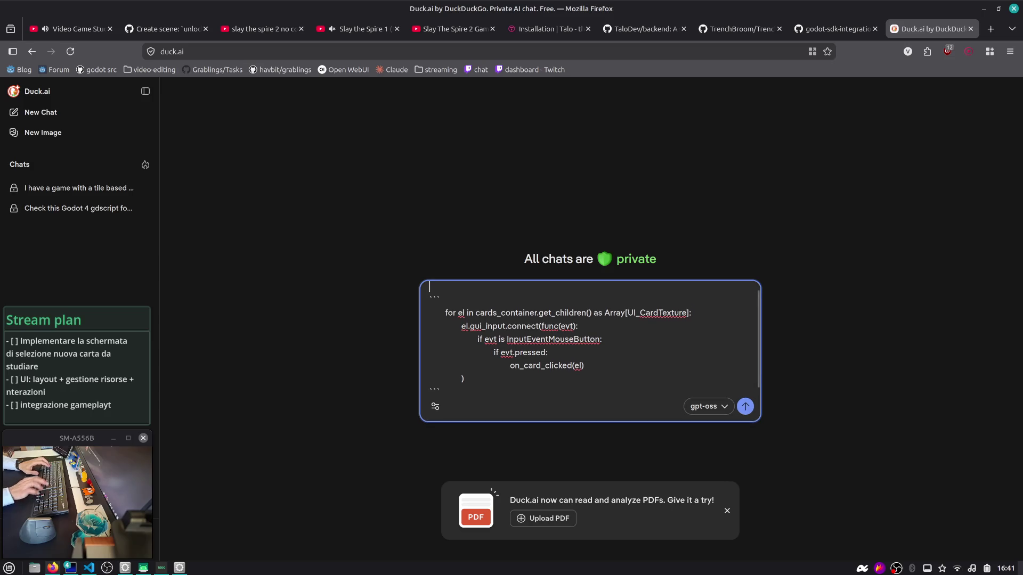
text(In)
key(BackSpace)
key(BackSpace)
text(dot)
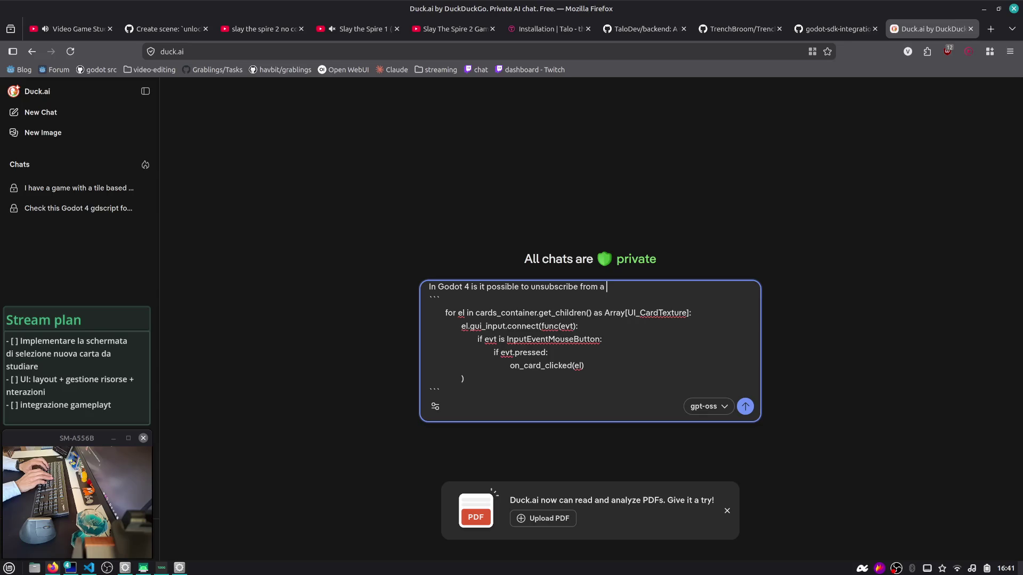
key(ctrl+shift+Left)
key(ctrl+shift+Left)
key(ctrl+shift+Right)
key(ctrl+shift+Right)
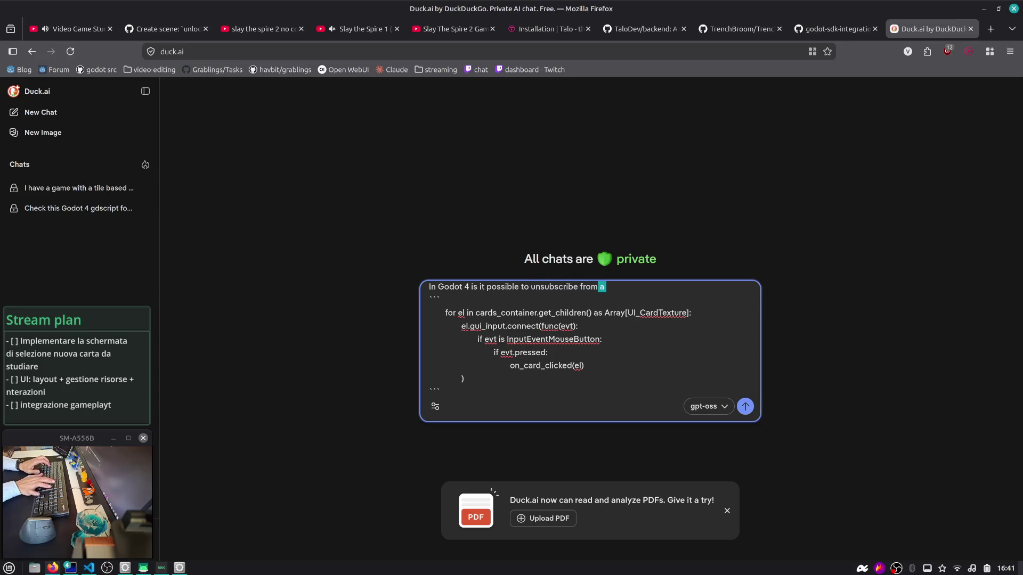
key(ctrl+shift+Left)
text(after o)
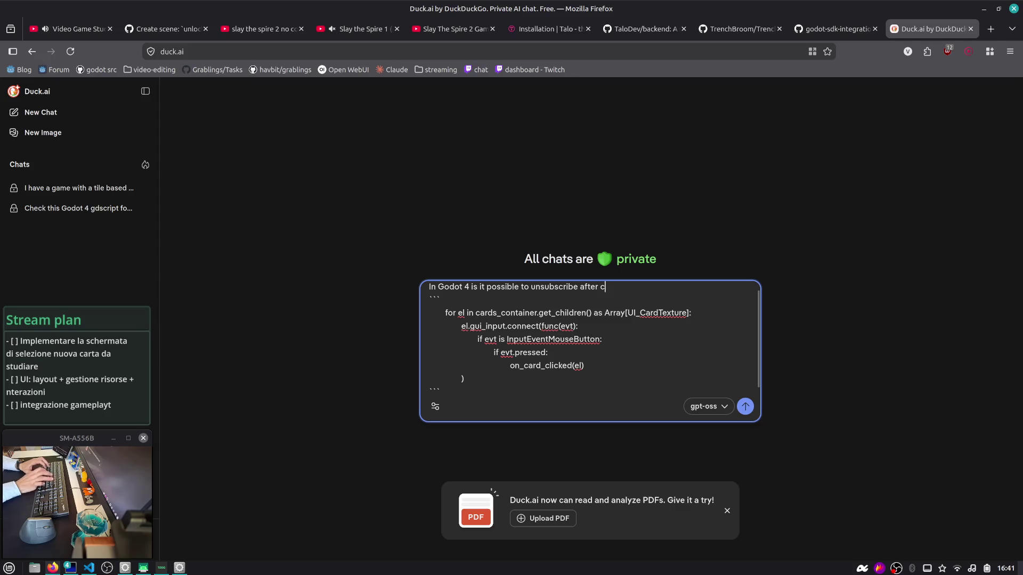
key(ctrl+shift+Right)
text(disconnect a)
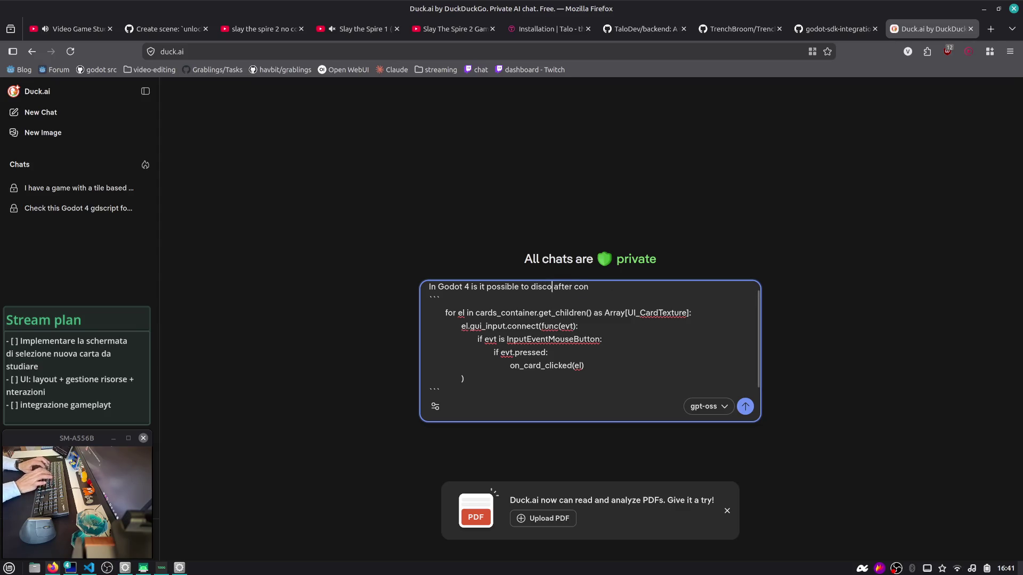
text( lamba fu)
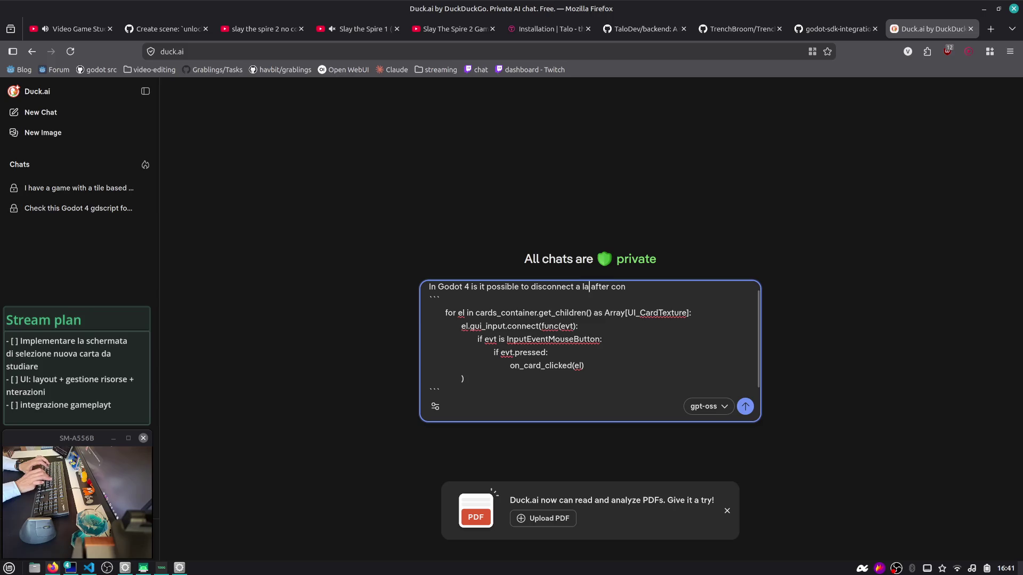
text(nction connecte)
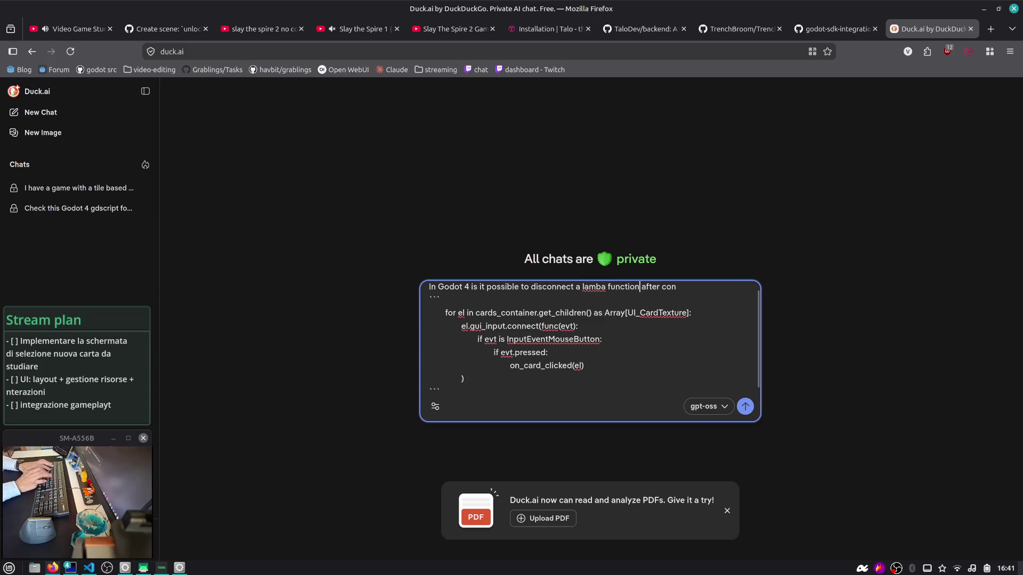
text(d with)
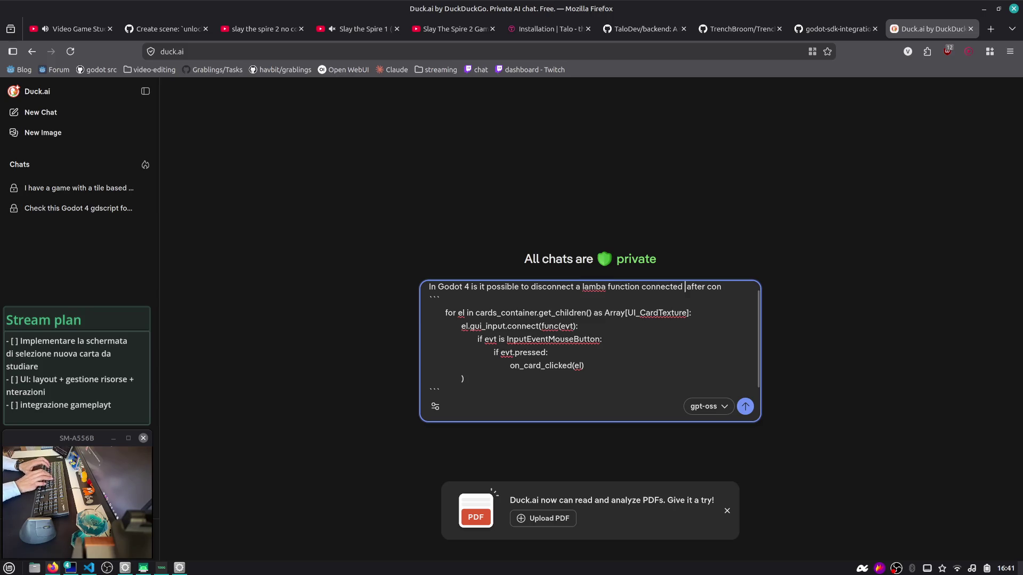
key(ctrl+shift+Left)
key(BackSpace)
key(ctrl+shift+Left)
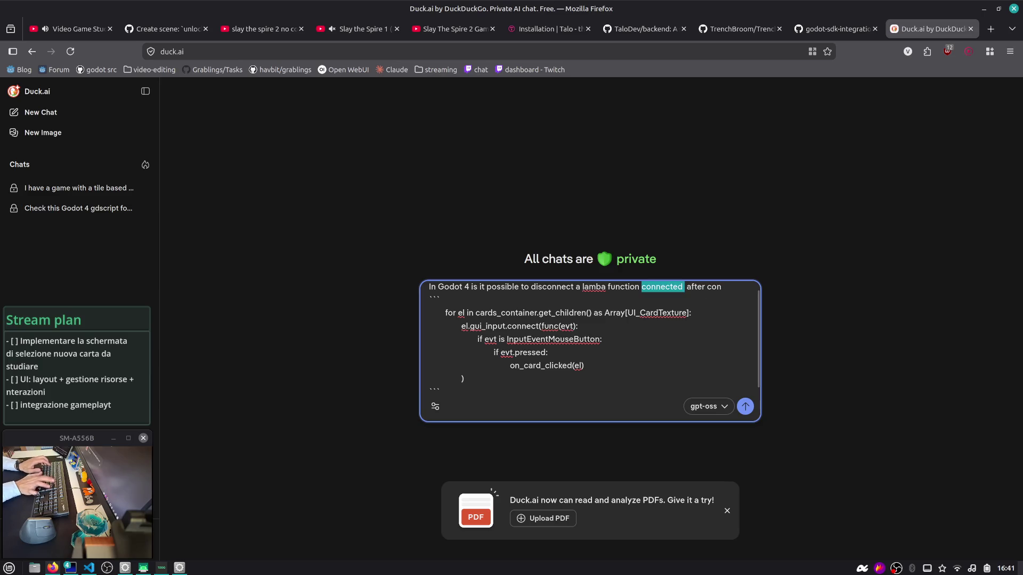
key(BackSpace)
key(BackSpace)
text(?)
key(Right)
key(Right)
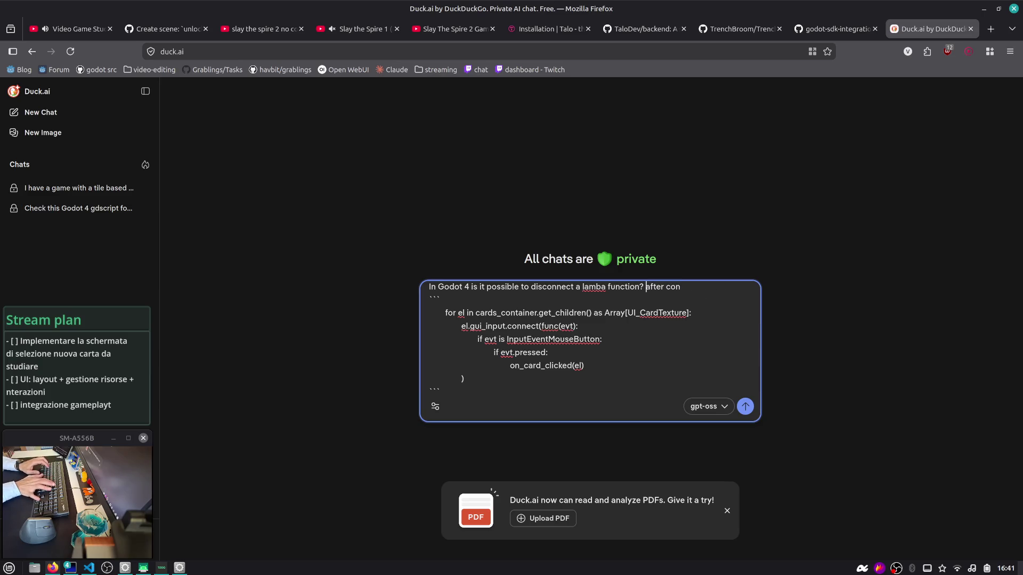
Add an 'EG: the `gui_input` signal' line before the code and send the question.
key(shift+Home)
text(EG)
key(shift+End)
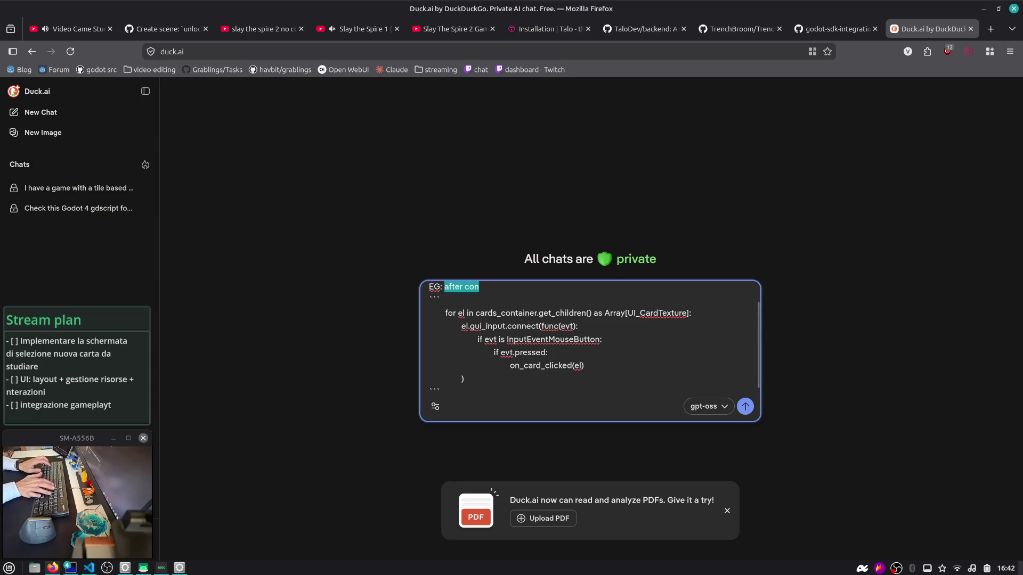
text(: `)
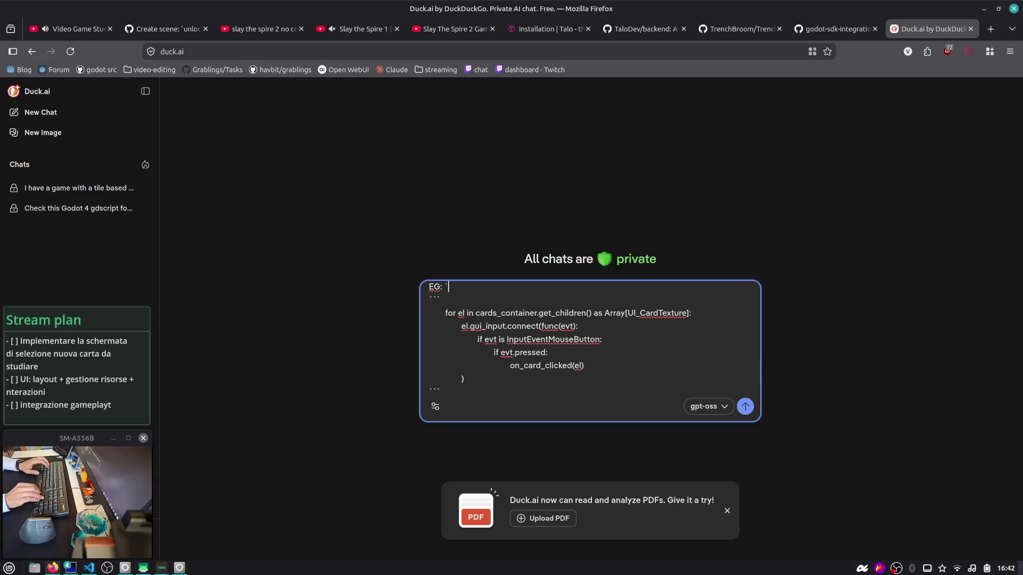
text(the)
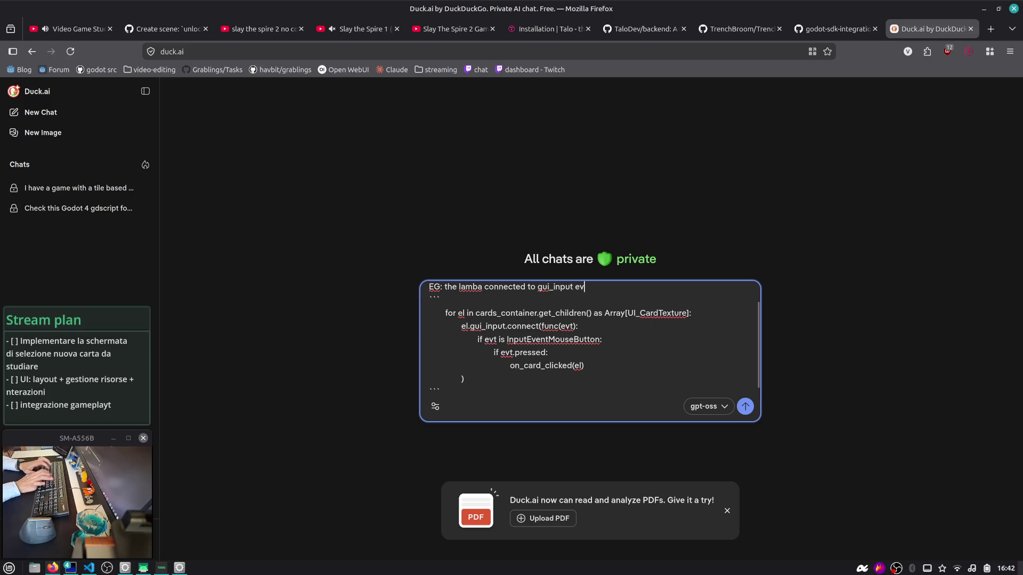
click(537, 287)
text(`)
text(`)
key(ctrl+shift+Right)
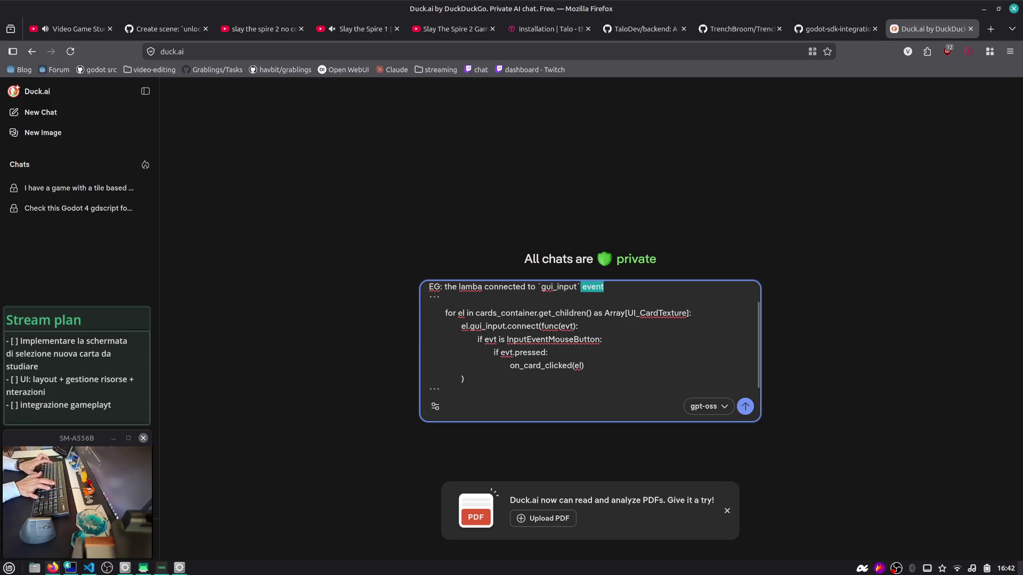
text(signal)
key(Return)
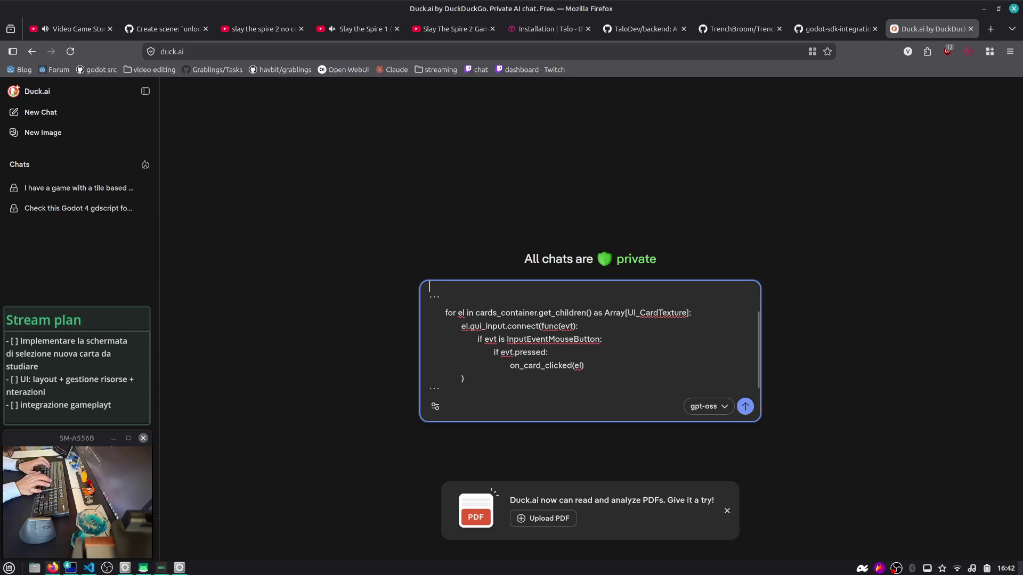
key(ctrl+Home)
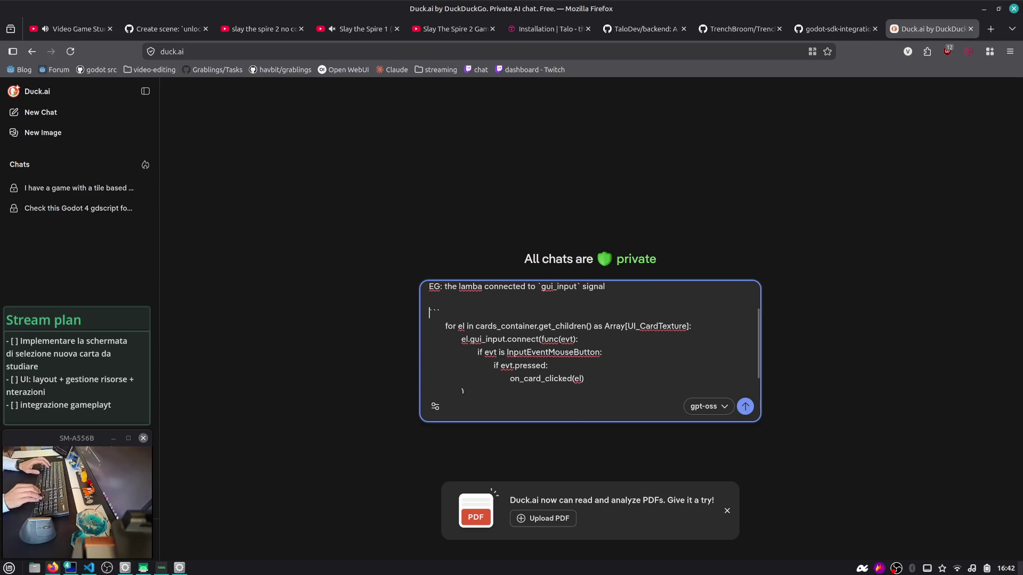
key(ctrl+End)
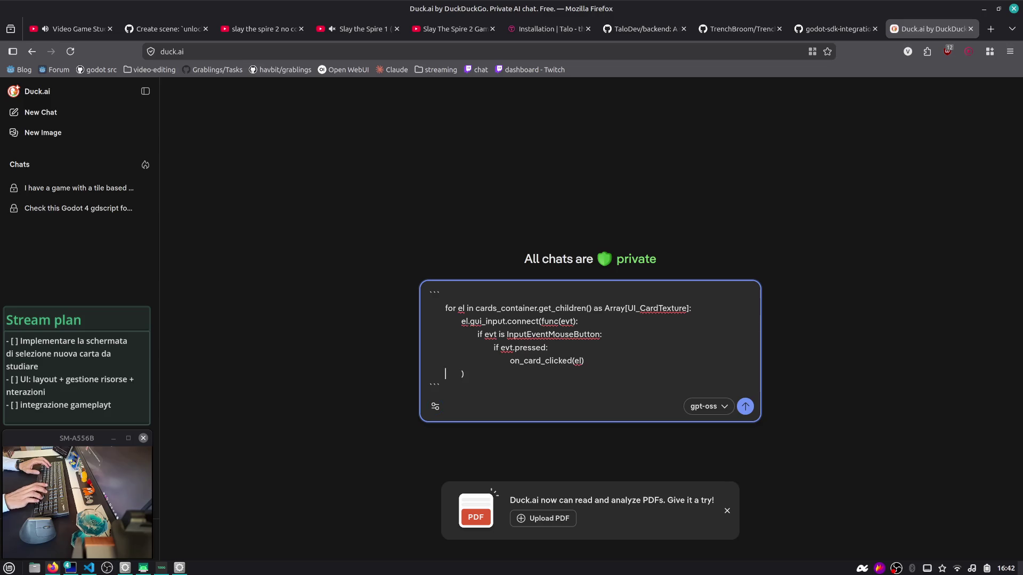
key(Return)
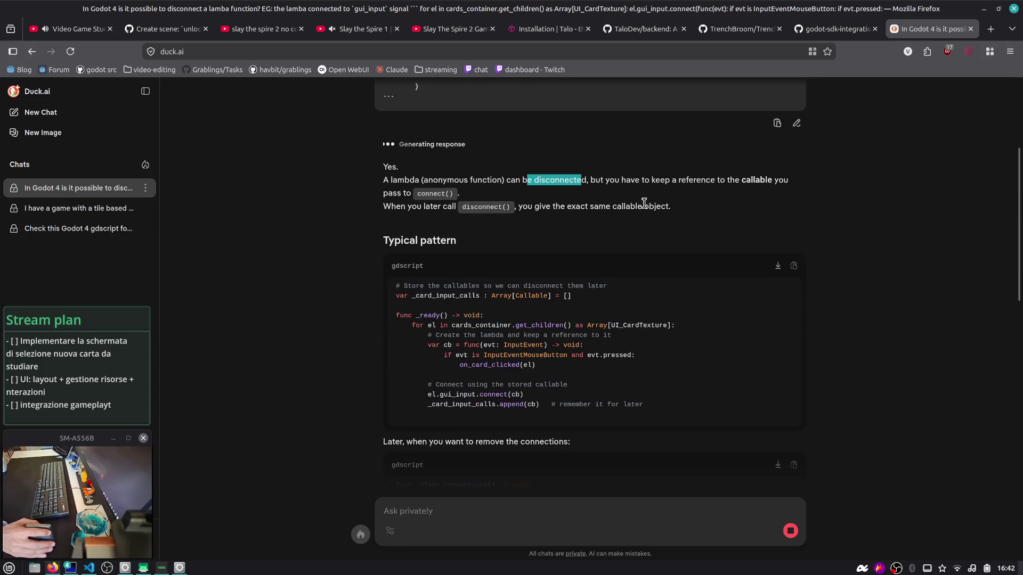
Read Duck.ai's advice to store each lambda Callable, e.g. in _card_input_calls, for later disconnecting.
drag(696, 180, 731, 195)
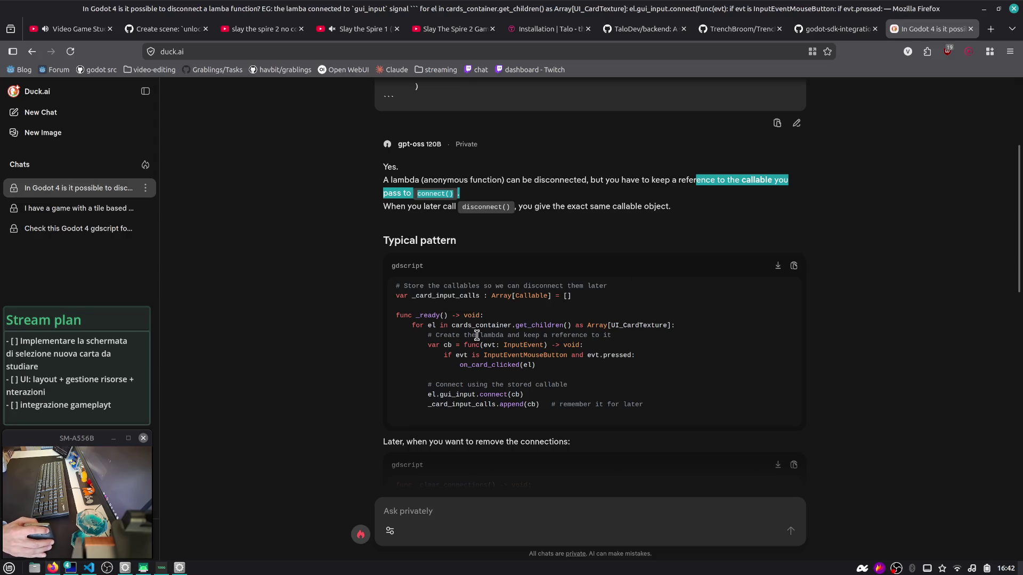
scroll(551, 358, down, 2)
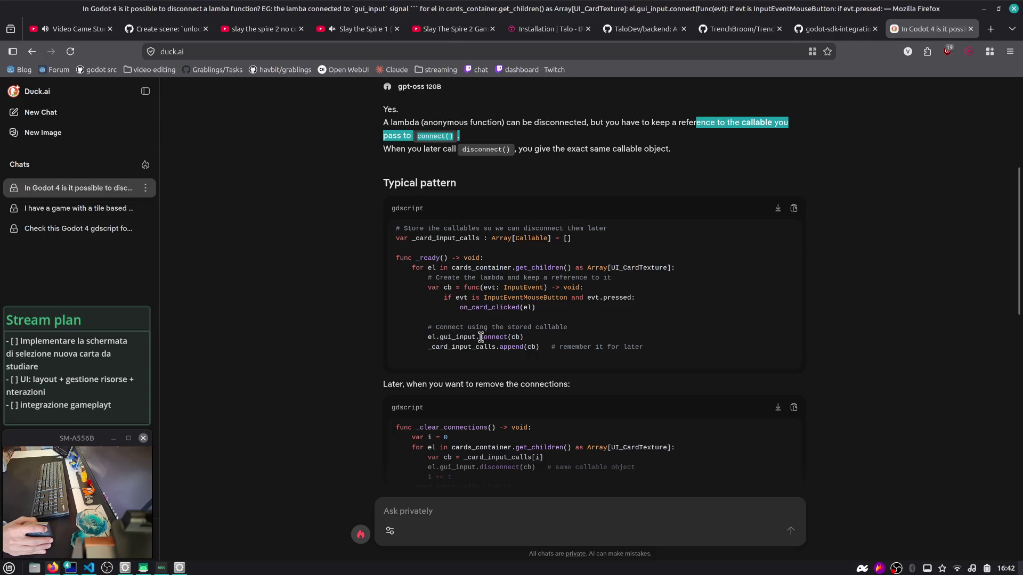
mouse_move(444, 287)
mouse_down()
mouse_move(530, 290)
mouse_move(568, 313)
mouse_up()
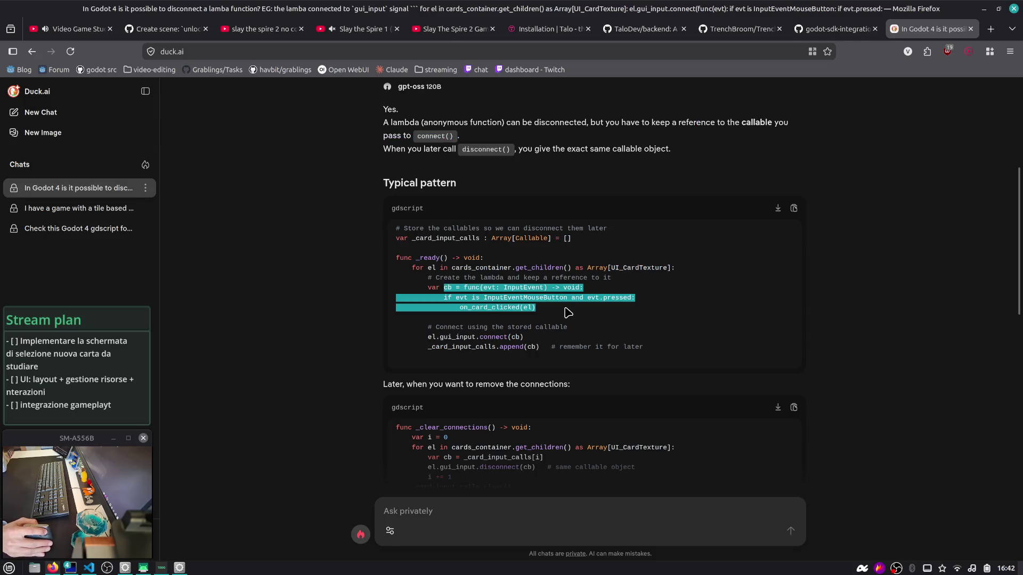
double_click(461, 338)
double_click(461, 347)
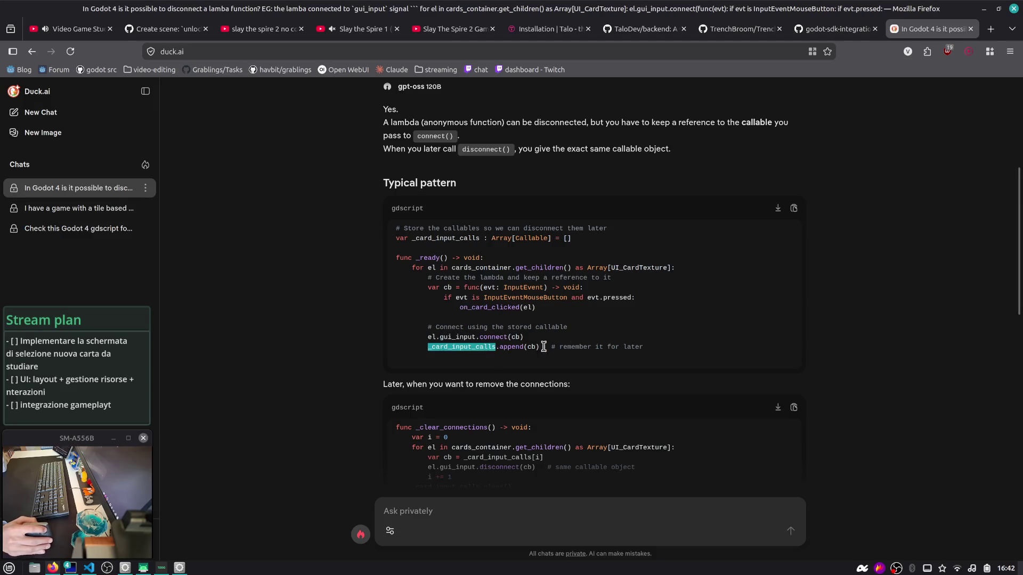
drag(591, 347, 694, 349)
double_click(469, 347)
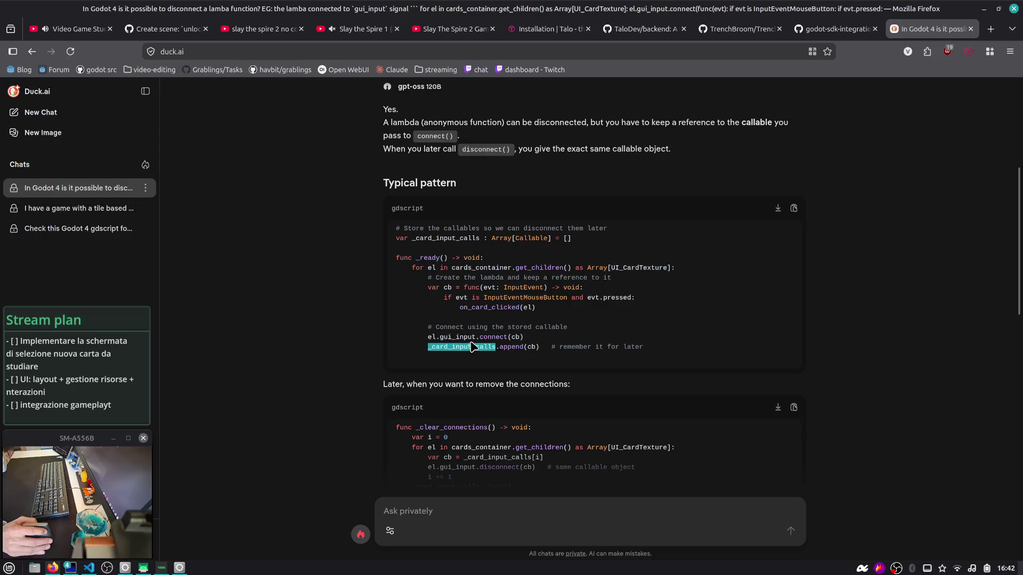
scroll(472, 337, down, 3)
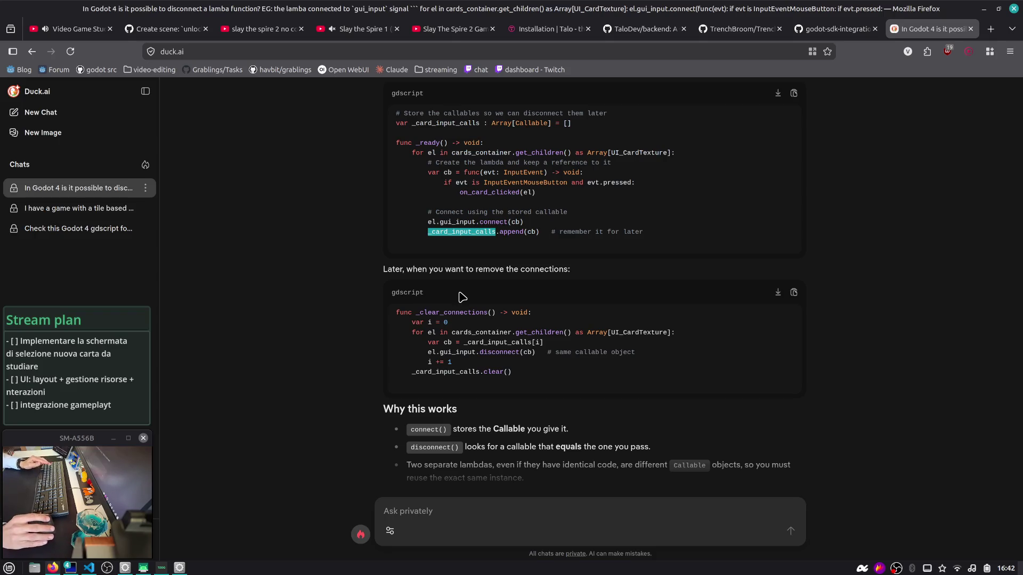
scroll(462, 297, down, 3)
scroll(450, 176, down, 3)
scroll(450, 181, up, 3)
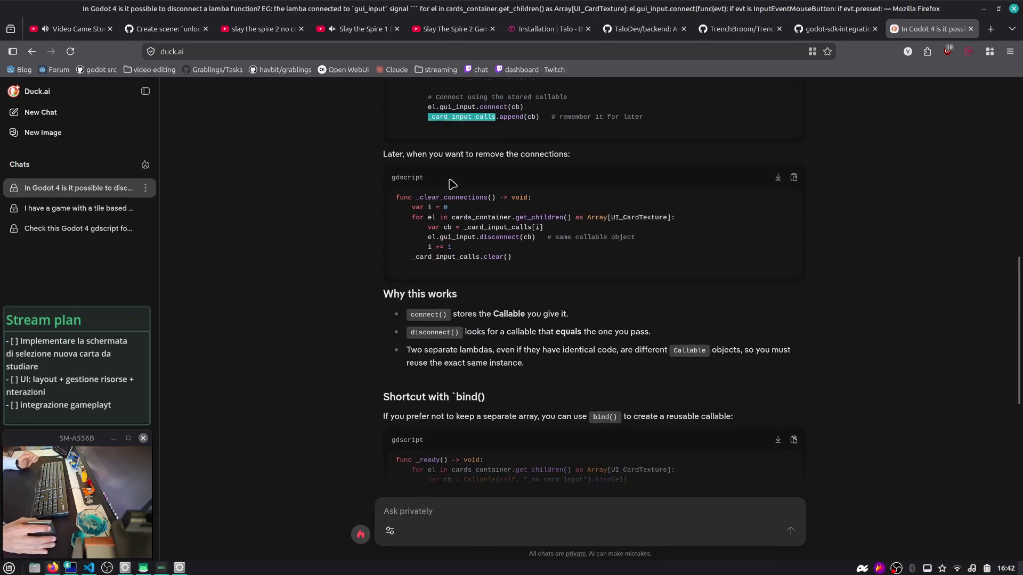
click(461, 217)
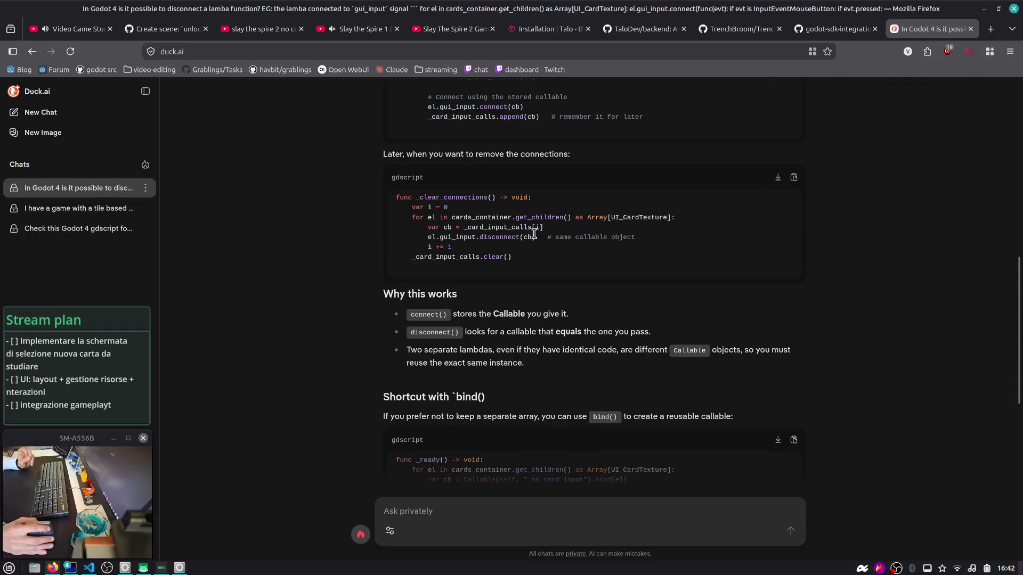
Return to ui_card_unlock.gd in Godot and look at gui_input on line 9.
key(alt+Tab)
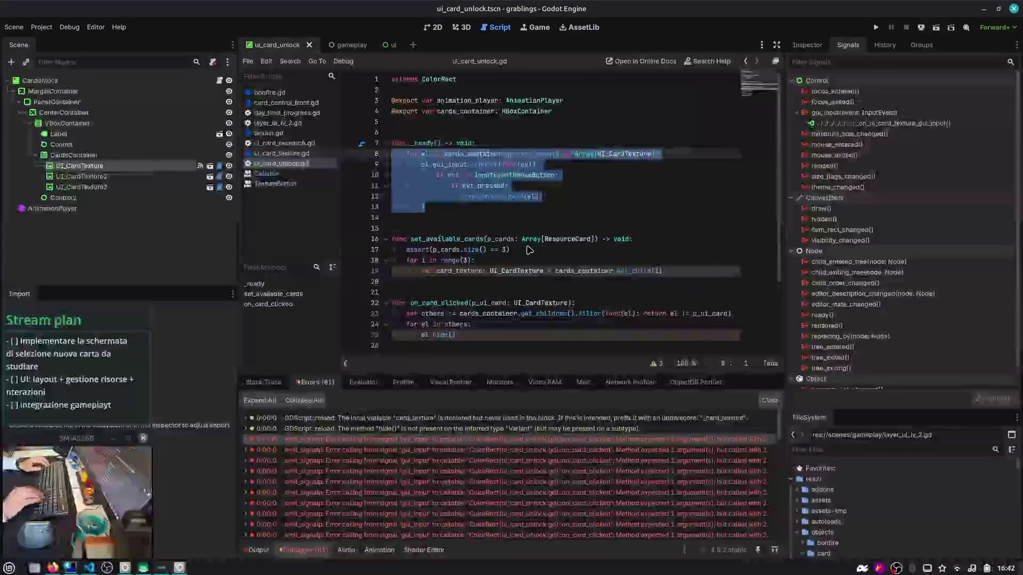
click(516, 233)
double_click(450, 164)
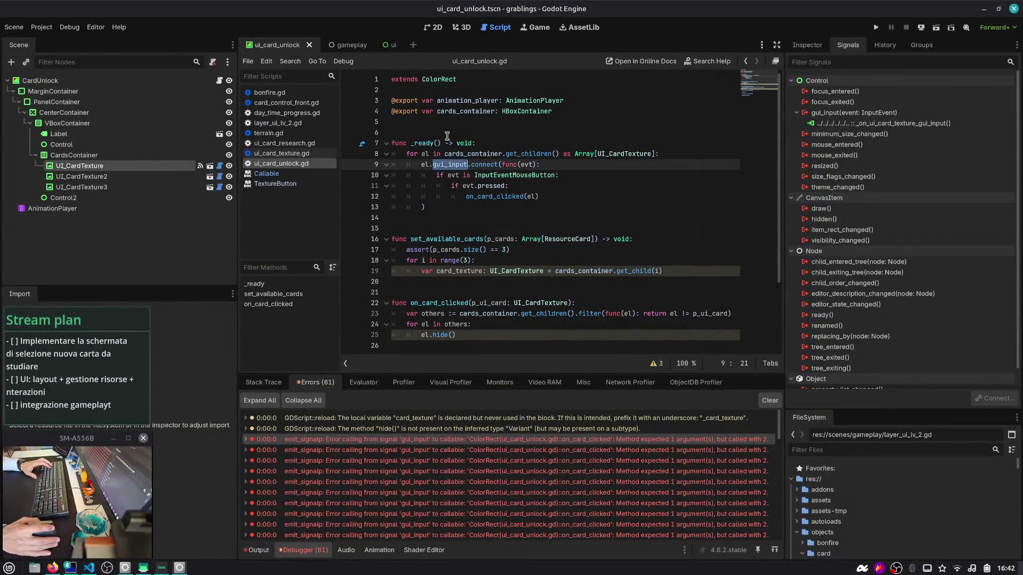
Run the project, pick a card in the 'Choose a card to study' panel, then stop the game.
scroll(453, 218, down, 3)
double_click(454, 186)
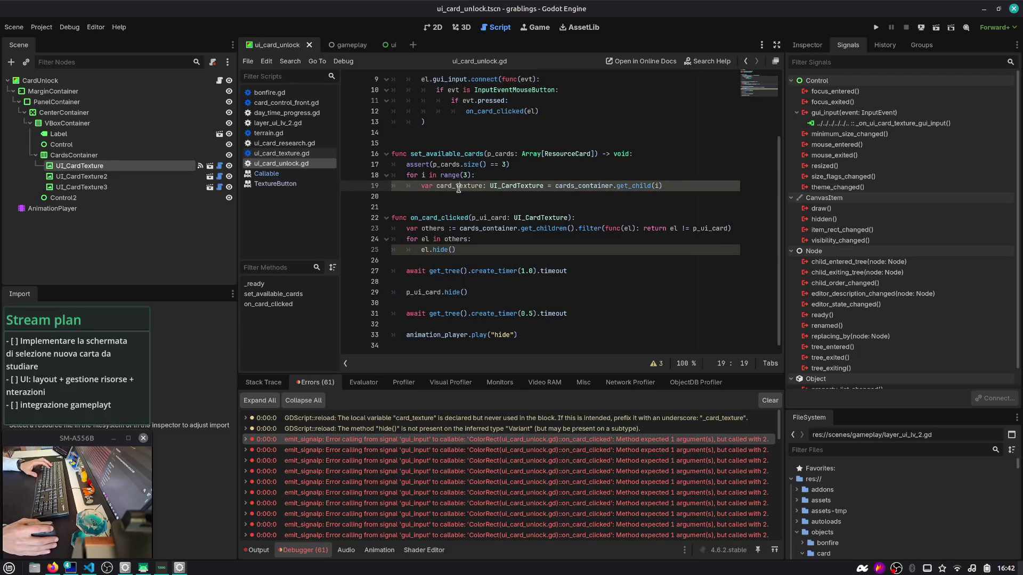
double_click(446, 250)
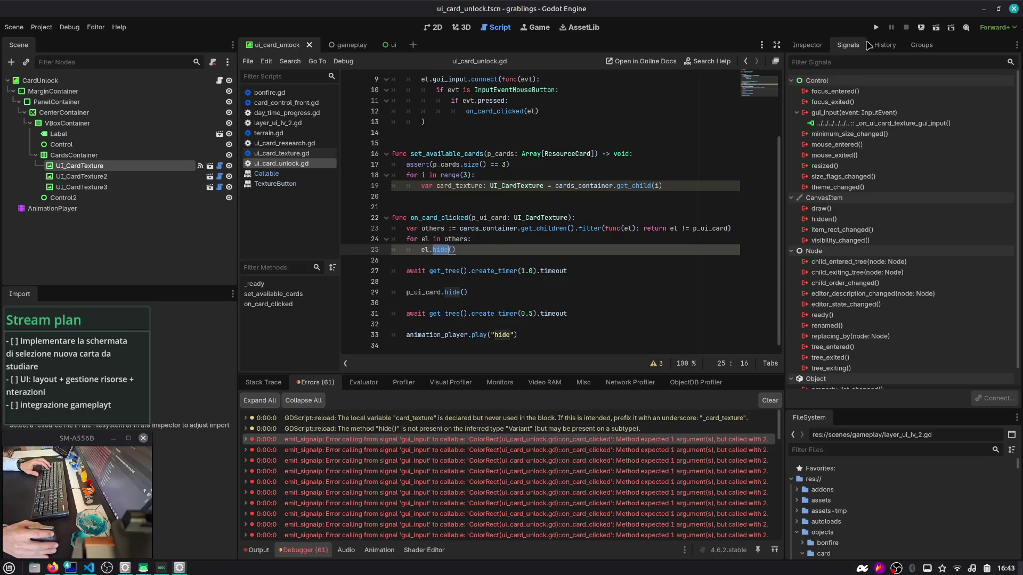
scroll(770, 115, up, 3)
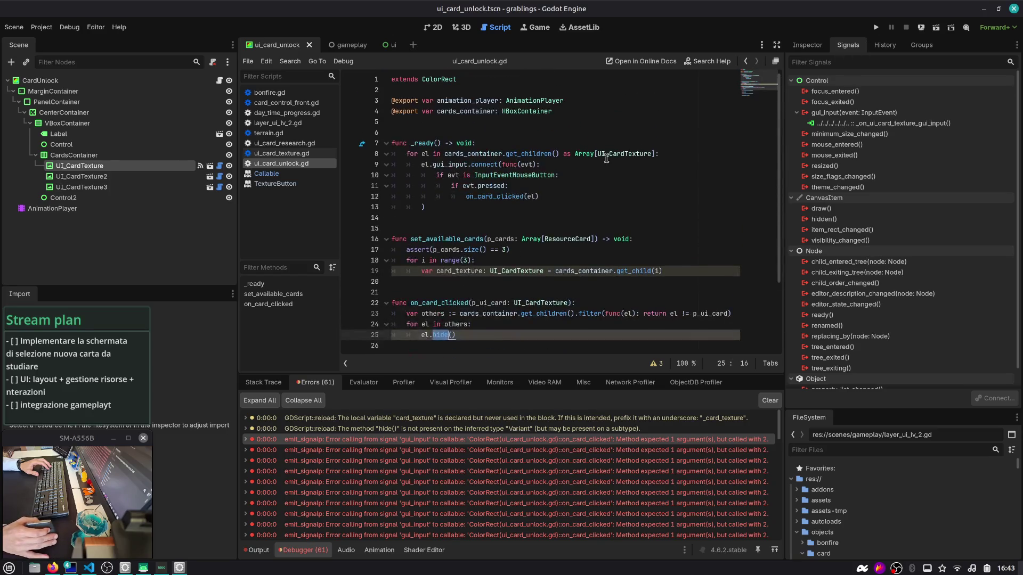
click(872, 30)
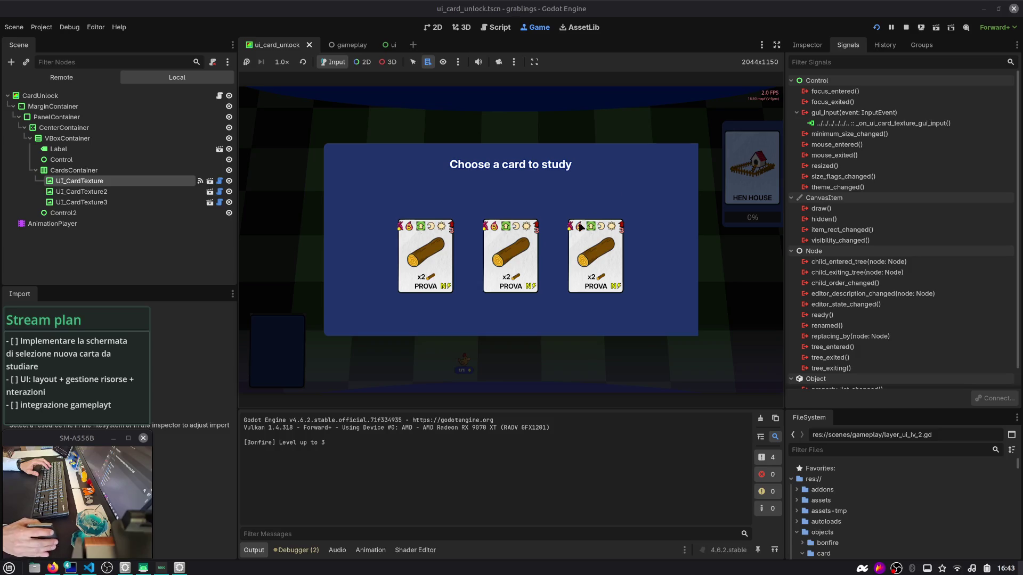
click(505, 262)
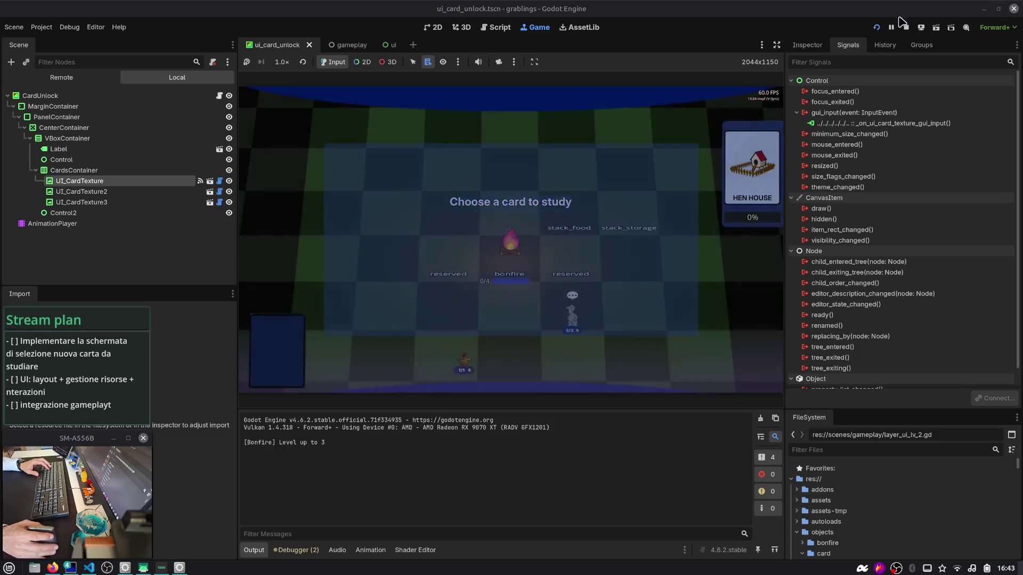
click(904, 31)
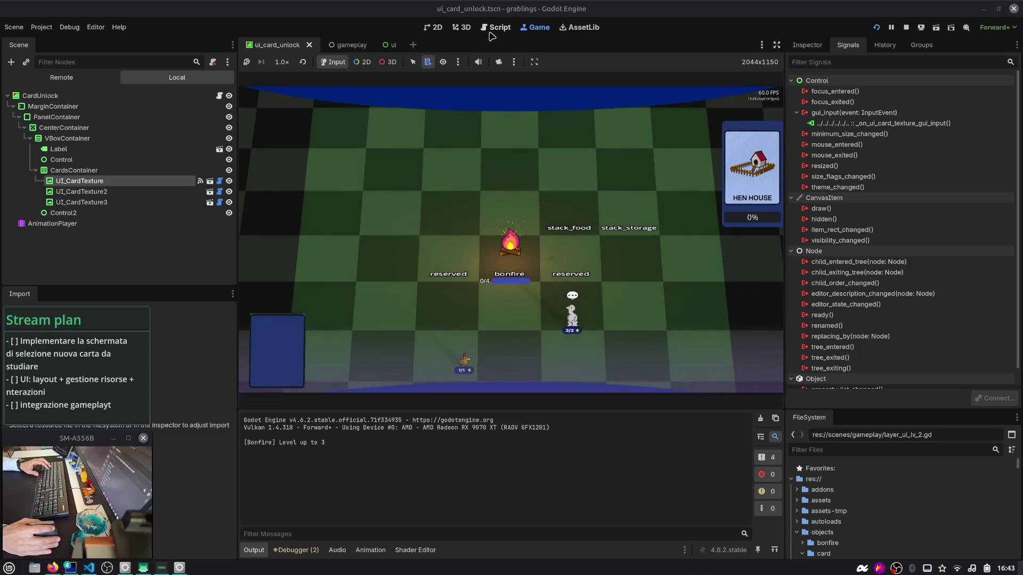
double_click(442, 284)
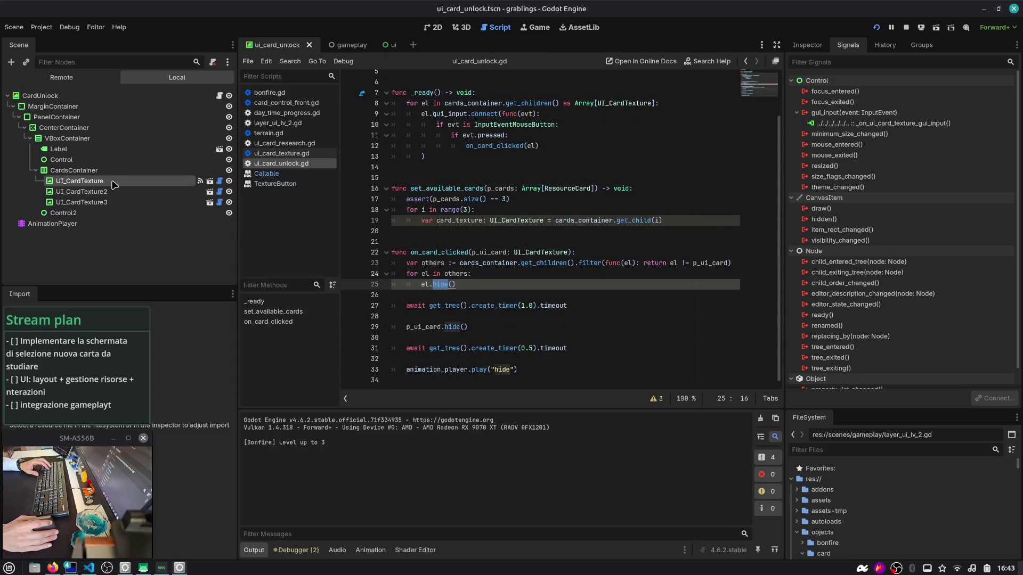
Preview hiding the middle card by toggling UI_CardTexture2 off and on again.
click(82, 191)
click(434, 27)
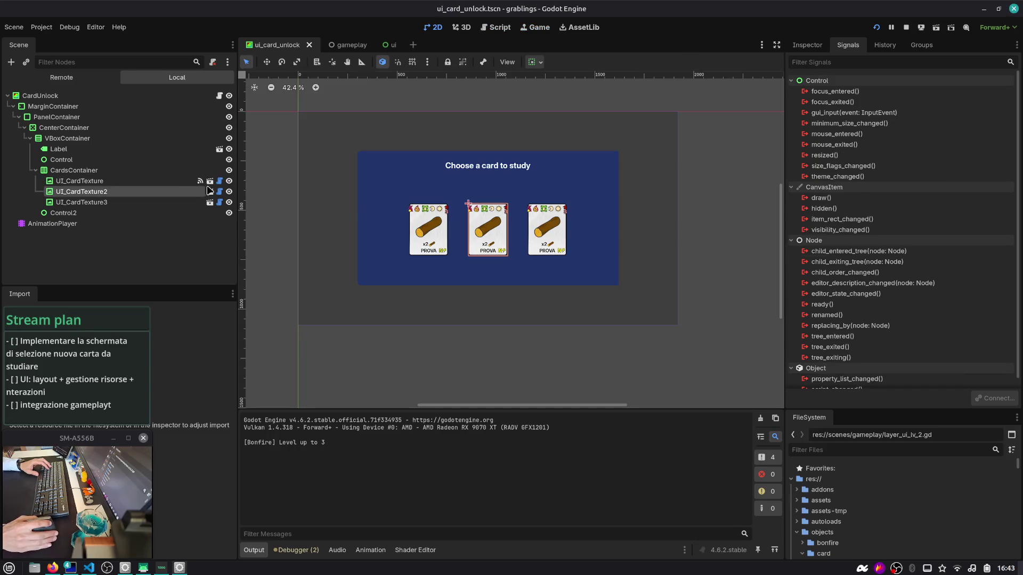
click(229, 191)
click(230, 191)
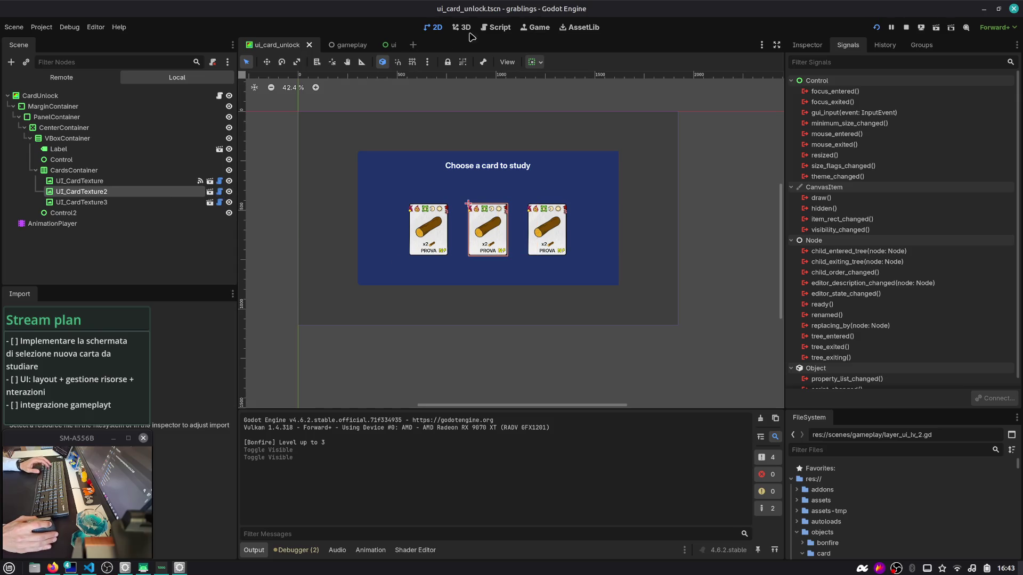
click(499, 28)
Below line 25's el.hide(), start a GlobalTweens.hide( call via autocomplete.
scroll(464, 287, down, 1)
click(462, 282)
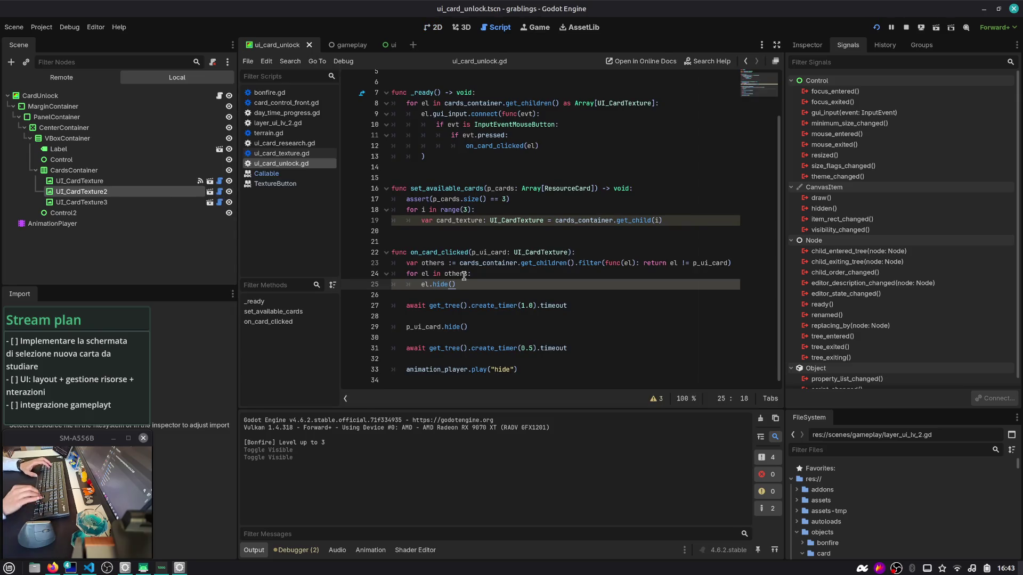
key(Return)
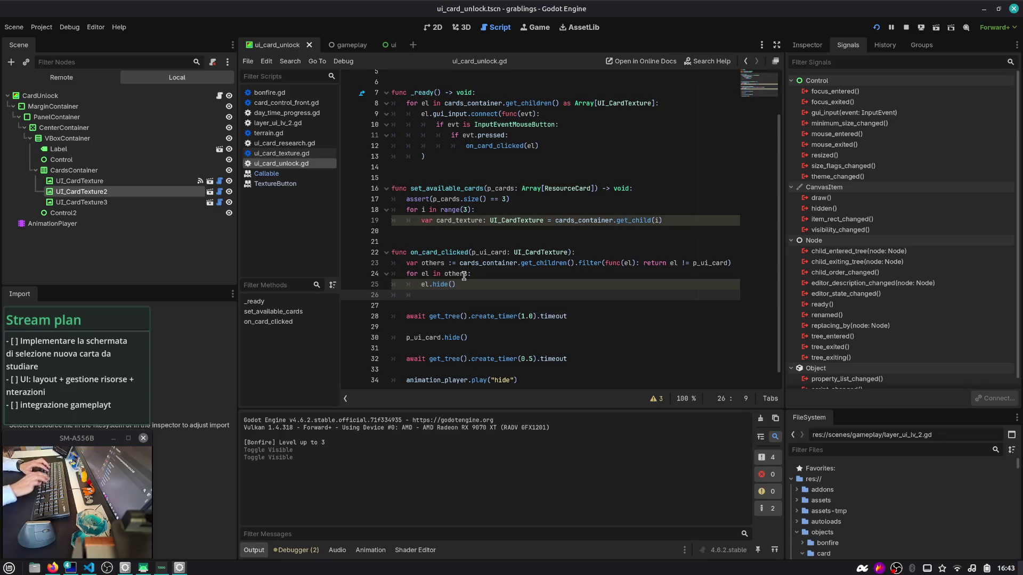
text(Glob)
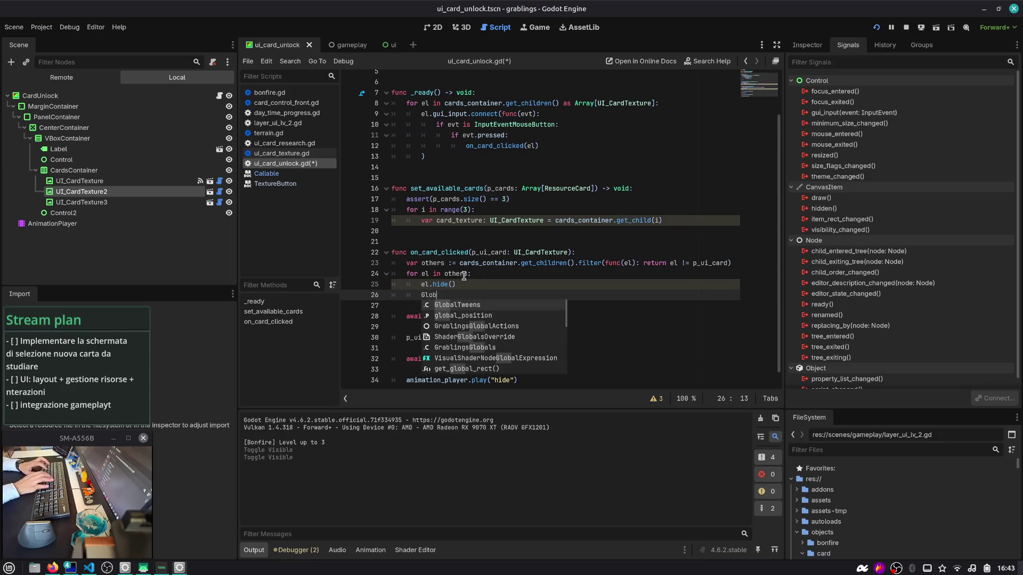
key(Return)
text(.hide)
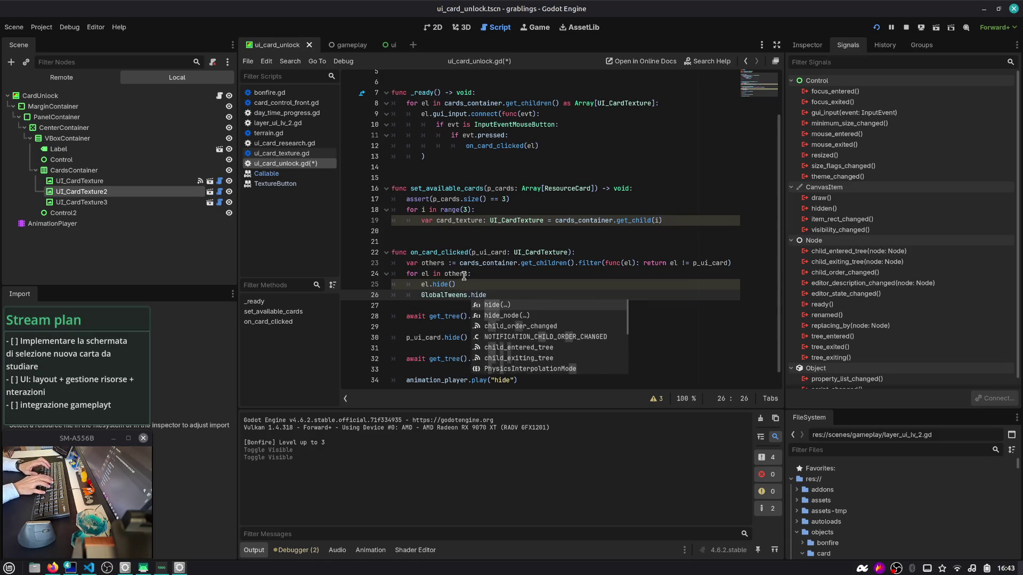
text(()
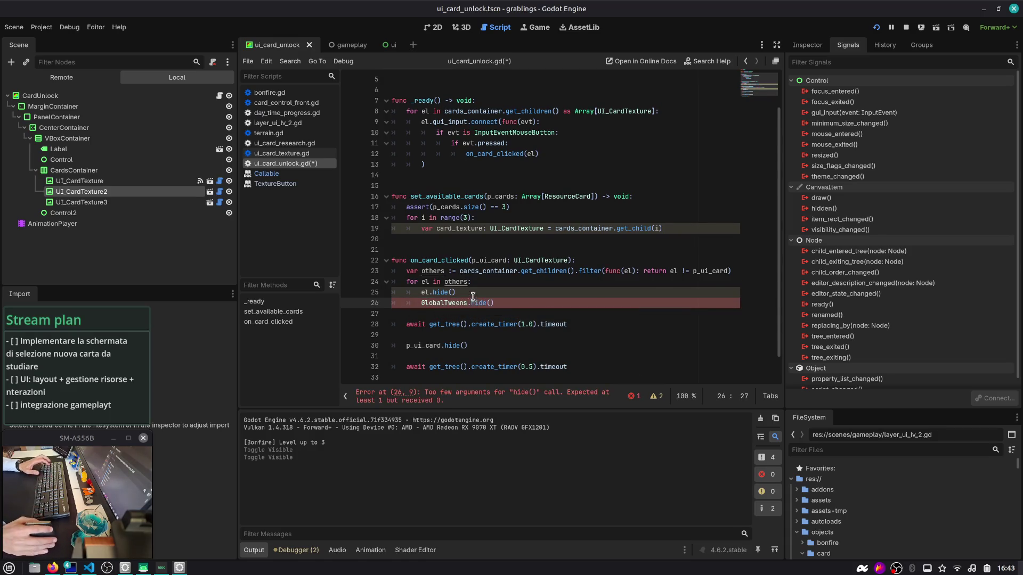
Check the GlobalTweens hide definition and CanvasItem docs, then return to ui_card_unlock.gd.
ctrl+click(478, 296)
ctrl+click(487, 87)
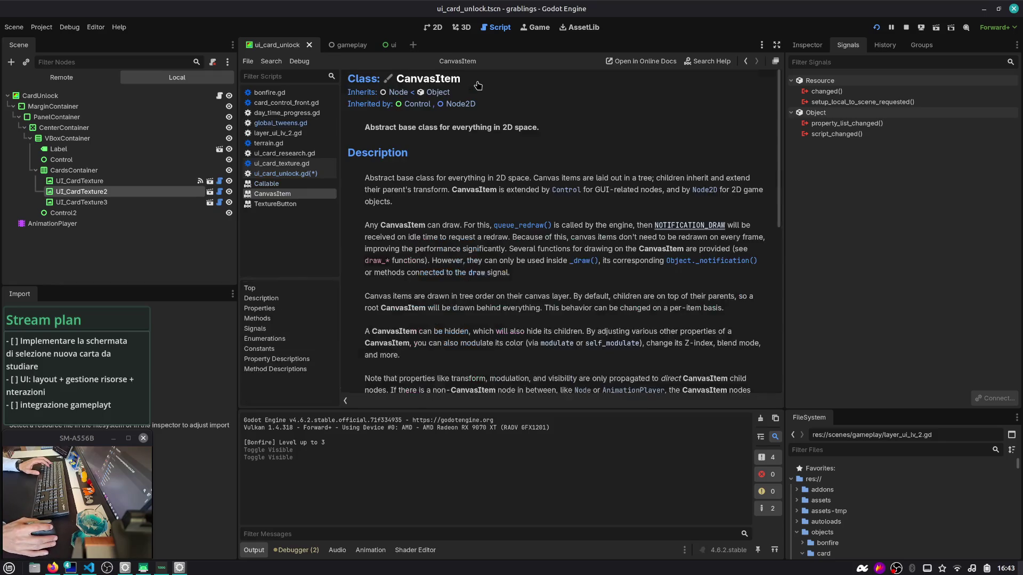
key(alt+Left)
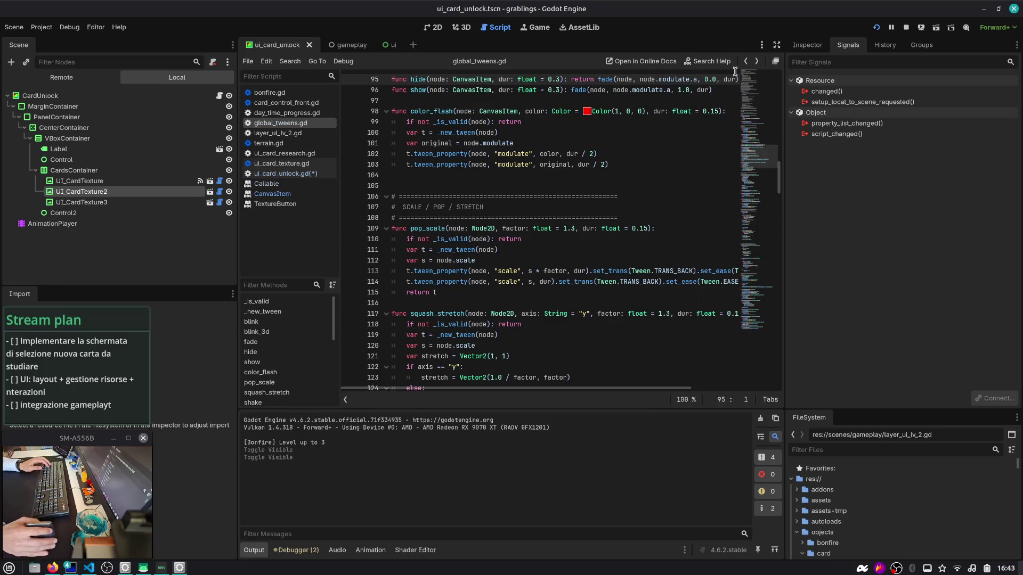
click(746, 61)
click(746, 61)
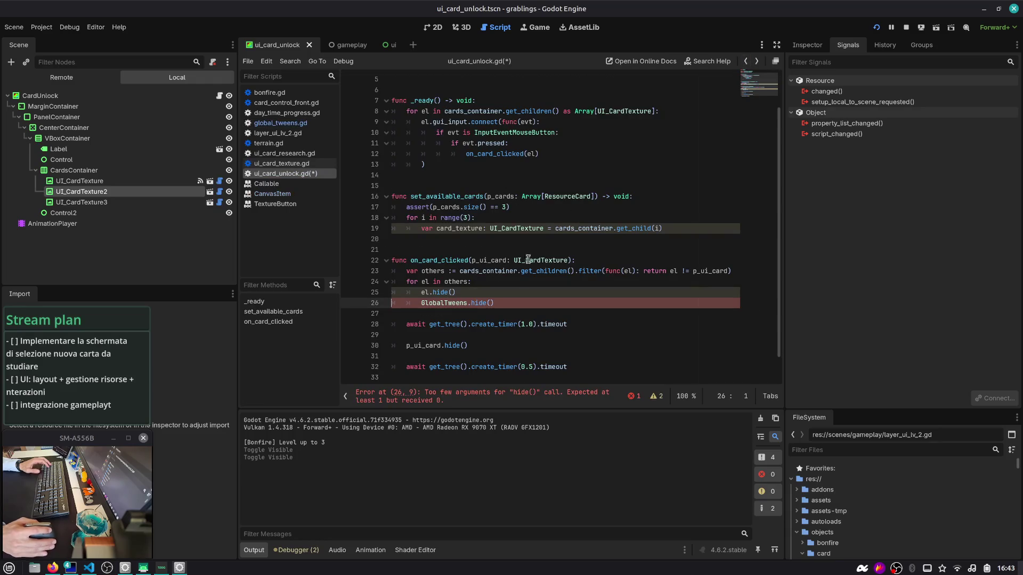
Complete GlobalTweens.hide(el), delete the old el.hide() line, and save the script.
click(470, 292)
key(Down)
key(End)
key(Left)
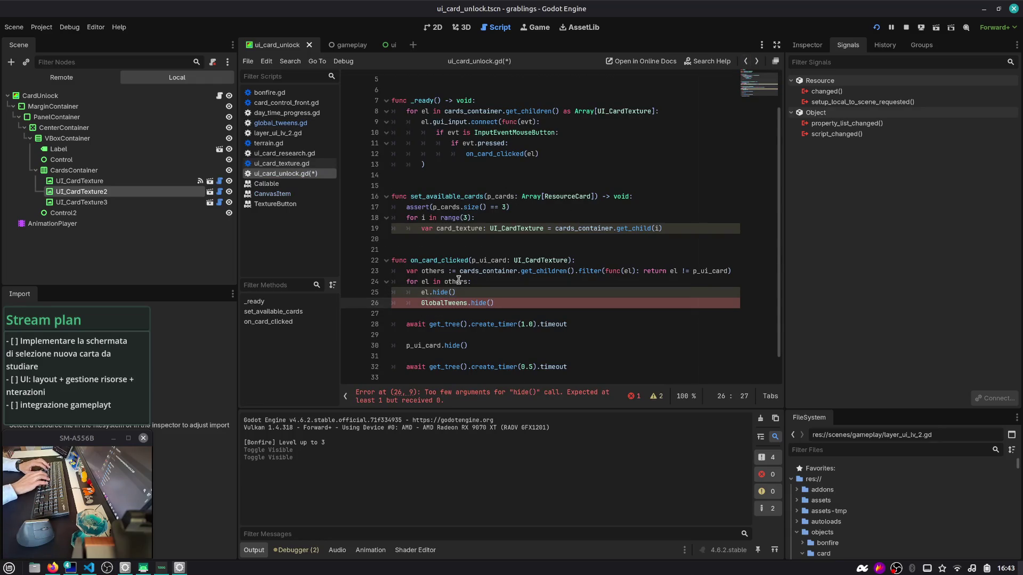
text(el)
key(Up)
key(ctrl+shift+k)
key(ctrl+s)
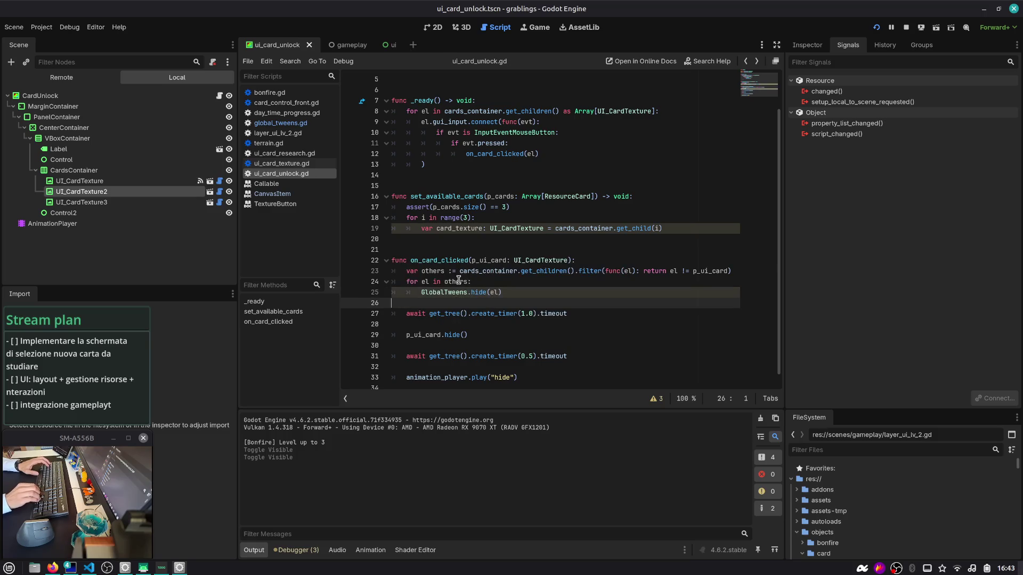
In on_card_clicked, replace the direct hide line with GlobalTweens.hide(p_ui_card) and run the scene.
key(Up)
key(End)
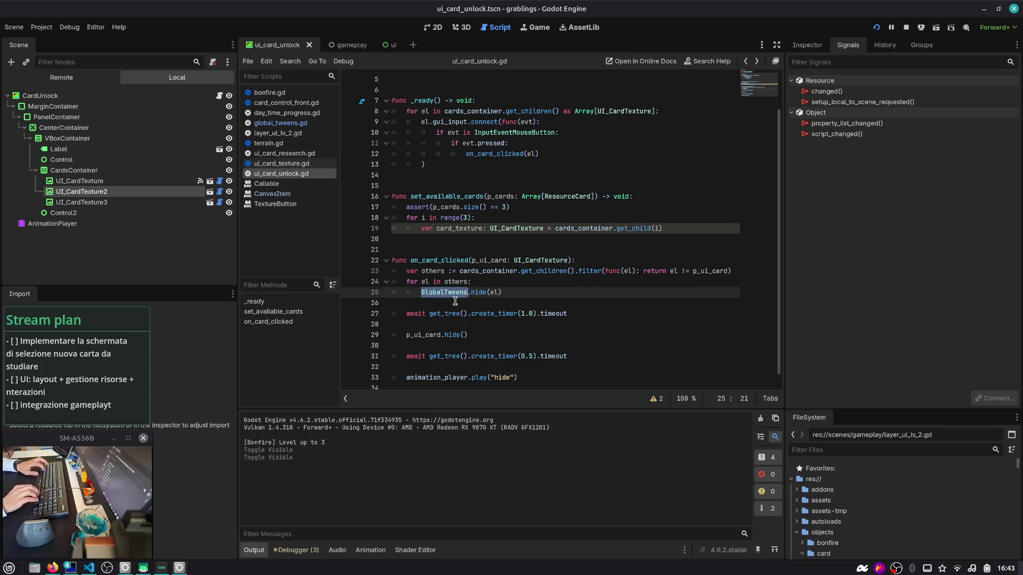
key(Down)
key(Down)
key(Down)
key(Return)
text(GlobalTweens.hide(p)
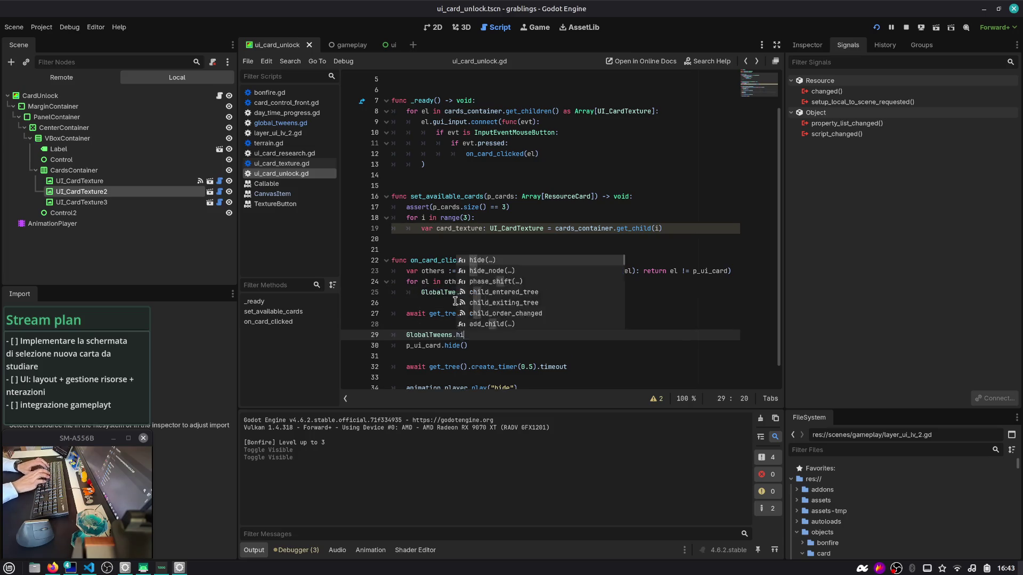
text(_ui_card)
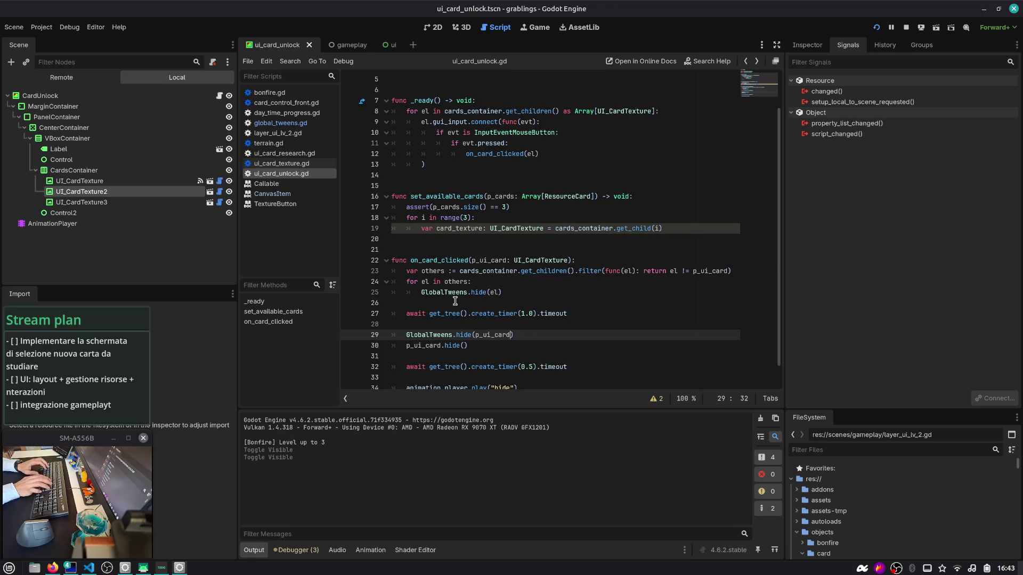
key(Down)
key(ctrl+shift+k)
key(F6)
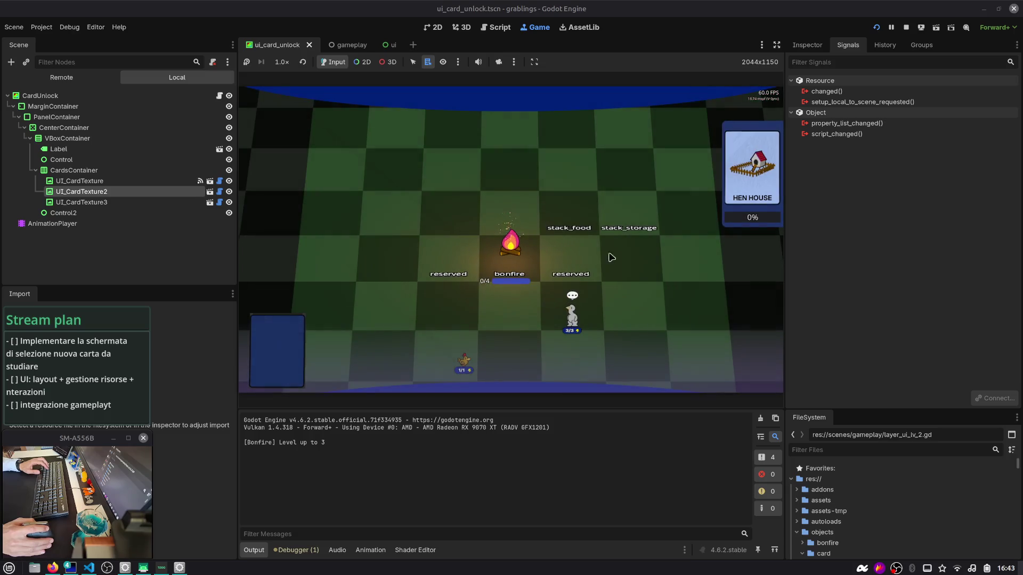
Restart and reload the game to retest the card choice, then stop it and scroll the script up.
click(877, 27)
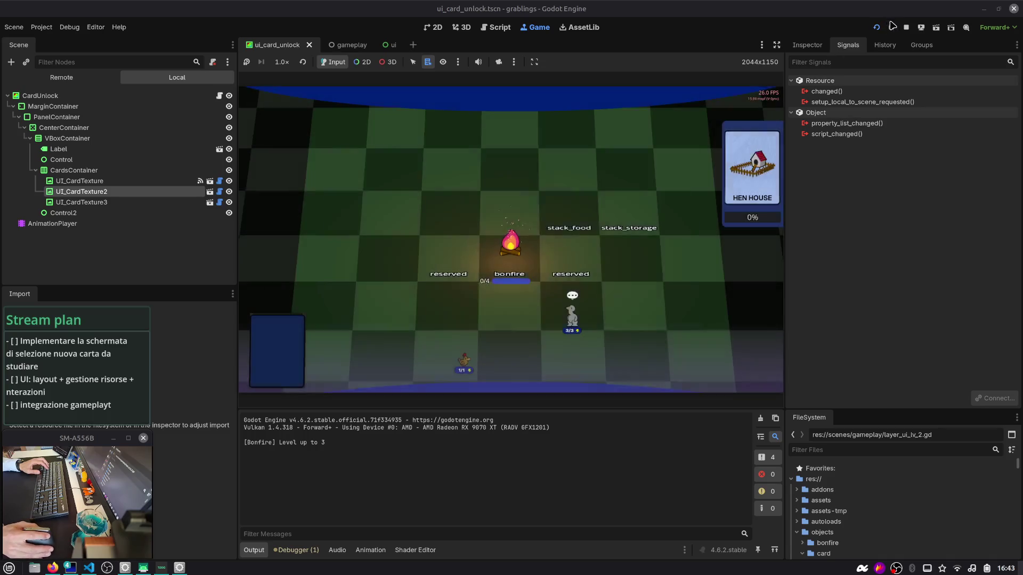
key(F5)
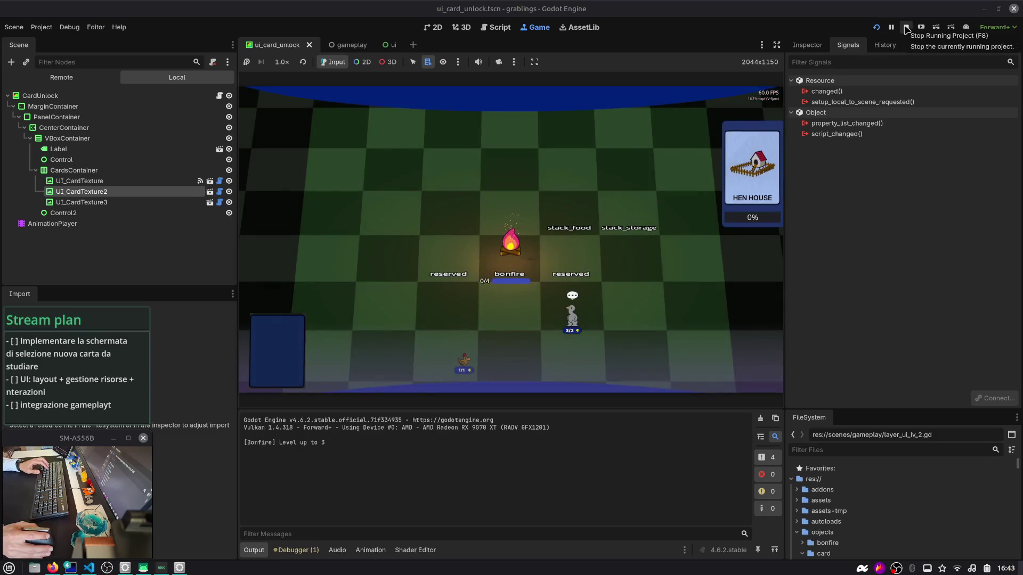
click(906, 27)
click(449, 249)
scroll(449, 249, up, 1)
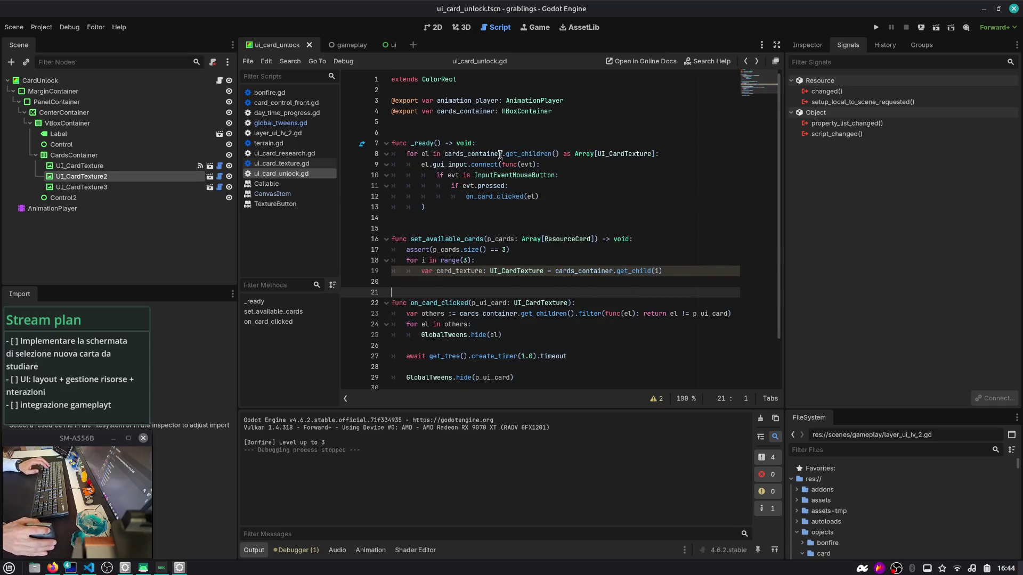
Add animation_player.play("show") after the input loop in _ready and save the script.
click(481, 206)
key(Return)
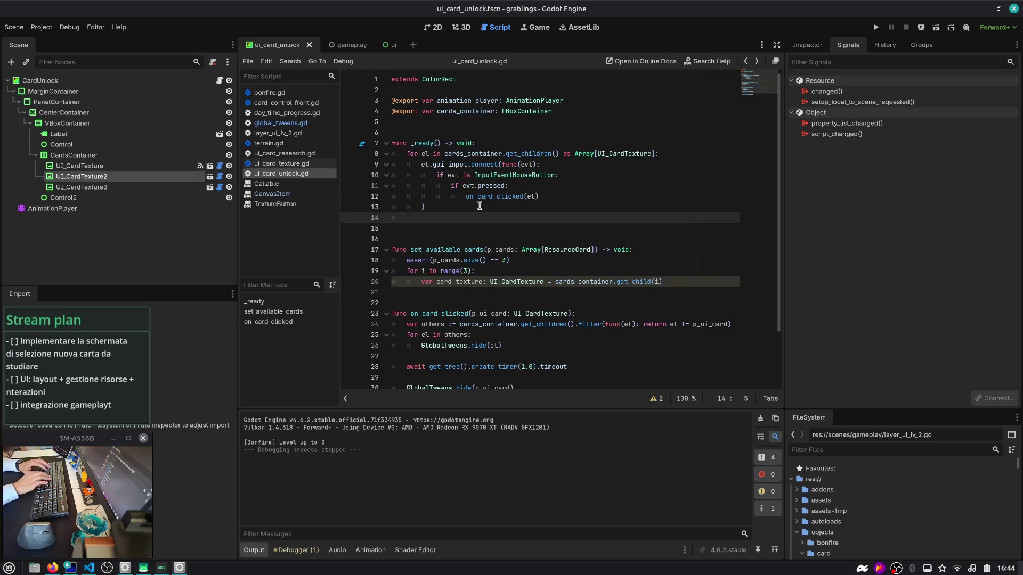
key(Return)
text(animation_player.)
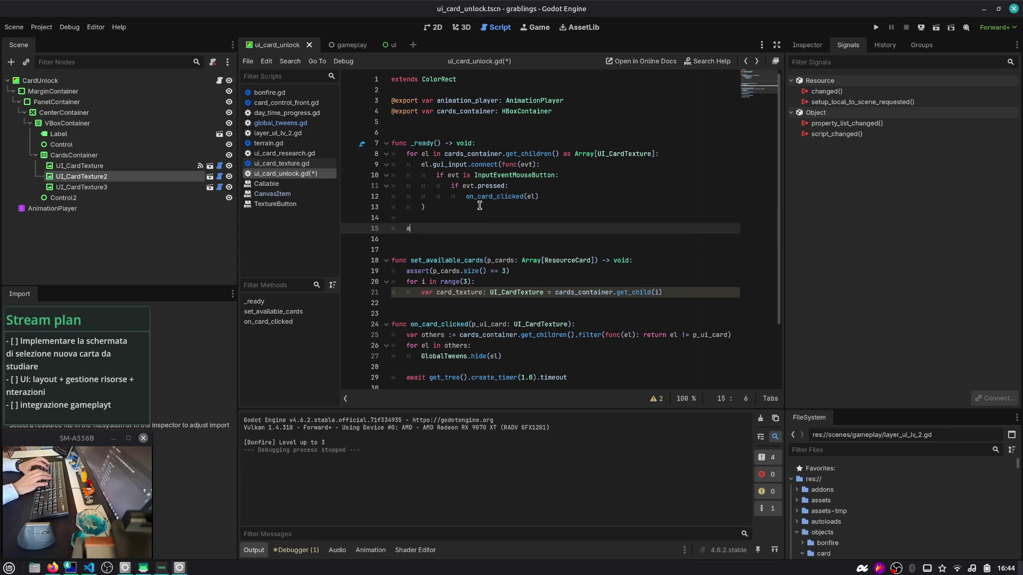
text(pl)
key(Return)
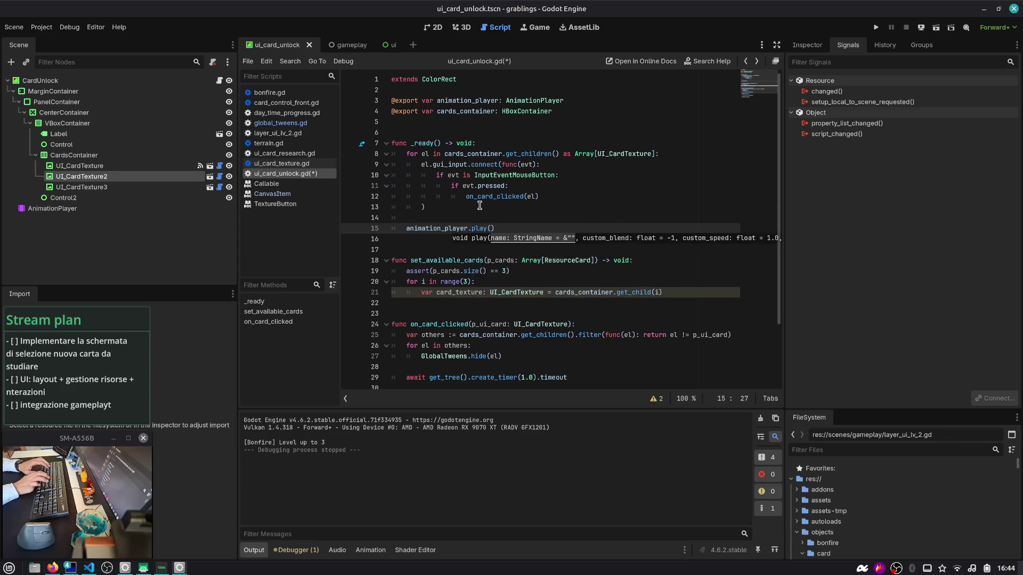
text("app)
key(BackSpace)
key(BackSpace)
key(BackSpace)
text(show)
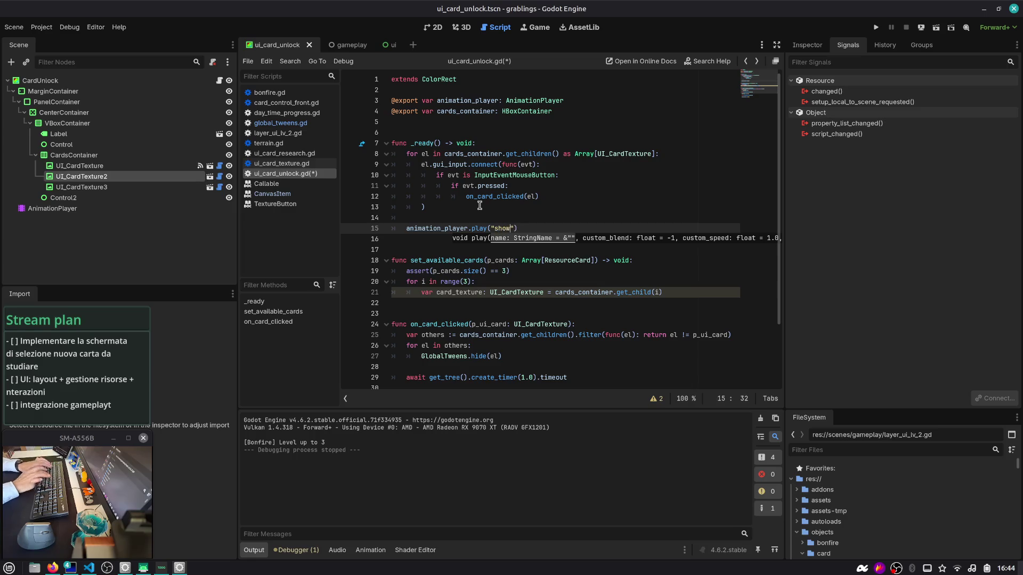
key(ctrl+s)
Switch the animation editor to RESET and uncheck Visible on the CardUnlock root node.
click(370, 550)
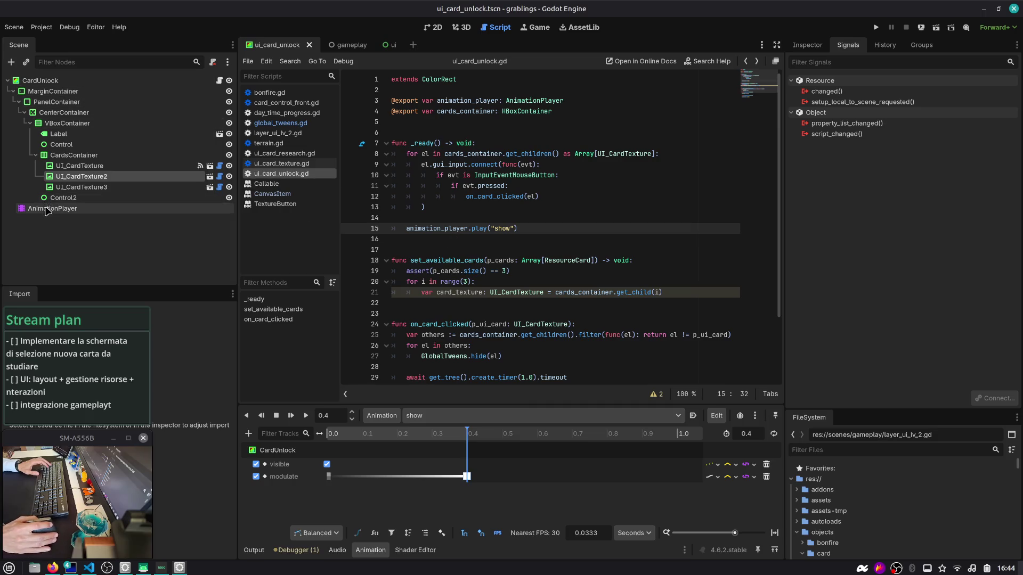
click(428, 416)
click(429, 433)
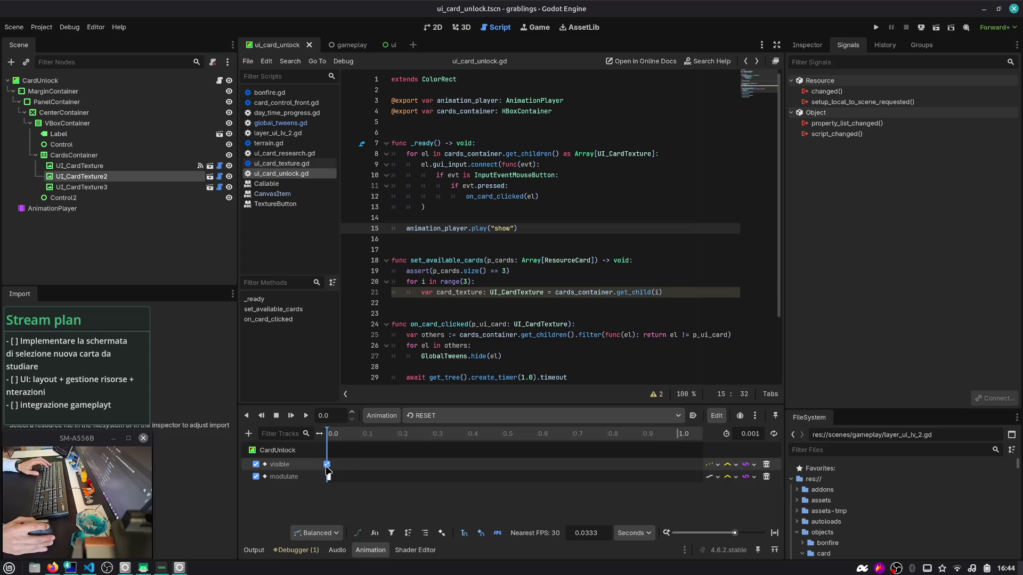
click(327, 468)
click(336, 466)
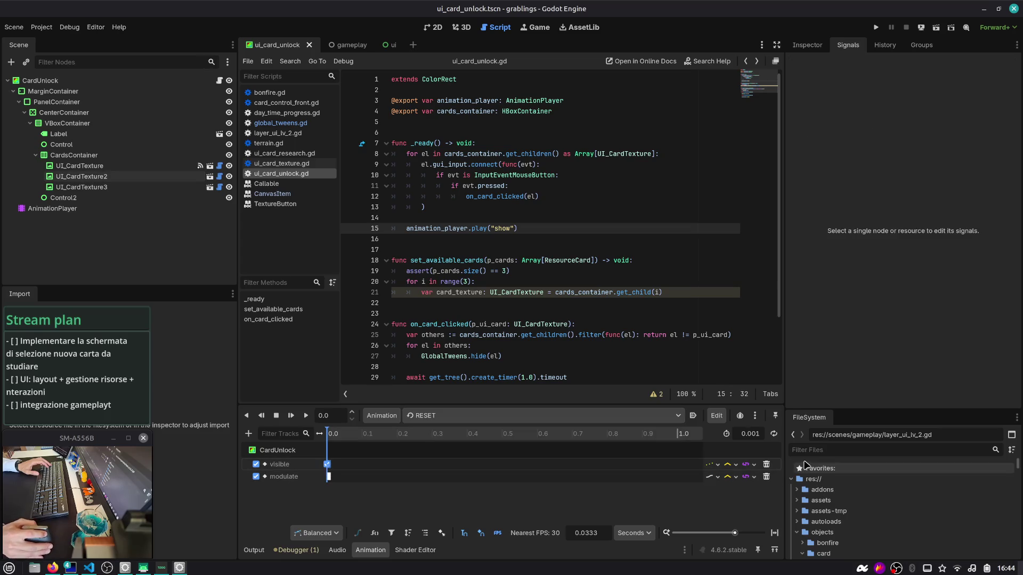
click(802, 43)
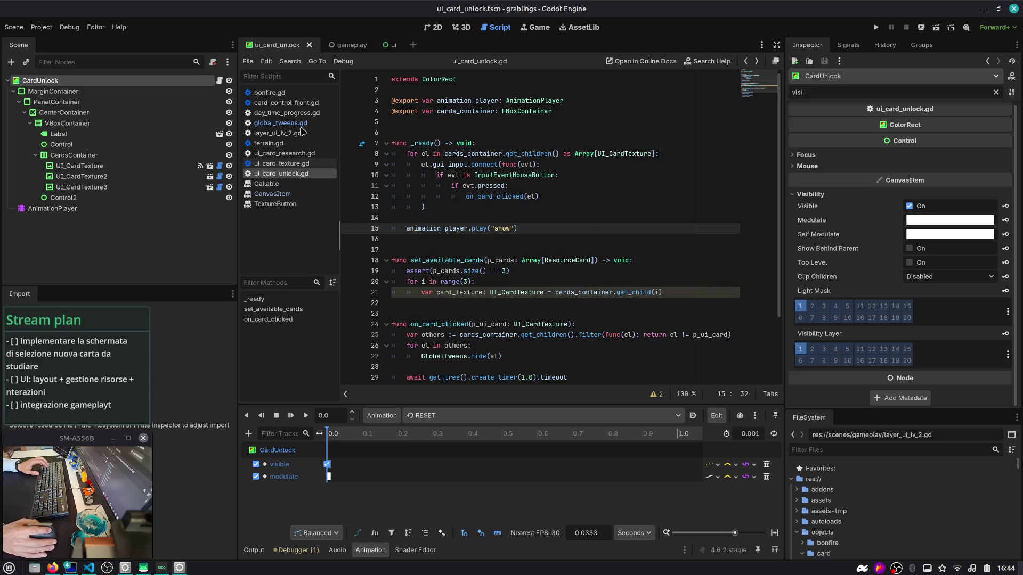
click(230, 81)
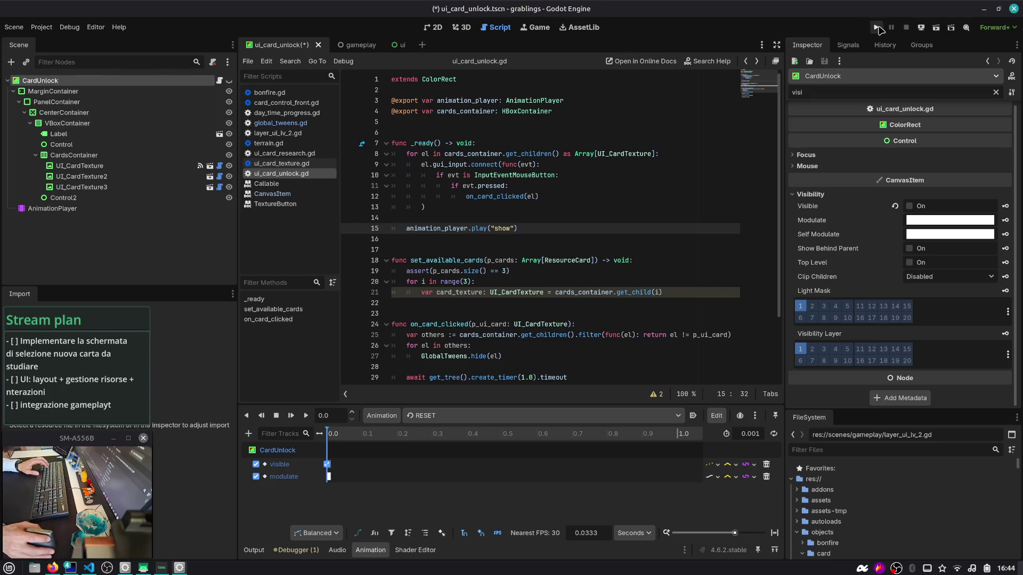
Run the game, pick the middle card, stop it, and delete the blank line 14.
click(877, 27)
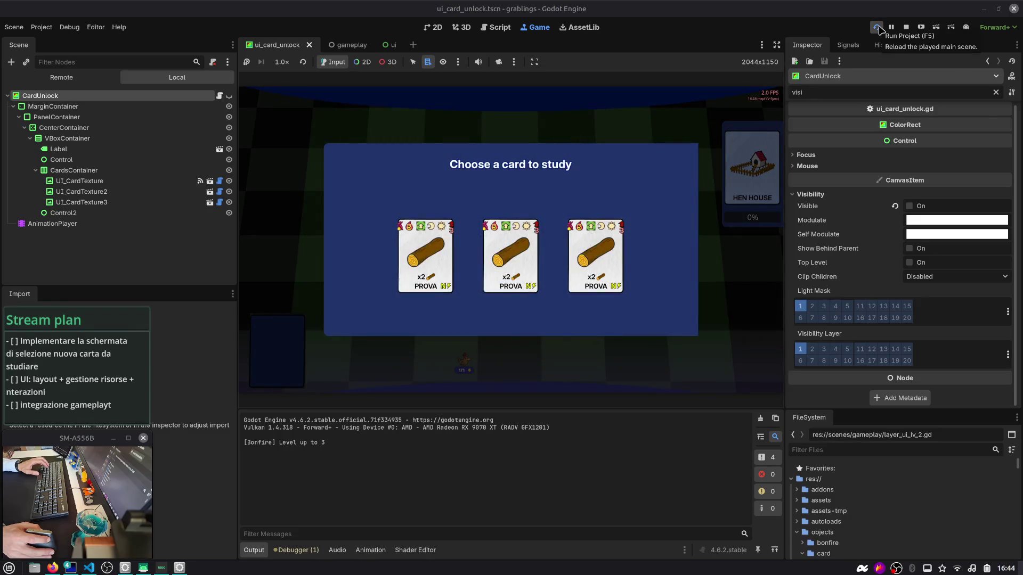
click(507, 249)
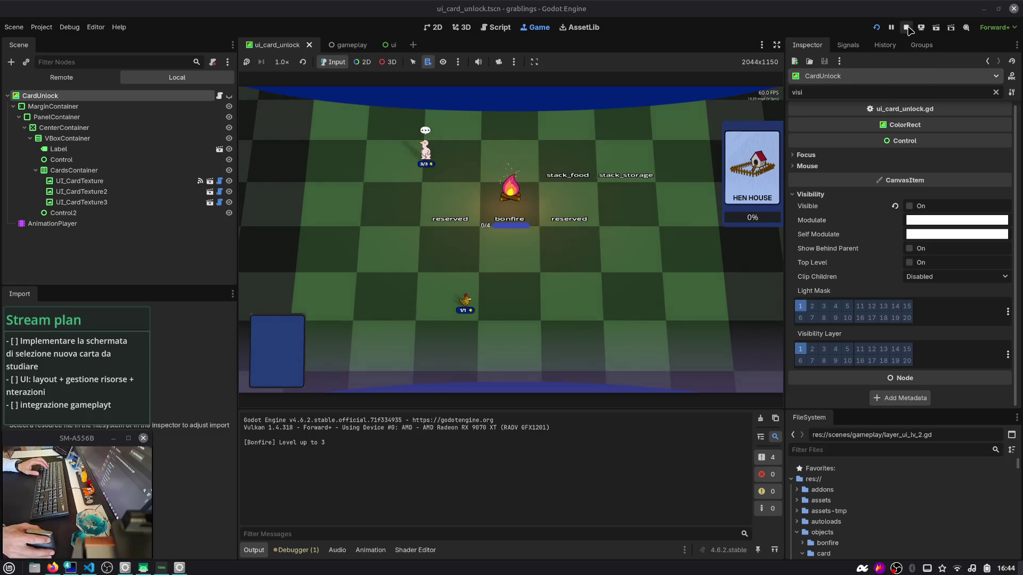
click(906, 27)
click(478, 219)
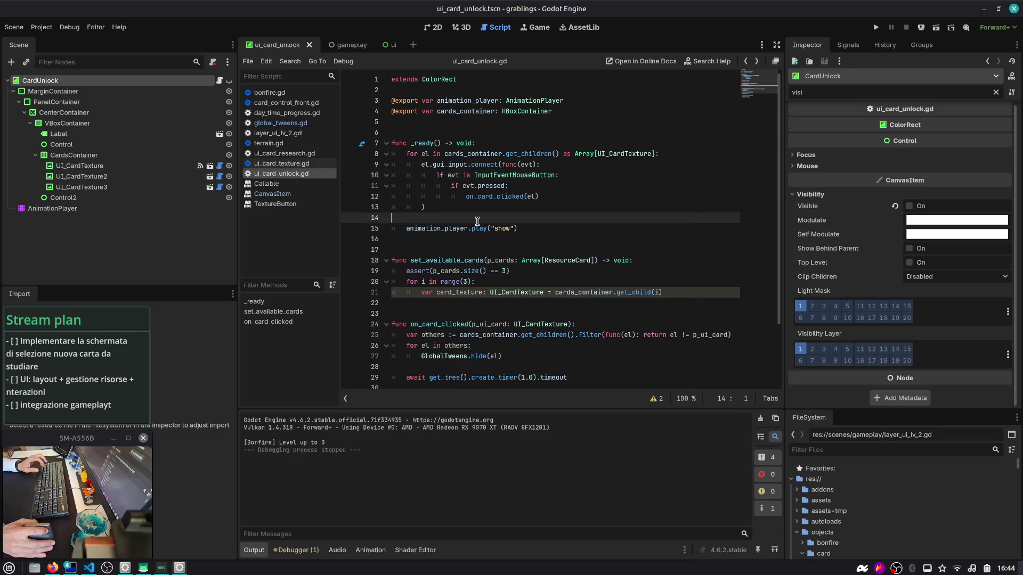
key(Delete)
Inspect the set_available_cards function and its card_texture variable in the script.
click(458, 282)
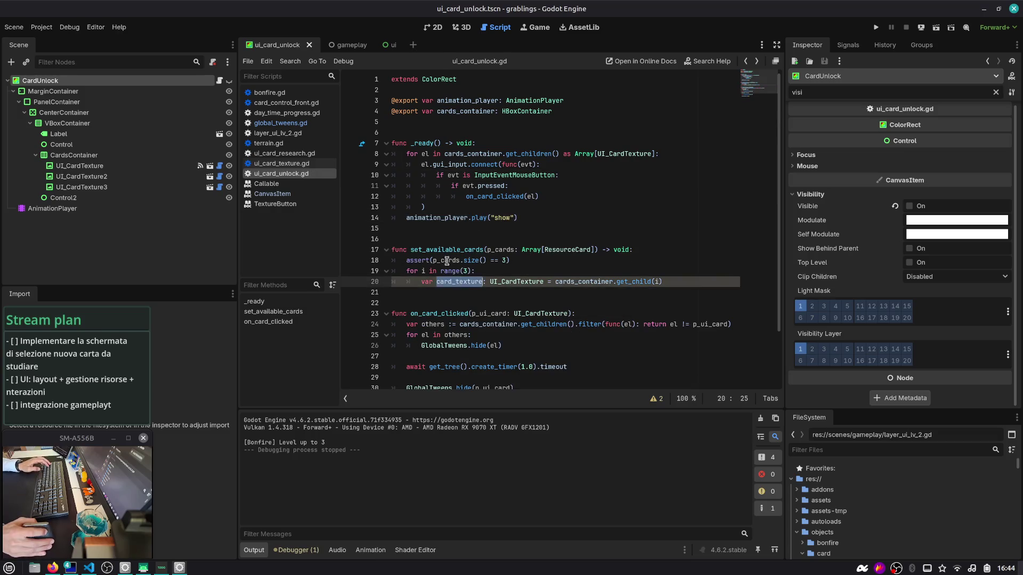
double_click(446, 251)
scroll(445, 253, down, 2)
click(442, 190)
double_click(442, 190)
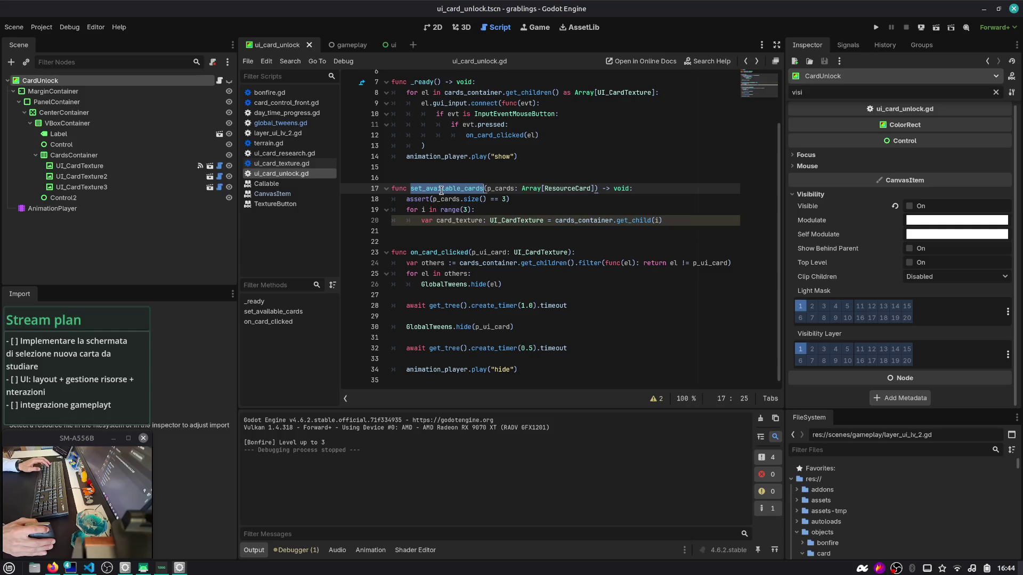
double_click(466, 221)
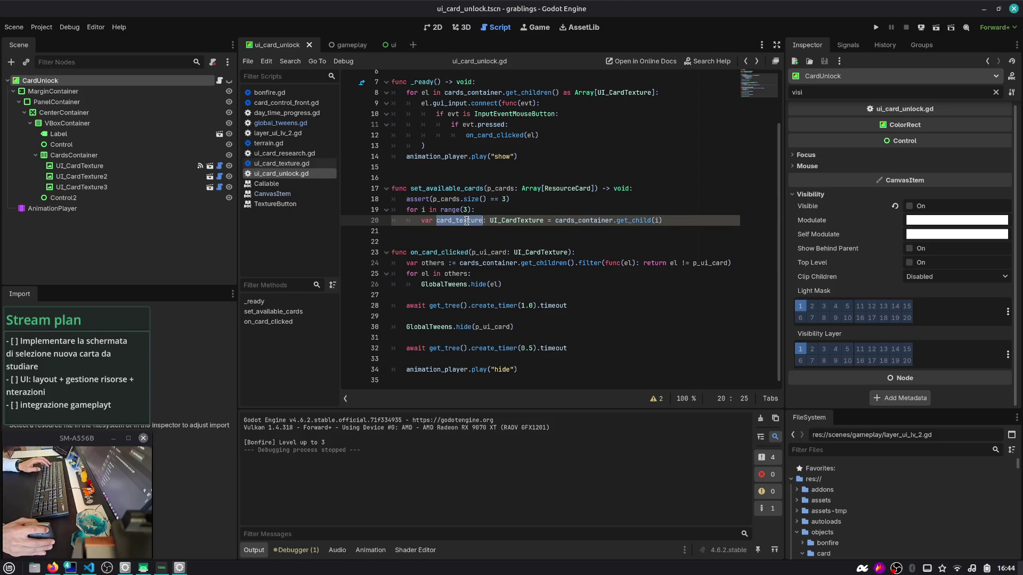
scroll(462, 192, up, 2)
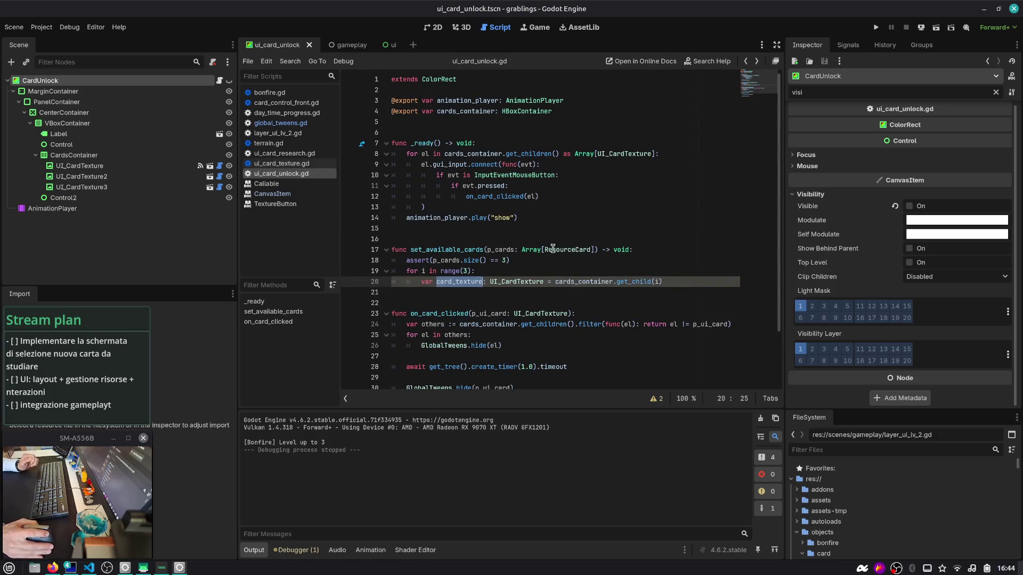
Select the set_available_cards function, then make CardUnlock visible again in the 2D view.
double_click(467, 251)
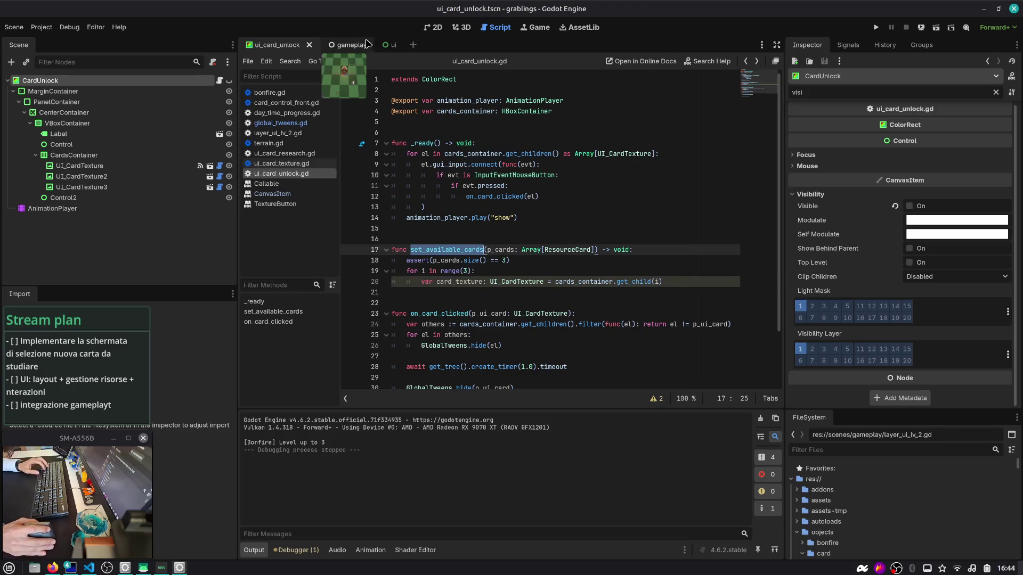
drag(671, 282, 356, 251)
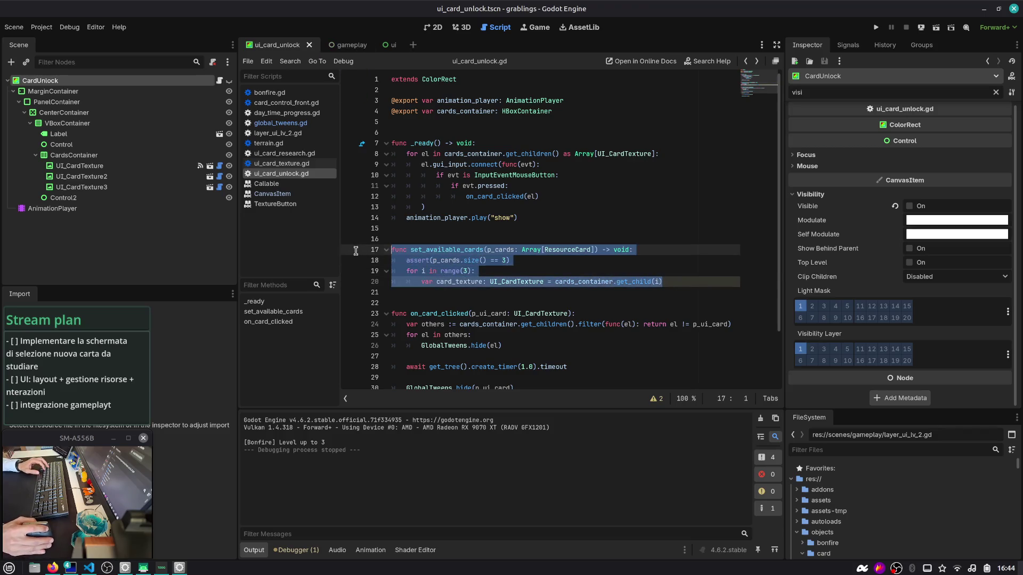
click(437, 27)
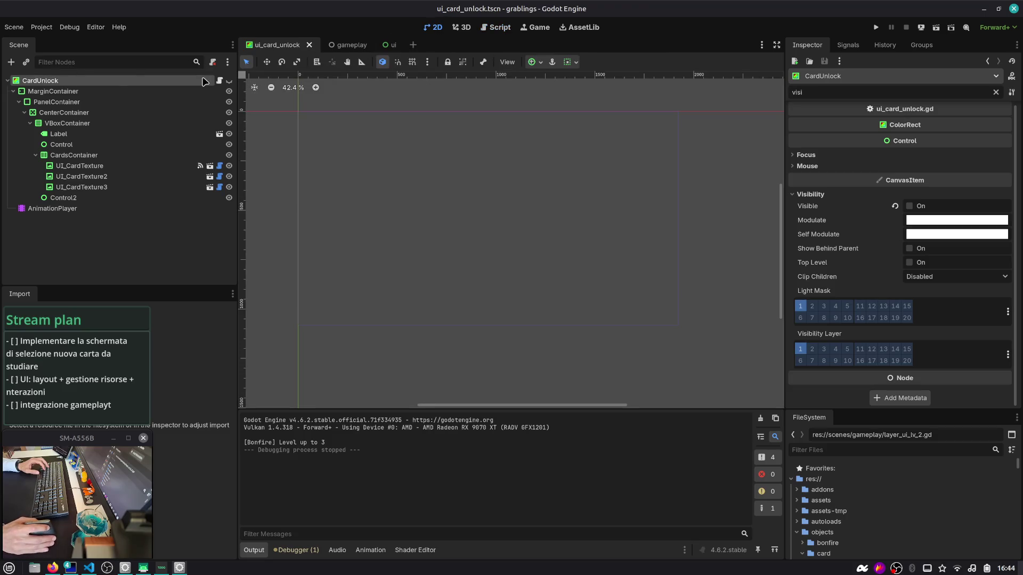
click(220, 80)
click(229, 80)
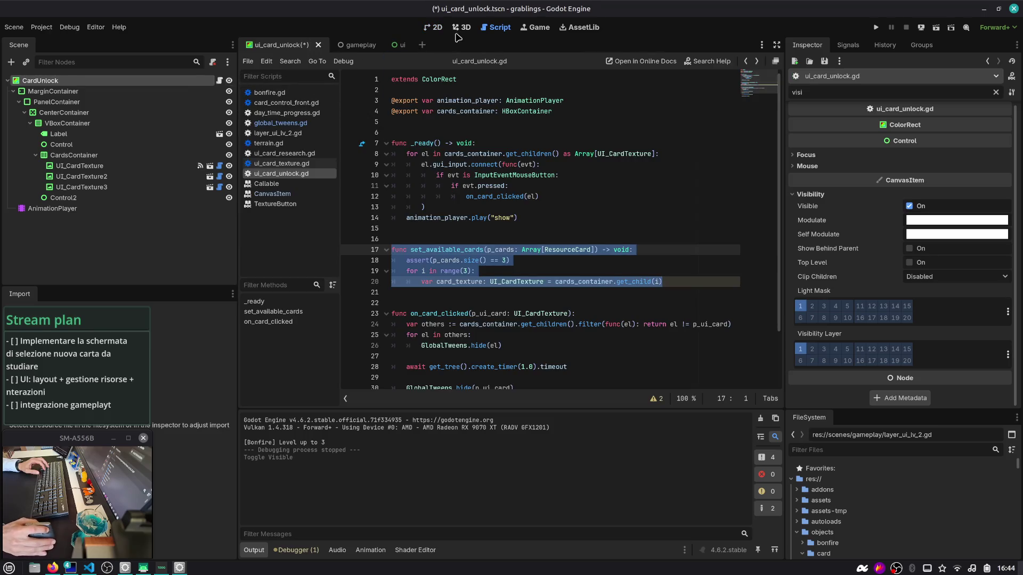
click(436, 28)
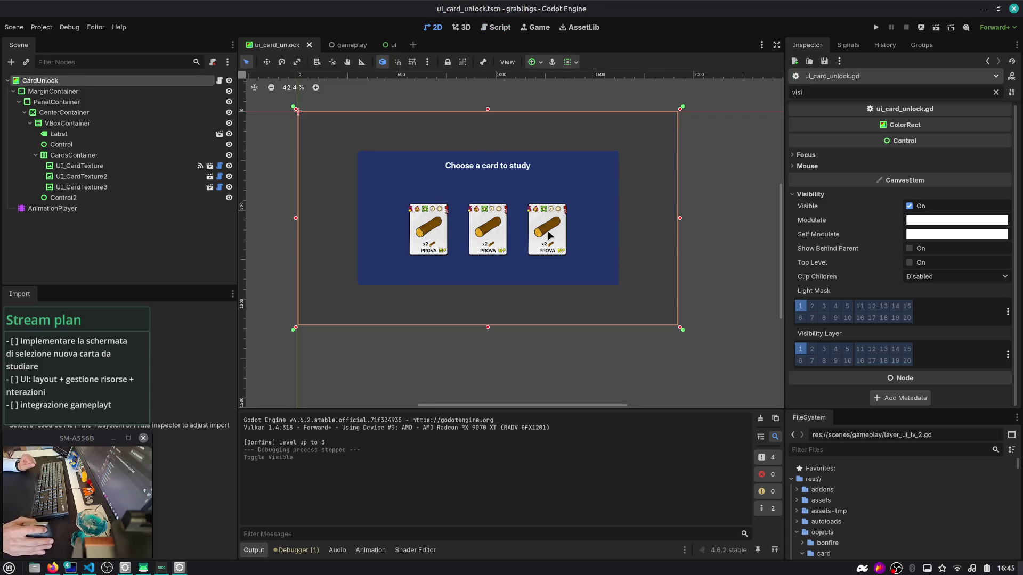
Close the ui scene tab and open LayerUI_Lv2's script in the gameplay scene.
click(389, 45)
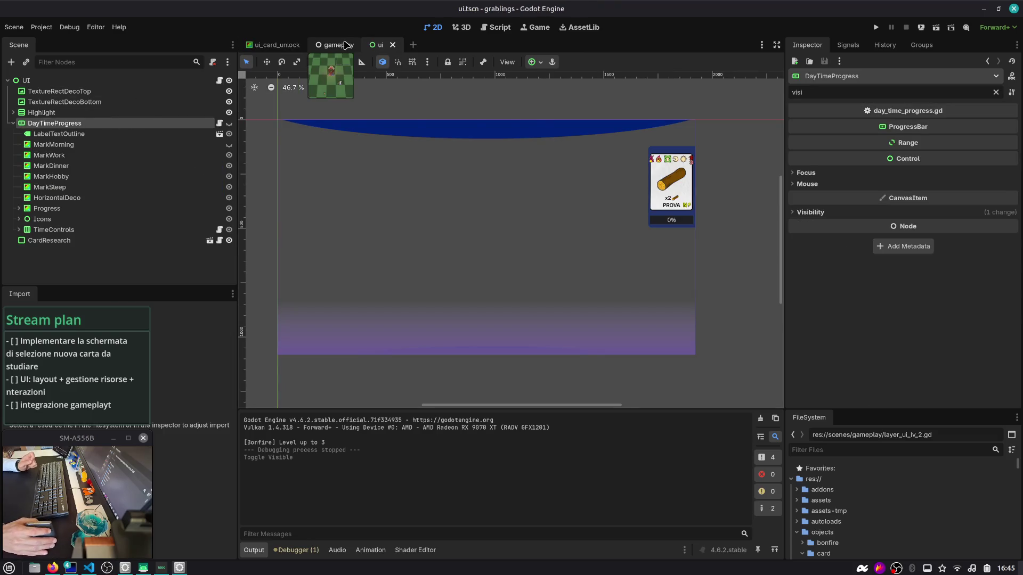
click(335, 45)
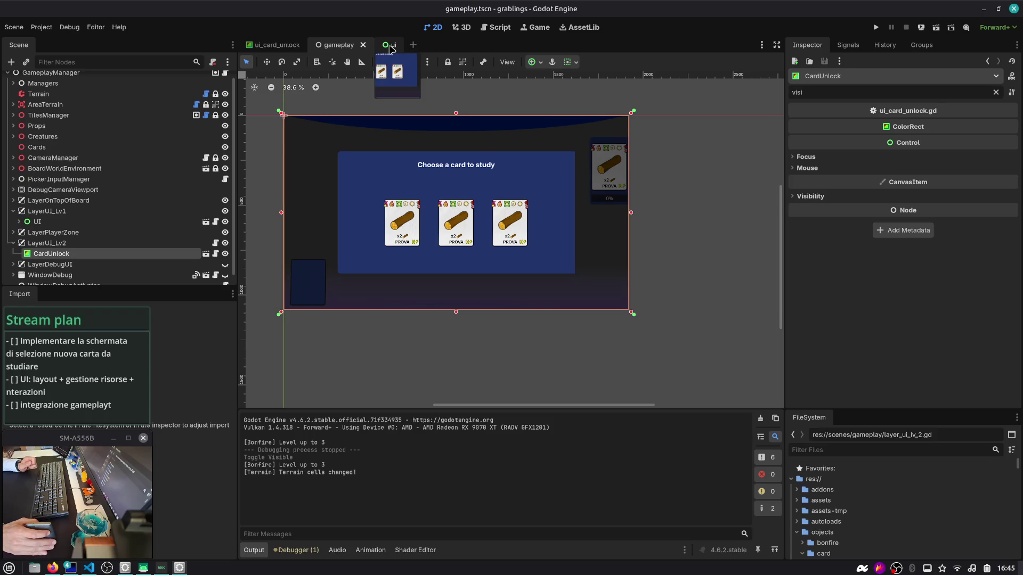
middle_click(391, 48)
click(181, 243)
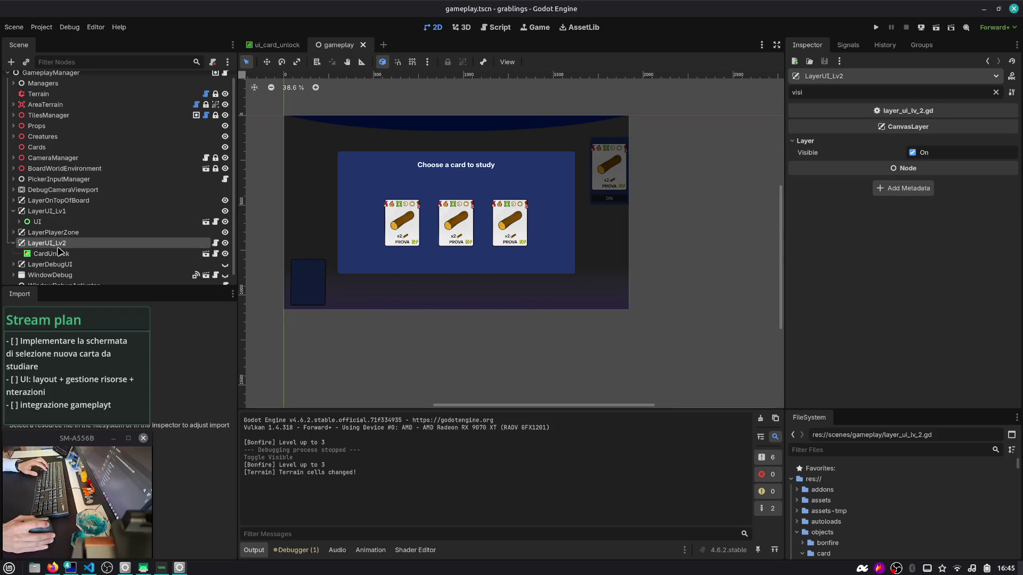
click(215, 244)
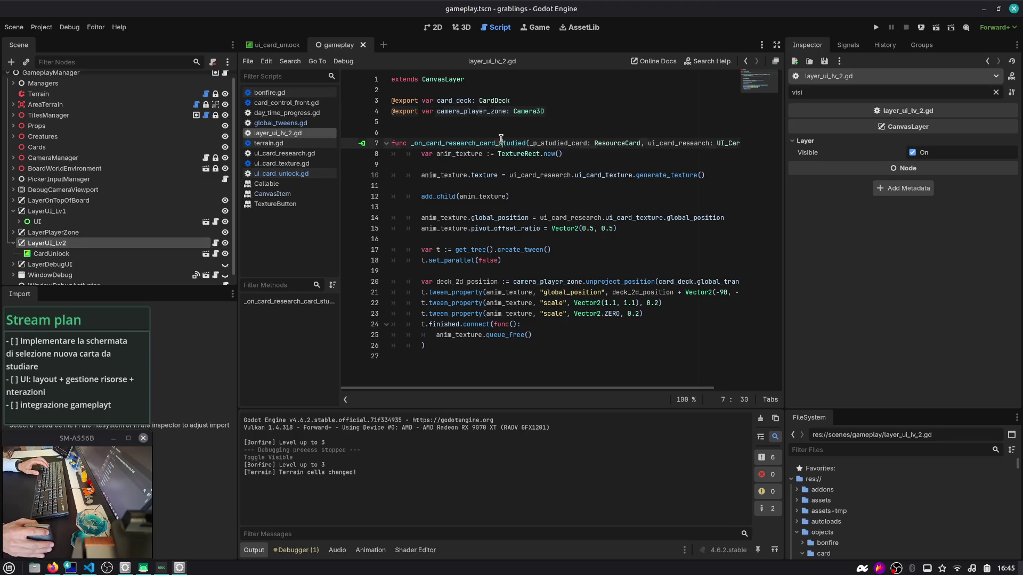
Drop CardUnlock into layer_ui_lv_2.gd as an exported card_unlock ColorRect and begin a card_unlock.anima line.
double_click(430, 144)
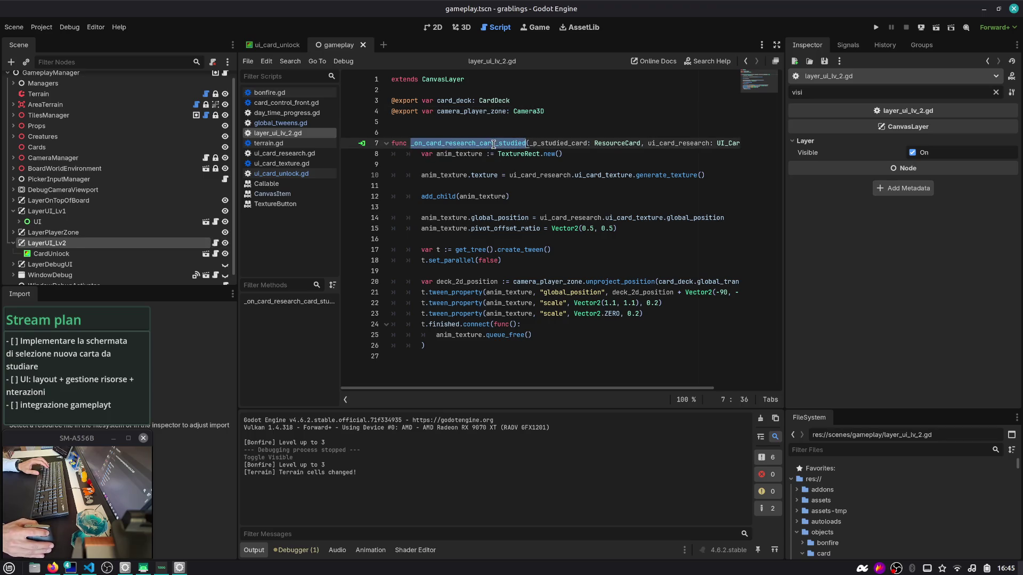
mouse_move(92, 259)
mouse_down()
mouse_move(404, 170)
mouse_move(453, 123)
mouse_up()
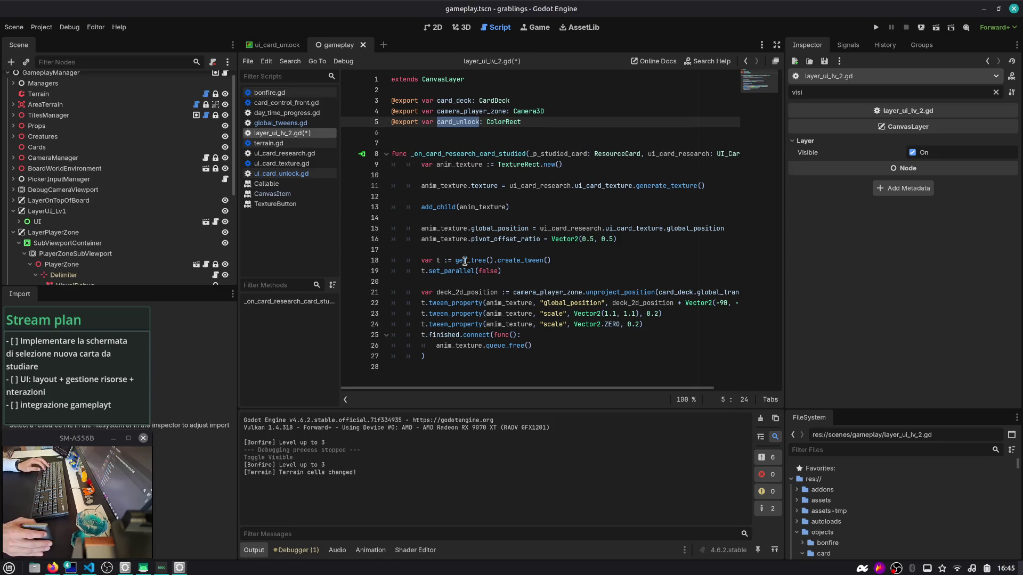
click(457, 355)
key(Return)
key(Return)
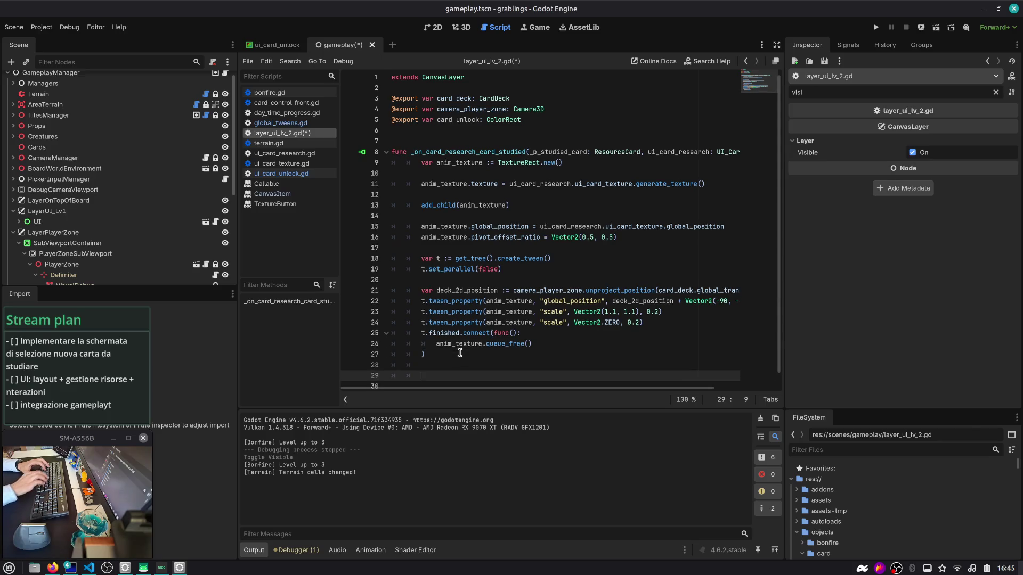
text(ani)
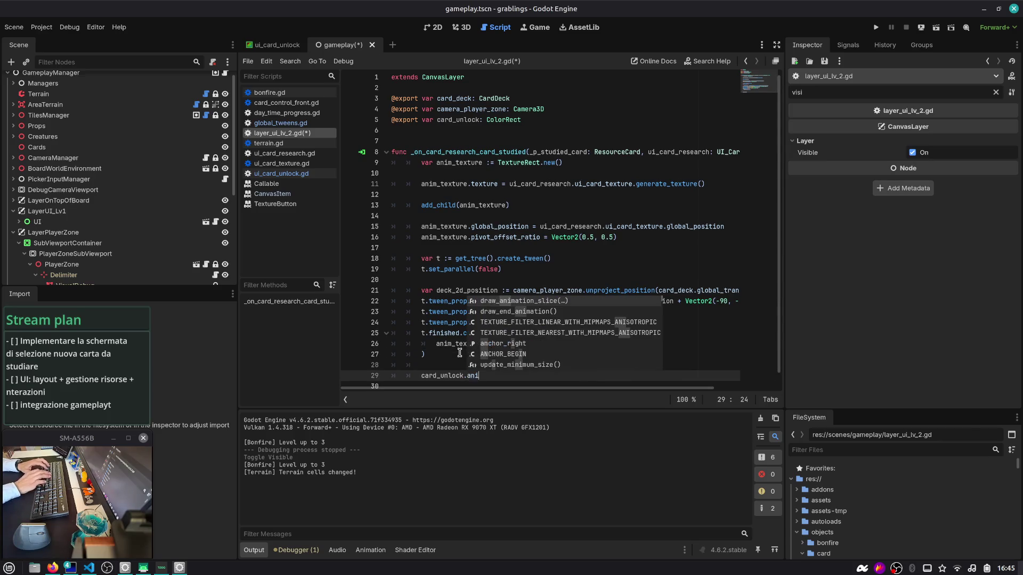
text(ma)
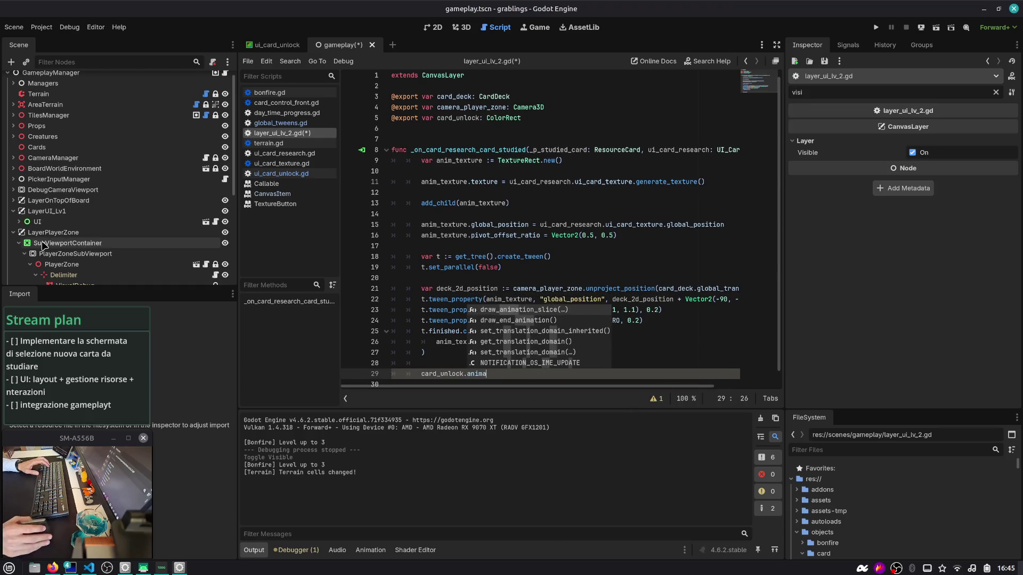
Collapse LayerPlayerZone and open ui_card_unlock.gd with the caret on empty line 2.
scroll(30, 137, down, 5)
click(13, 104)
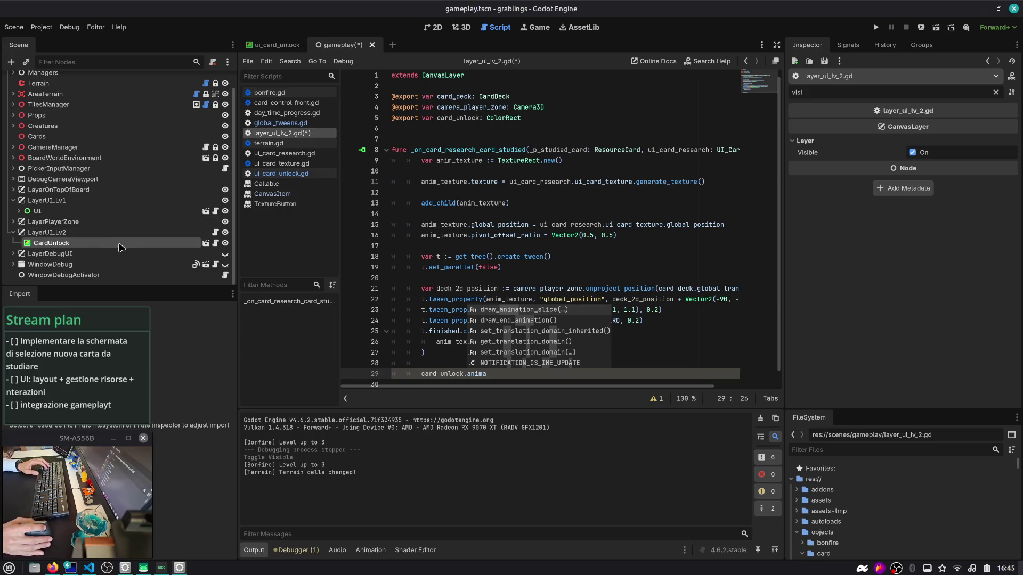
click(281, 173)
click(507, 90)
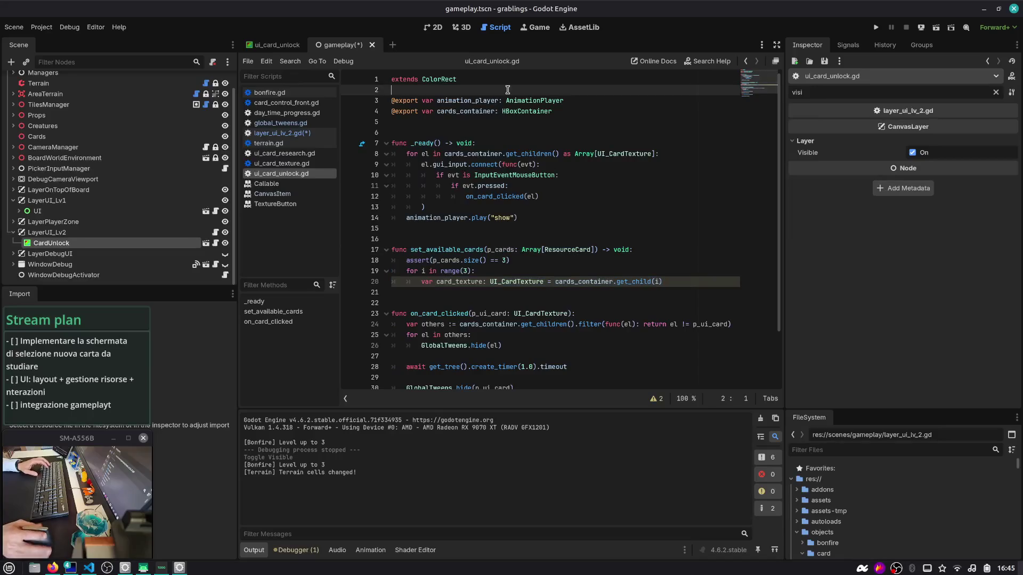
Declare class_name CardUnlock on line 2 and save, then prefix it to UI_CardUnlock.
text(class_name)
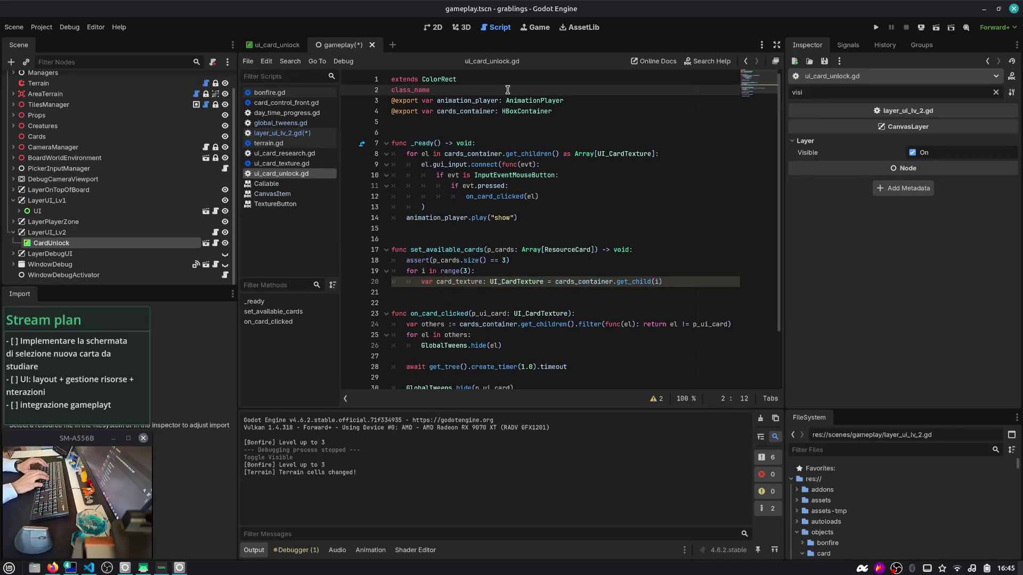
text(ck)
key(Return)
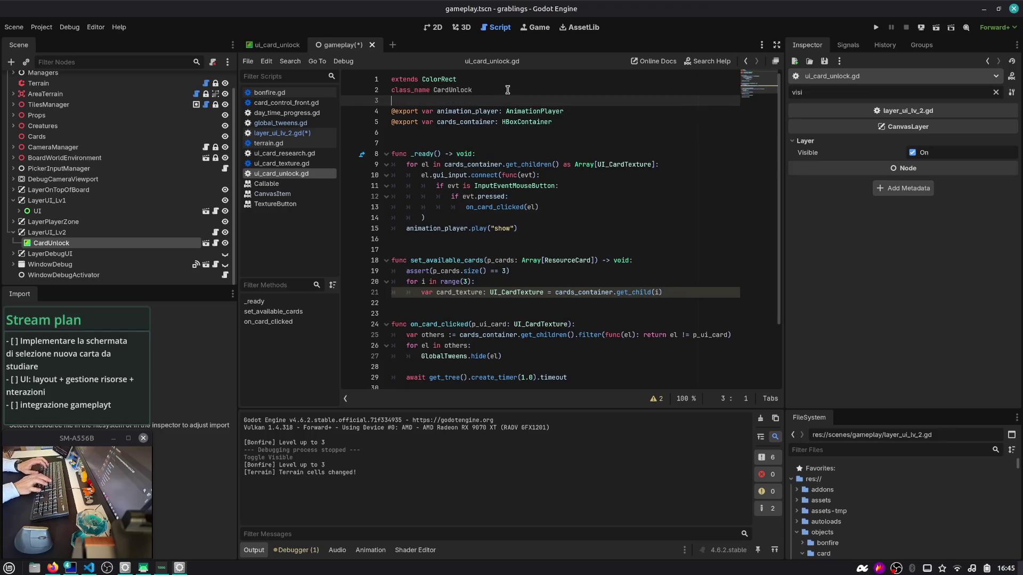
key(ctrl+s)
double_click(462, 90)
key(Left)
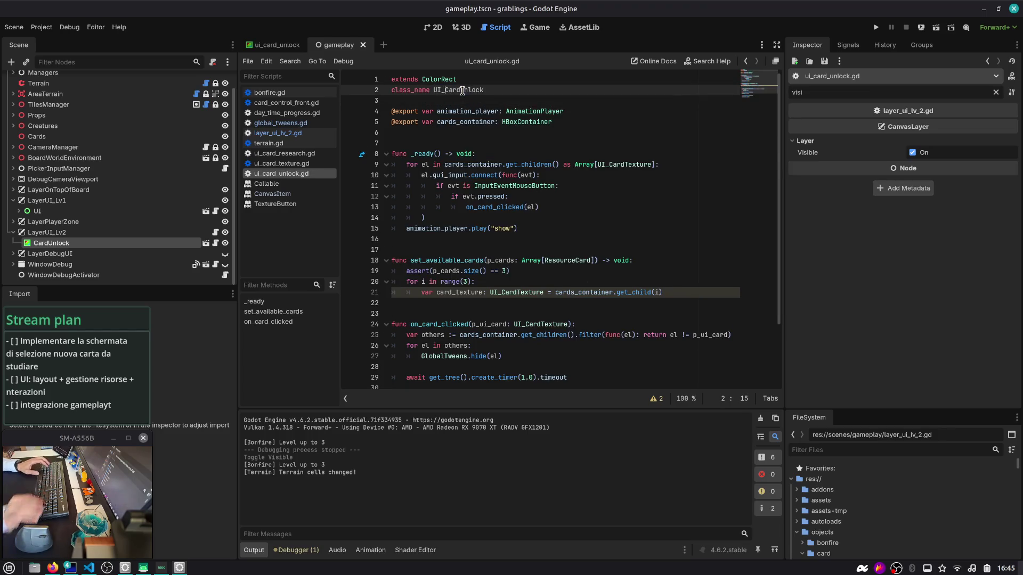
key(super+equal)
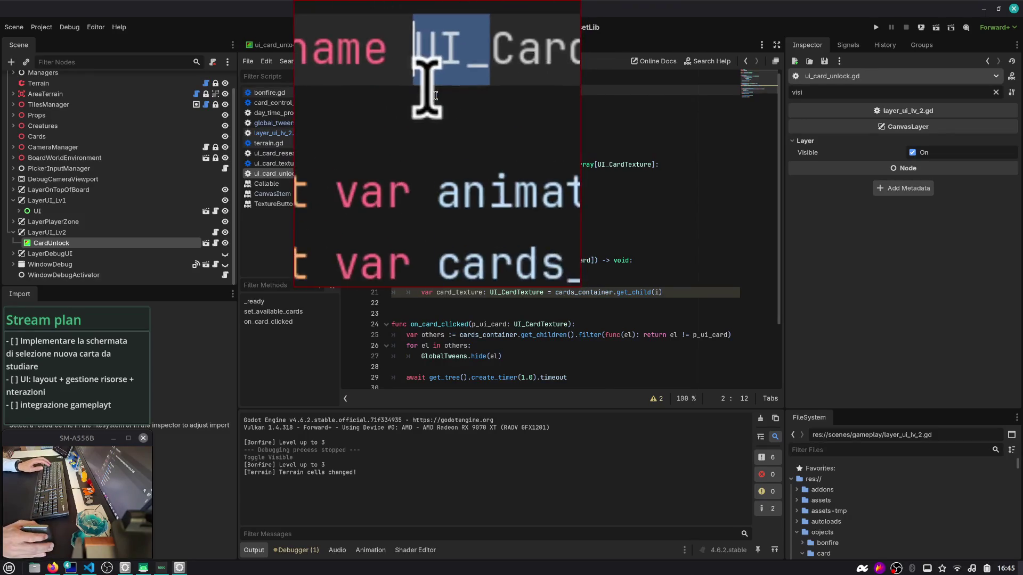
key(super+minus)
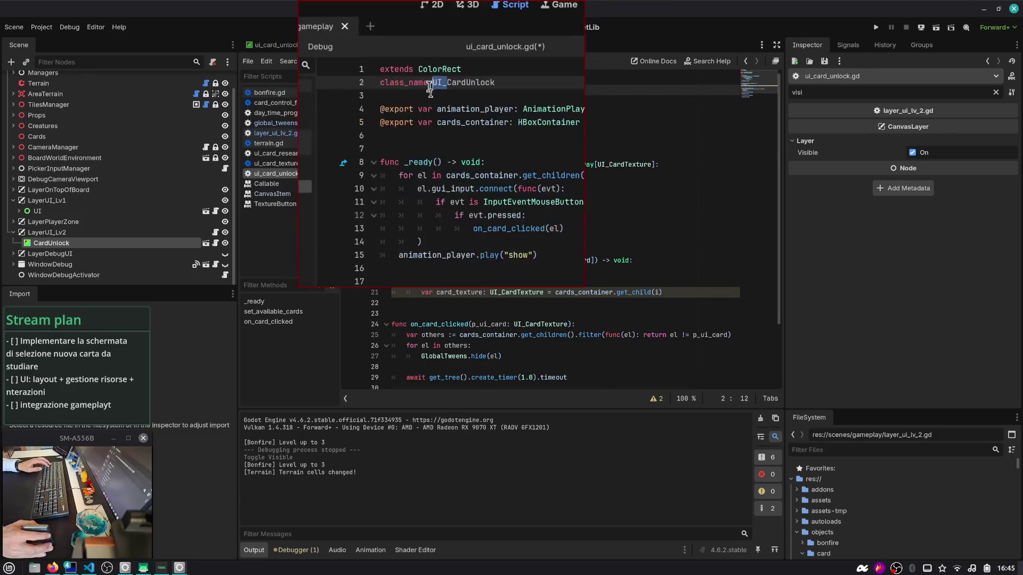
click(431, 93)
key(alt+Tab)
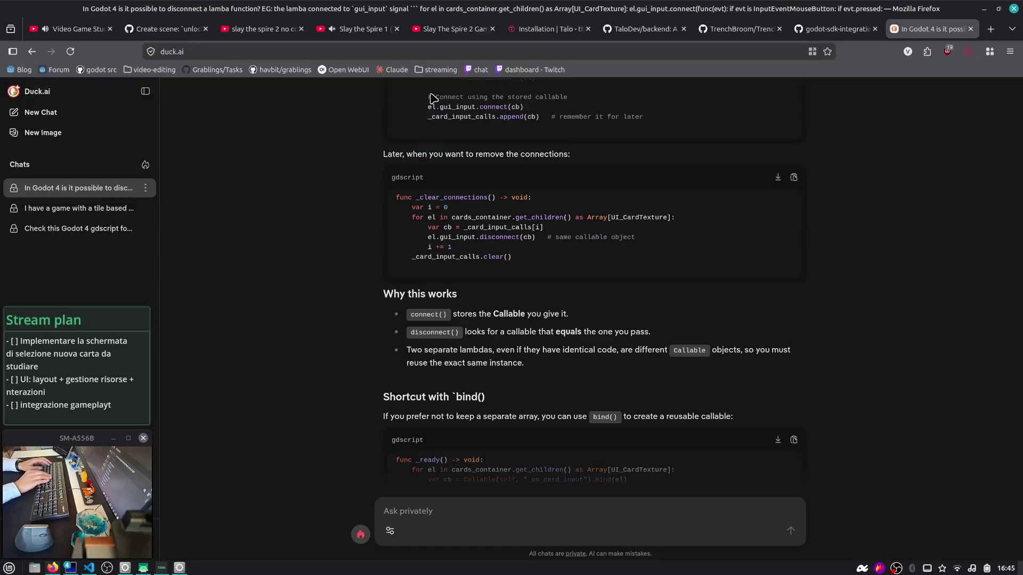
Search 'godot gdscript namespace' and read through GitHub issue #1566's comments.
key(ctrl+t)
text(godot )
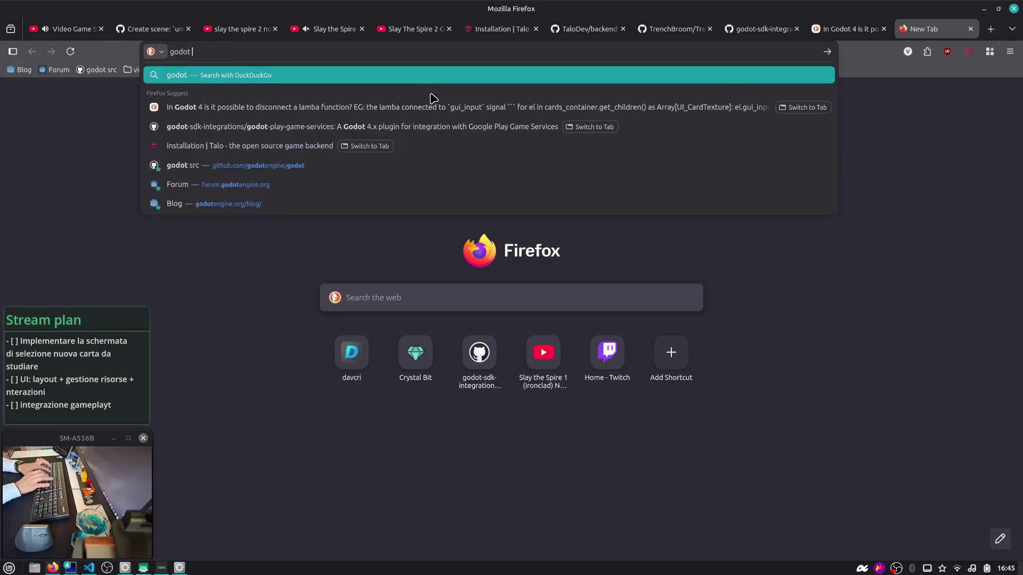
text(gdscript name)
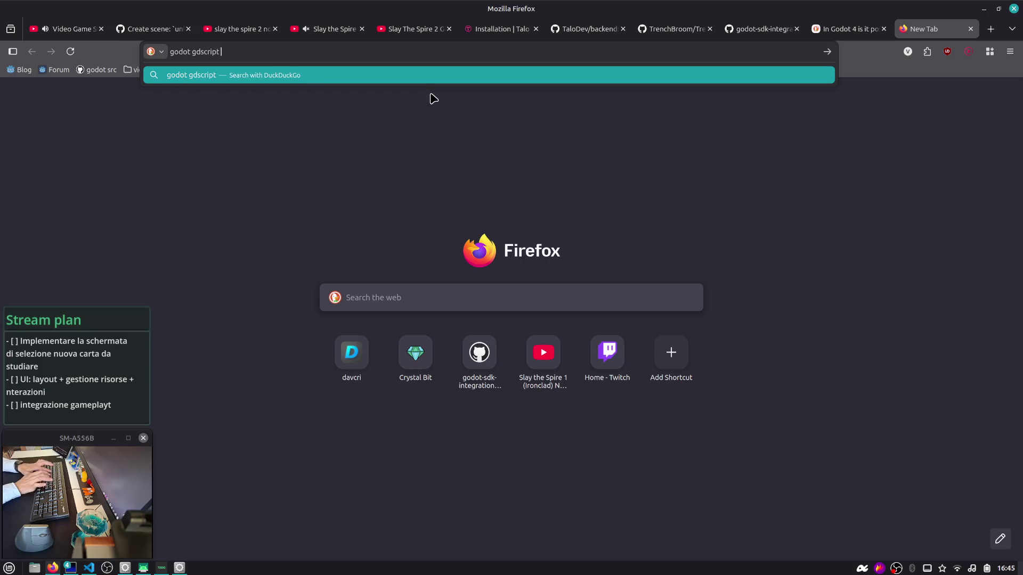
text(space)
key(Return)
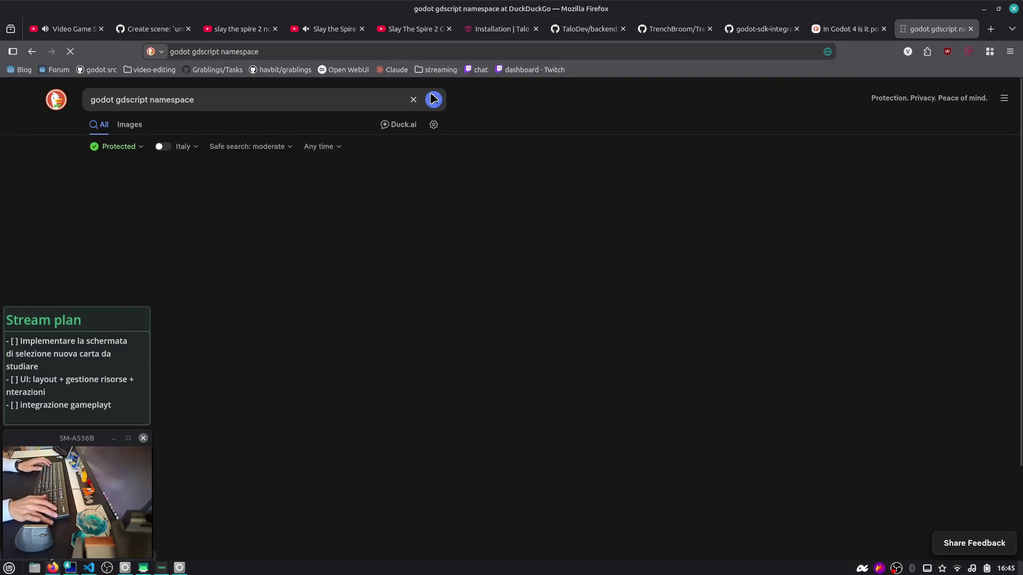
scroll(253, 216, down, 2)
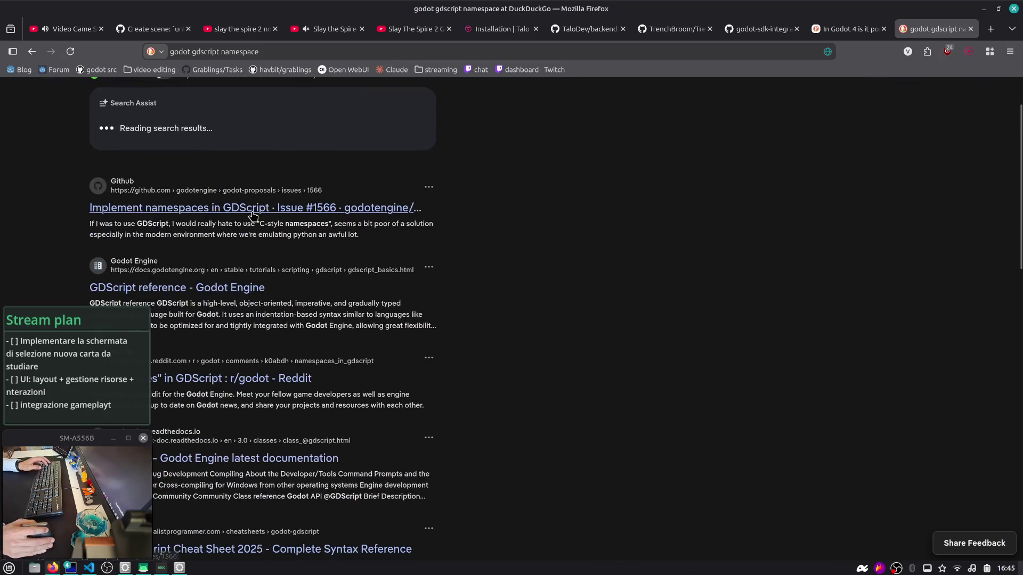
click(253, 212)
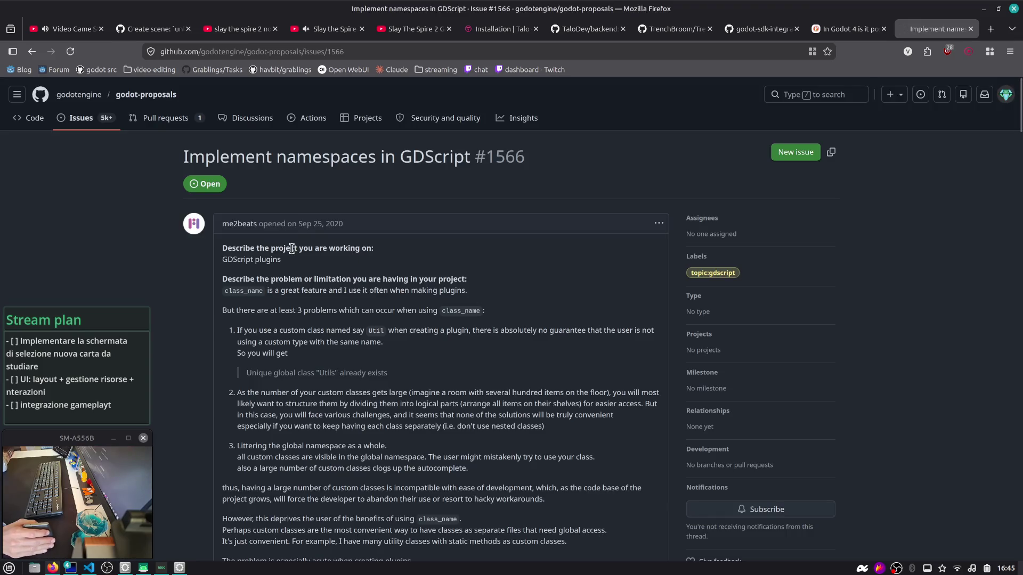
scroll(294, 252, down, 3)
scroll(294, 252, down, 2)
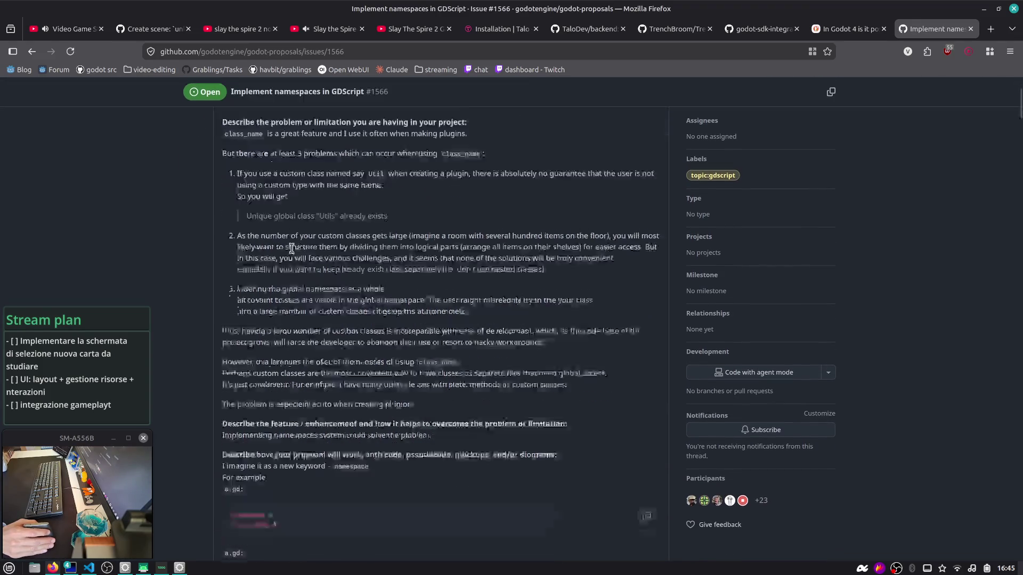
scroll(292, 249, up, 3)
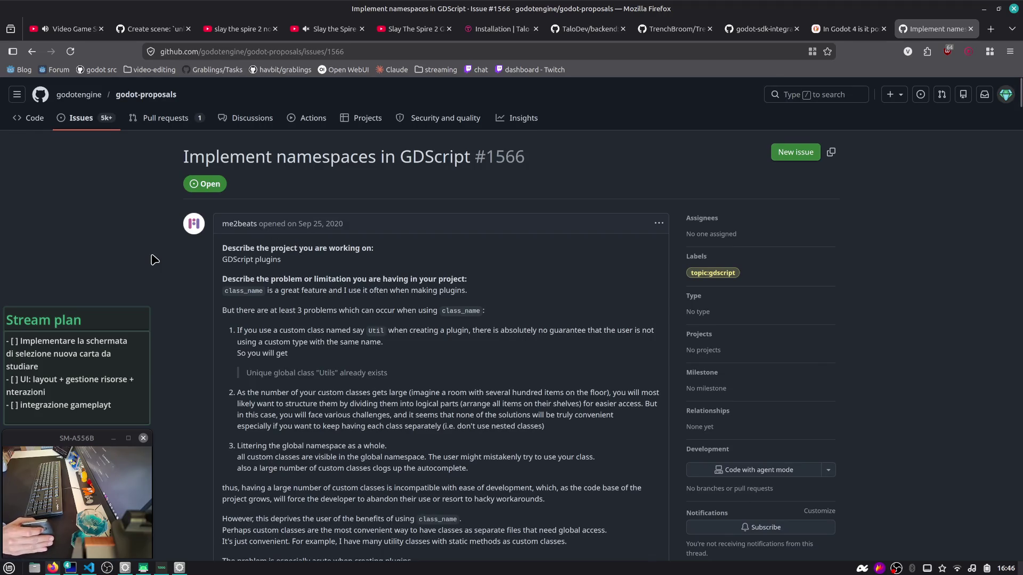
scroll(153, 259, down, 15)
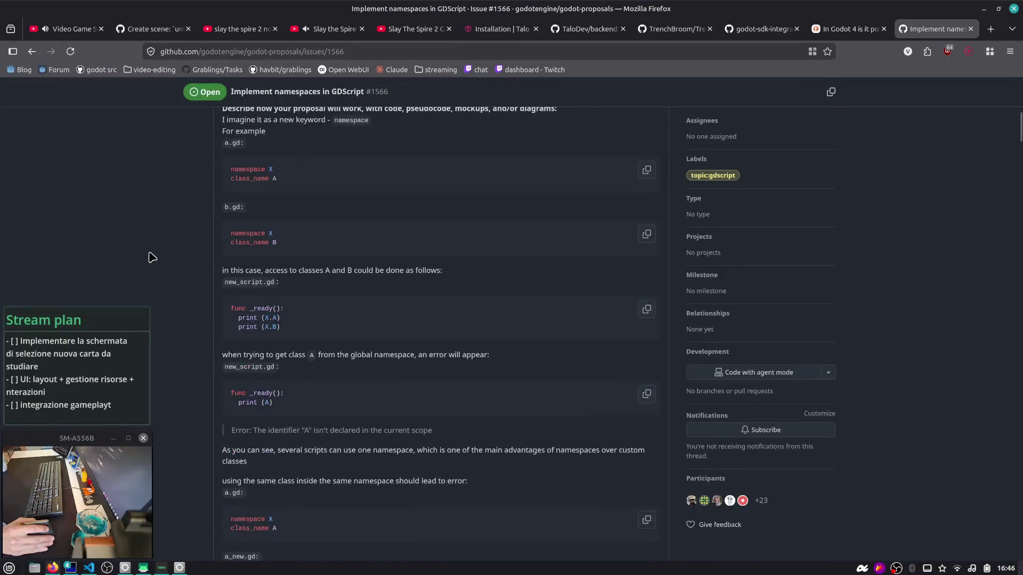
scroll(152, 258, down, 10)
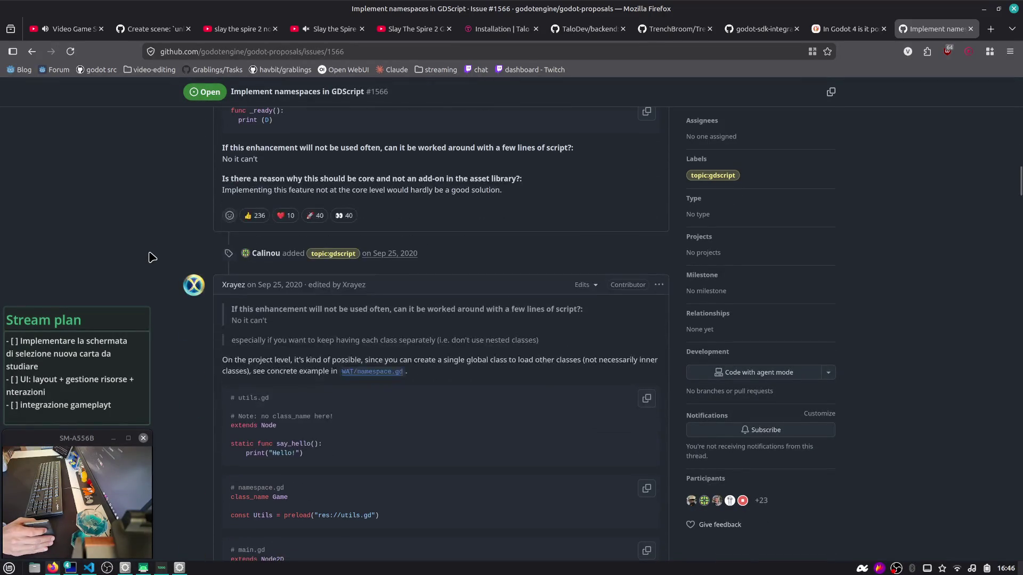
key(End)
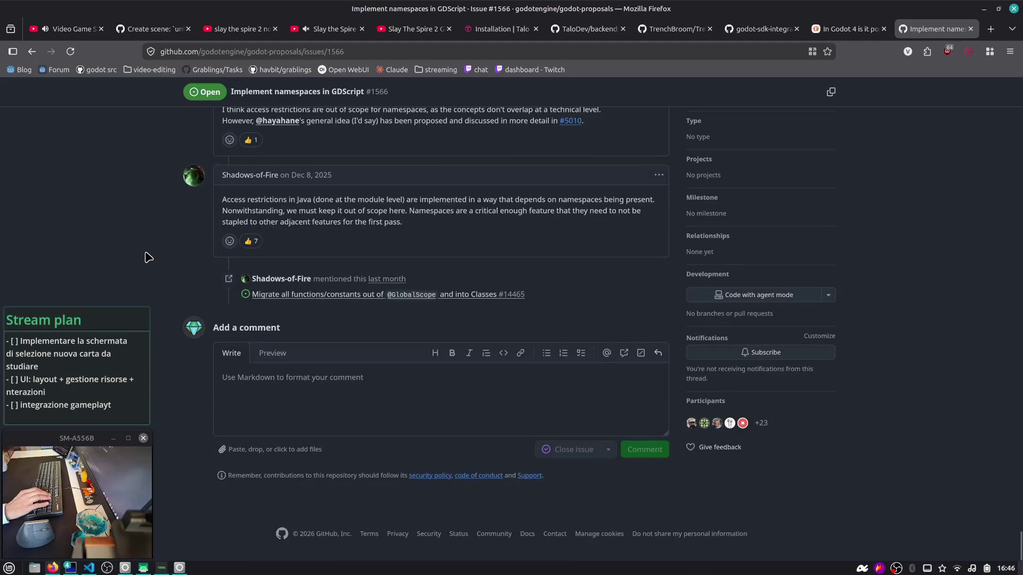
key(Page_Up)
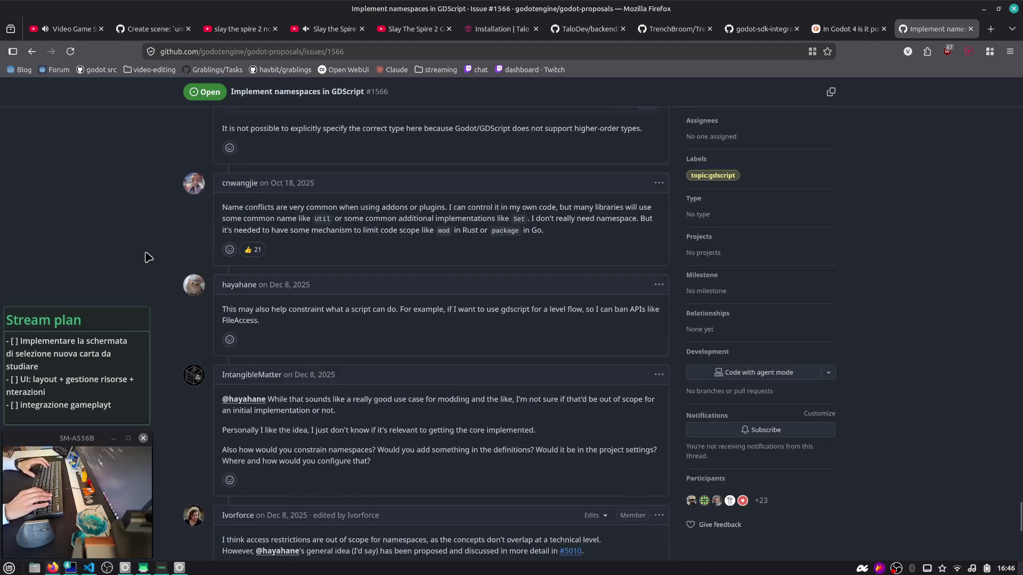
key(alt+Tab)
key(alt+Tab)
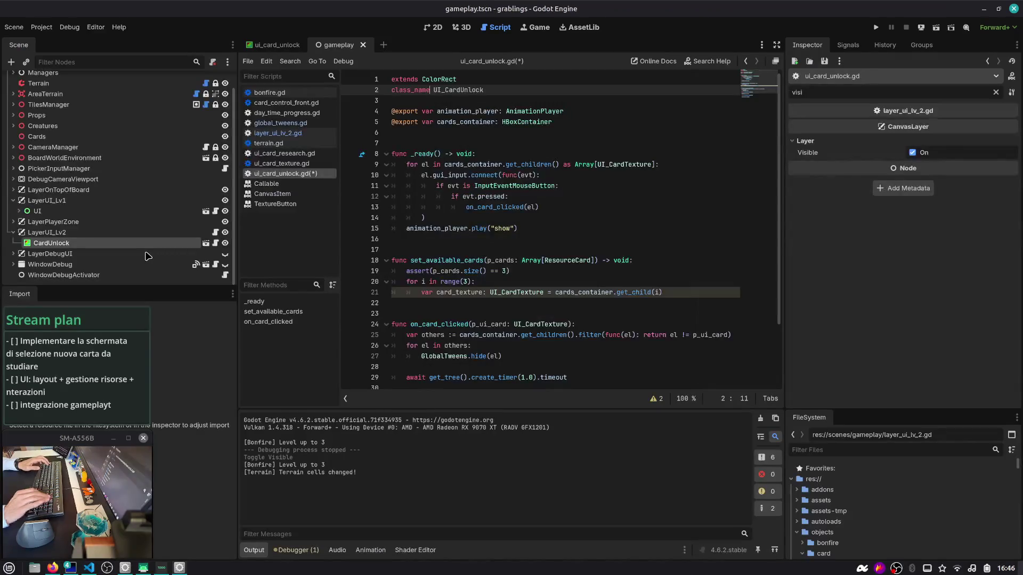
Save ui_card_unlock.gd with class_name UI_CardUnlock, then move to the terminal and chat workspace.
click(410, 220)
click(448, 99)
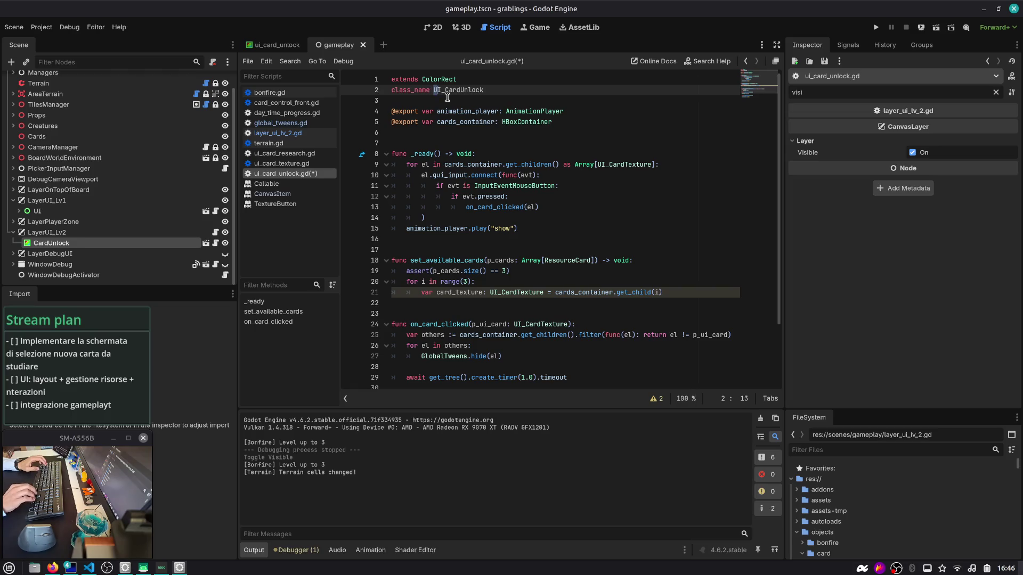
click(462, 101)
key(ctrl+s)
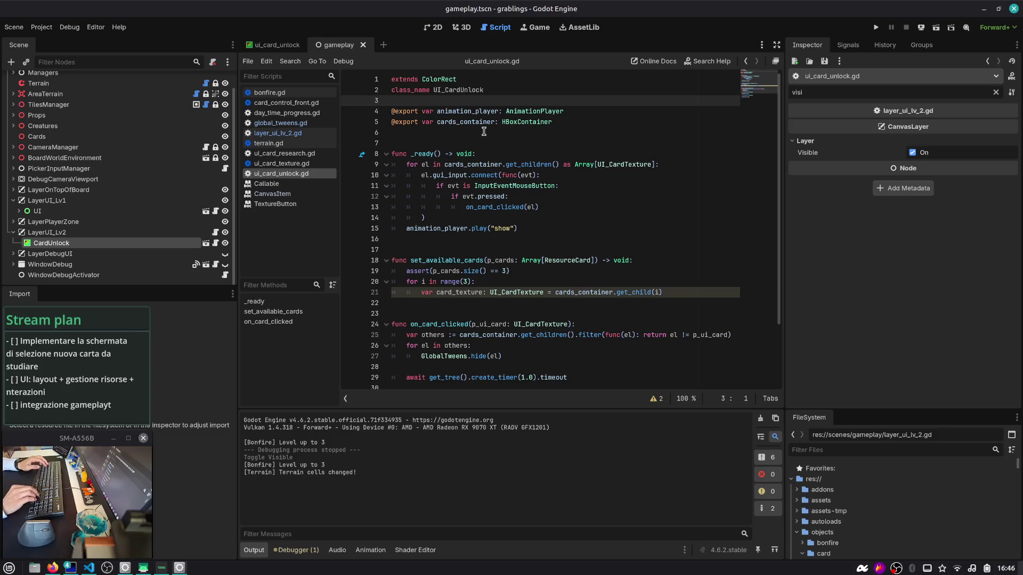
key(ctrl+alt+Right)
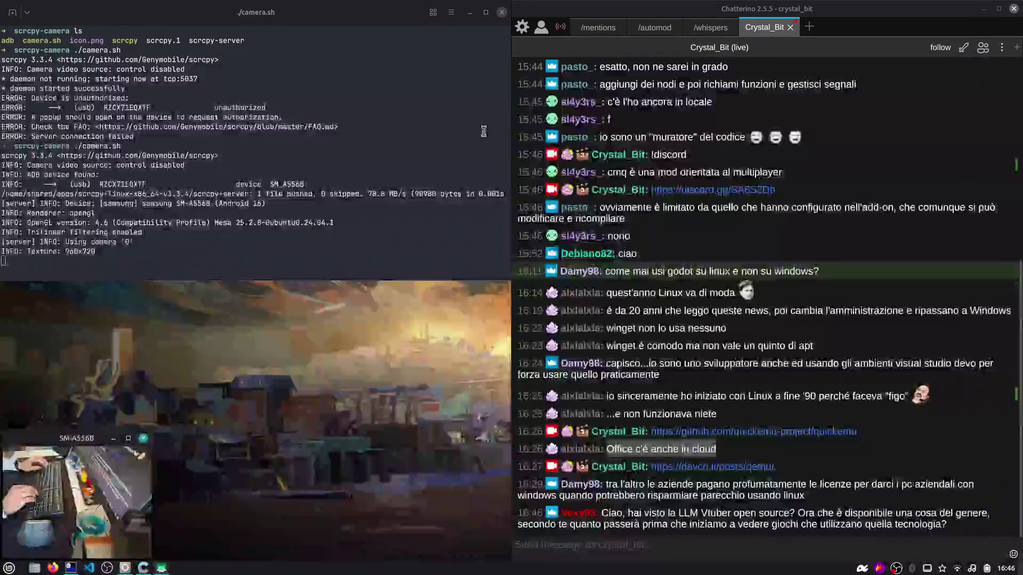
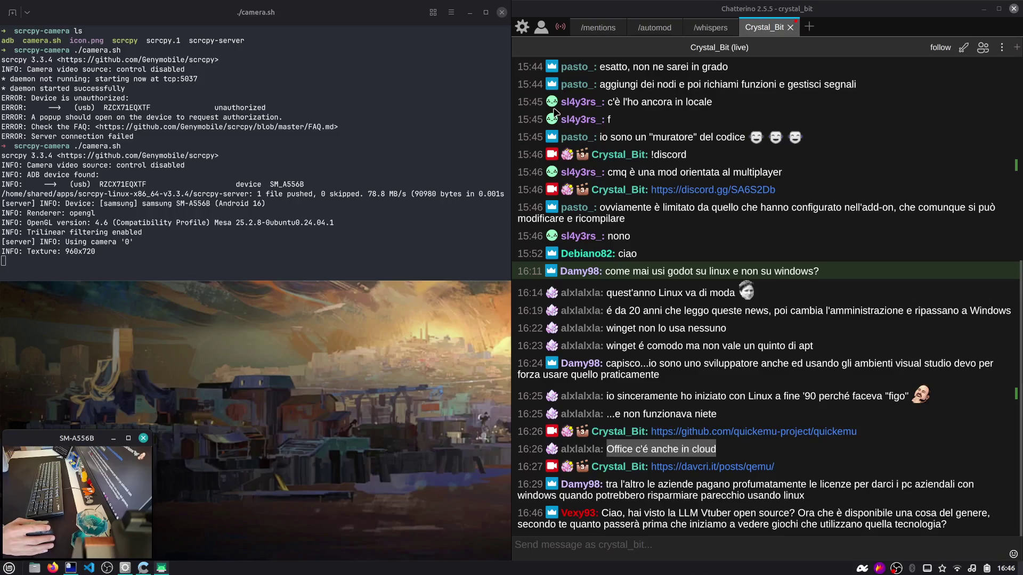
Scroll through the Chatterino chat to catch up on the newest messages.
click(735, 493)
scroll(674, 278, up, 10)
scroll(674, 278, down, 10)
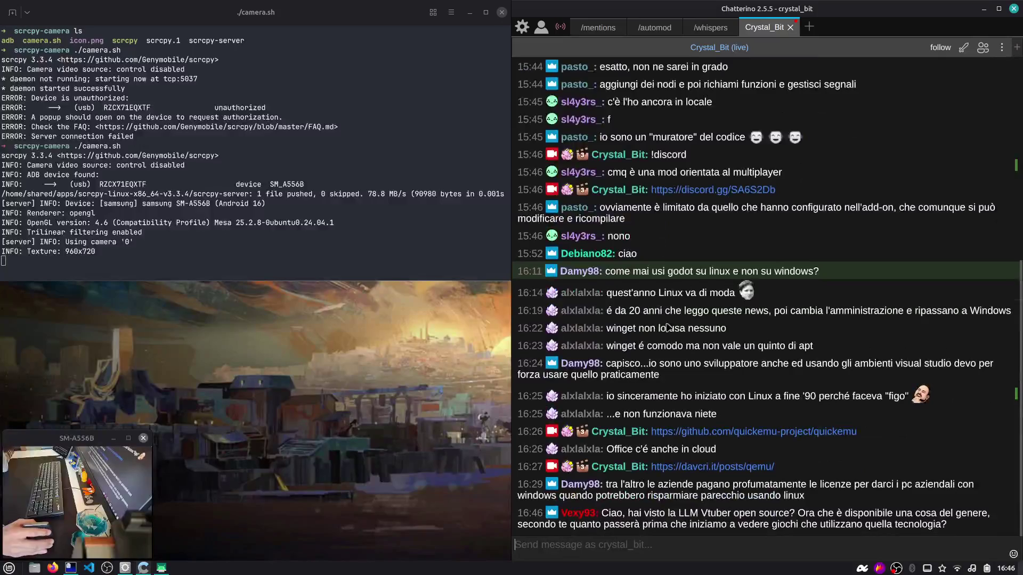
Switch workspaces and bring Firefox's blank new tab to the front.
mouse_move(711, 41)
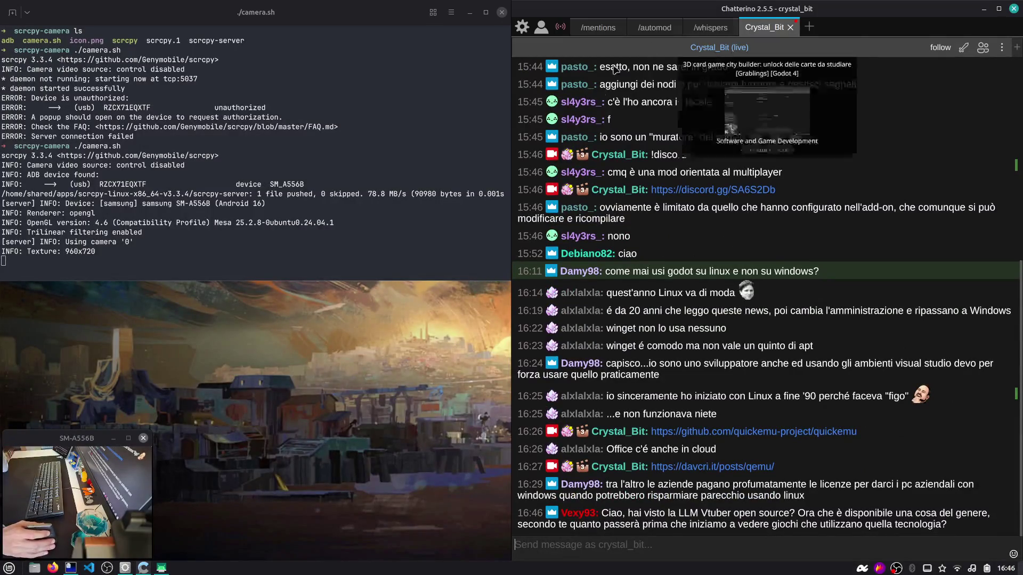
key(ctrl+alt+Right)
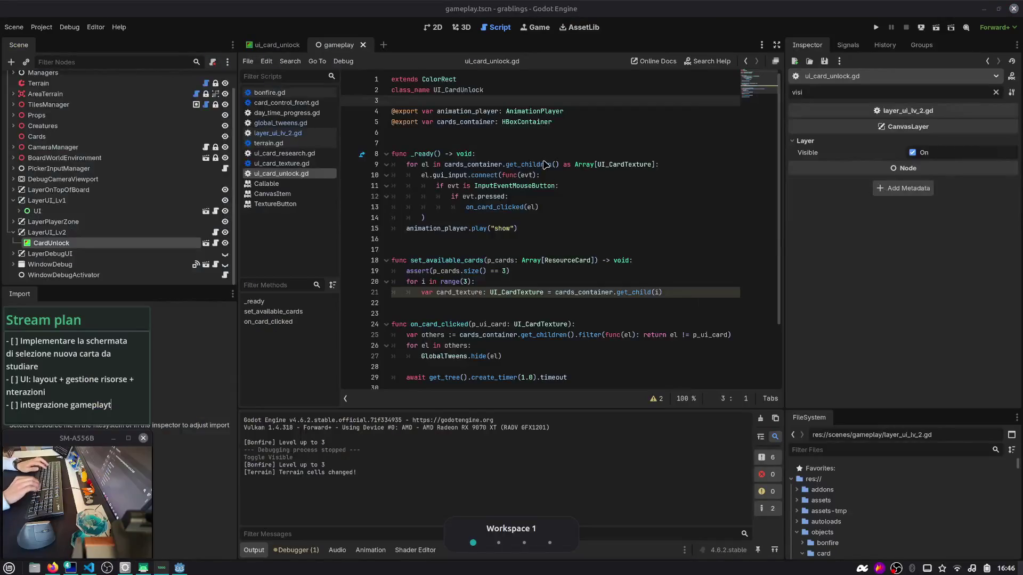
key(alt+Tab)
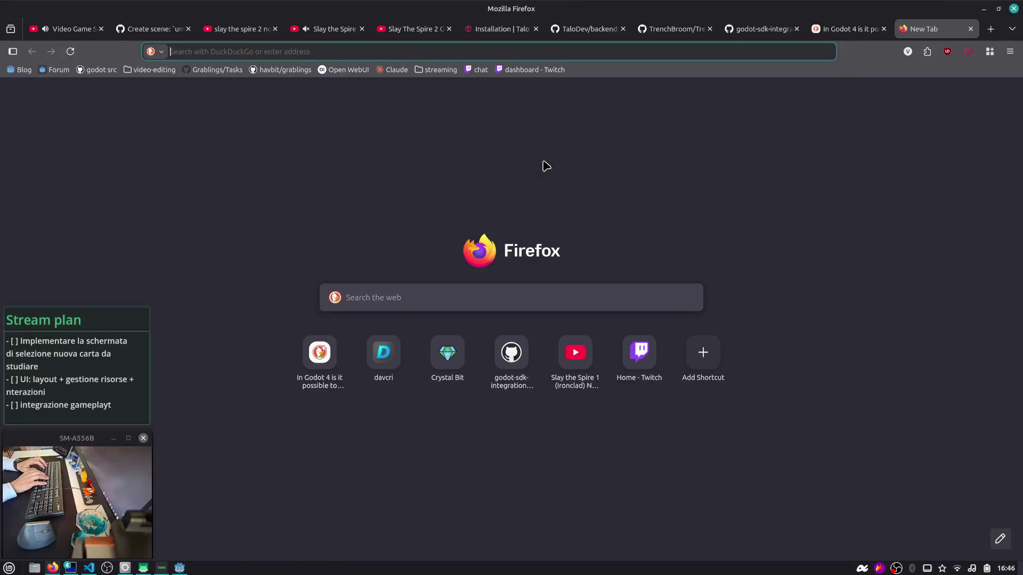
Search for 'chatterino follow' and check the chat message box on the other workspace.
text(chatterino)
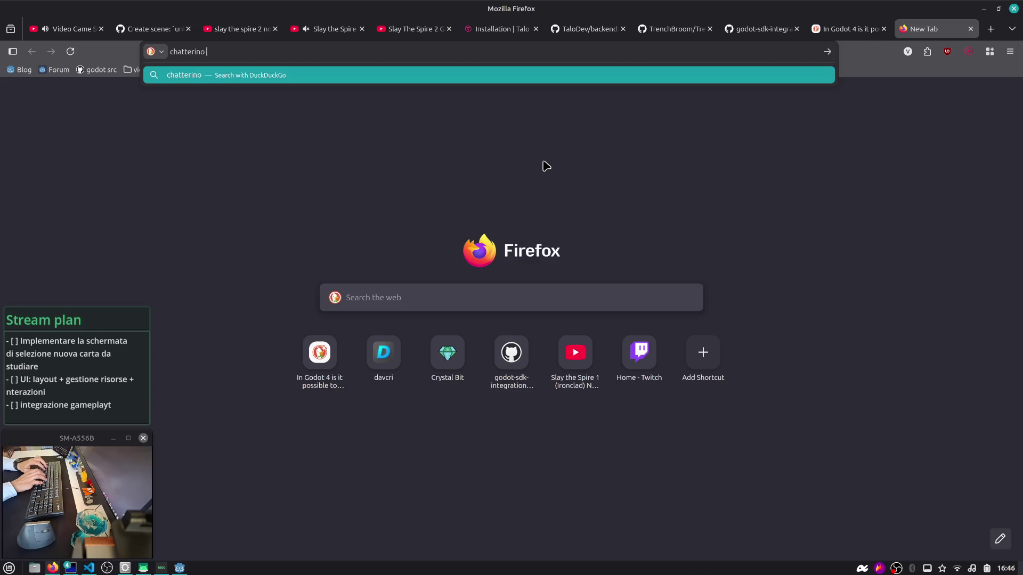
text( follow &)
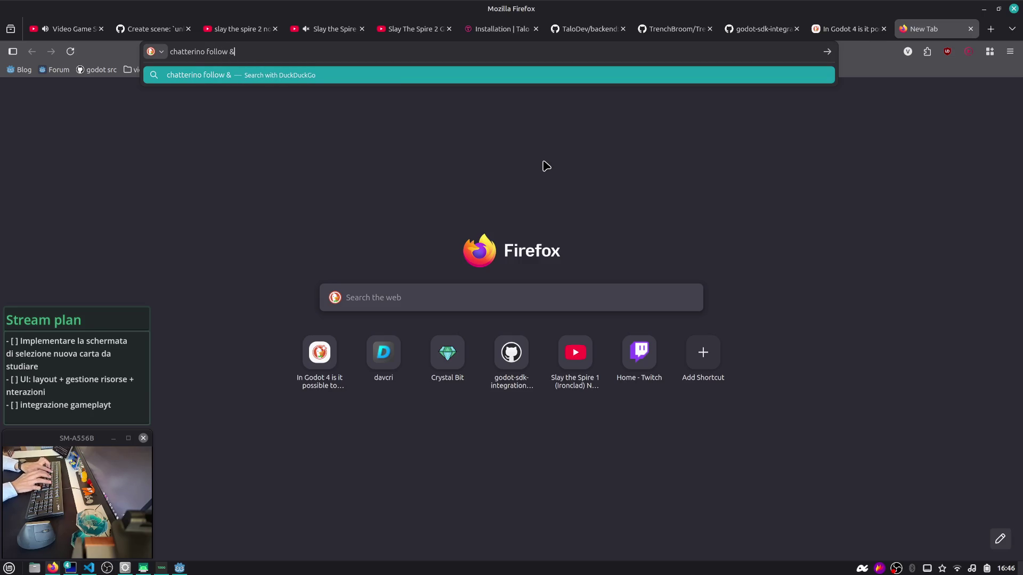
key(ctrl+alt+Right)
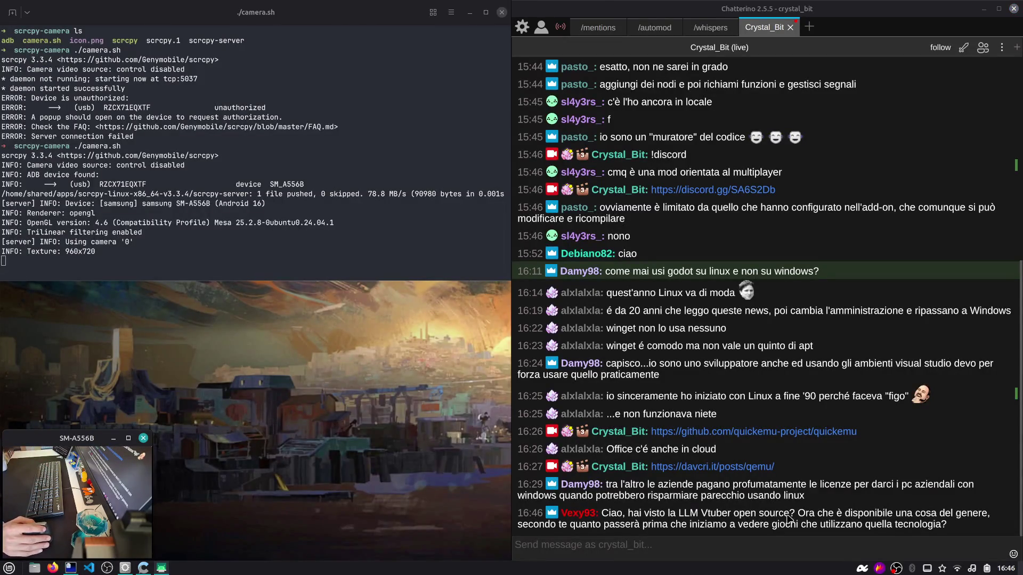
click(789, 518)
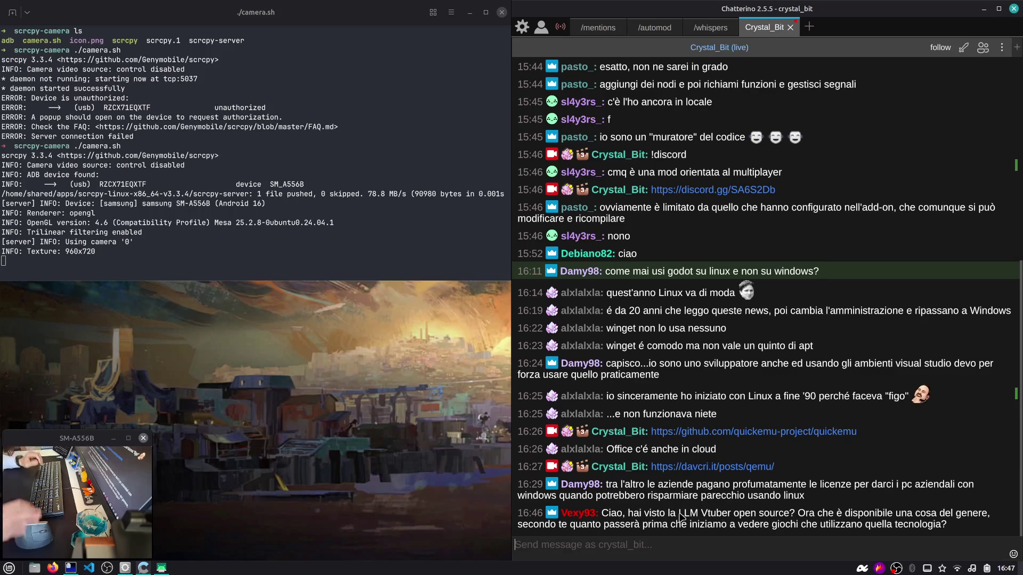
key(ctrl+alt+Left)
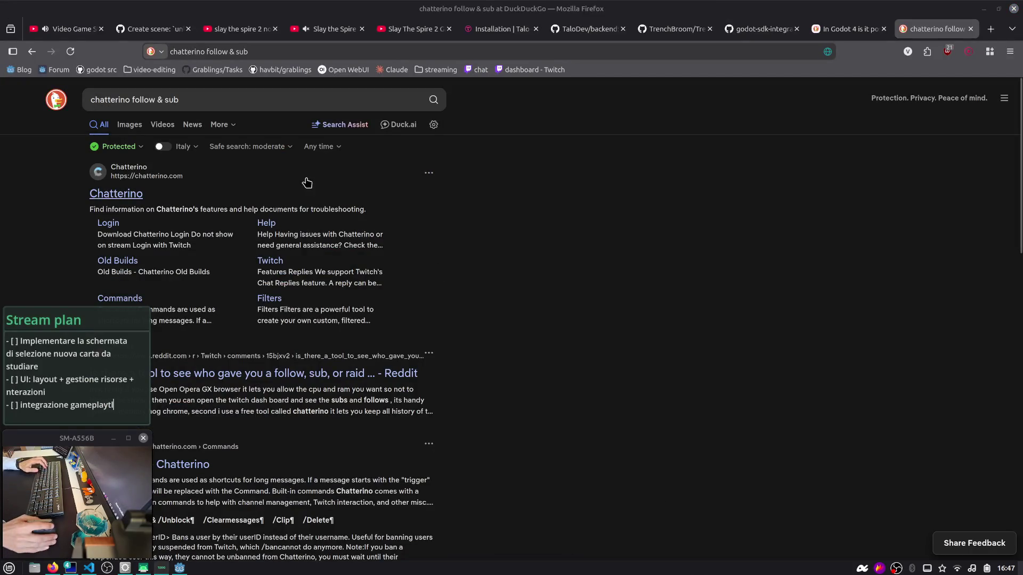
Replace the current search with a new DuckDuckGo query for 'llm vtuber'.
click(357, 53)
key(ctrl+a)
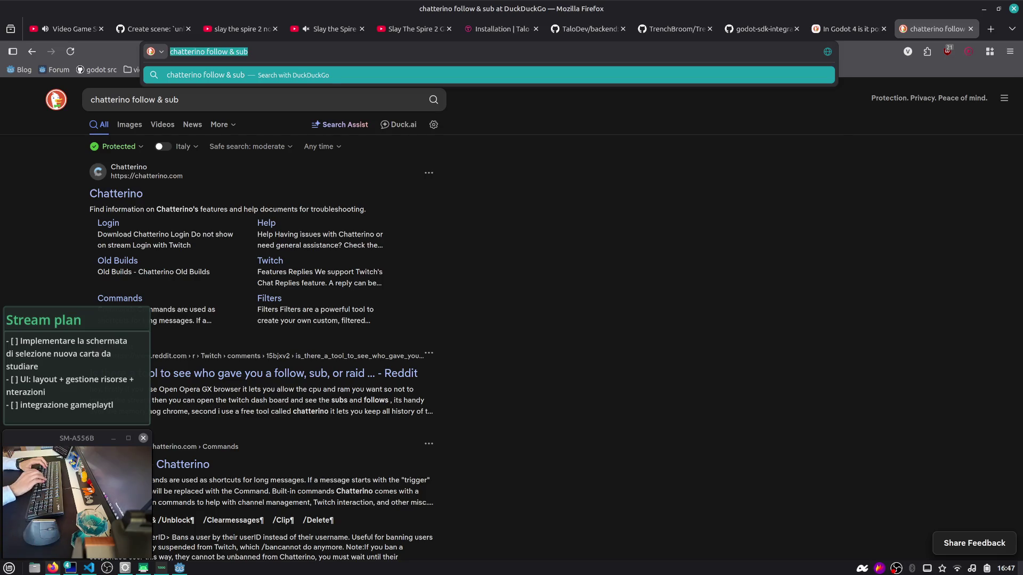
text(llm vtuber)
key(Return)
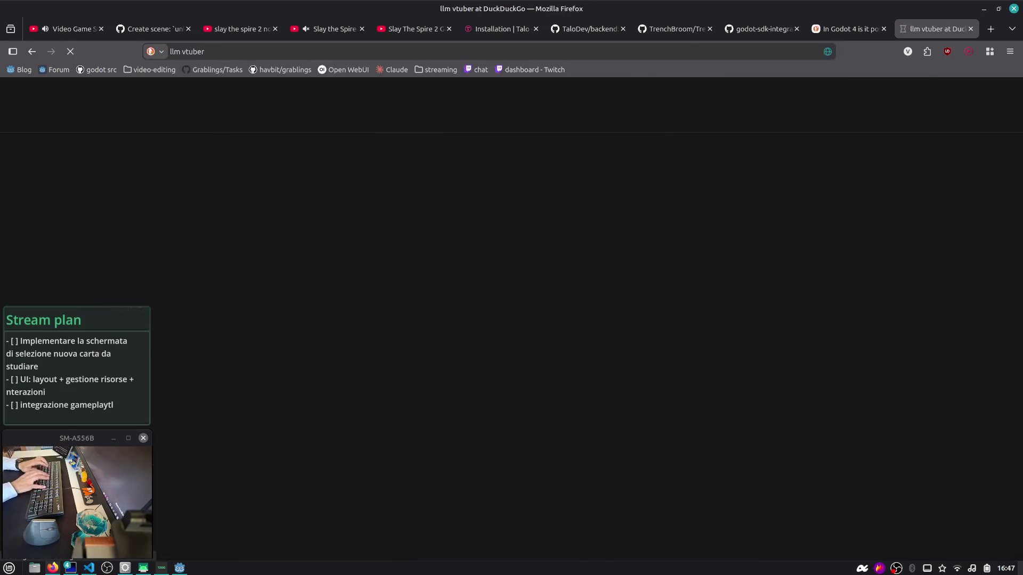
Open the Open-LLM-VTuber GitHub repo and its website in a background tab, and read the README.
key(ctrl+alt+Right)
key(ctrl+alt+Left)
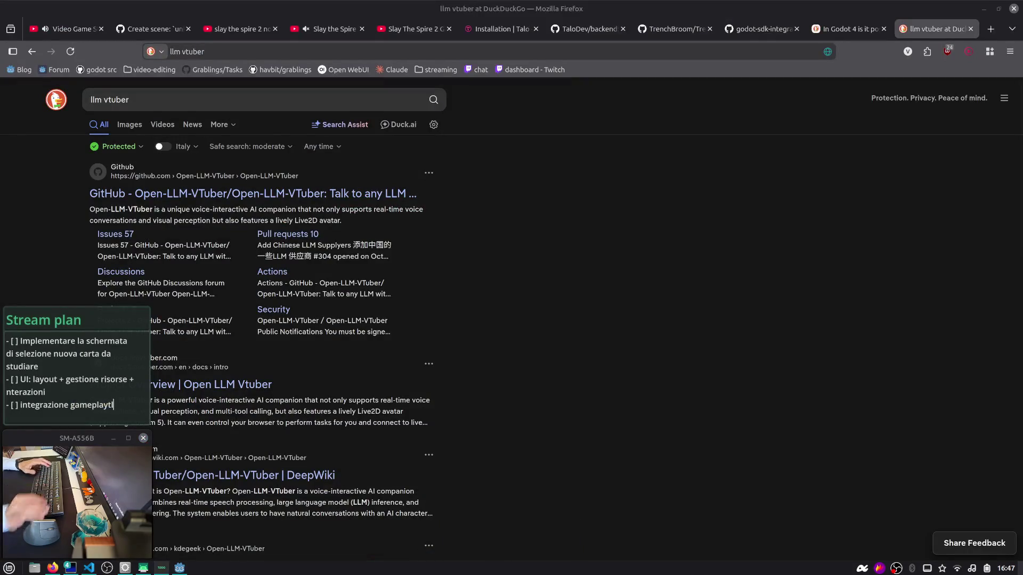
click(308, 195)
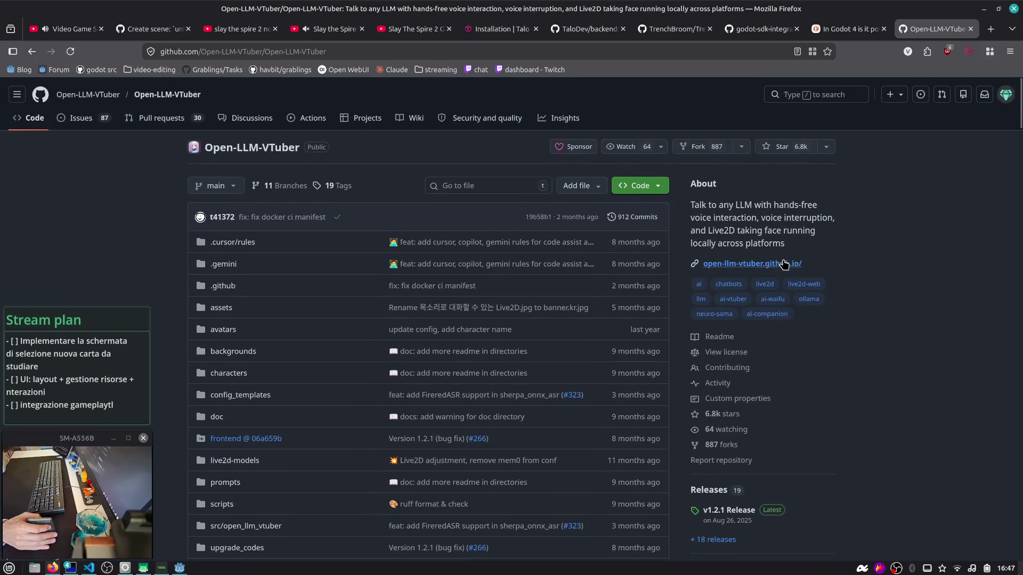
middle_click(783, 264)
scroll(475, 264, down, 15)
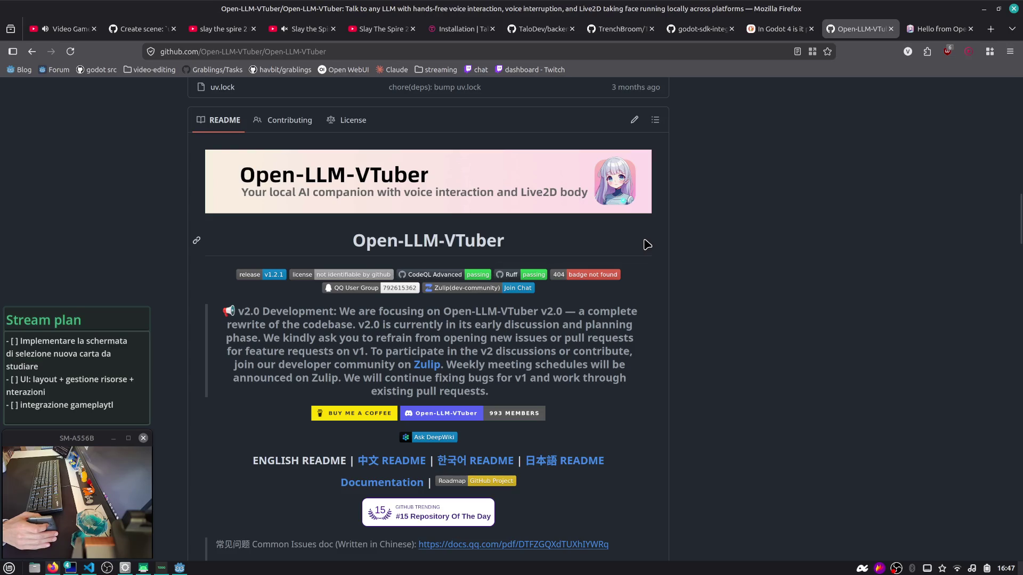
scroll(641, 241, down, 10)
scroll(641, 241, down, 5)
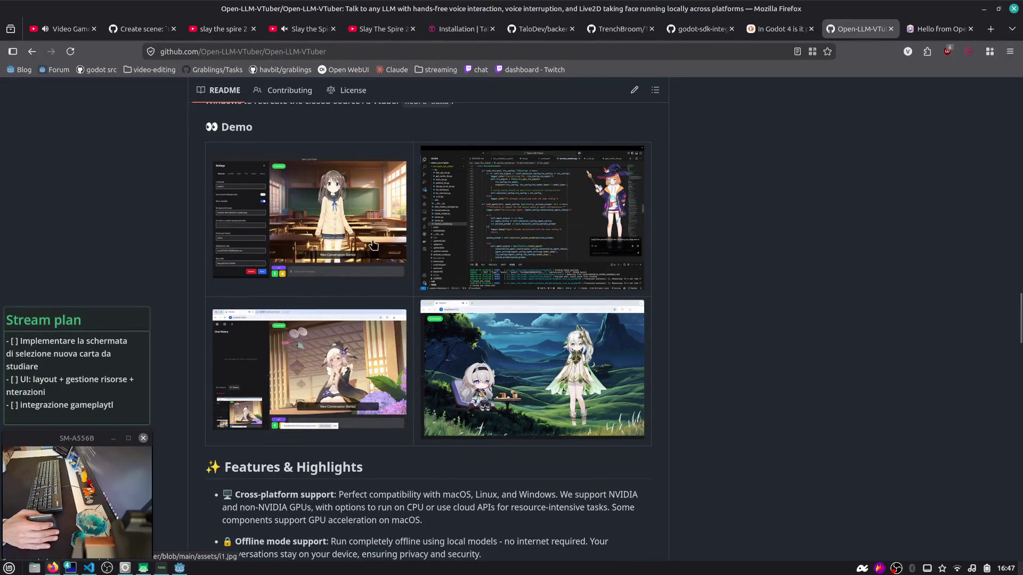
Browse the docs.llmvtuber.com tab, return to GitHub, and start a new tab with 'dev/games'.
click(938, 28)
scroll(628, 191, down, 5)
scroll(629, 193, down, 2)
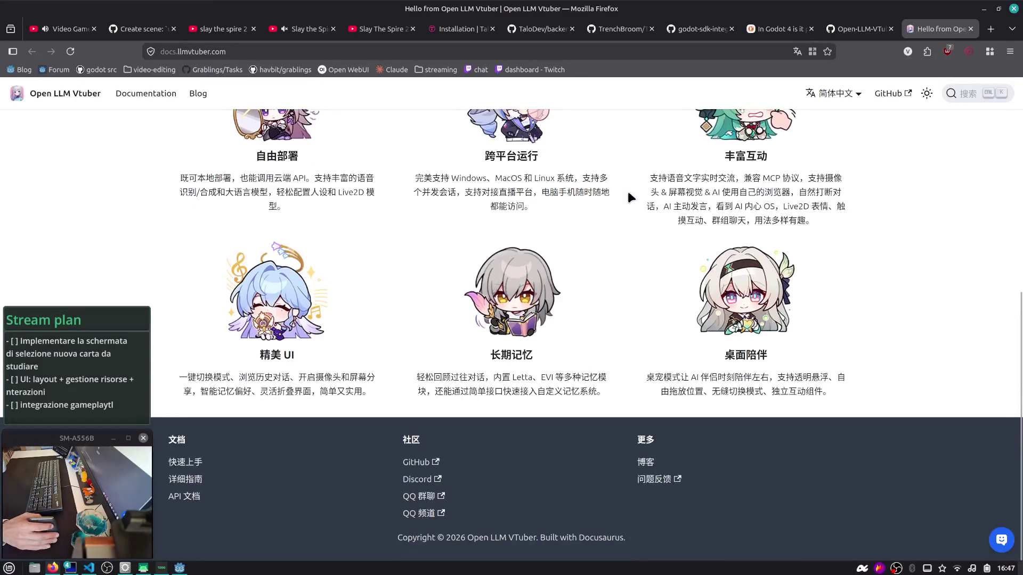
click(860, 28)
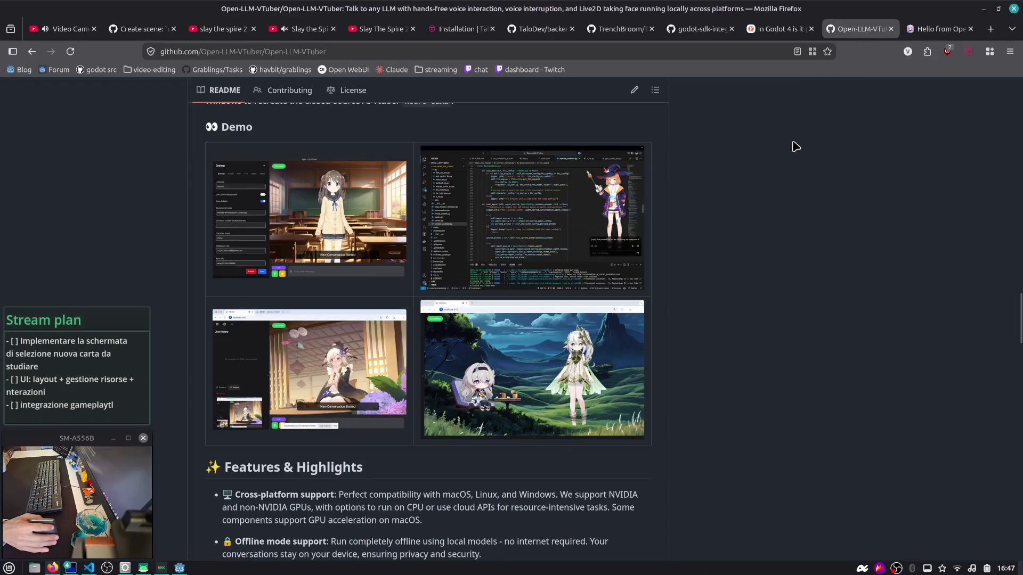
key(ctrl+t)
text(dev/g)
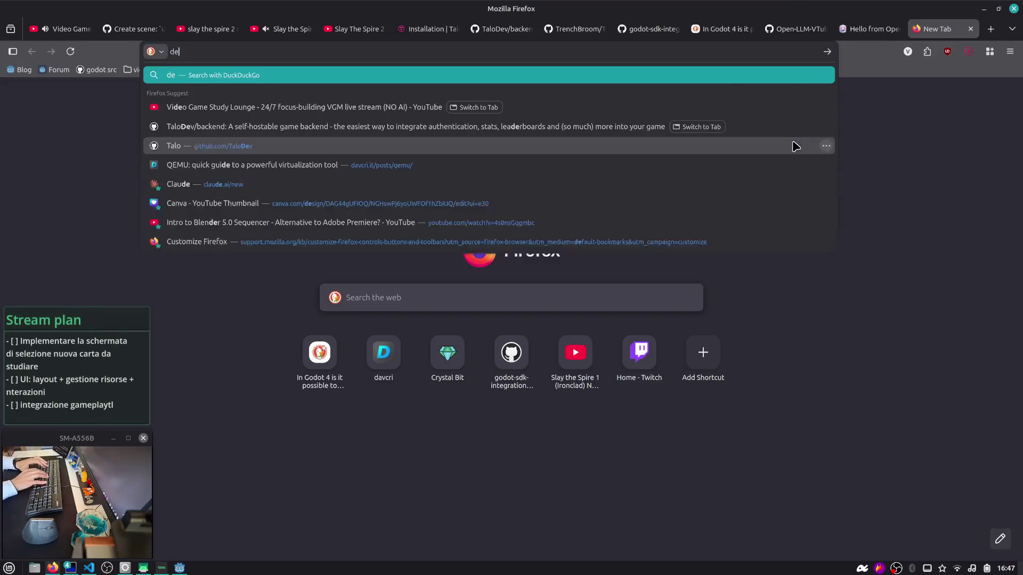
text(ames)
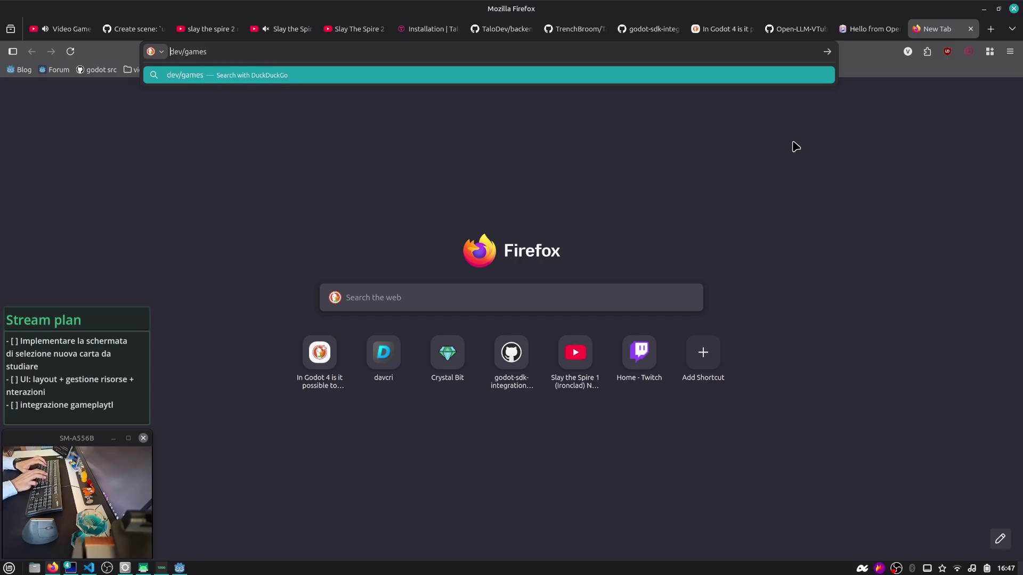
Search 'roma dev/games' and scroll to the devgames.org Agenda 2025.
key(Home)
text(rom)
text(a)
key(Return)
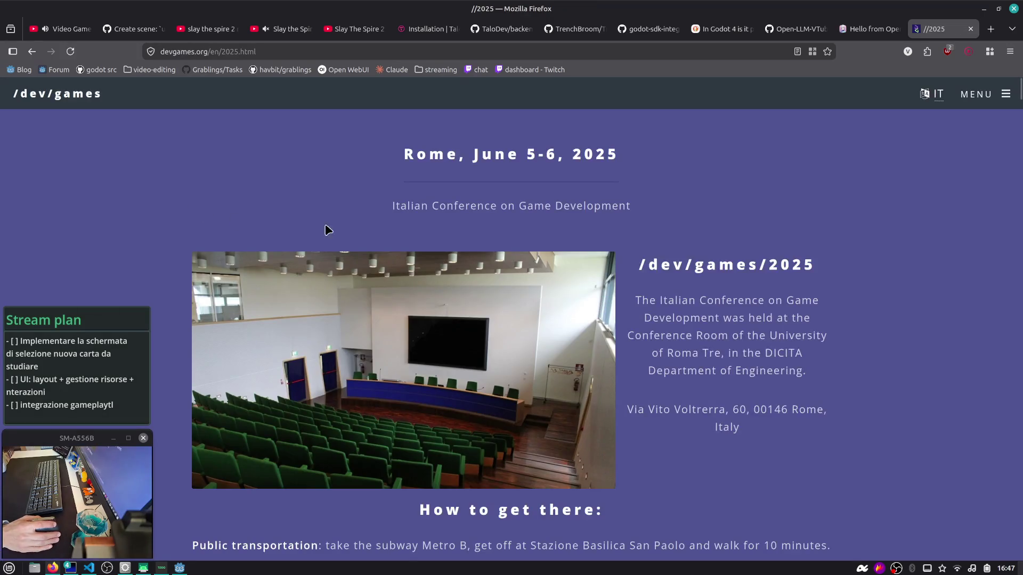
scroll(454, 238, down, 5)
scroll(454, 237, down, 20)
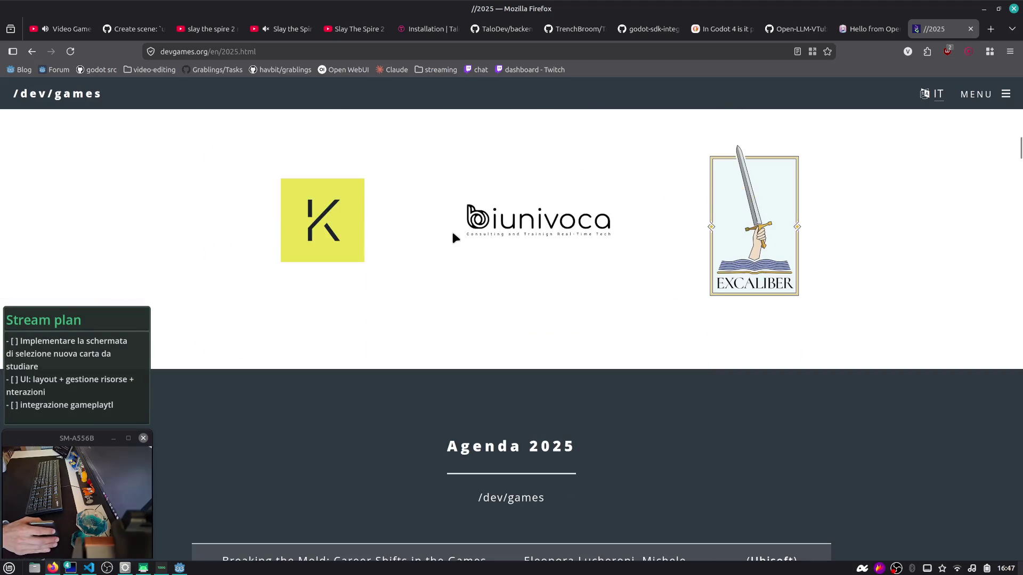
scroll(454, 238, down, 4)
scroll(454, 237, up, 4)
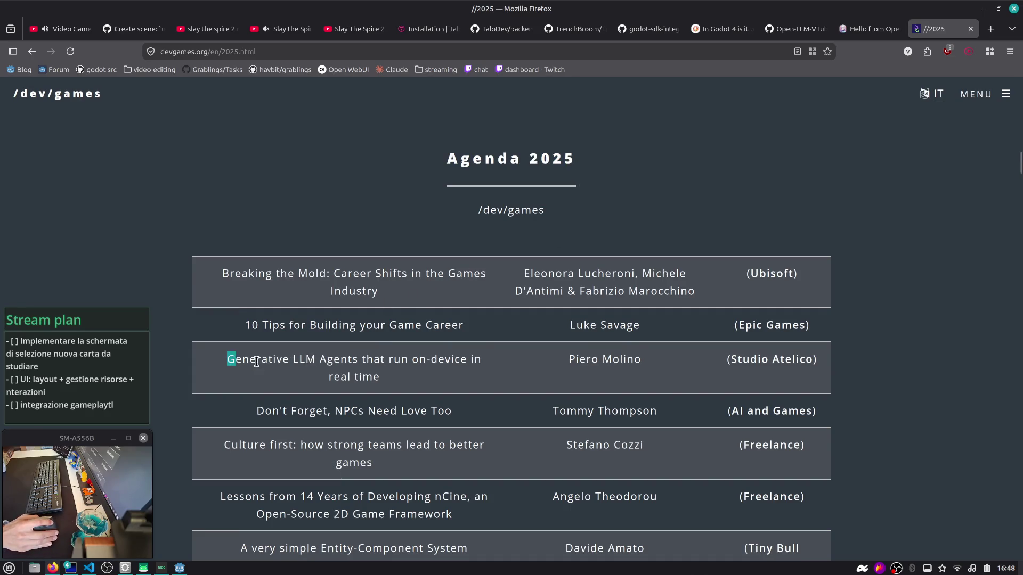
Select the Generative LLM Agents talk's title, speaker and studio Studio Atelico.
mouse_move(257, 363)
mouse_down()
mouse_move(379, 360)
mouse_move(415, 378)
mouse_up()
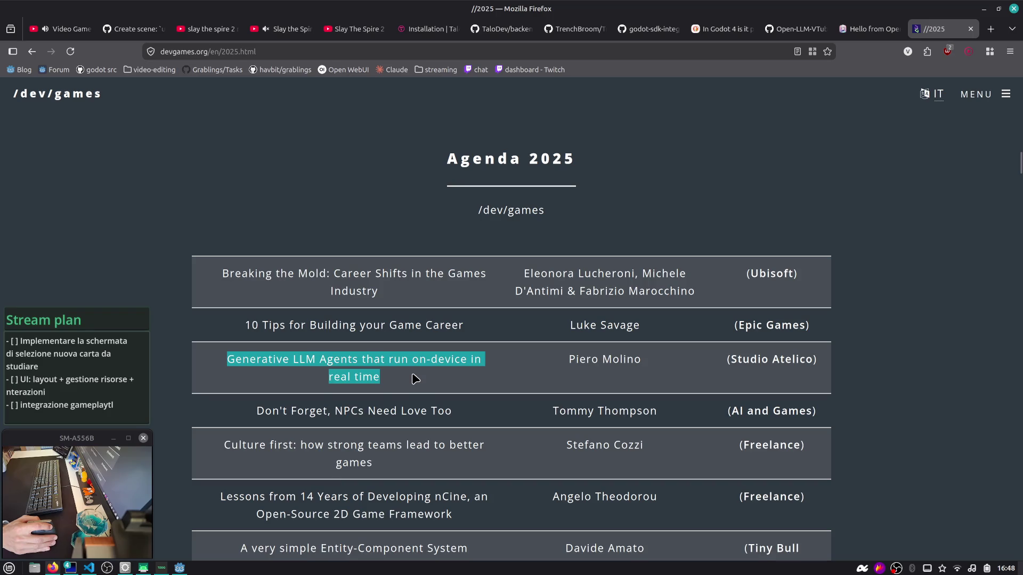
drag(557, 365, 661, 362)
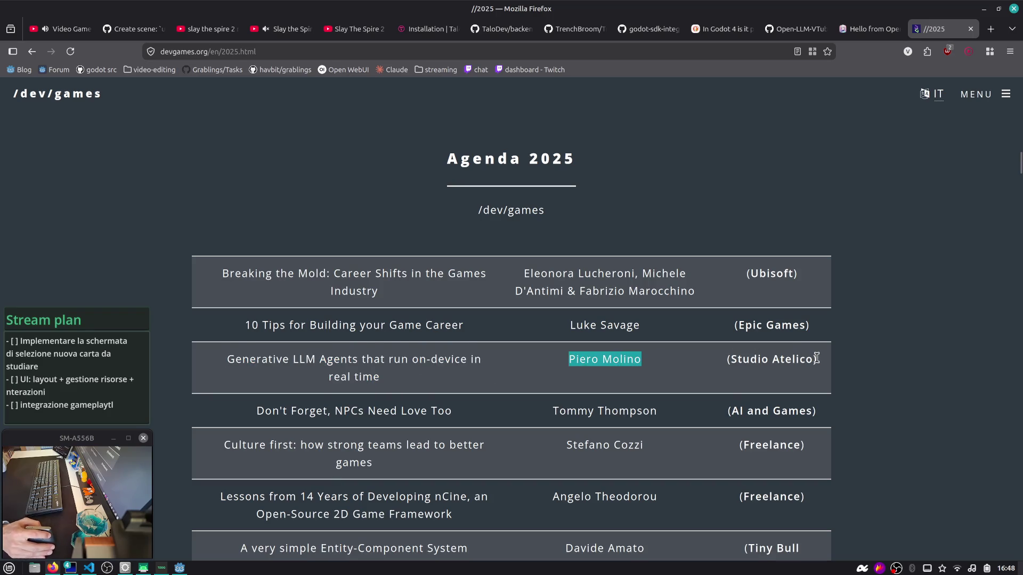
drag(817, 358, 728, 362)
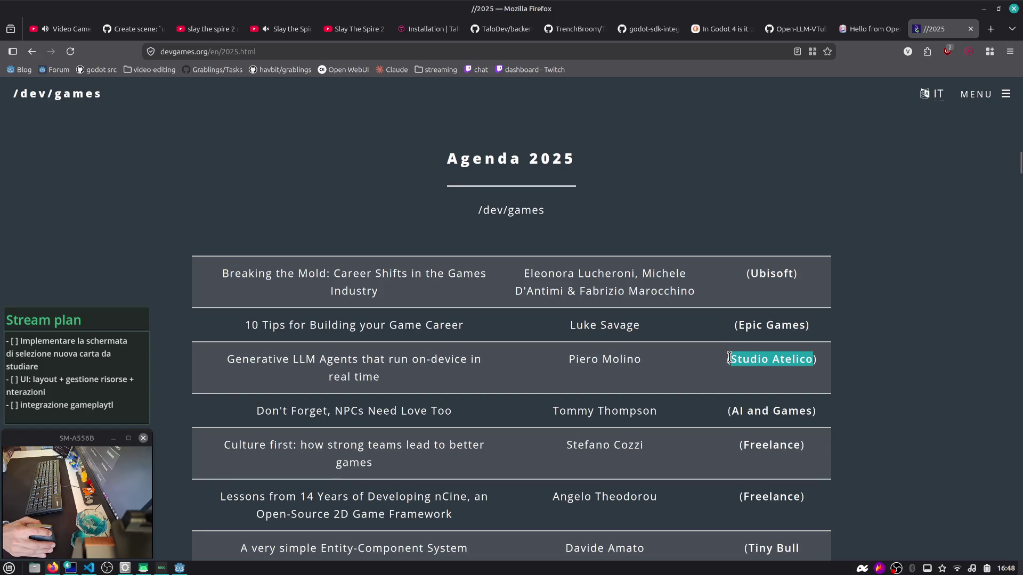
key(ctrl+t)
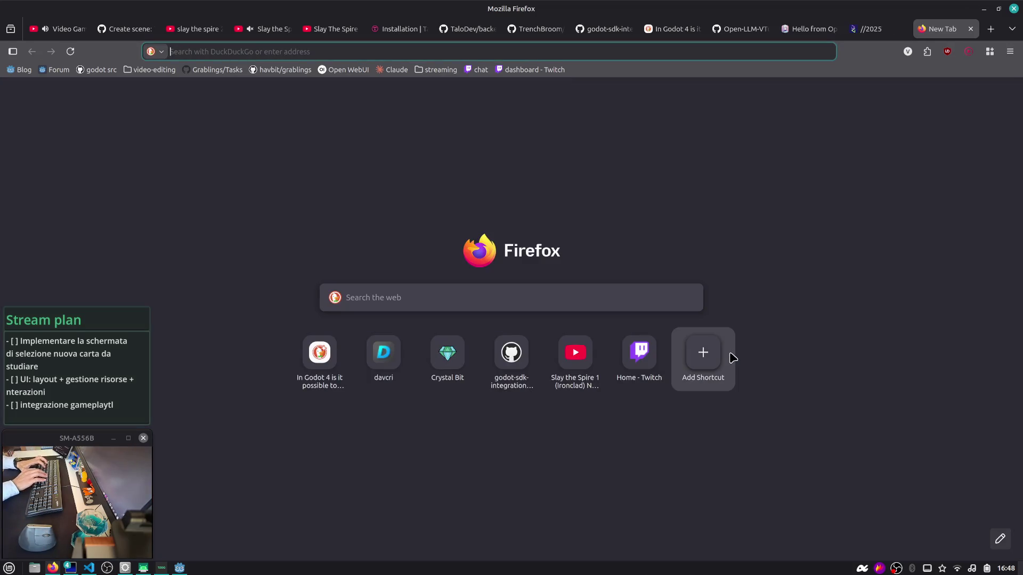
Search for Studio Atelico and open its official website.
text(Studio Atelico)
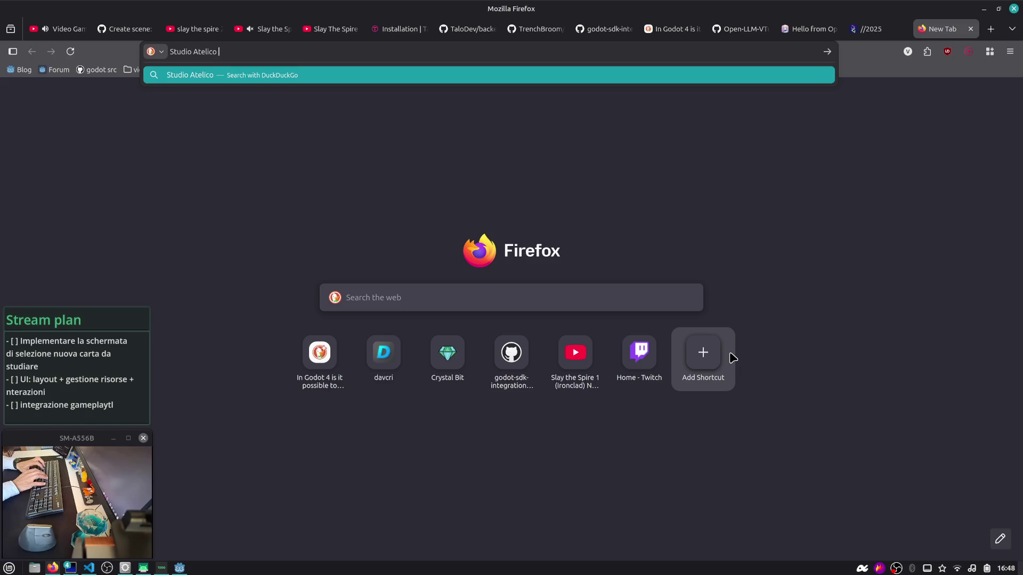
key(Return)
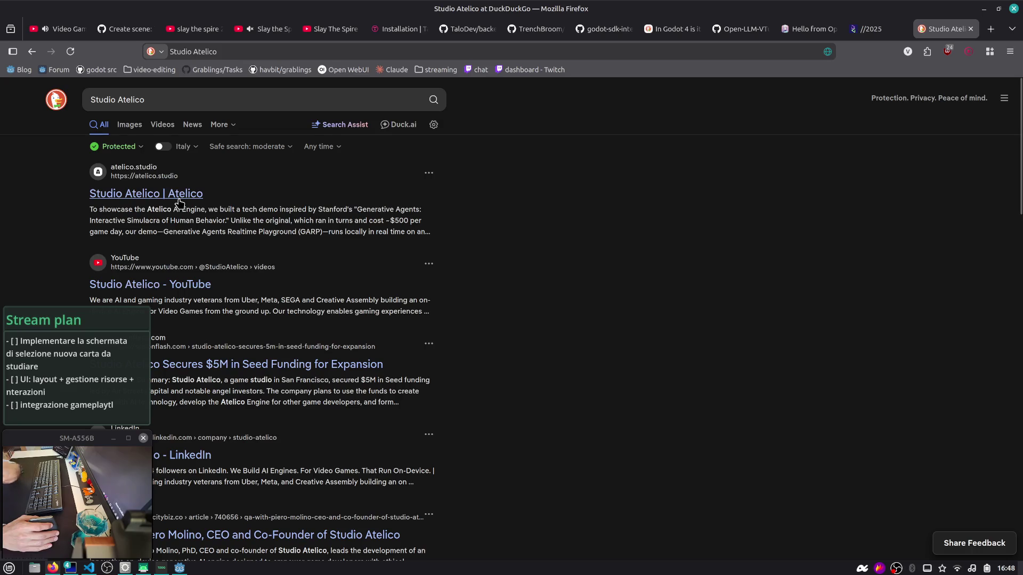
click(179, 199)
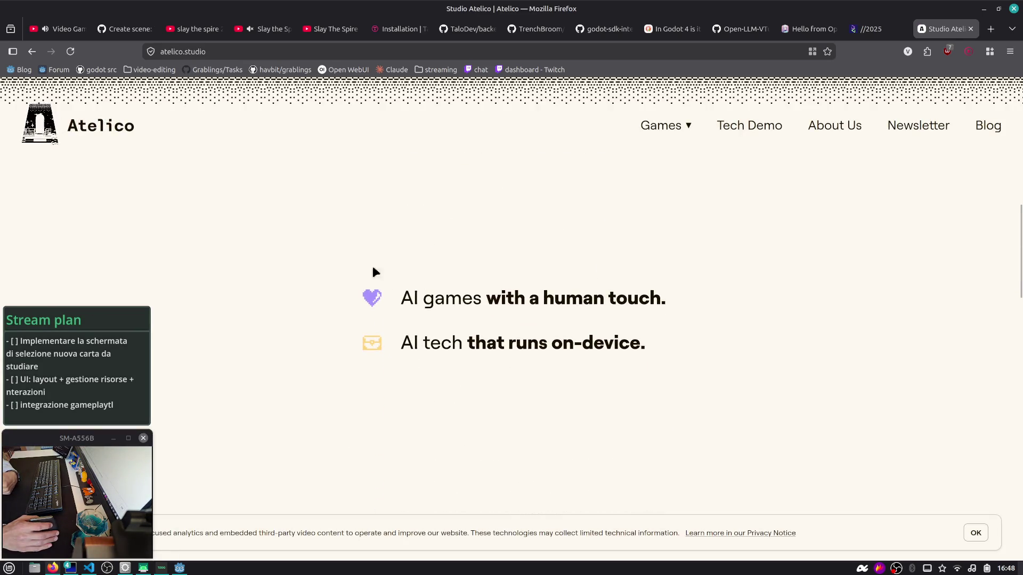
Scroll the Atelico site, open its GARP demo video on YouTube and pause it.
scroll(494, 286, down, 10)
scroll(494, 290, down, 8)
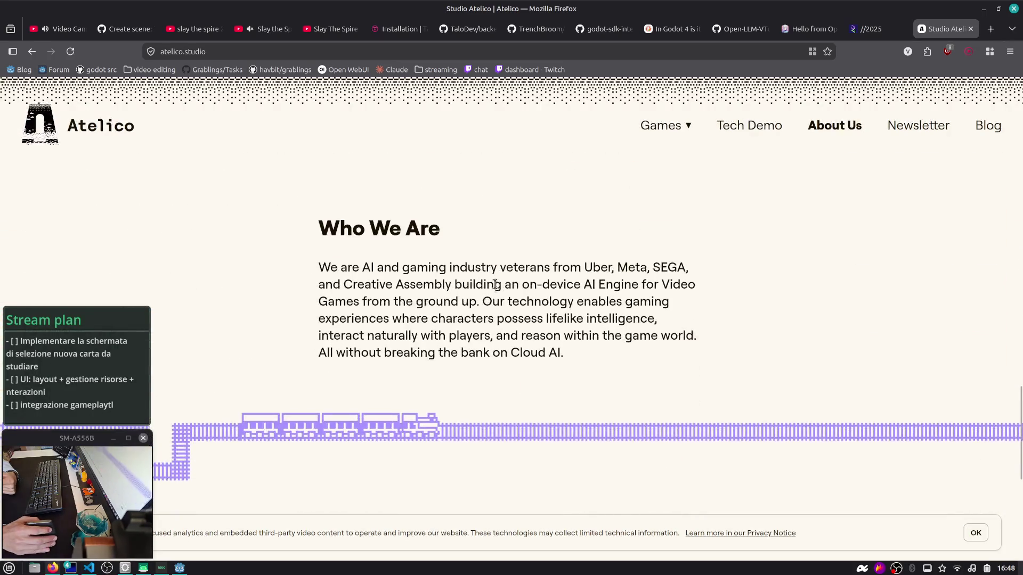
scroll(494, 286, up, 8)
scroll(826, 398, down, 2)
scroll(829, 397, down, 6)
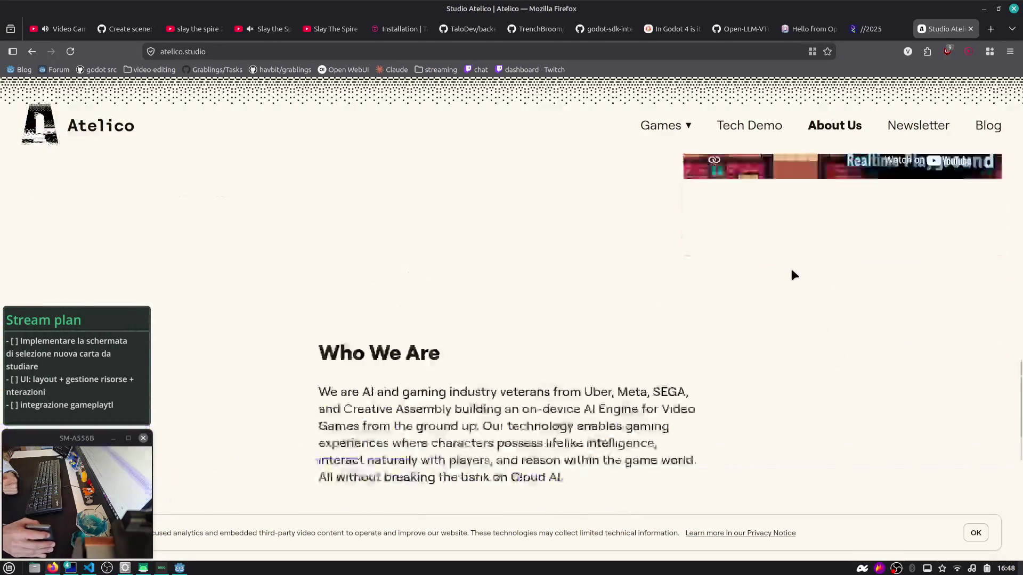
scroll(838, 388, up, 8)
click(838, 388)
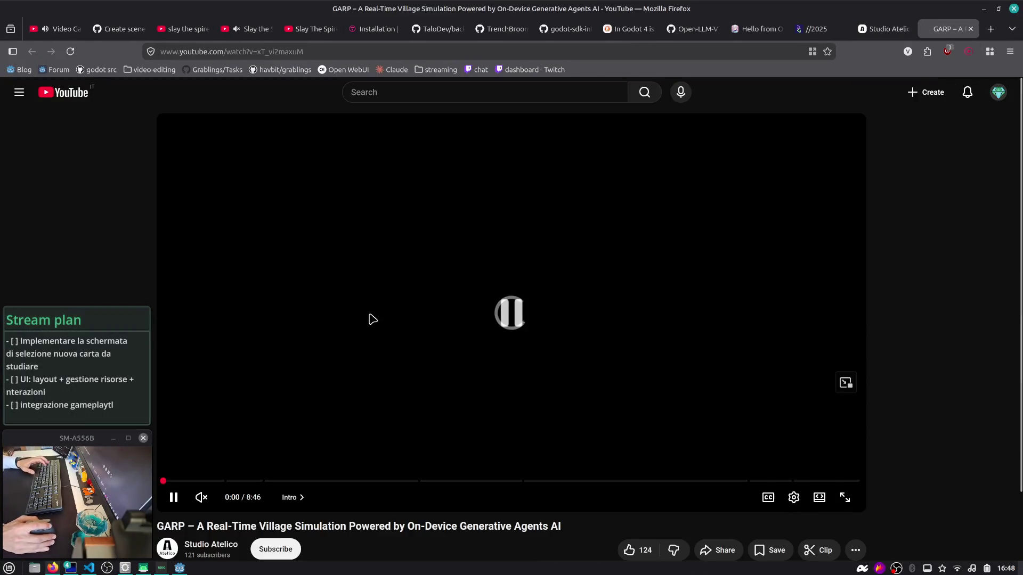
click(569, 233)
Copy the atelico.studio address and paste it into the Chatterino message box.
click(884, 29)
click(659, 49)
key(Escape)
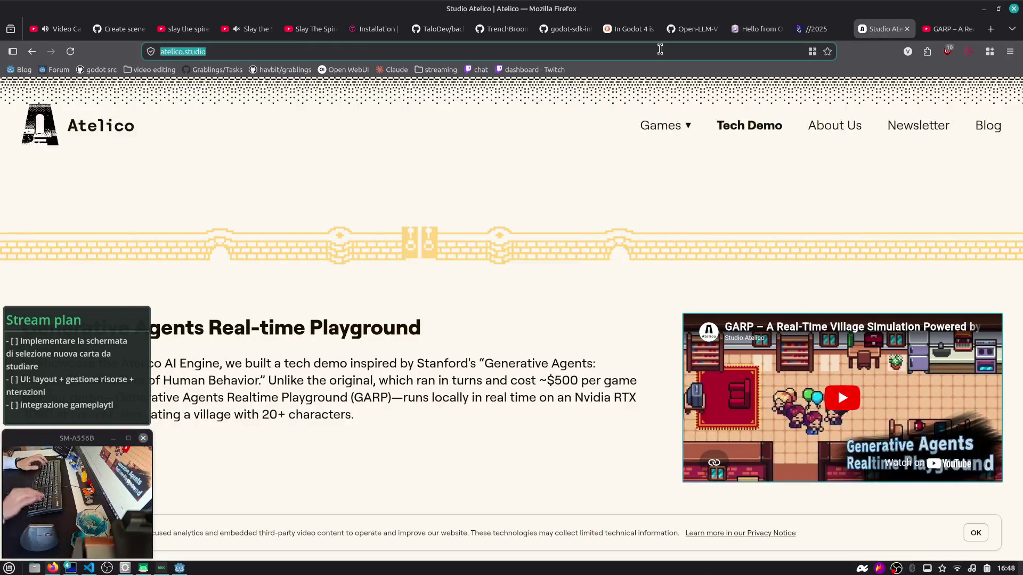
key(ctrl+alt+Right)
click(628, 540)
text(https://atelico.studio/)
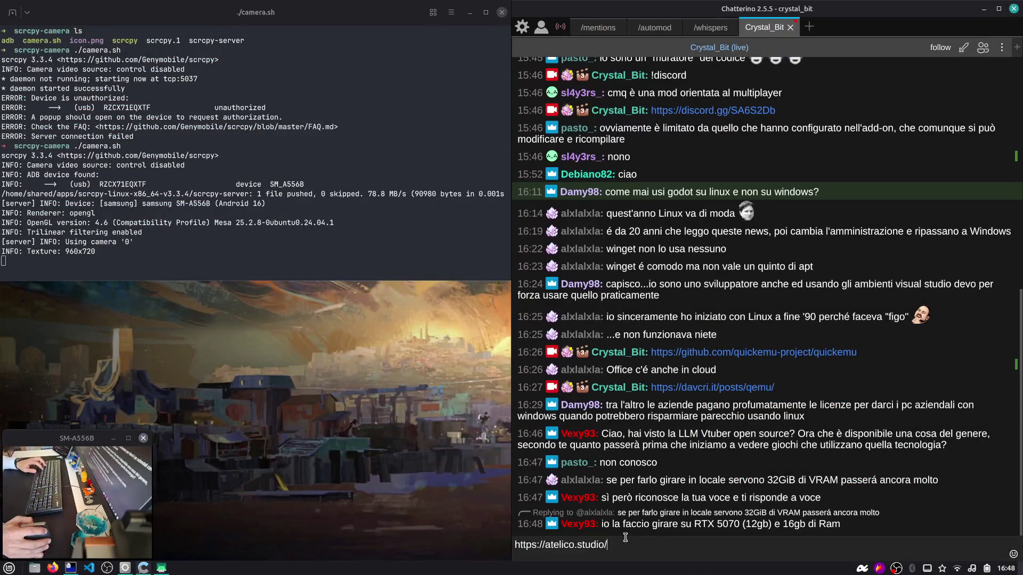
Send the pasted atelico.studio link and click back into the message box.
key(Return)
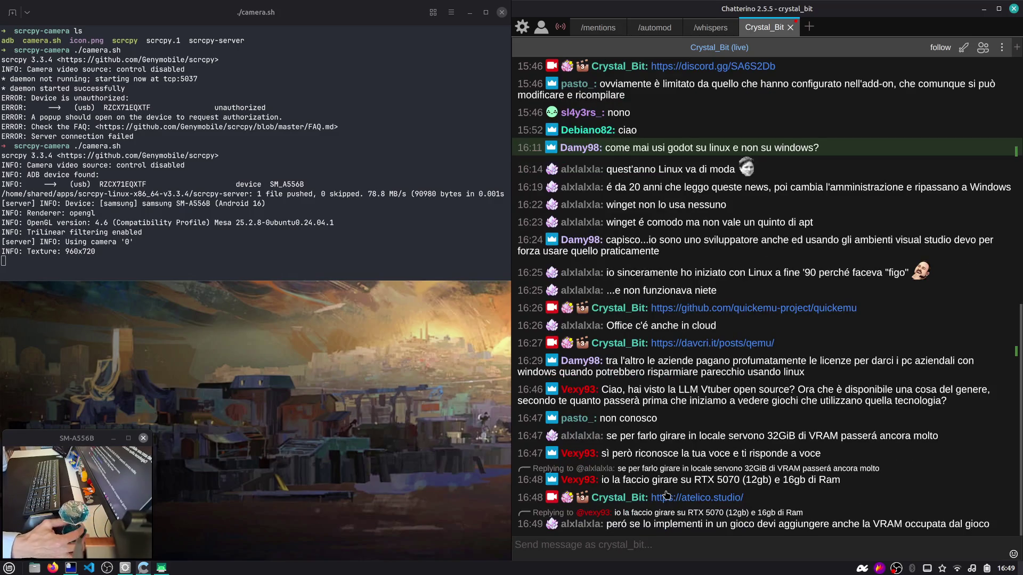
click(675, 537)
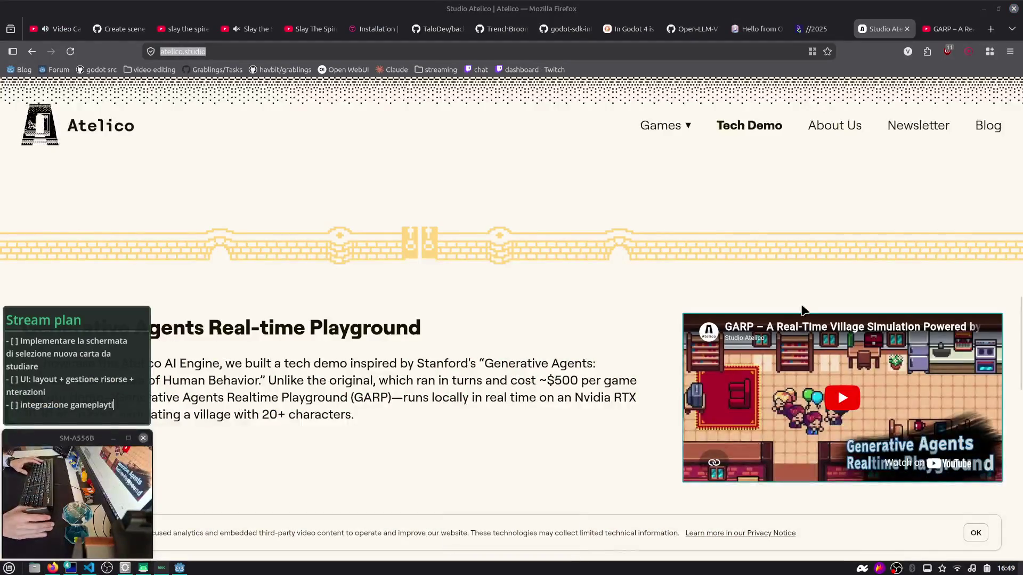
scroll(772, 301, down, 5)
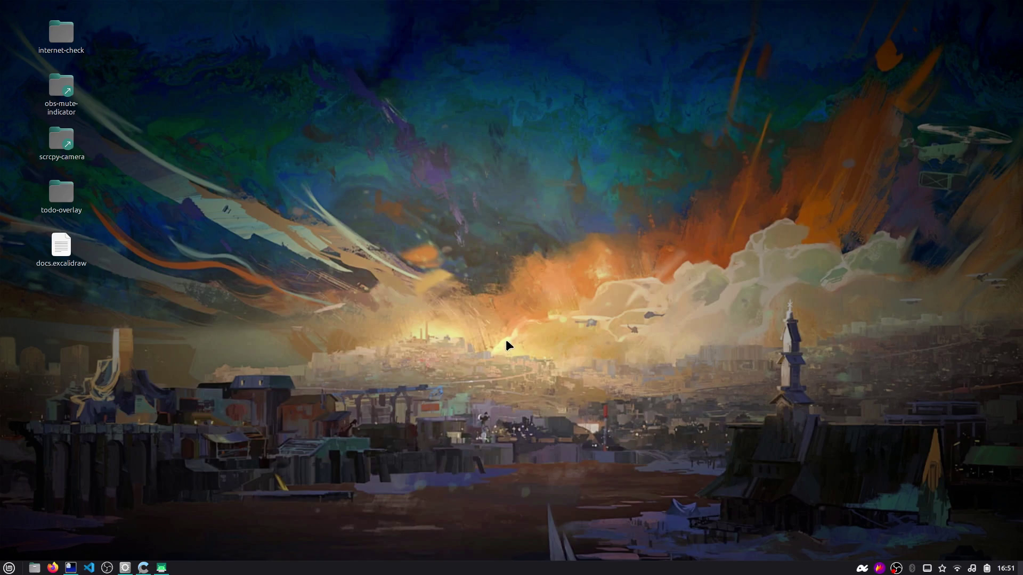
key(ctrl+alt+Left)
key(ctrl+alt+Left)
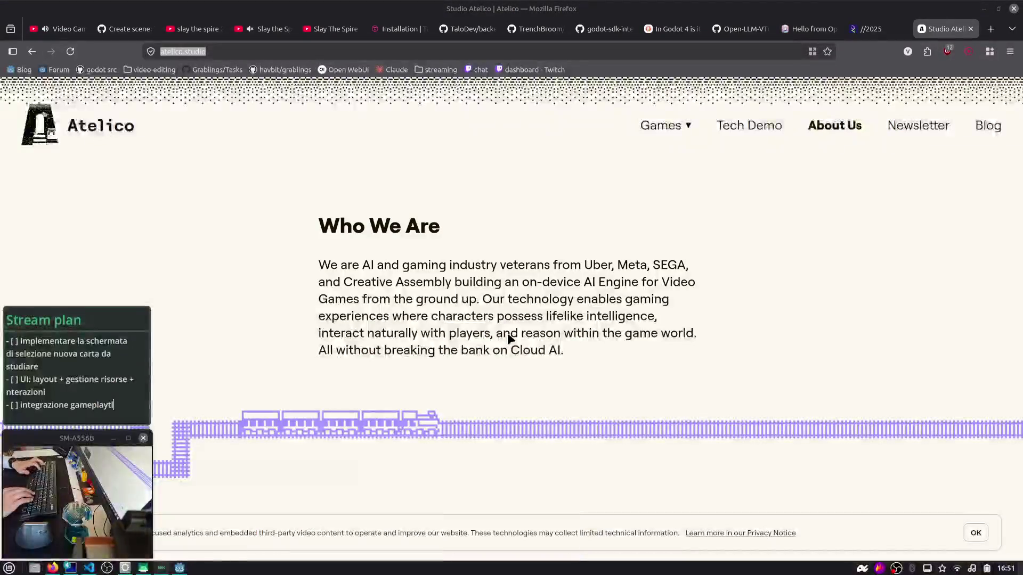
Search 'disco elysium' in a new tab and open the Disco Elysium Wikipedia article.
click(467, 264)
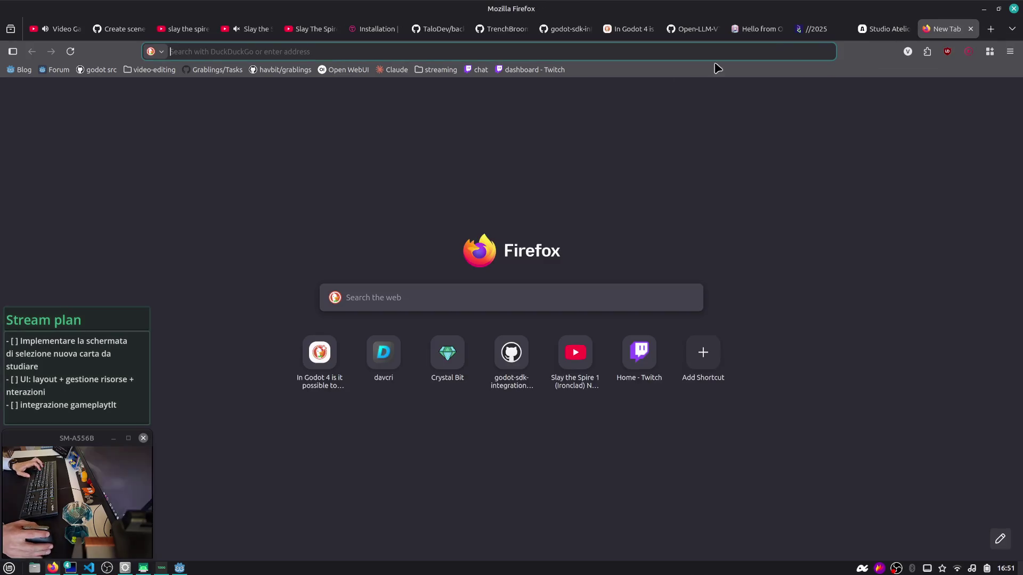
click(990, 29)
text(disco elys)
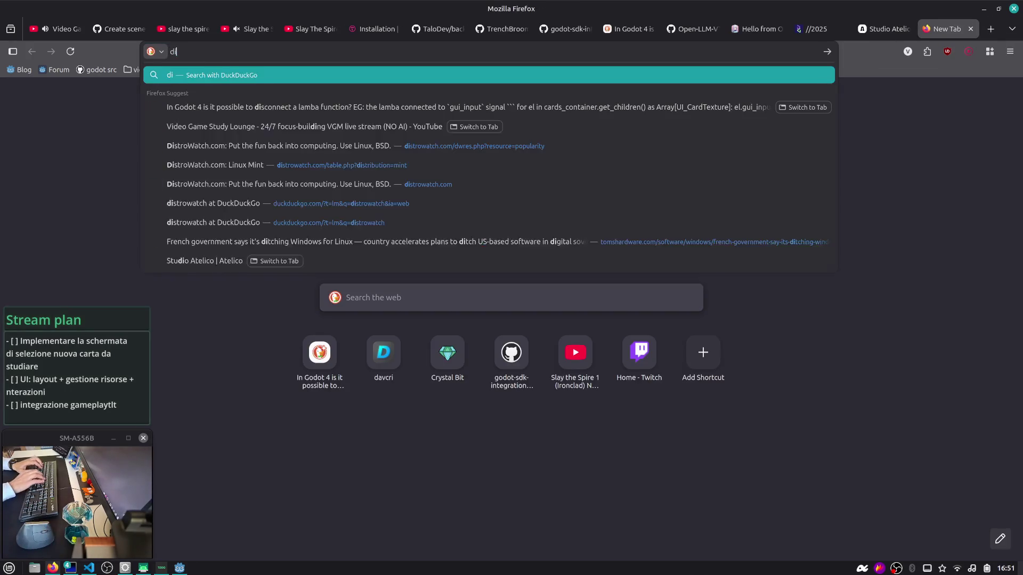
text(ium)
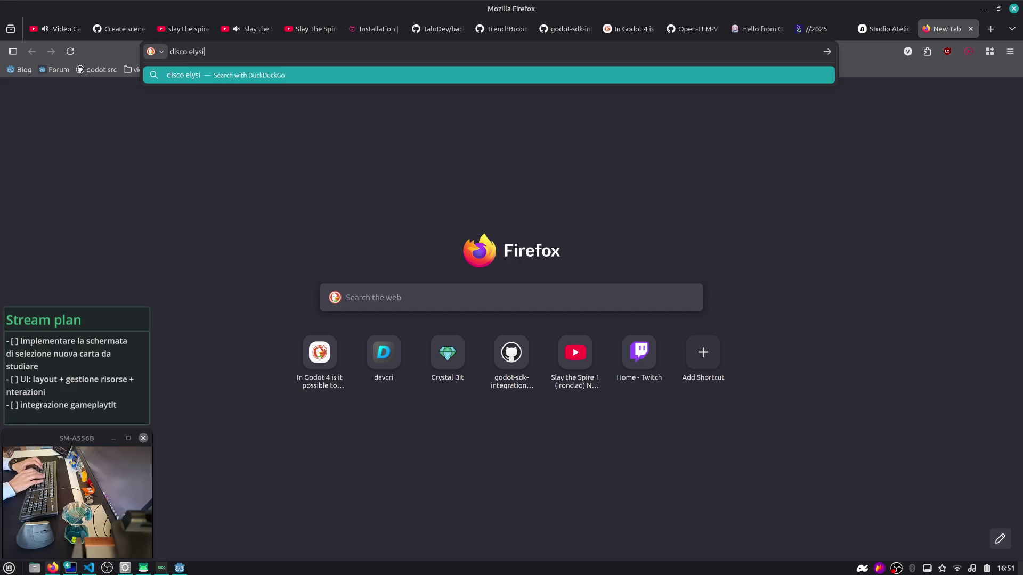
key(Return)
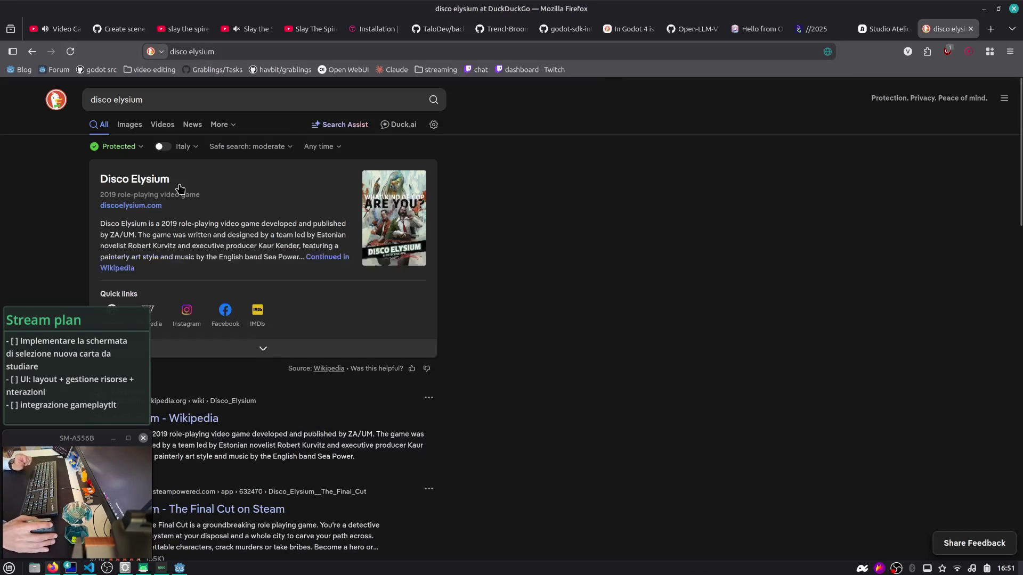
scroll(201, 249, down, 3)
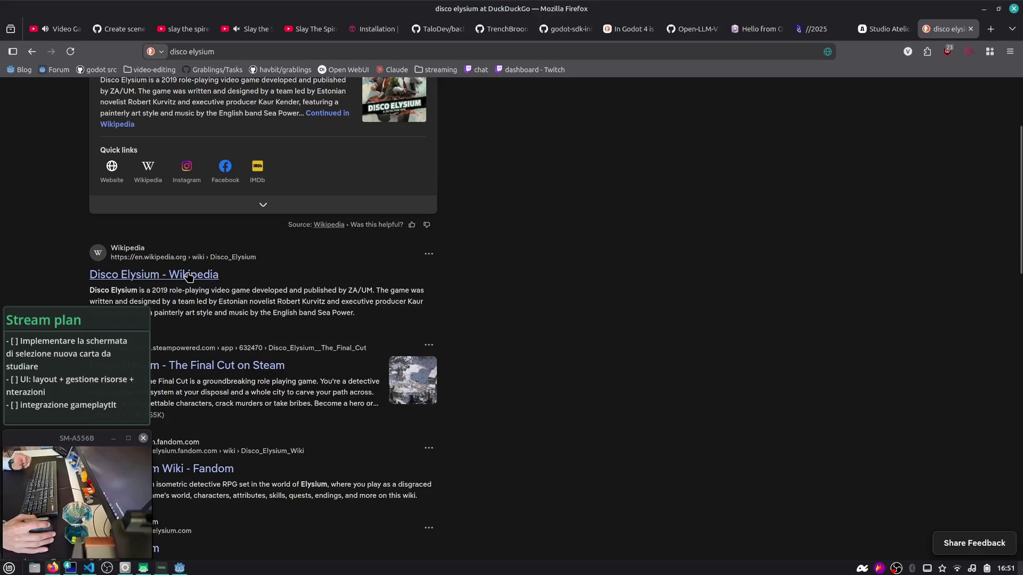
click(190, 278)
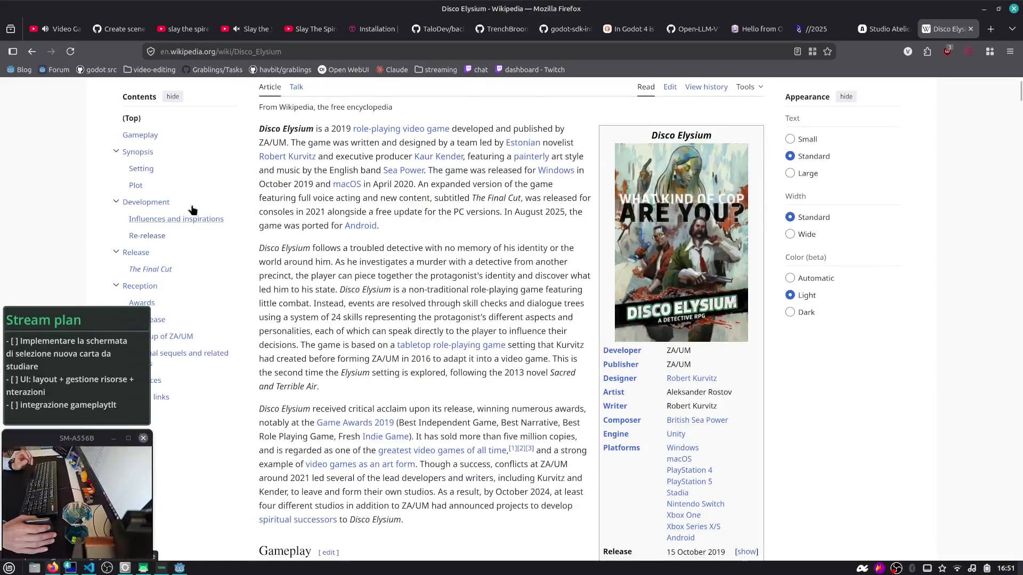
click(203, 52)
Search 'yt disco elysium' and watch the 5 Things video, skipping to 0:20, 0:57 and 1:36.
text(yt disco elysi)
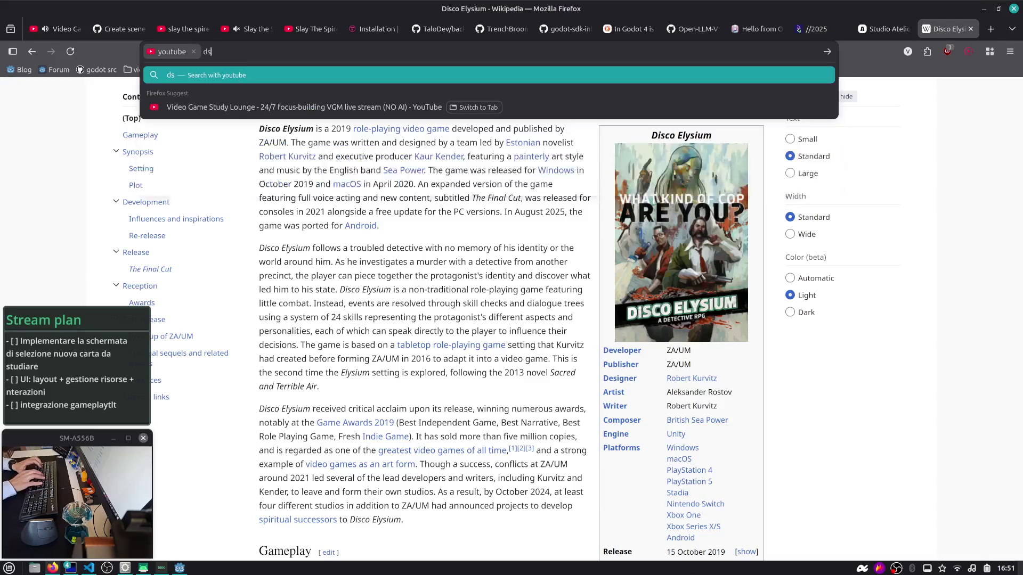
text(um)
key(Return)
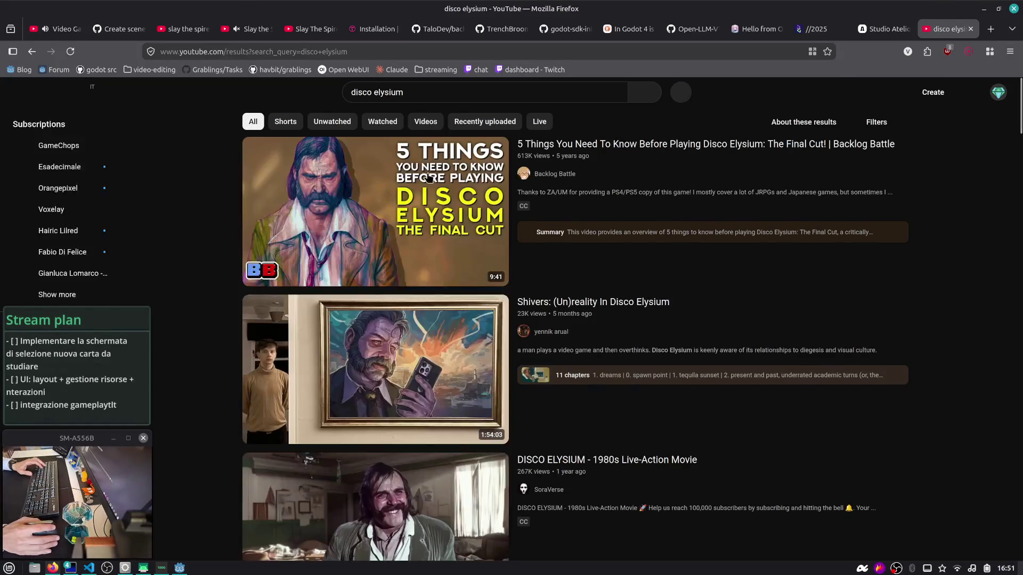
click(410, 223)
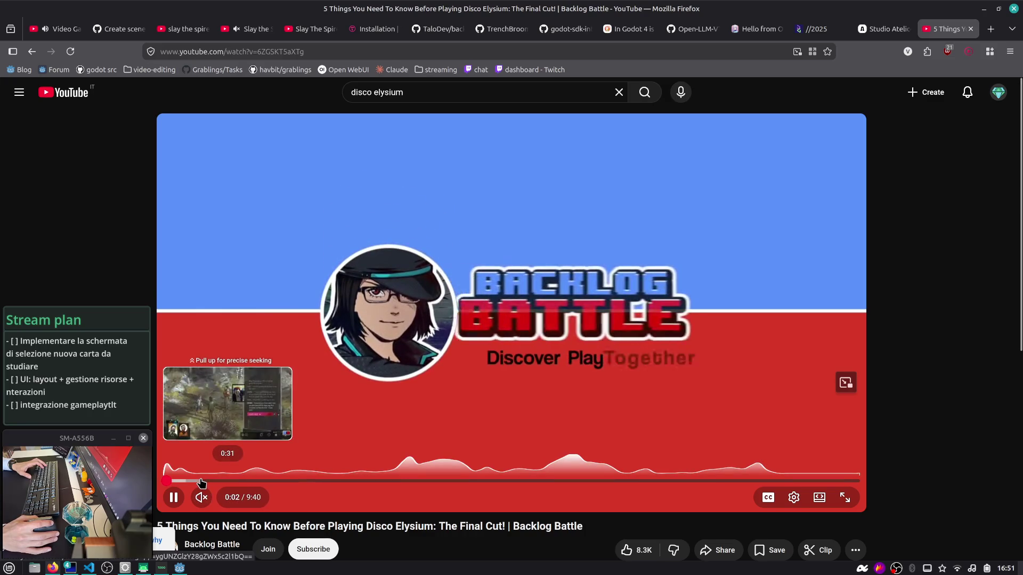
click(186, 481)
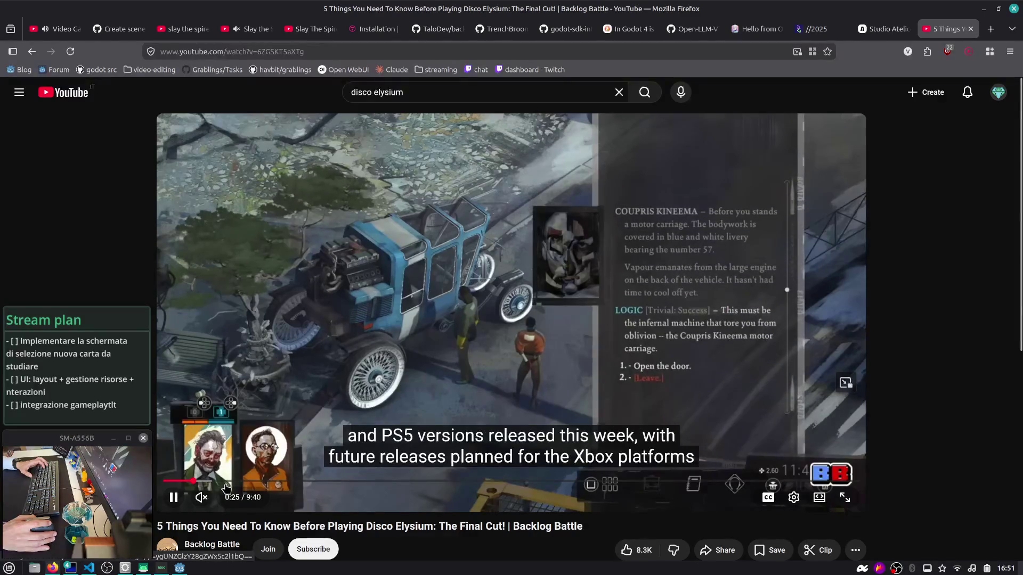
click(233, 482)
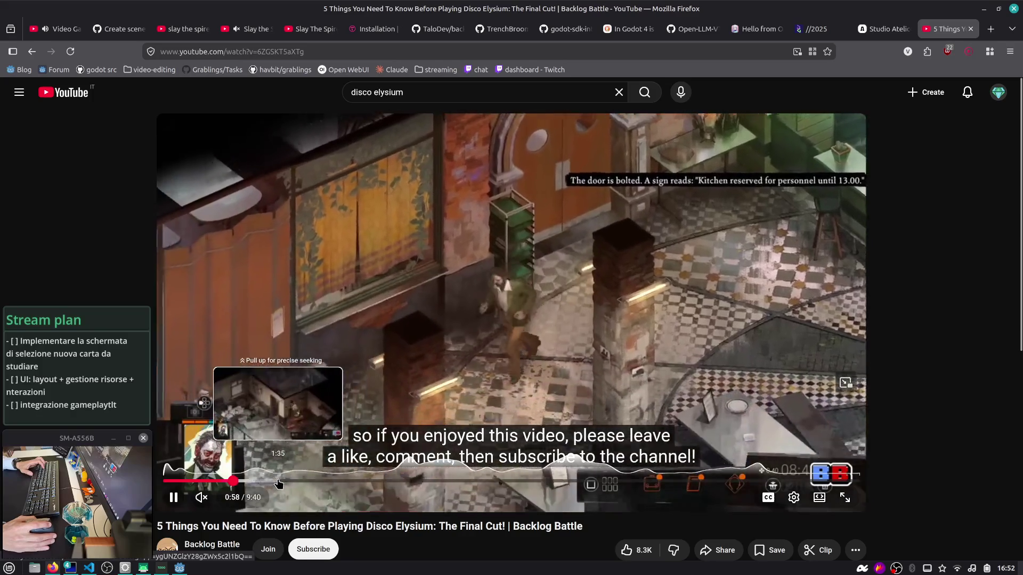
click(278, 481)
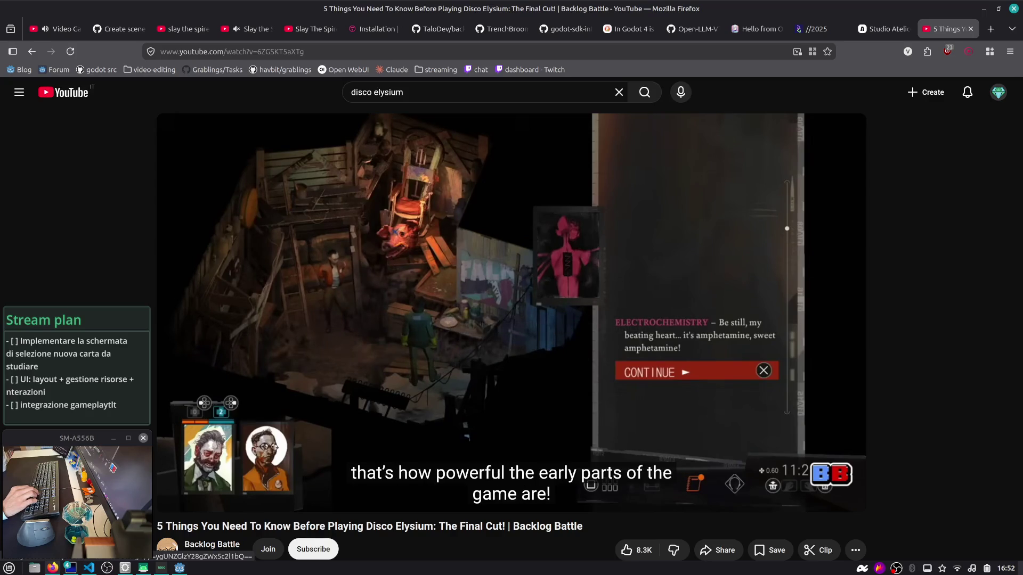
key(ctrl+t)
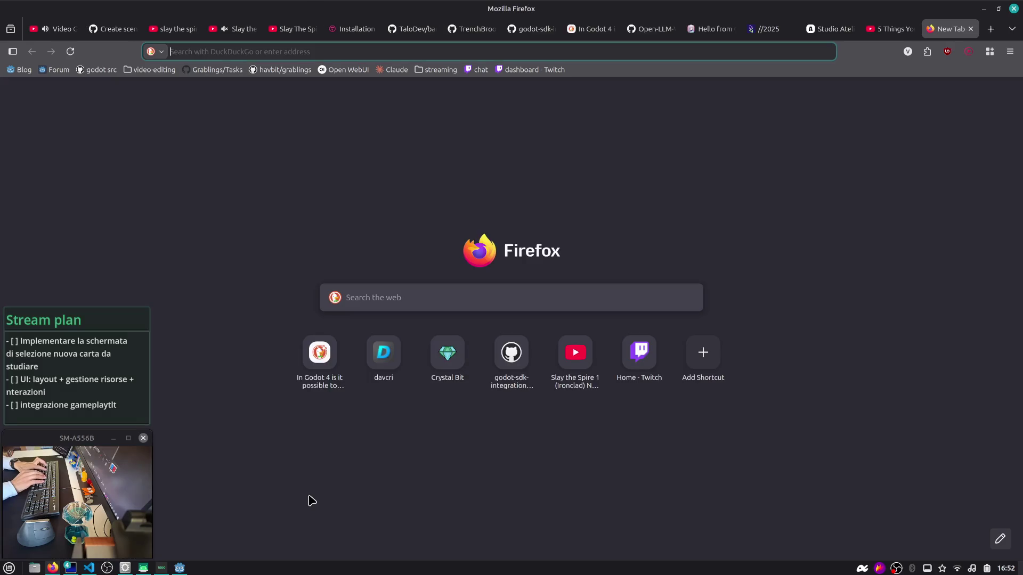
Search for 'wolfram alpha' and open the Wolfram|Alpha site.
text(wolfram alpha)
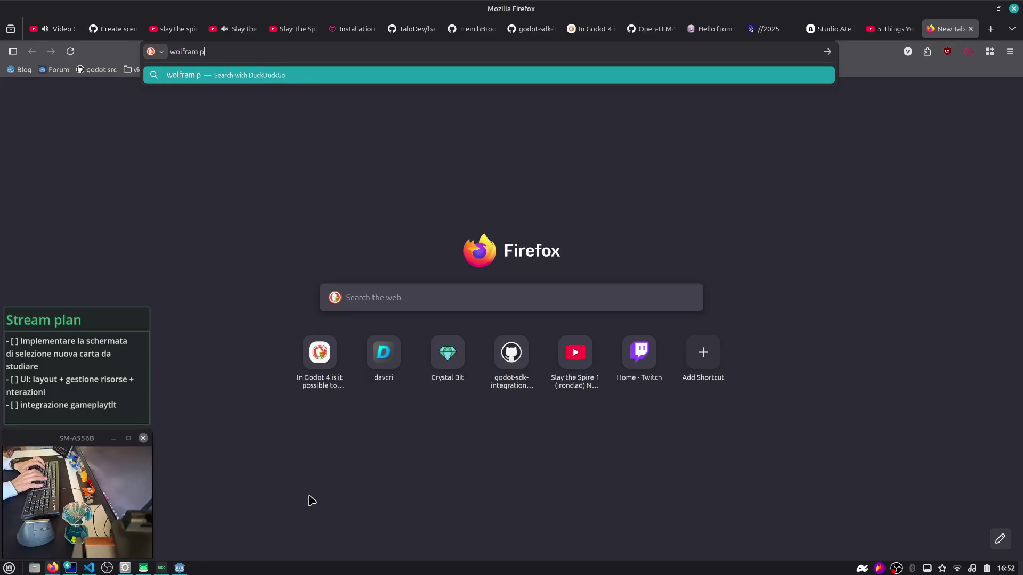
key(Return)
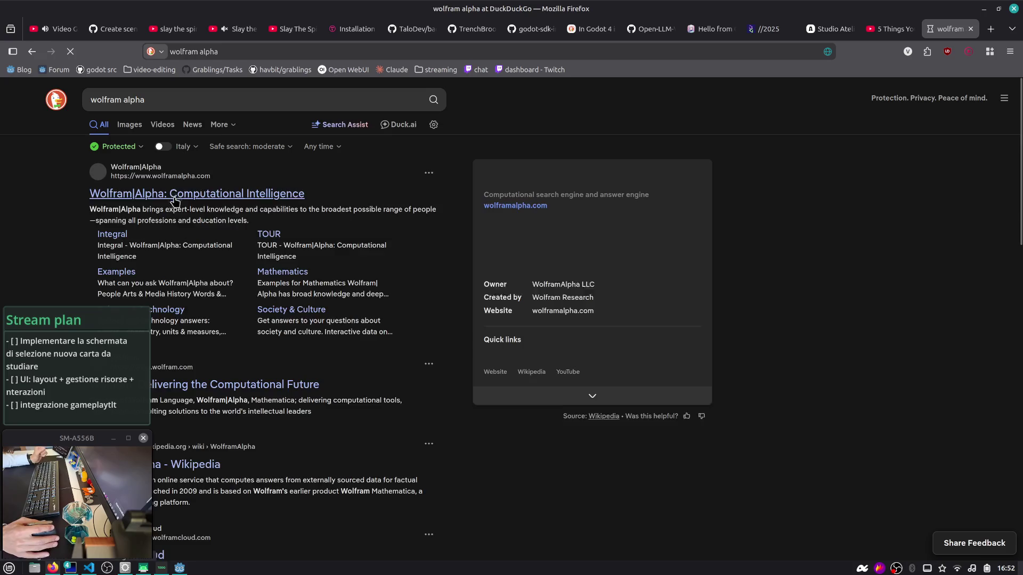
click(187, 195)
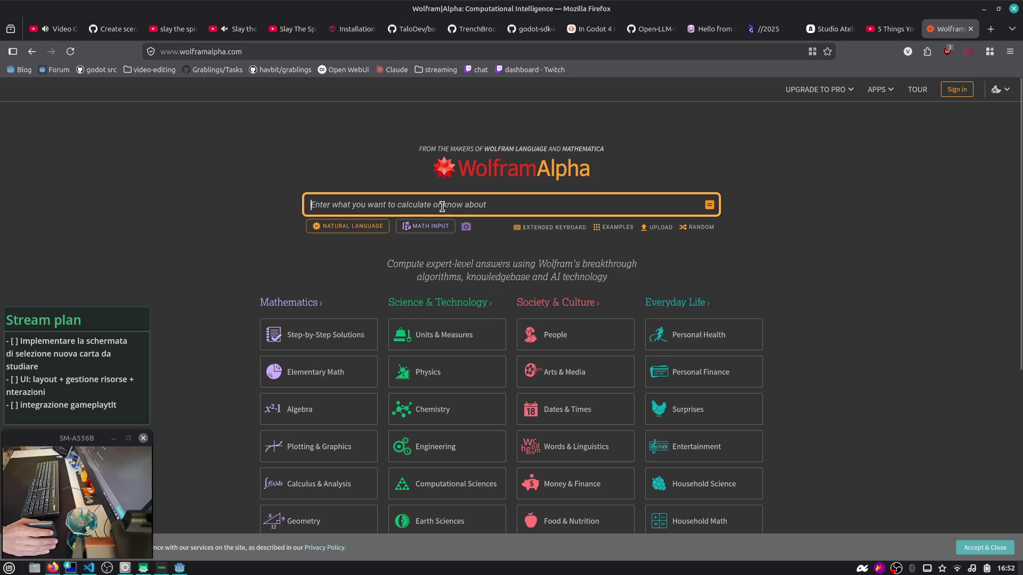
click(442, 206)
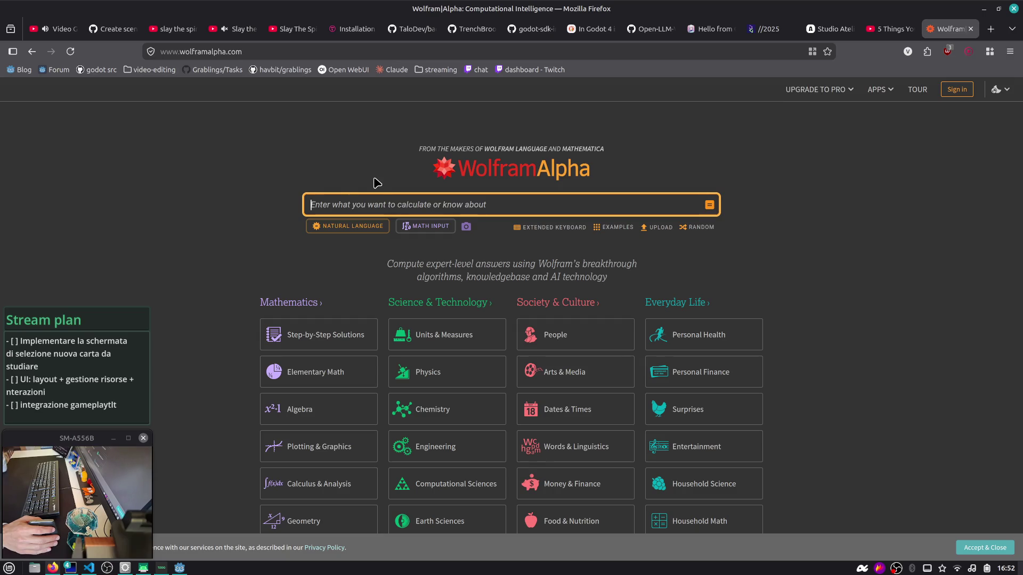
Open the Step-by-Step Solutions examples page and briefly select its title.
scroll(375, 183, down, 3)
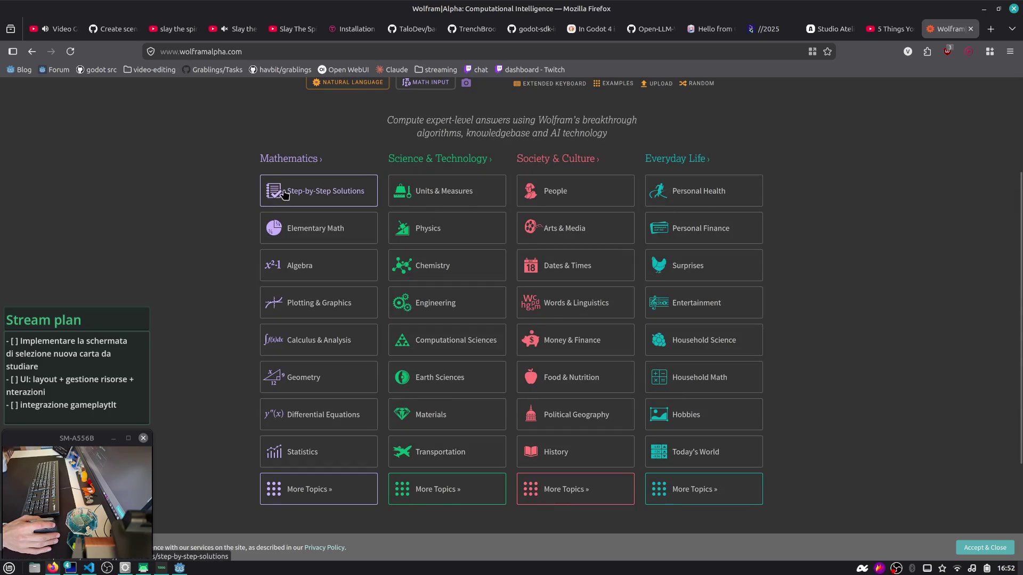
click(315, 194)
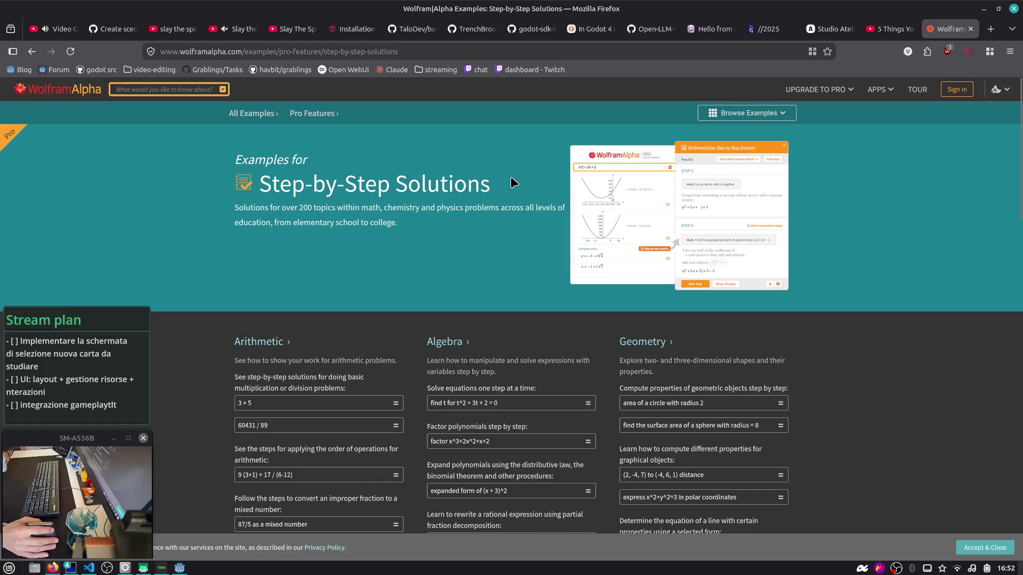
drag(421, 224, 223, 188)
click(214, 178)
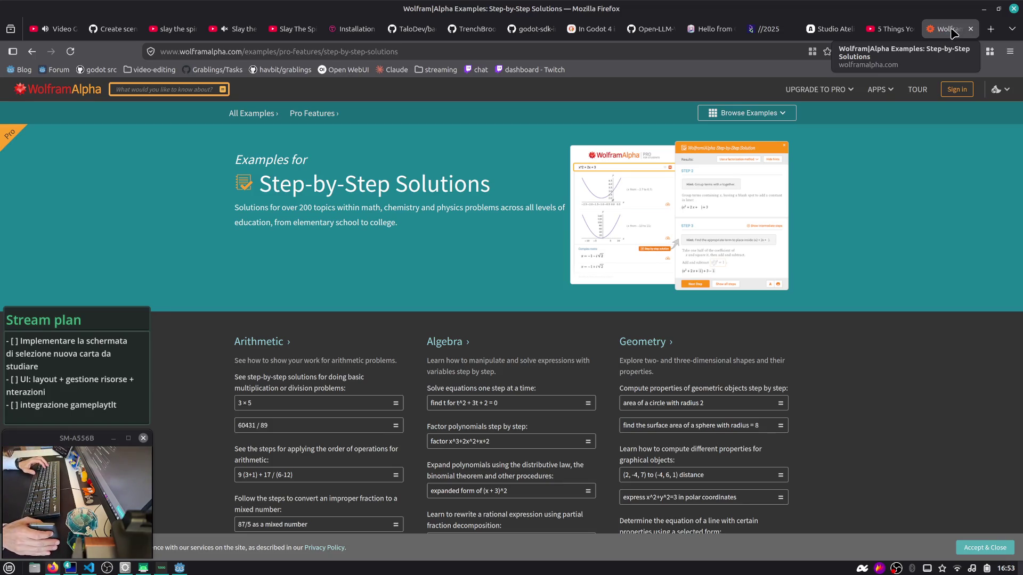
Close the Wolfram|Alpha, Disco Elysium video and Studio Atelico tabs.
middle_click(953, 34)
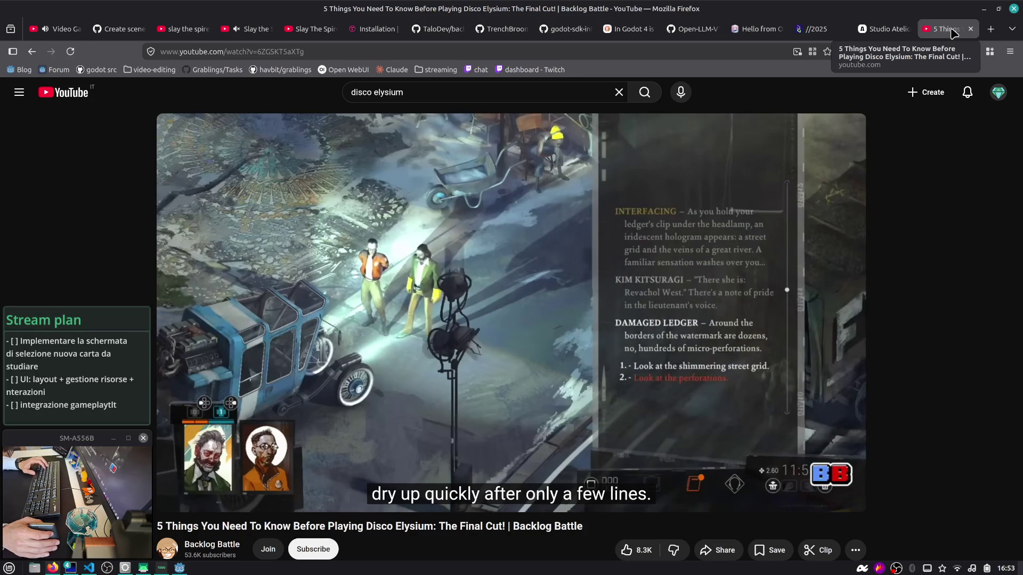
middle_click(953, 33)
middle_click(953, 33)
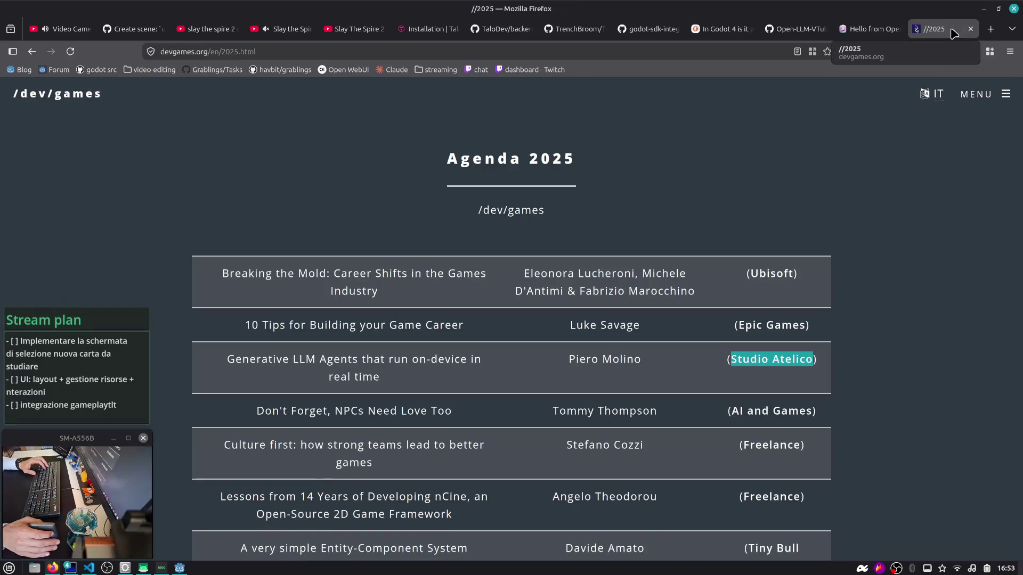
Trim /en/2025.html from the address to load devgames.org, then go to the chat workspace.
click(261, 51)
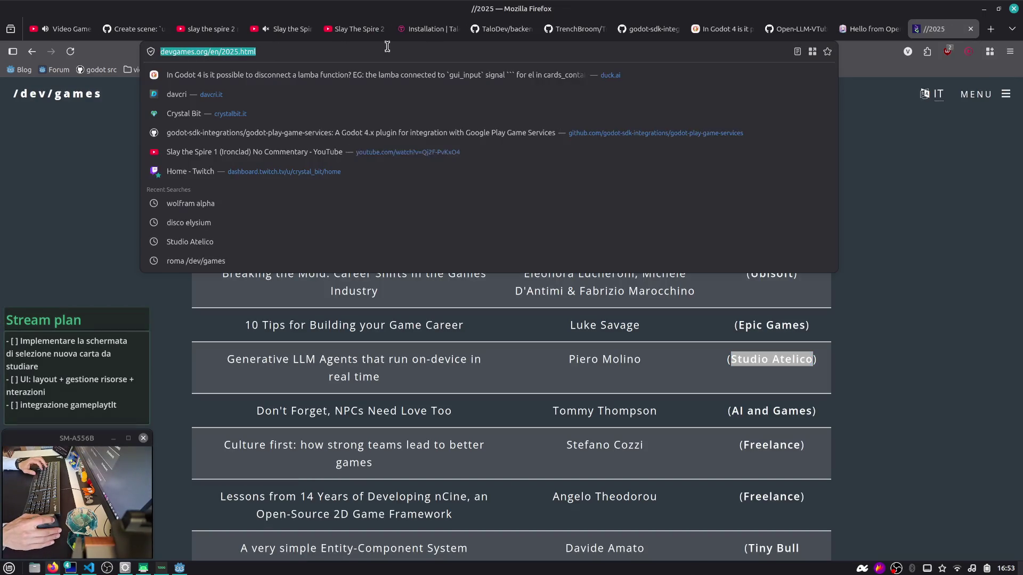
scroll(896, 125, up, 6)
scroll(898, 128, up, 10)
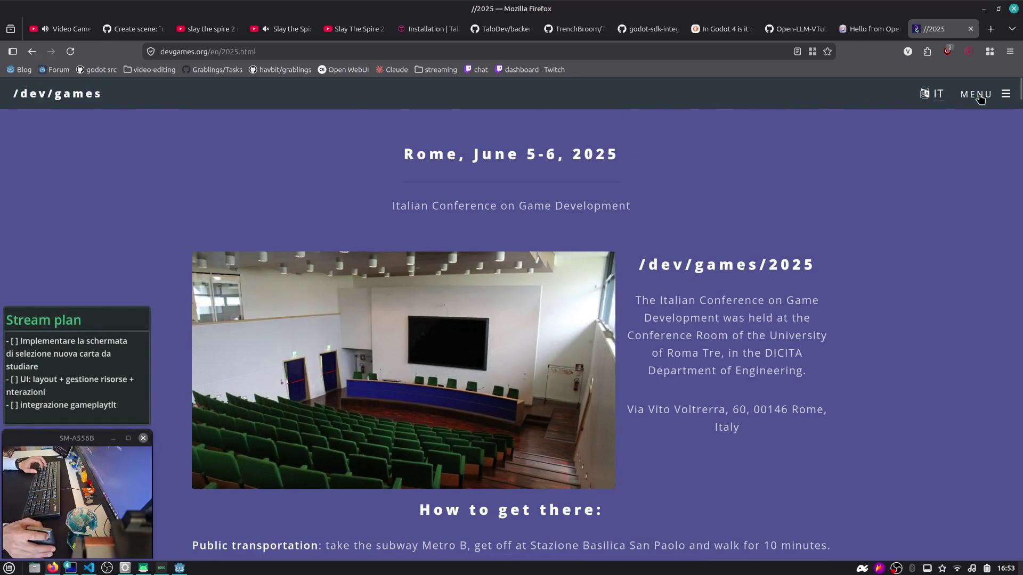
drag(209, 52, 386, 55)
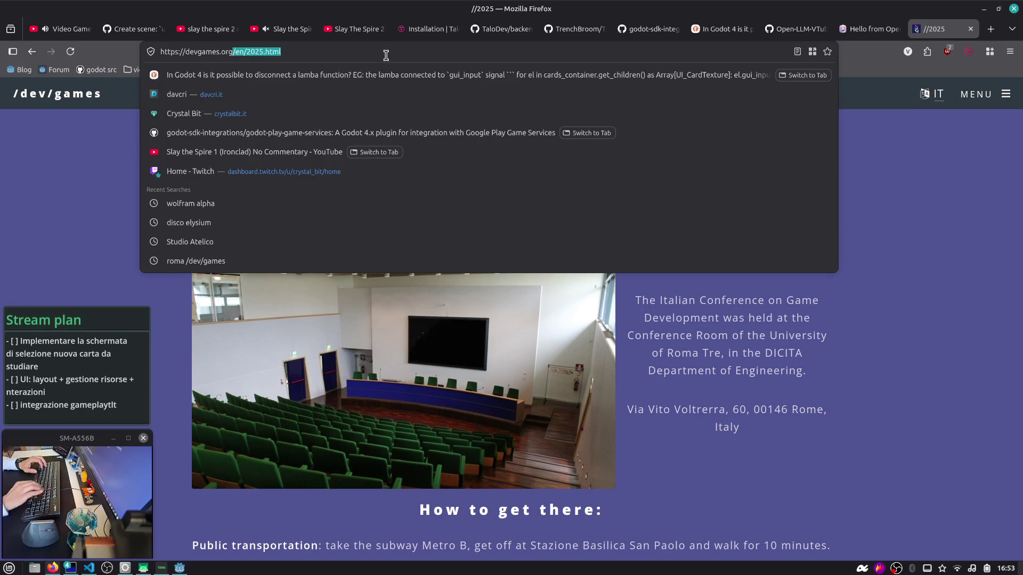
key(BackSpace)
key(Return)
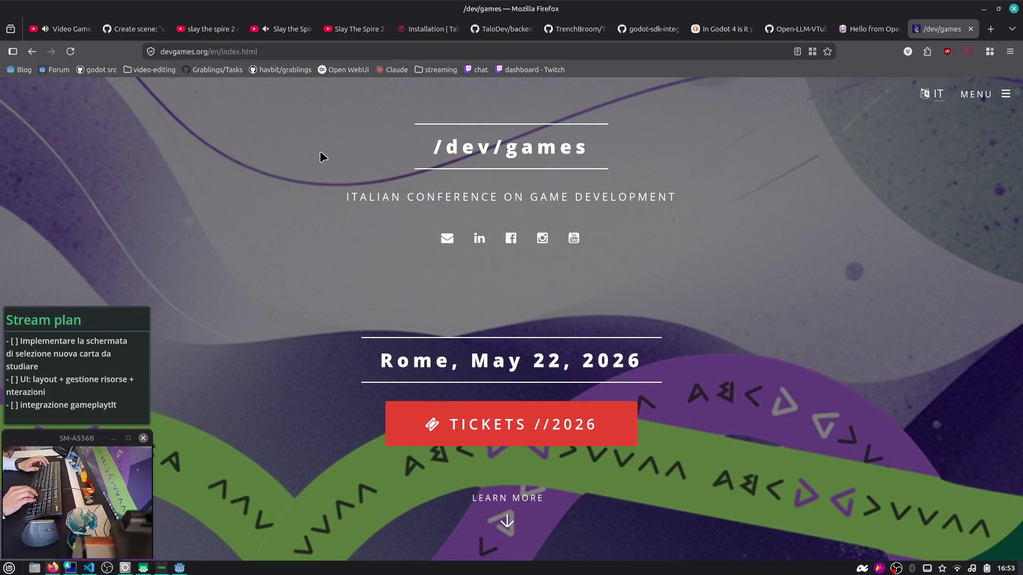
key(ctrl+alt+Right)
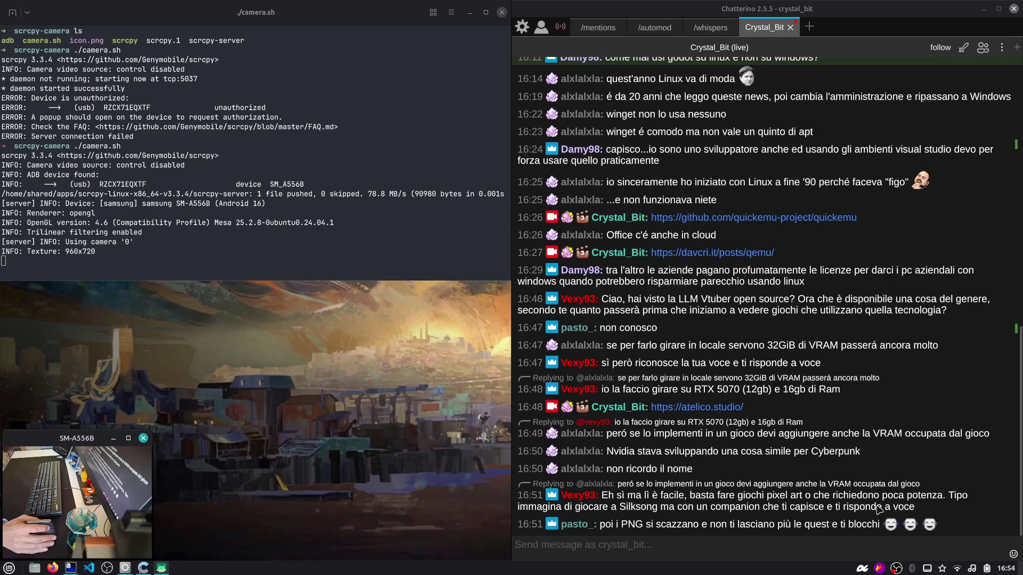
Glance at the Chatterino stream chat, then return to Firefox and close the /dev/games tab.
click(760, 534)
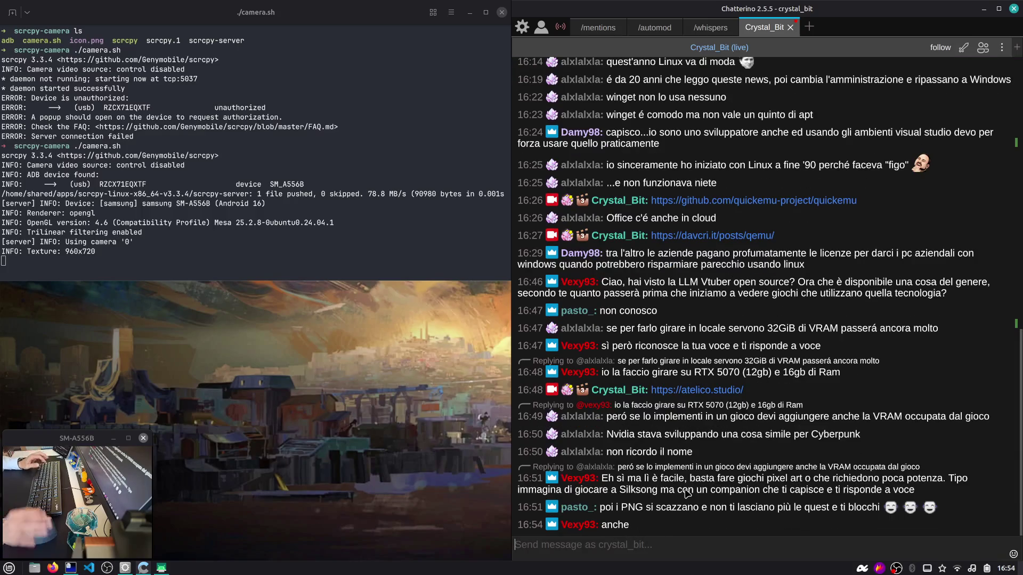
key(ctrl+alt+Left)
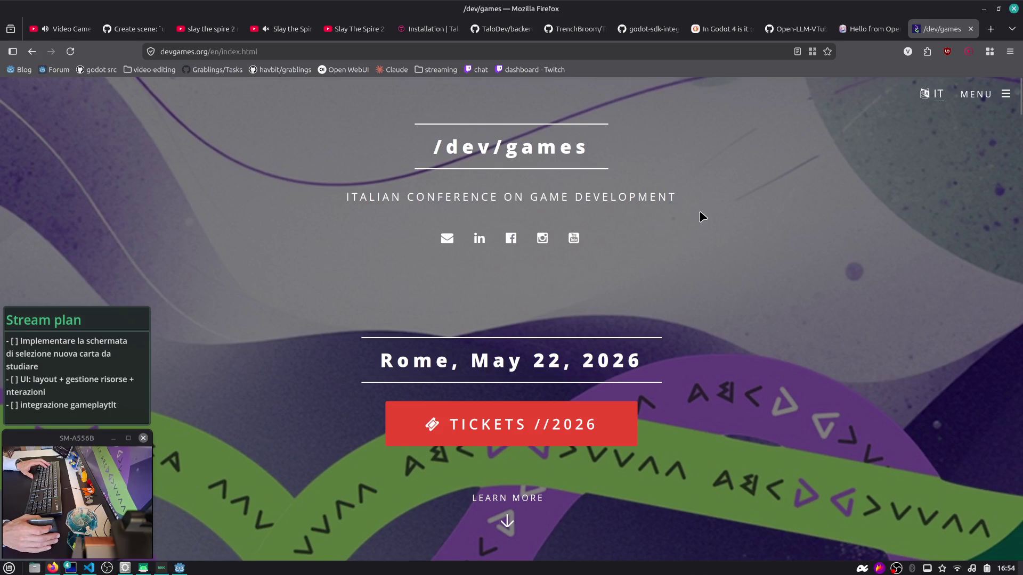
key(ctrl+w)
key(ctrl+w)
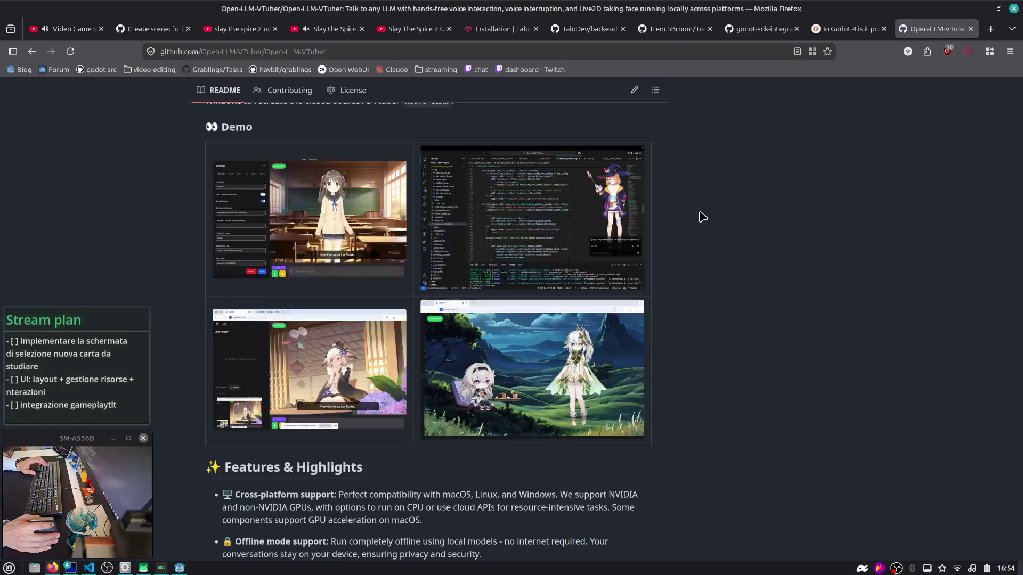
View the Open-LLM-VTuber demo screenshot l2.jpg, then close it to return to the Duck.ai answer.
scroll(761, 215, down, 5)
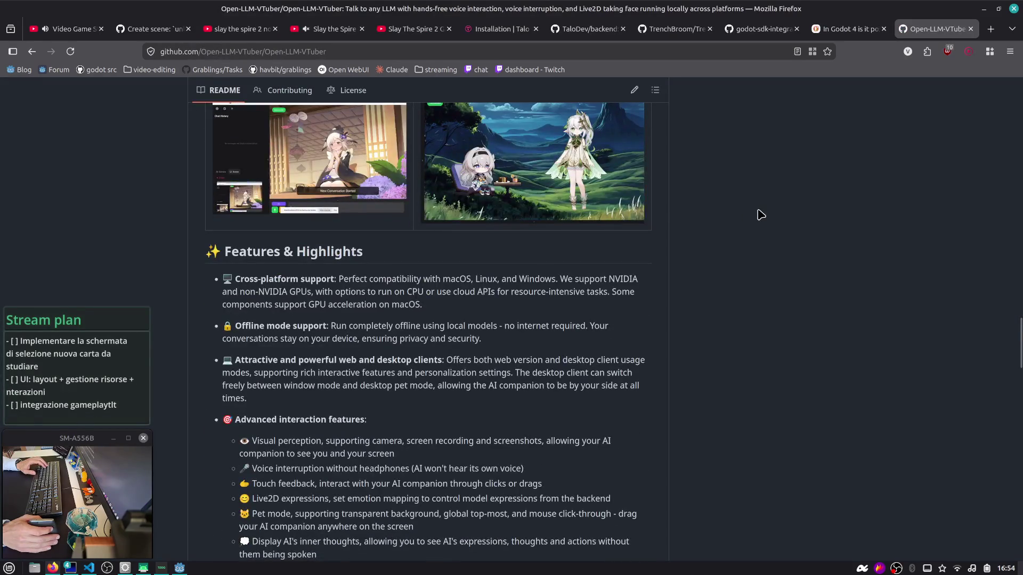
scroll(761, 214, up, 7)
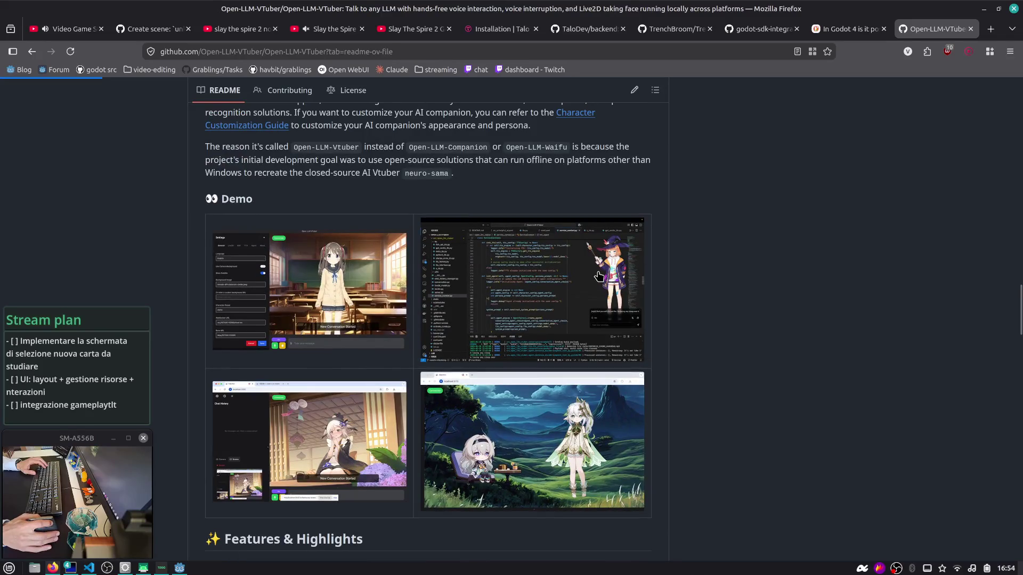
click(598, 276)
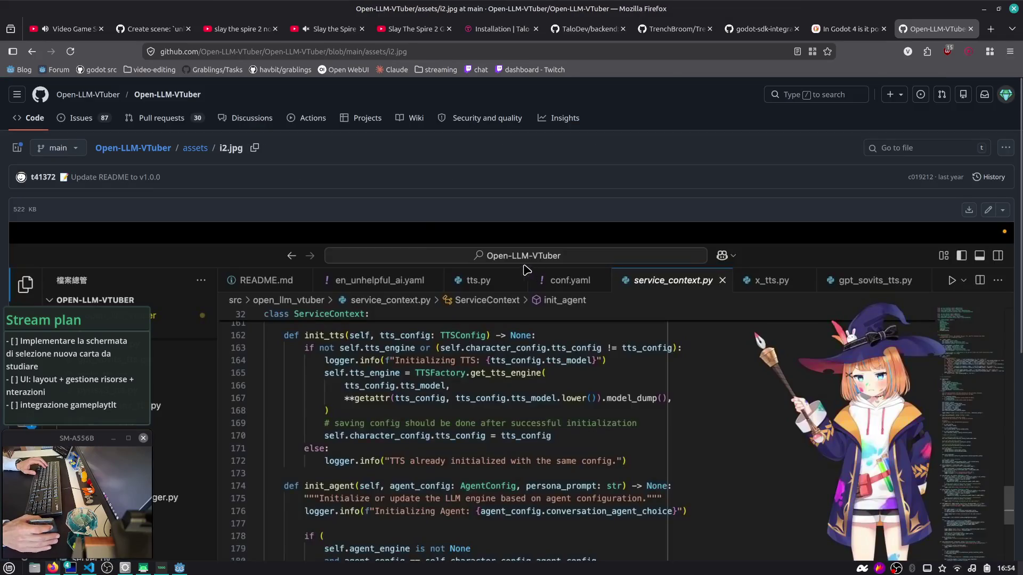
scroll(429, 276, down, 6)
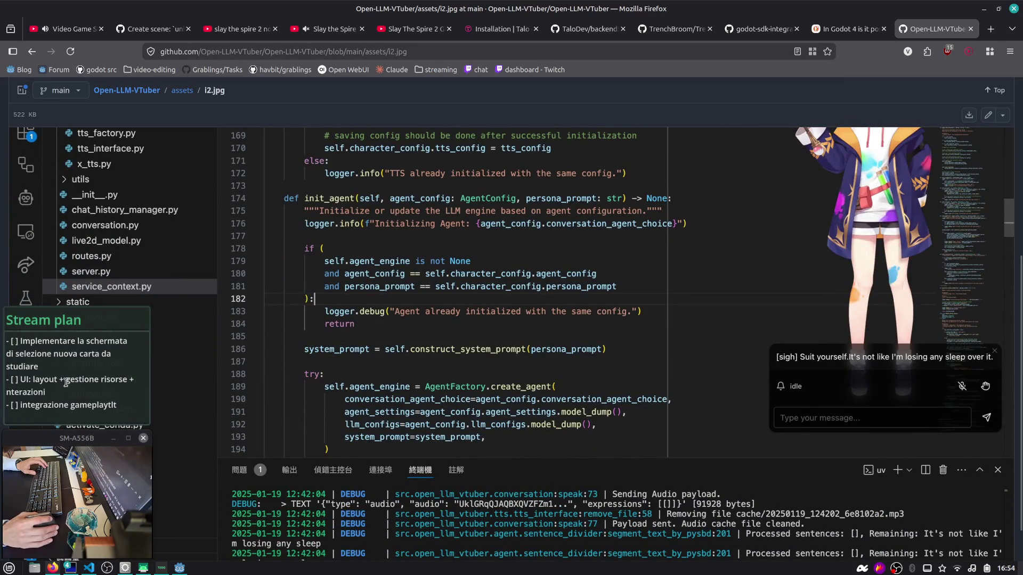
mouse_move(31, 374)
mouse_down()
mouse_move(55, 325)
mouse_move(58, 389)
mouse_move(60, 350)
mouse_up()
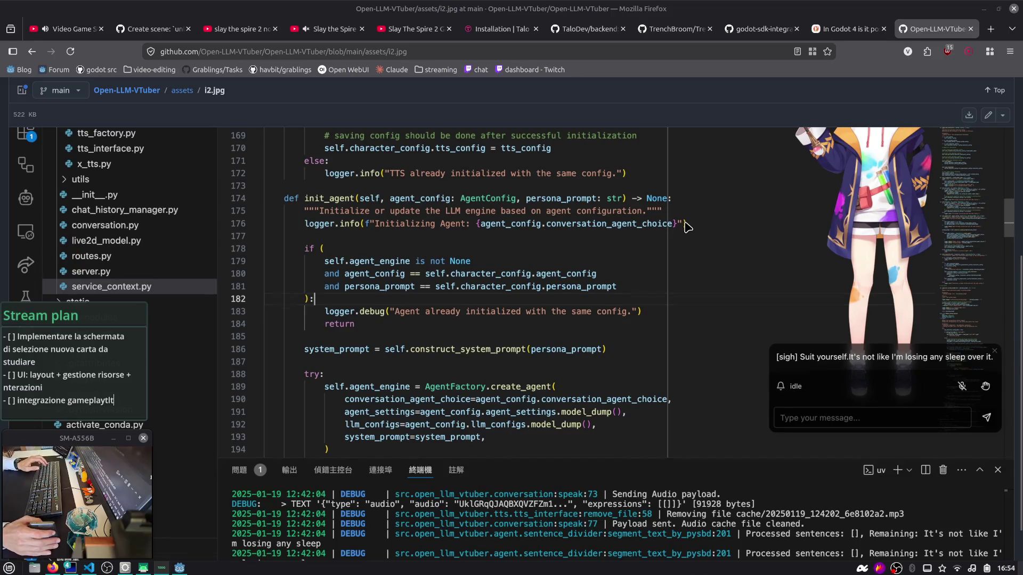
scroll(688, 224, up, 4)
scroll(840, 257, down, 3)
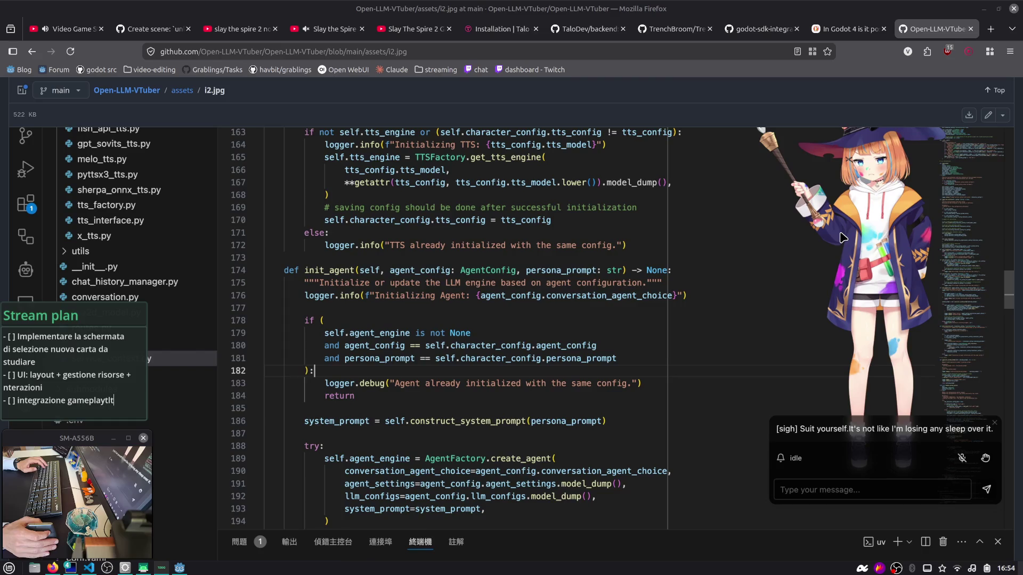
middle_click(920, 35)
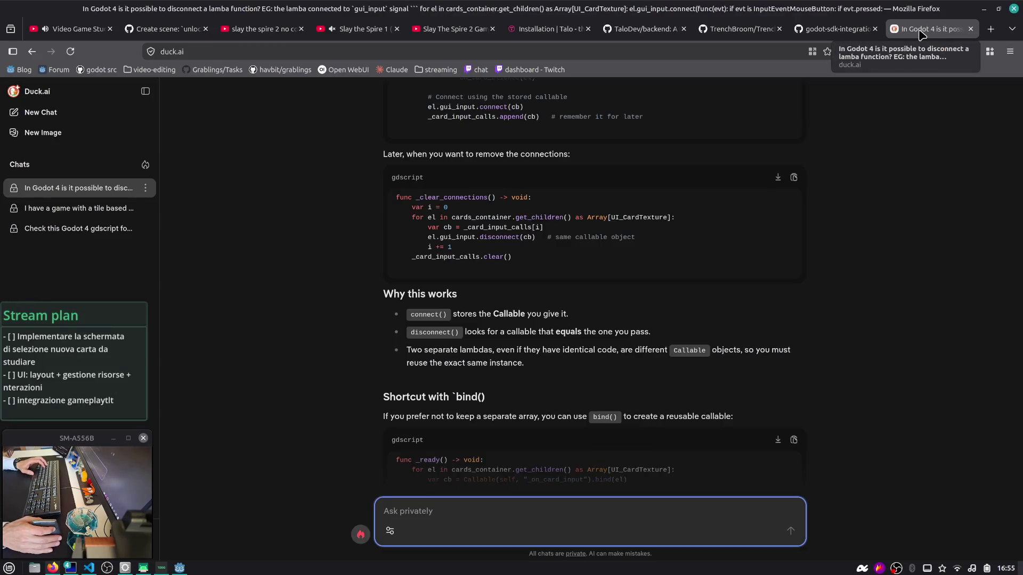